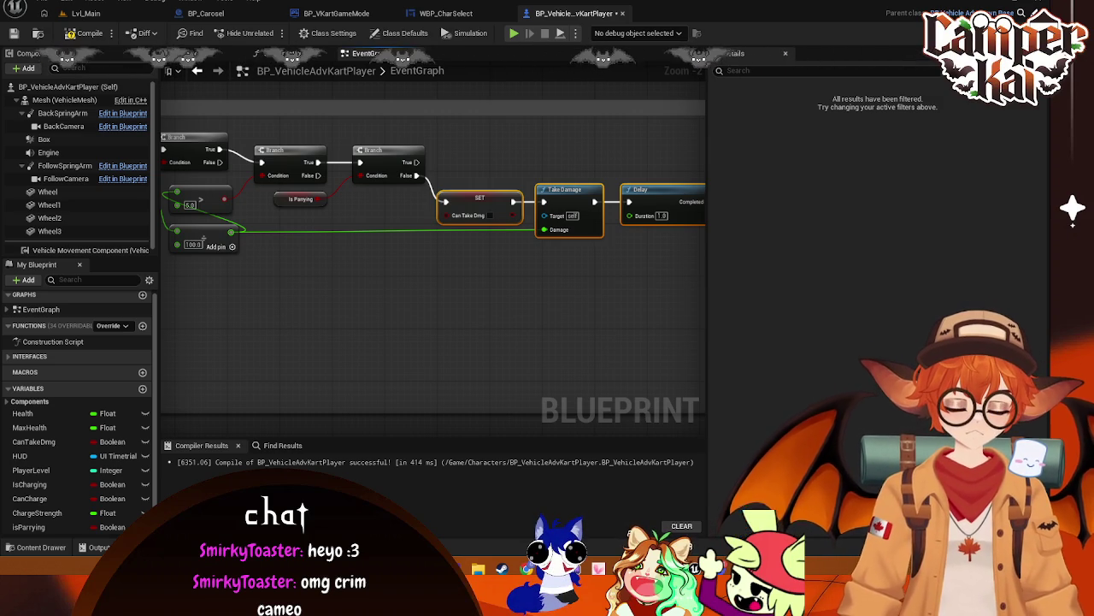
- Cancel the screenshot and close the Global Variables list
key("super+shift+s")
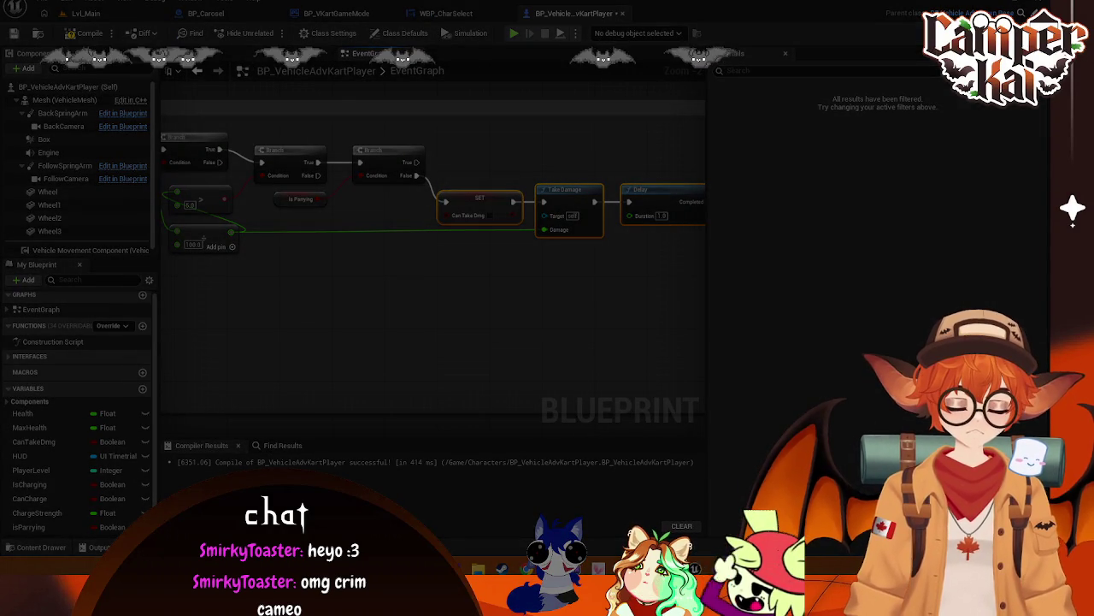
key("Escape")
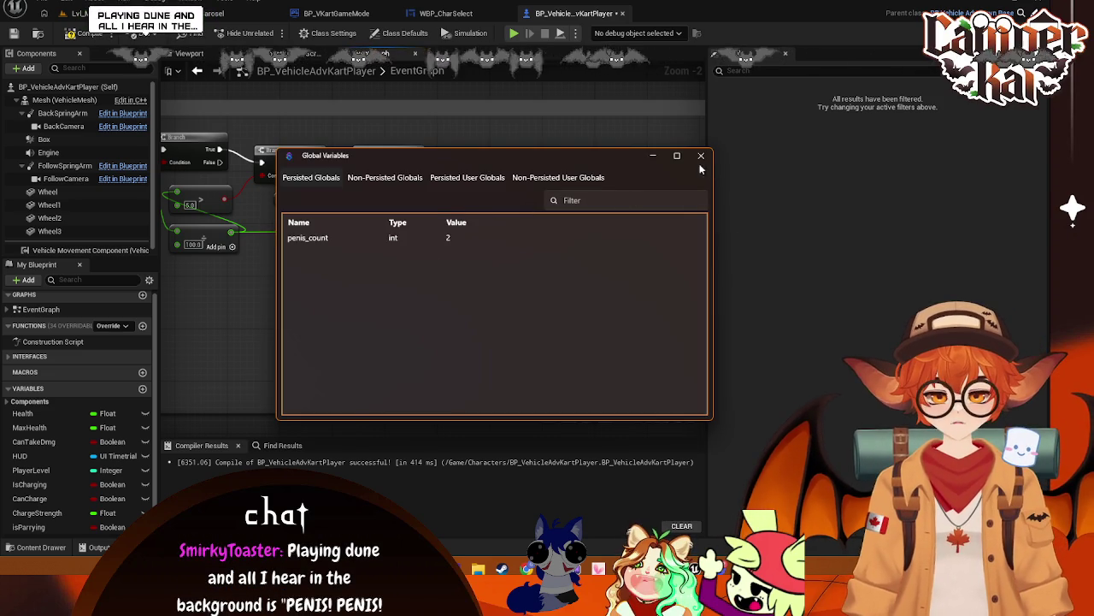
left_click(701, 156)
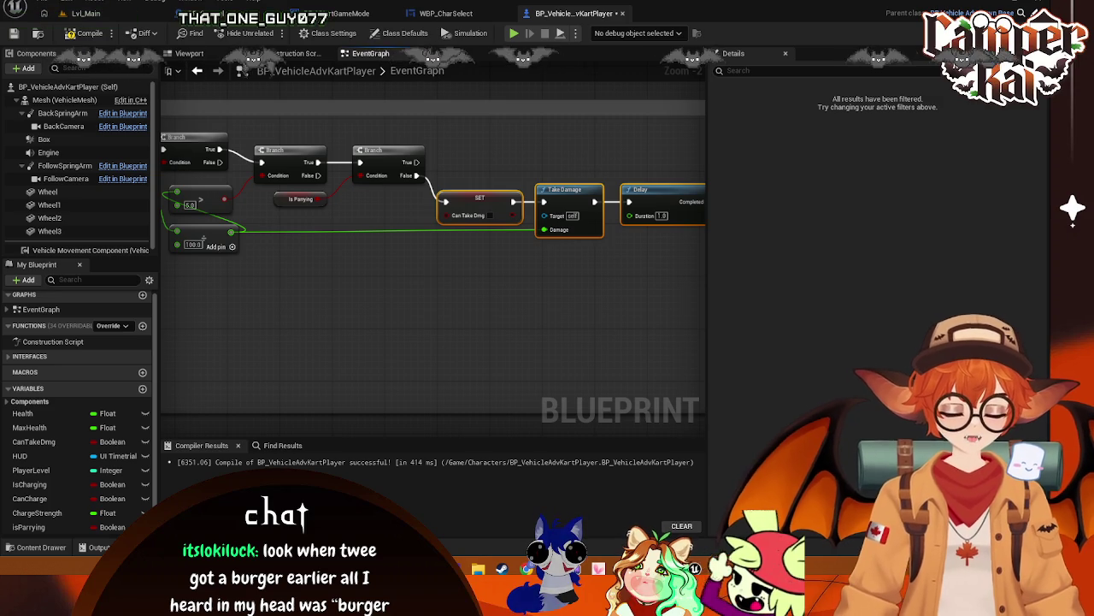
- Deselect the SET and Take Damage nodes and pan to show more of the damage chain
left_click(572, 323)
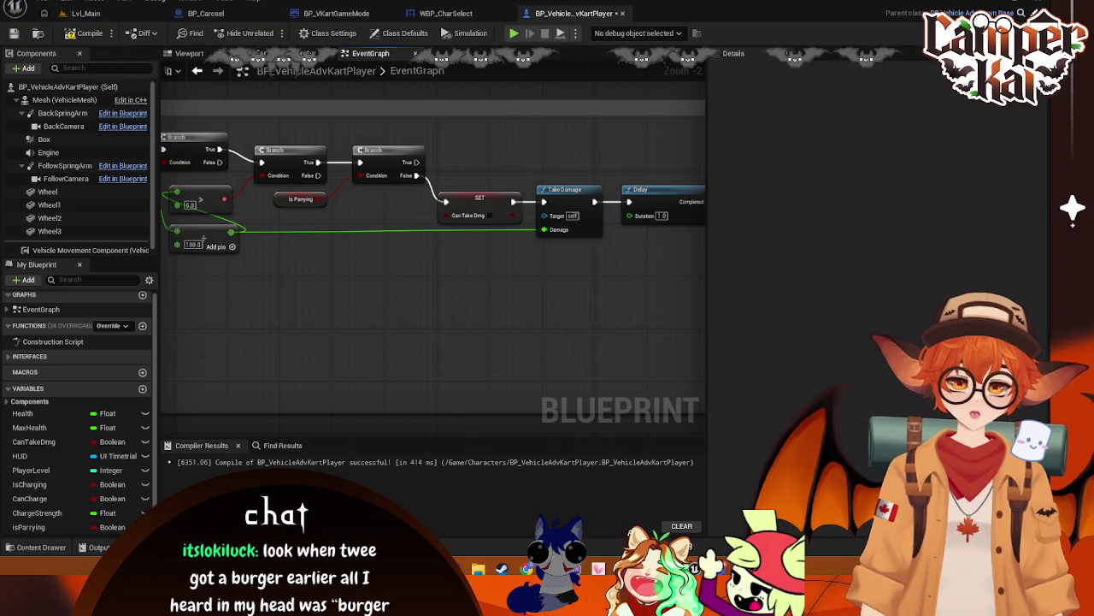
mouse_move(211, 427)
left_mouse_down()
mouse_move(557, 313)
mouse_move(535, 312)
mouse_move(533, 274)
mouse_move(395, 279)
left_mouse_up()
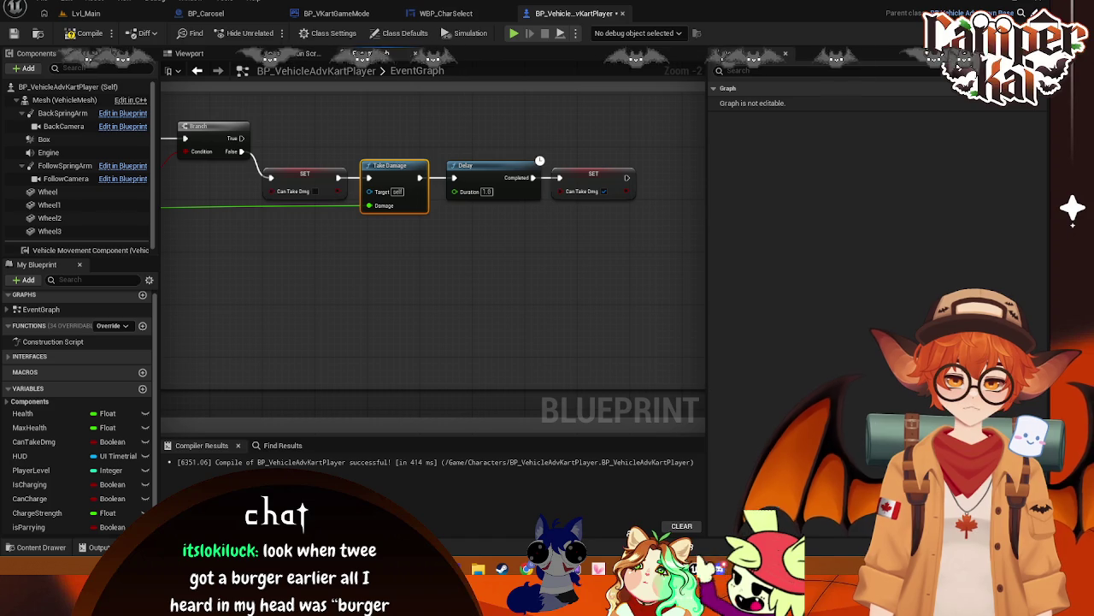
- Marquee-select the four-node CanTakeDmg–Take Damage–Delay–SET chain, move it down, and wire it from the Branch True pin
mouse_move(492, 114)
left_mouse_down()
mouse_move(416, 305)
mouse_move(450, 313)
mouse_move(452, 178)
left_mouse_up()
mouse_move(401, 289)
left_mouse_down()
mouse_move(464, 342)
mouse_move(488, 293)
mouse_move(320, 288)
mouse_move(461, 291)
mouse_move(437, 249)
mouse_move(629, 166)
mouse_move(364, 249)
left_mouse_up()
scroll(629, 166, "down", 1)
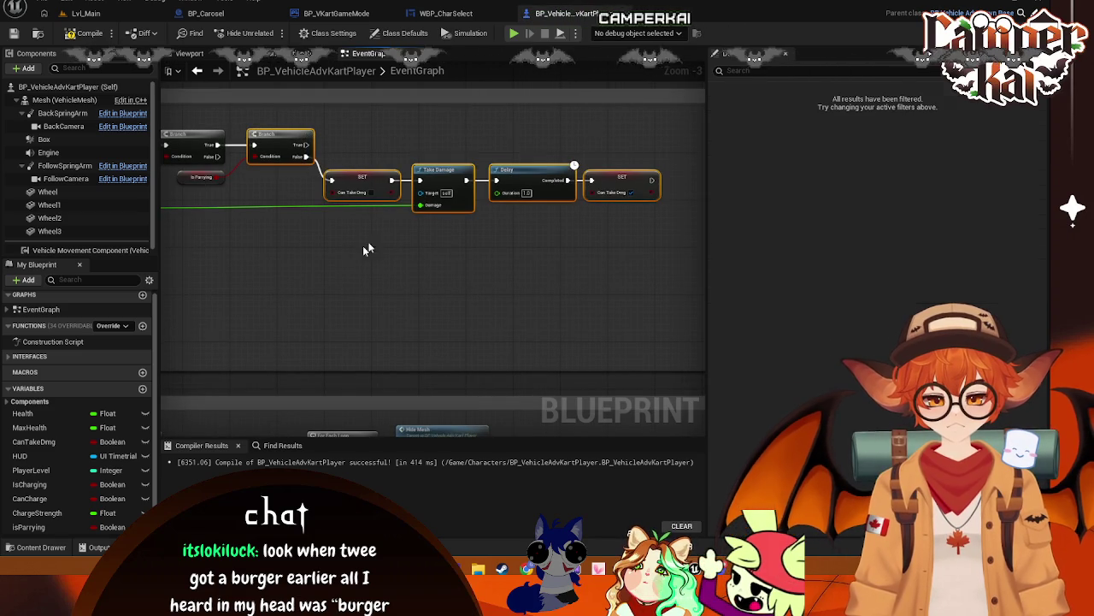
left_click(520, 330)
left_click_drag(667, 141, 356, 261)
mouse_move(359, 177)
left_mouse_down()
mouse_move(360, 309)
mouse_move(382, 307)
left_mouse_up()
left_click_drag(308, 143, 342, 143)
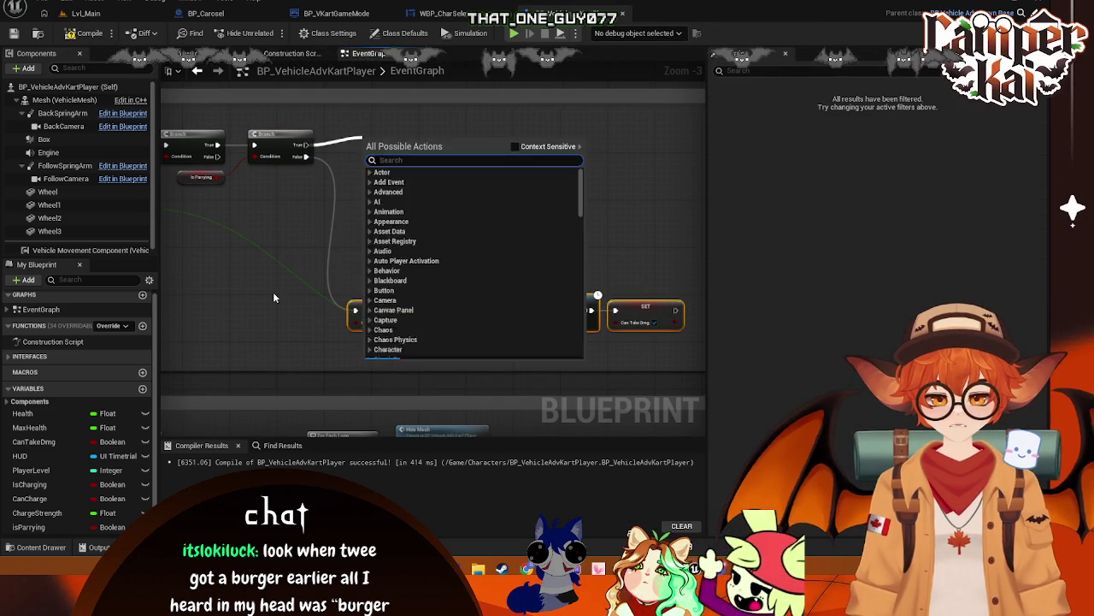
- Search 'get ischarg' from Other Actor, then cancel without adding a node
left_click(358, 299)
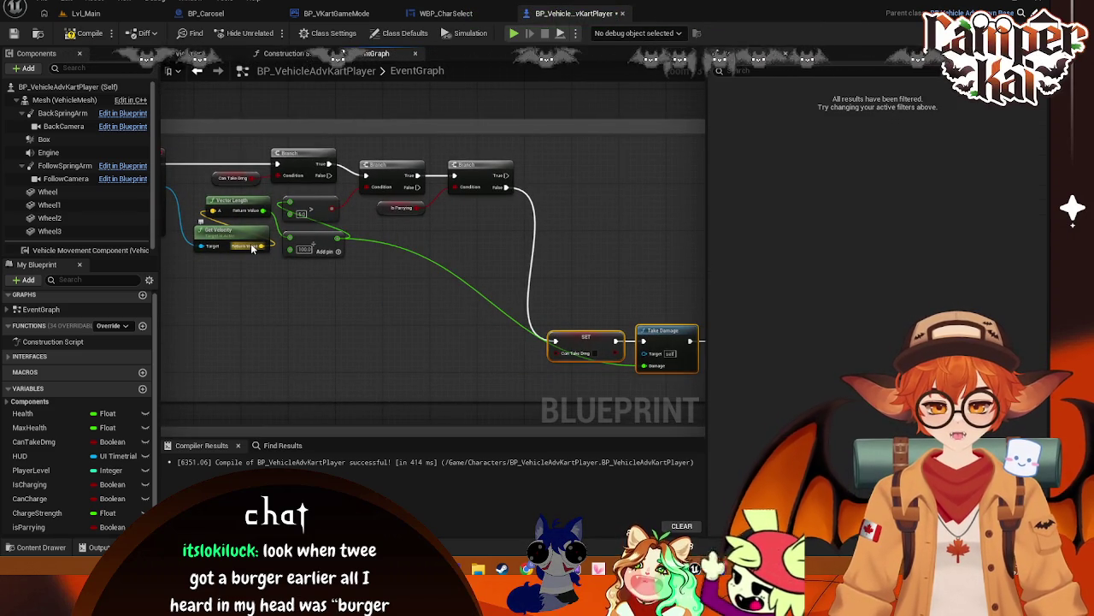
left_click_drag(241, 259, 273, 262)
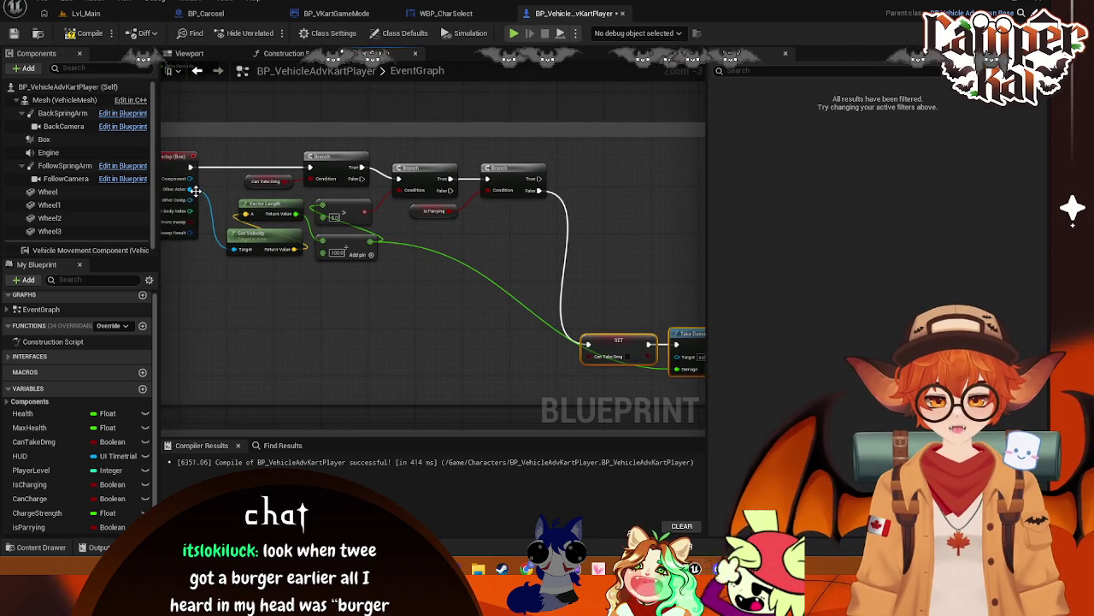
mouse_move(192, 188)
left_mouse_down()
mouse_move(630, 172)
mouse_move(599, 172)
left_mouse_up()
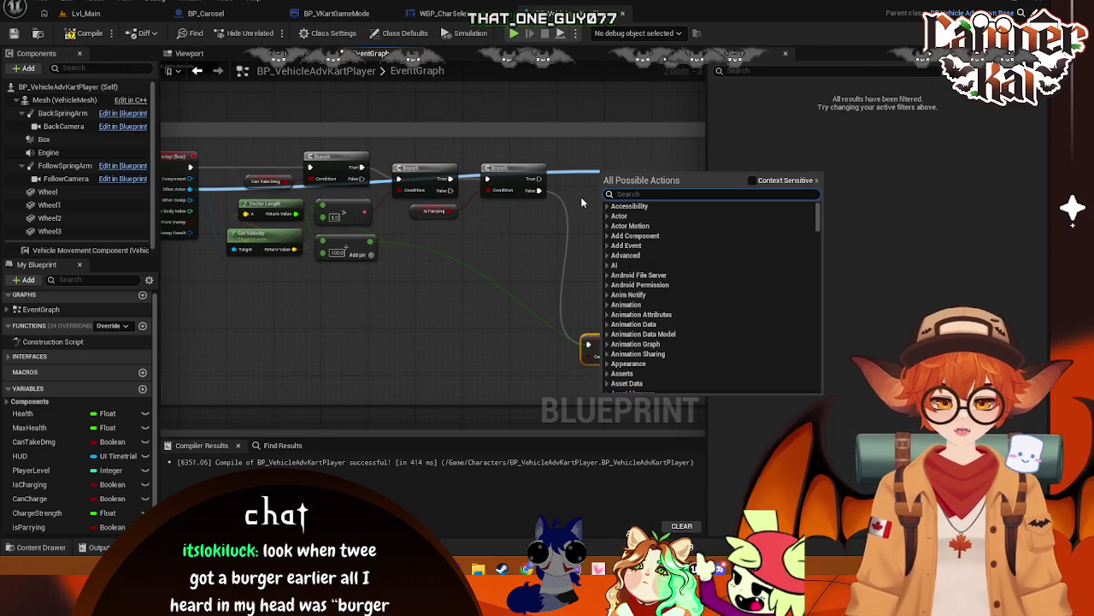
type("get is")
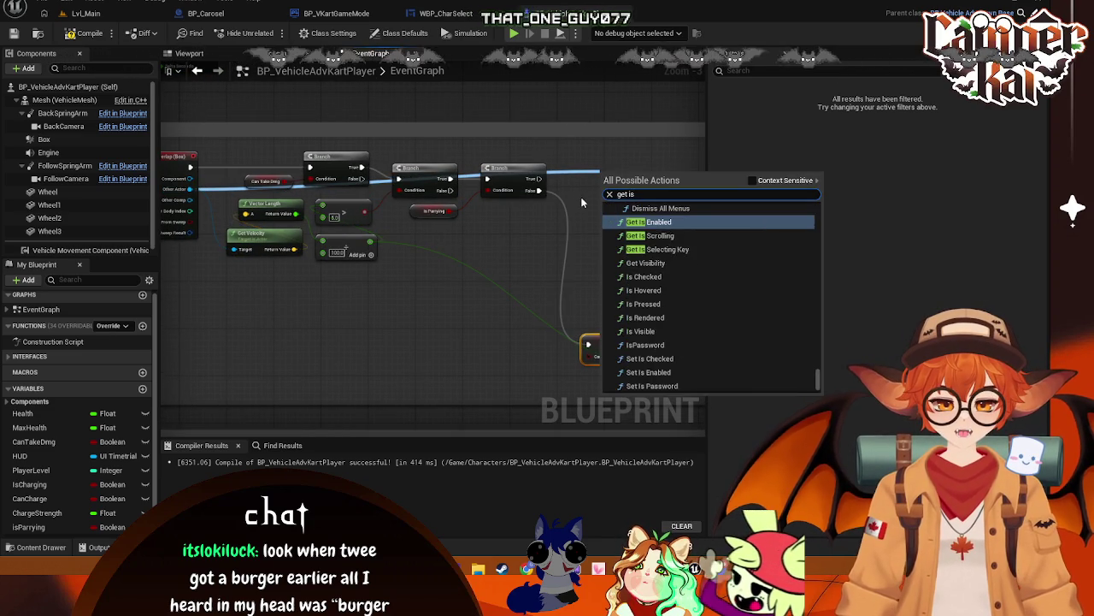
type("charg")
key("Escape")
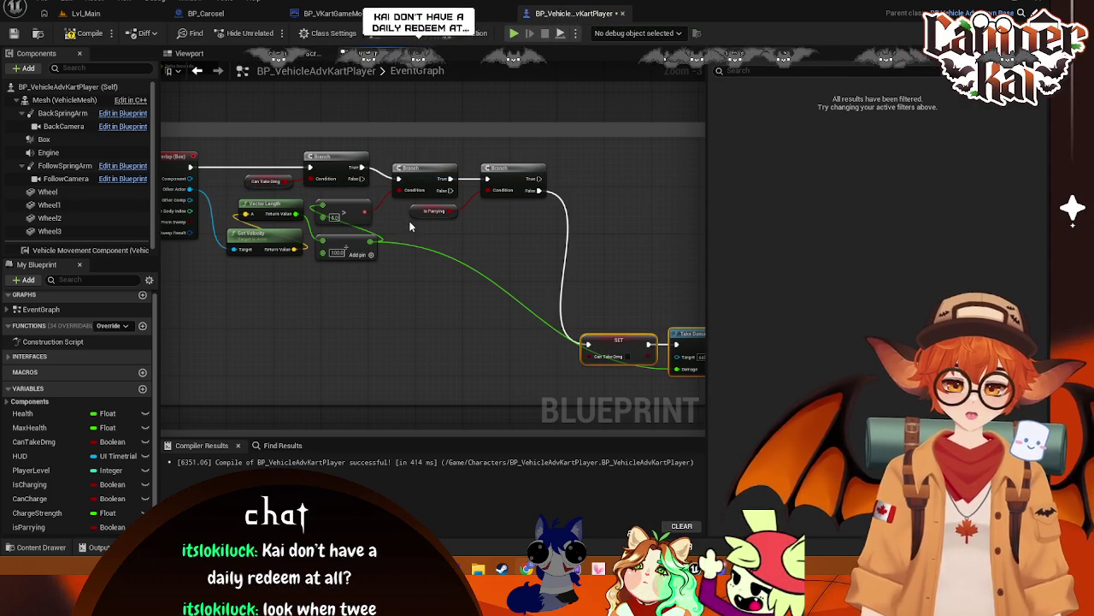
- Zoom out and move the damage chain back up beneath the Branch nodes
scroll(410, 227, "down", 1)
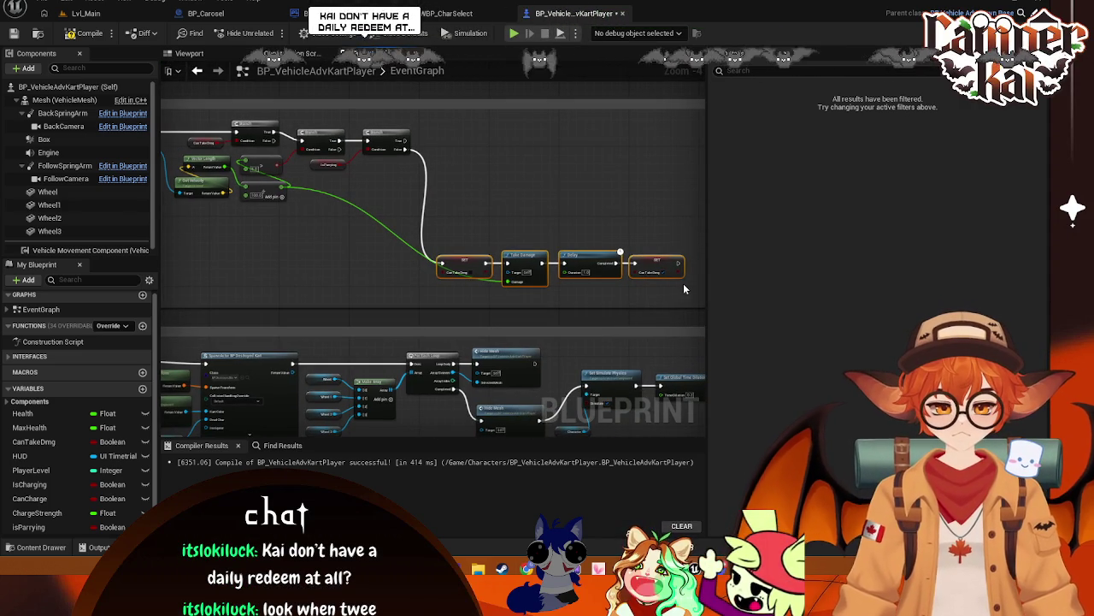
mouse_move(445, 254)
left_mouse_down()
mouse_move(419, 198)
mouse_move(421, 227)
left_mouse_up()
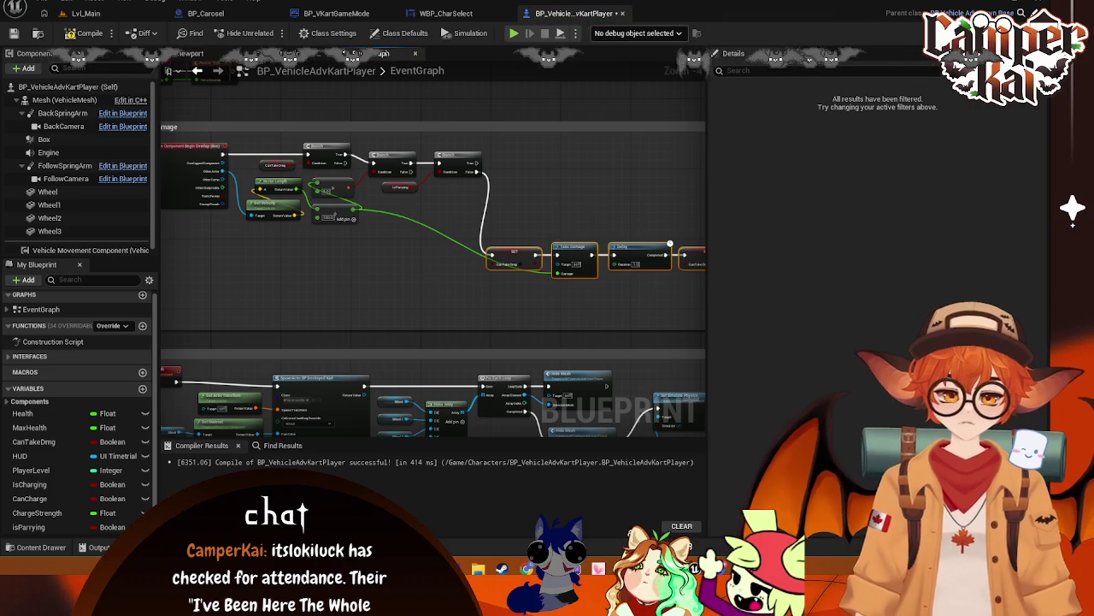
left_click_drag(524, 199, 441, 201)
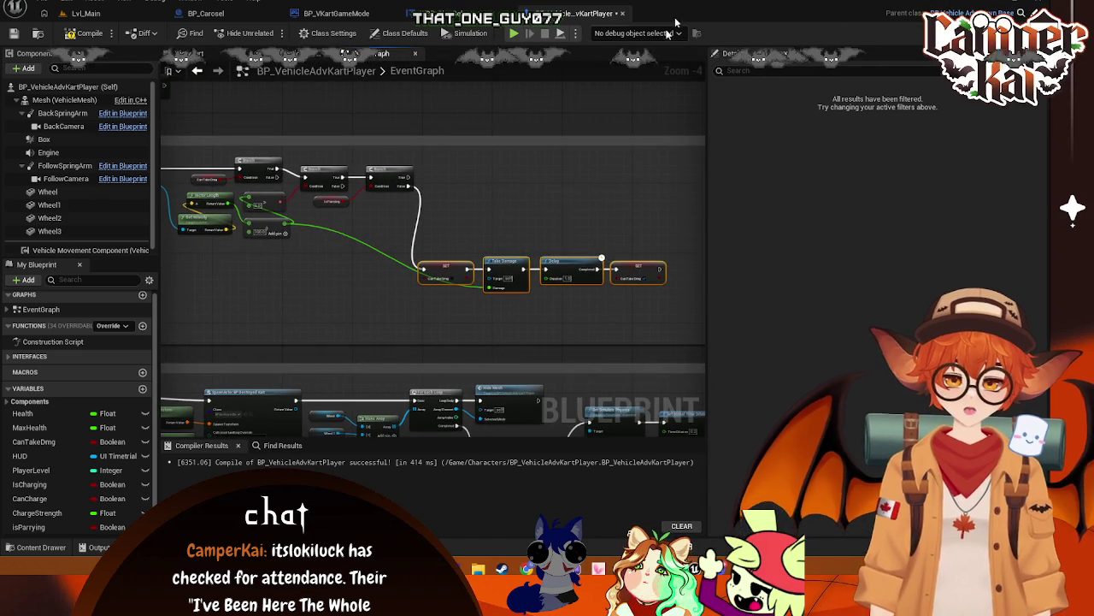
left_click_drag(325, 171, 410, 205)
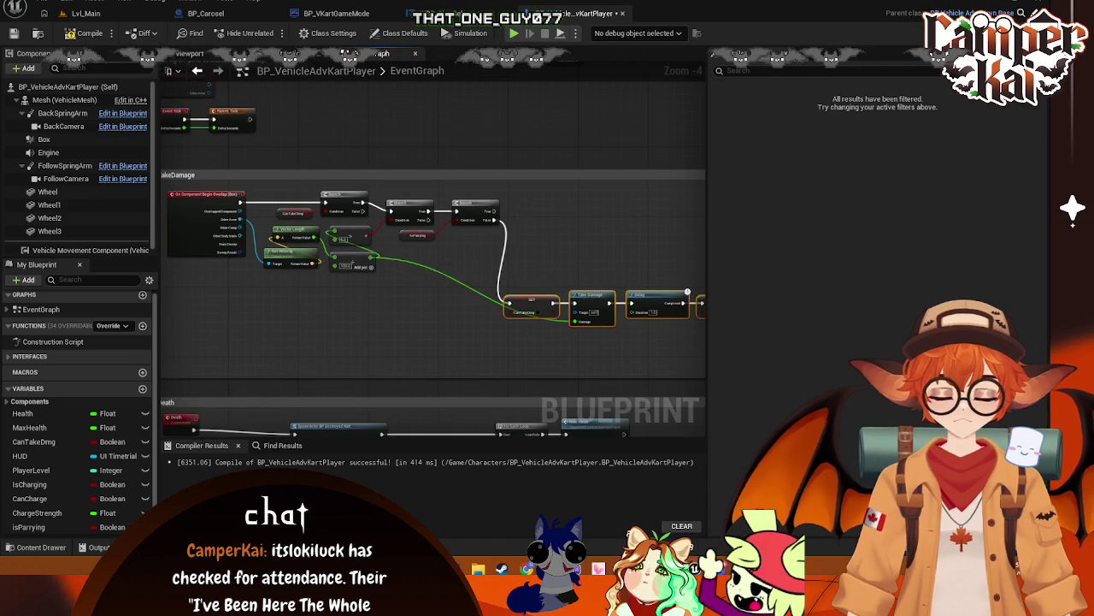
mouse_move(410, 342)
left_mouse_down()
mouse_move(518, 181)
mouse_move(479, 197)
mouse_move(424, 147)
left_mouse_up()
mouse_move(513, 356)
left_mouse_down()
mouse_move(559, 261)
mouse_move(570, 289)
mouse_move(534, 310)
mouse_move(526, 414)
mouse_move(539, 276)
left_mouse_up()
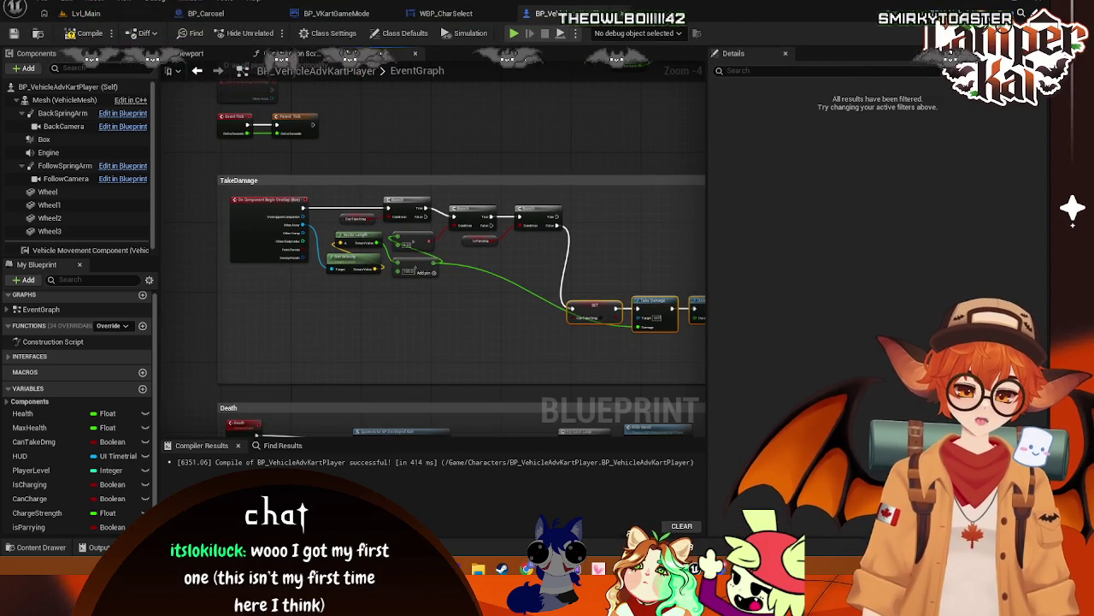
left_click_drag(558, 216, 597, 215)
type("get is")
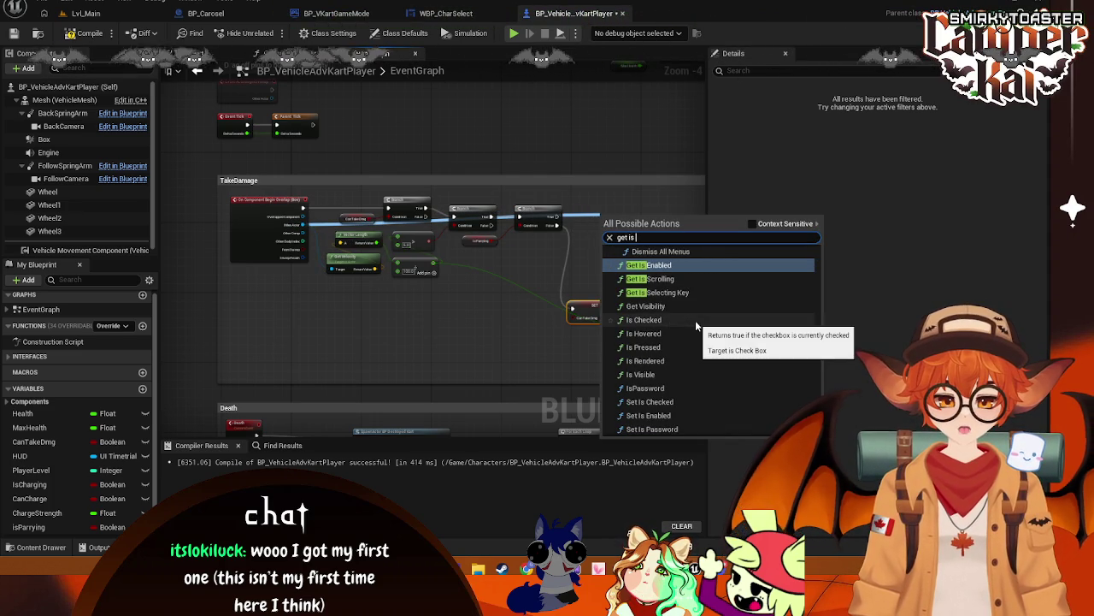
type("t")
key("BackSpace")
type("char")
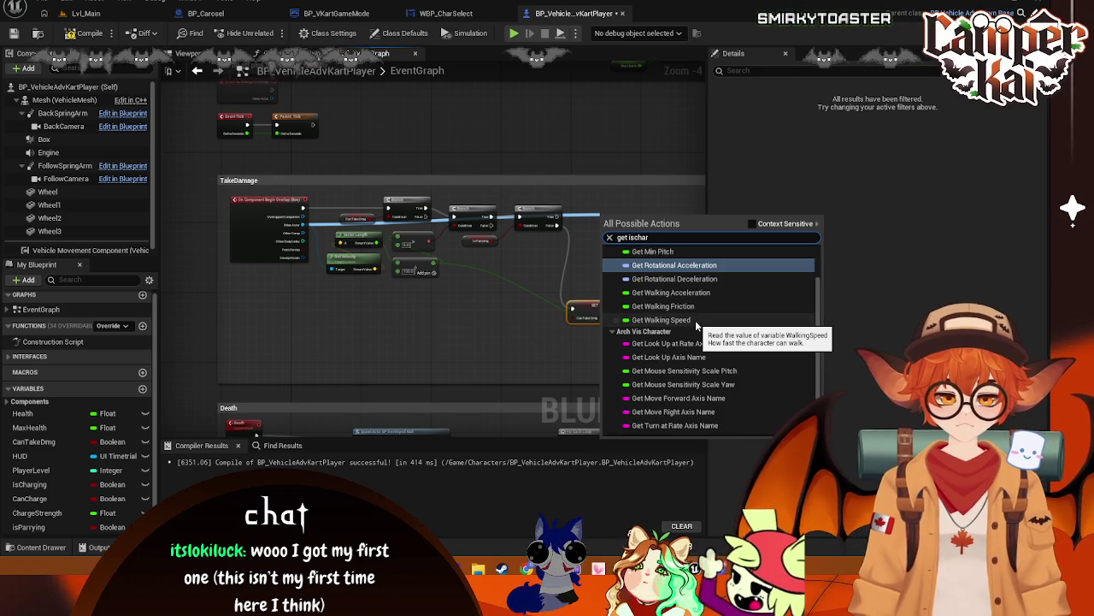
type("ging")
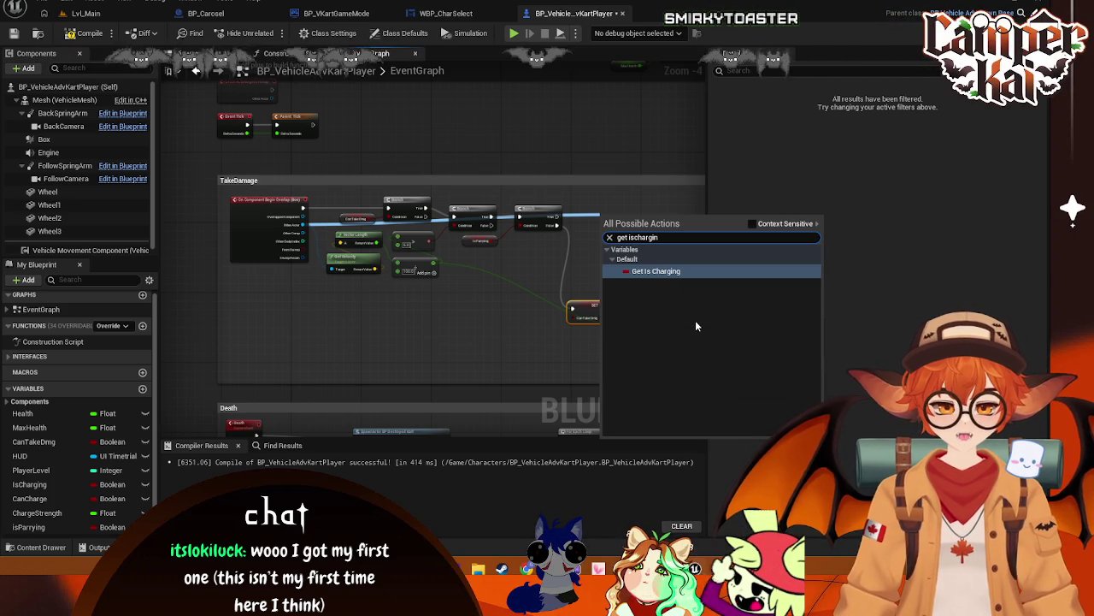
key("Return")
scroll(625, 265, "up", 4)
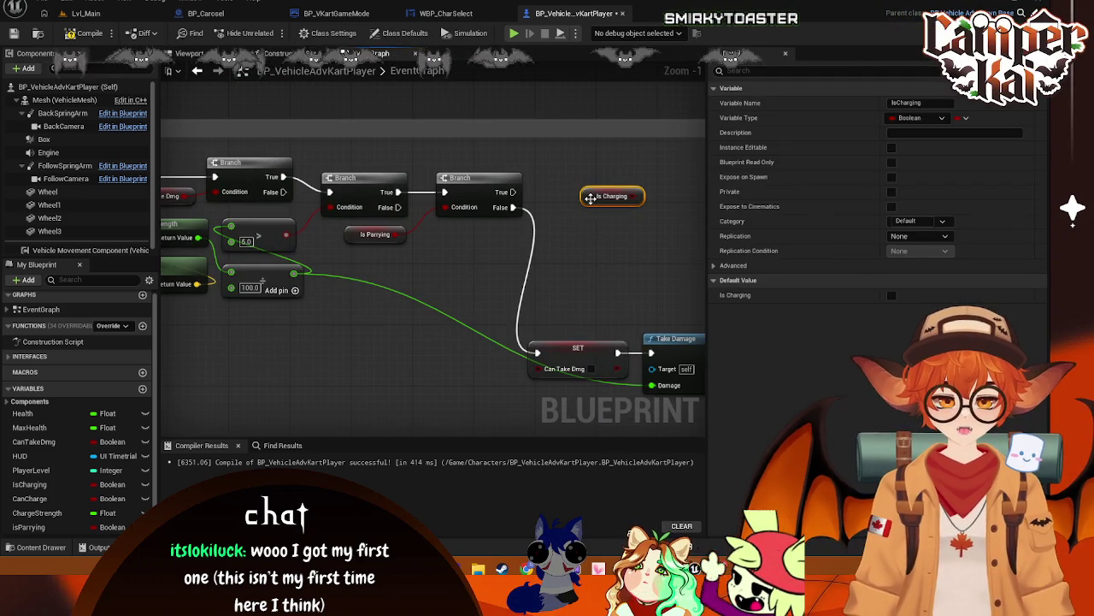
key("Delete")
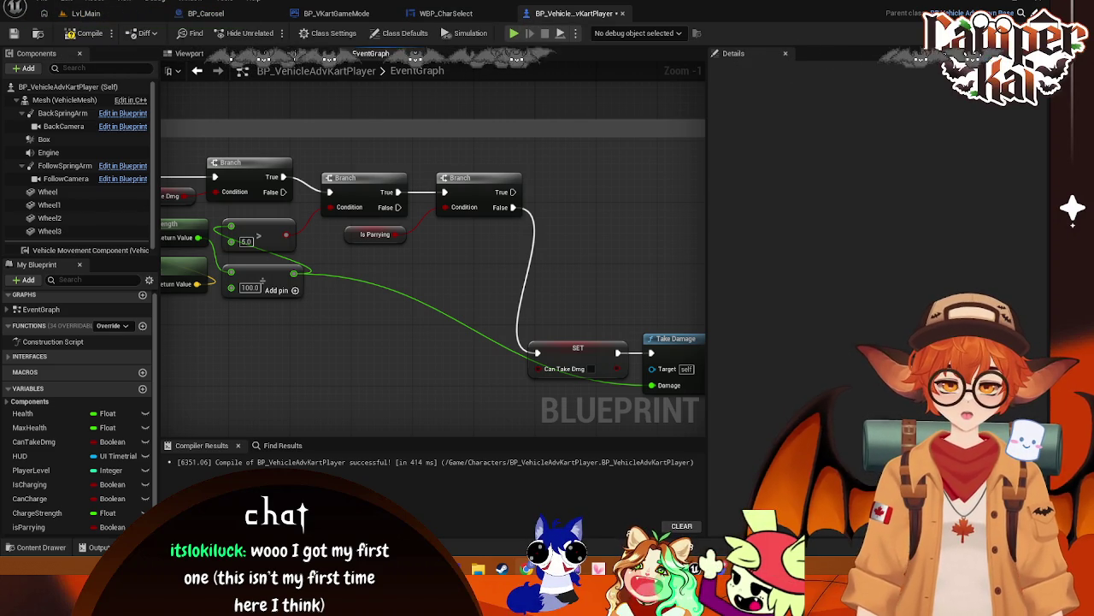
- From Other Actor, add a Cast To BP_VehicleAdvKart node via a 'cast to kart' search
mouse_move(580, 249)
left_mouse_down()
mouse_move(544, 218)
mouse_move(539, 292)
left_mouse_up()
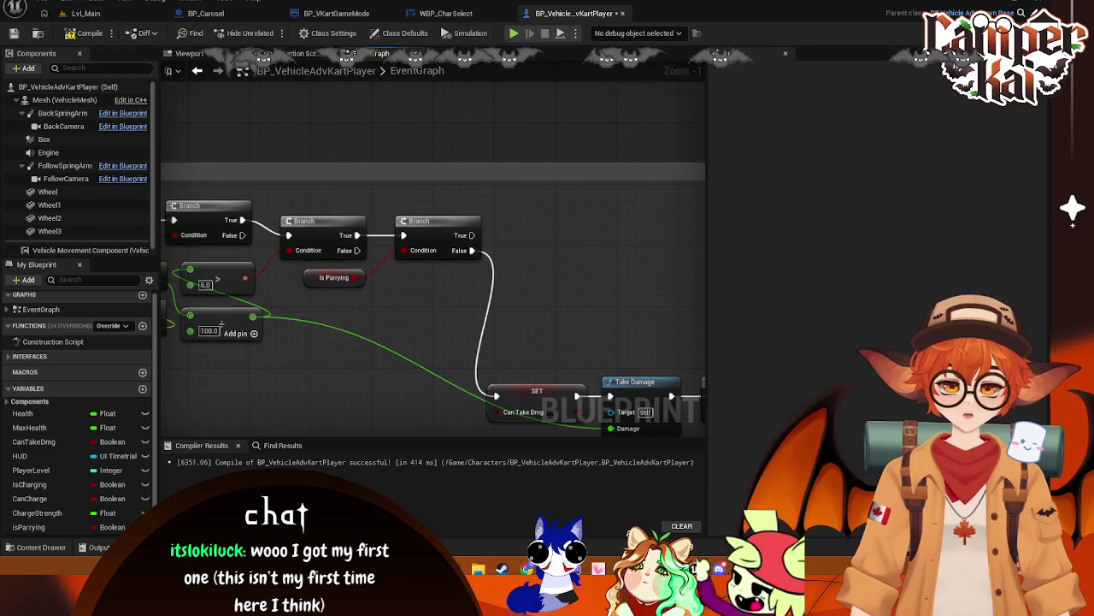
left_click_drag(311, 255, 553, 238)
mouse_move(263, 231)
left_mouse_down()
mouse_move(647, 299)
mouse_move(643, 290)
left_mouse_up()
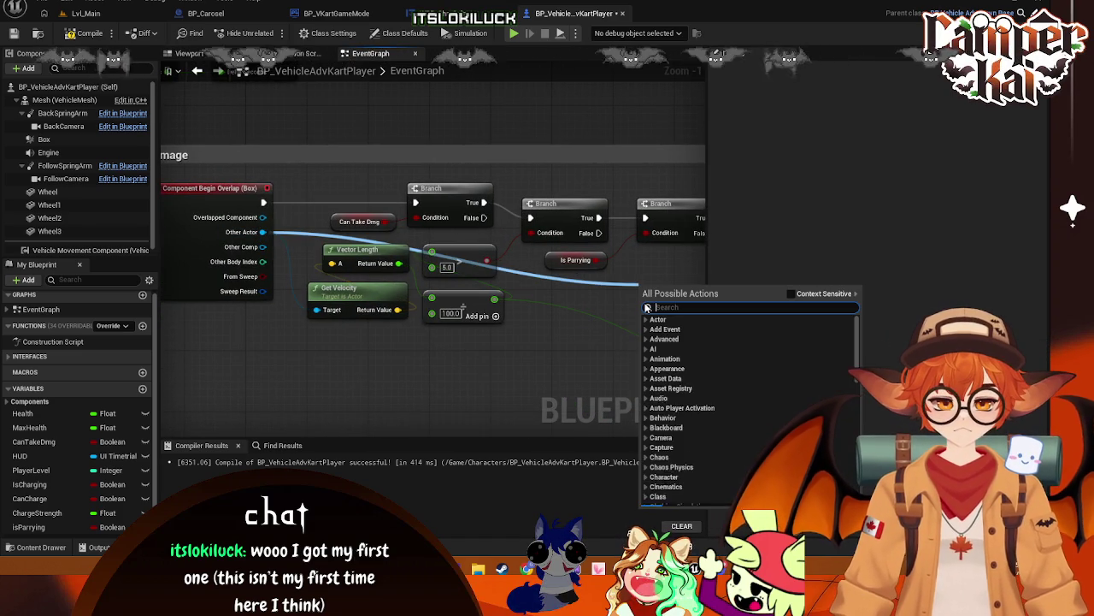
type("cast")
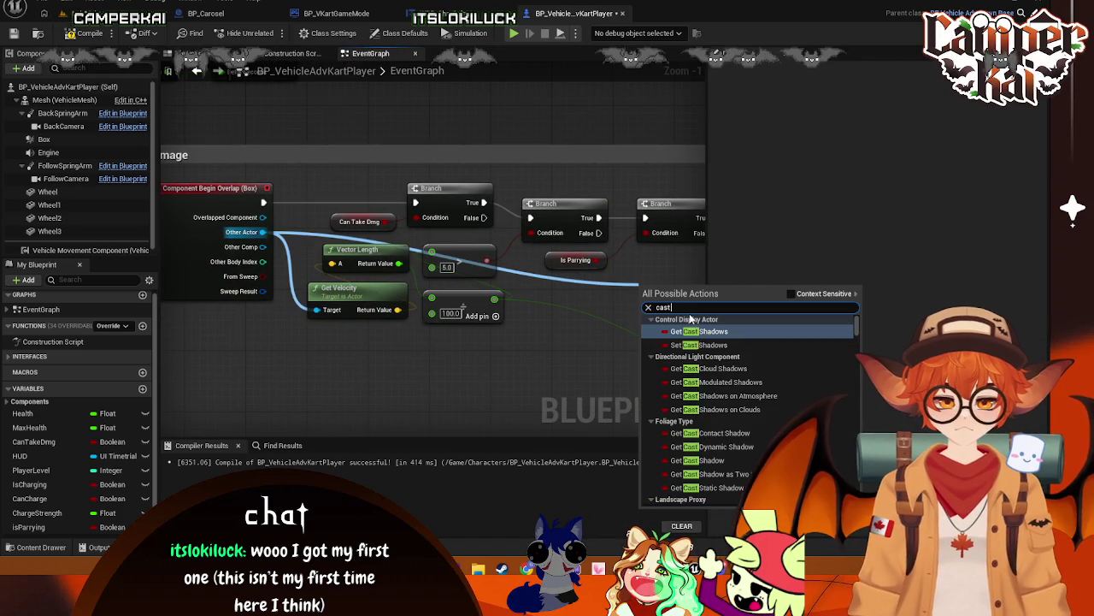
type(" to")
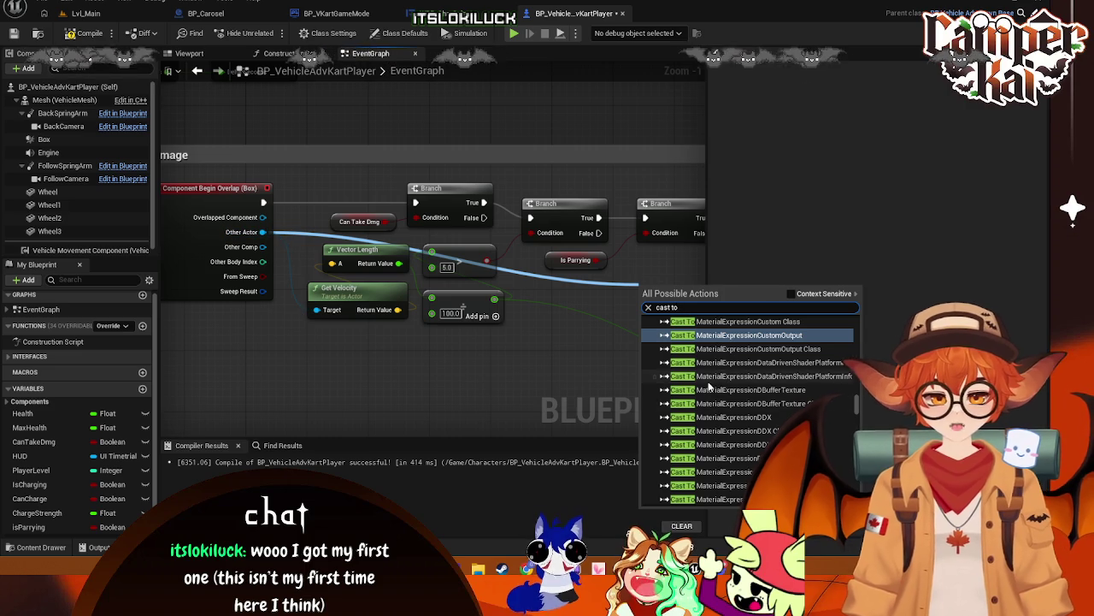
type(" kart")
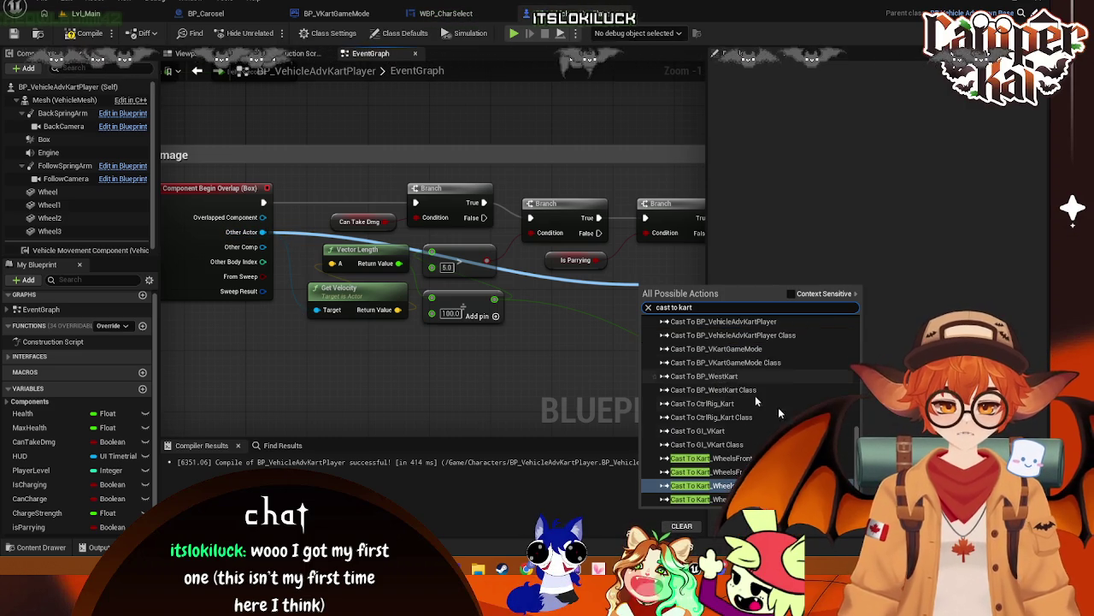
scroll(862, 430, "up", 2)
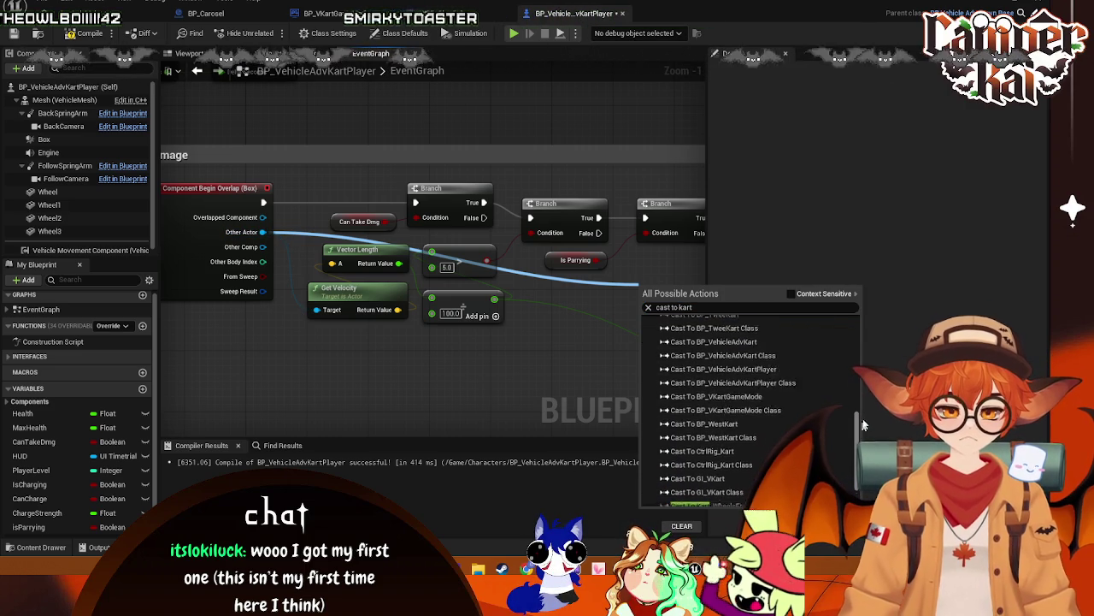
left_click(730, 368)
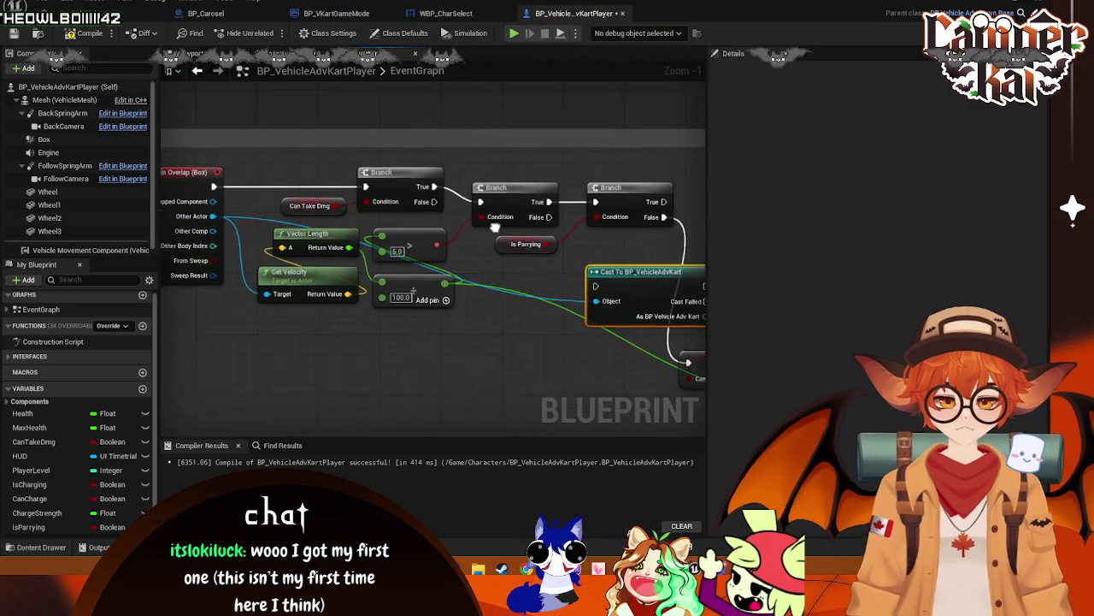
- Reposition the cast node near the Branches and bring up the Content Drawer to find the enemy kart
mouse_move(522, 248)
left_mouse_down()
mouse_move(522, 222)
mouse_move(576, 239)
mouse_move(463, 244)
mouse_move(475, 260)
mouse_move(616, 169)
mouse_move(610, 155)
mouse_move(391, 184)
mouse_move(404, 201)
mouse_move(331, 189)
left_mouse_up()
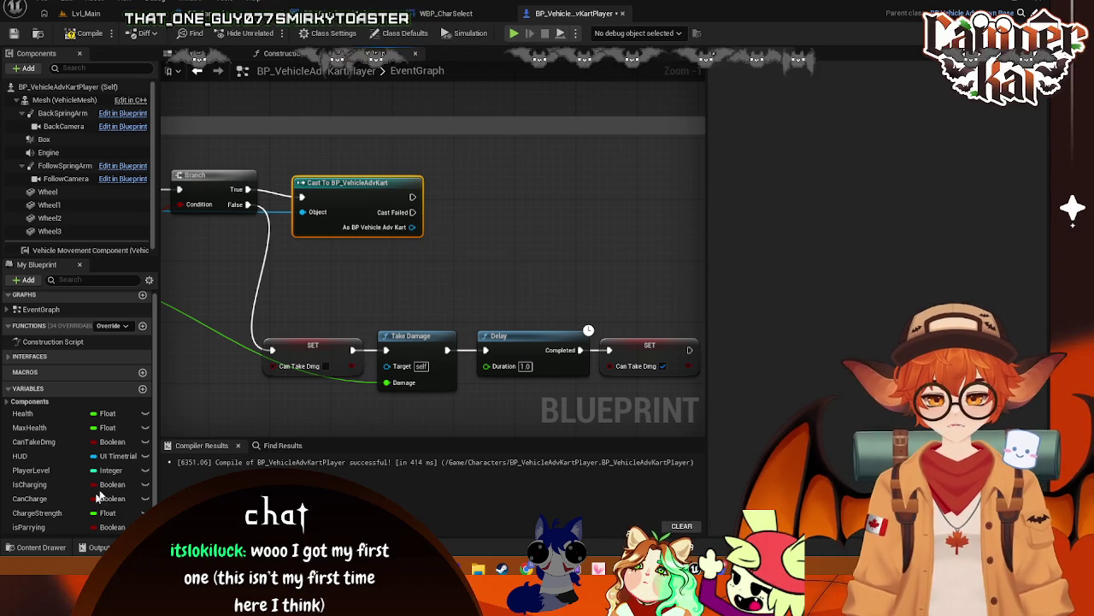
mouse_move(300, 308)
left_mouse_down()
mouse_move(504, 224)
mouse_move(550, 235)
left_mouse_up()
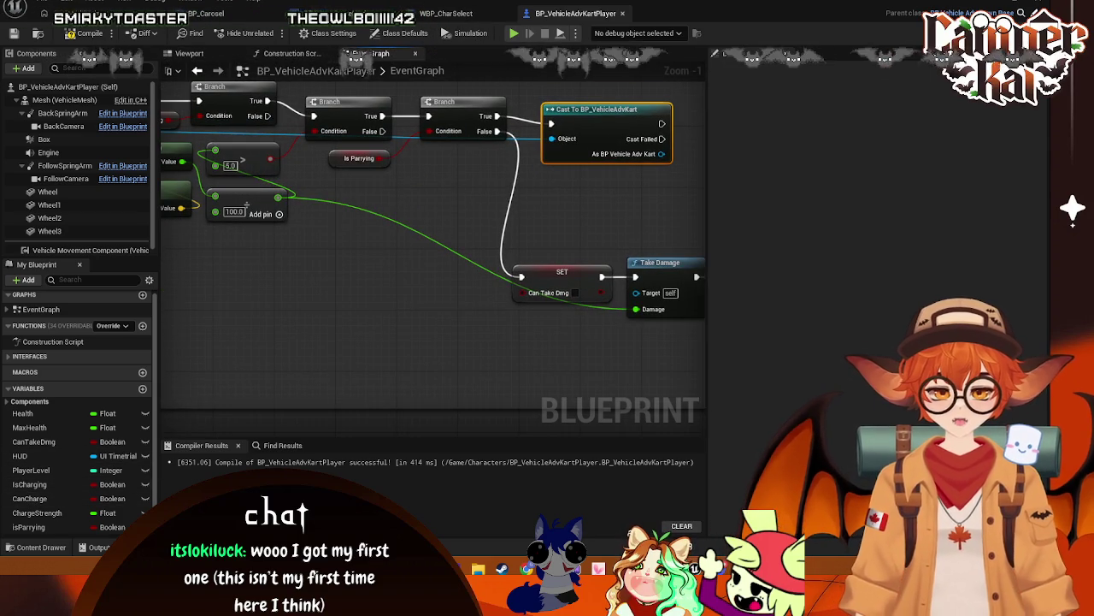
key("ctrl+space")
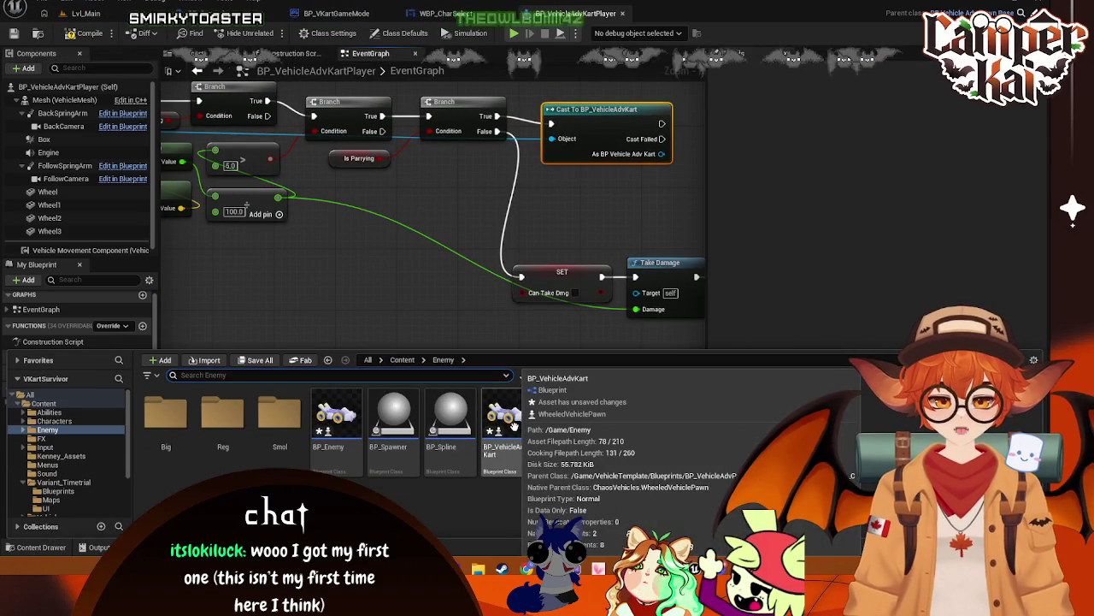
- Open BP_VehicleAdvKart from the Enemy folder, dock it as a tab, and return to the player blueprint
double_click(514, 425)
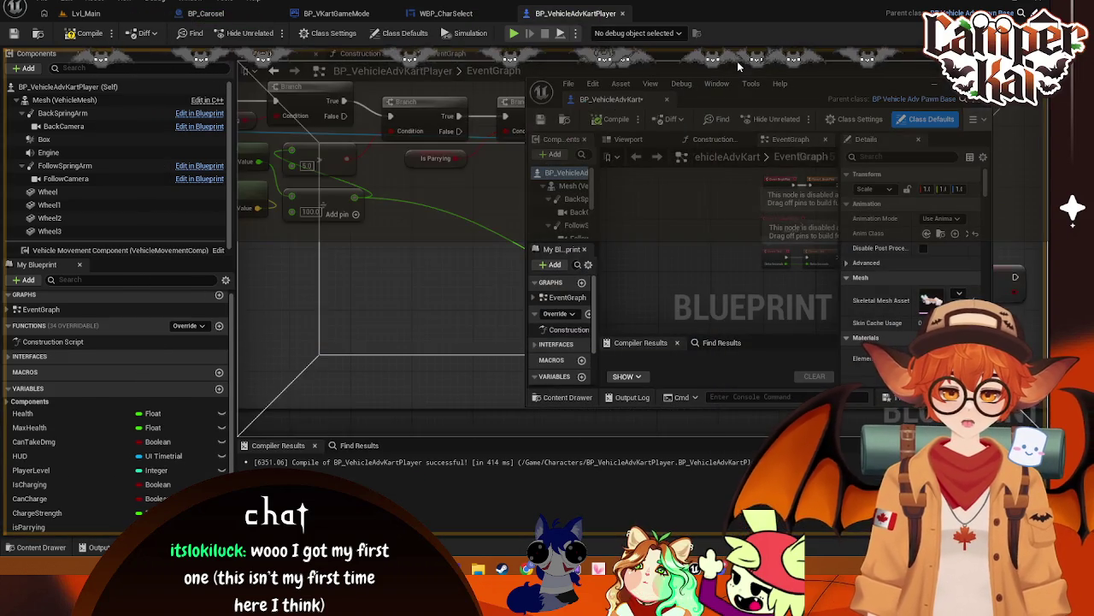
left_click_drag(612, 99, 682, 13)
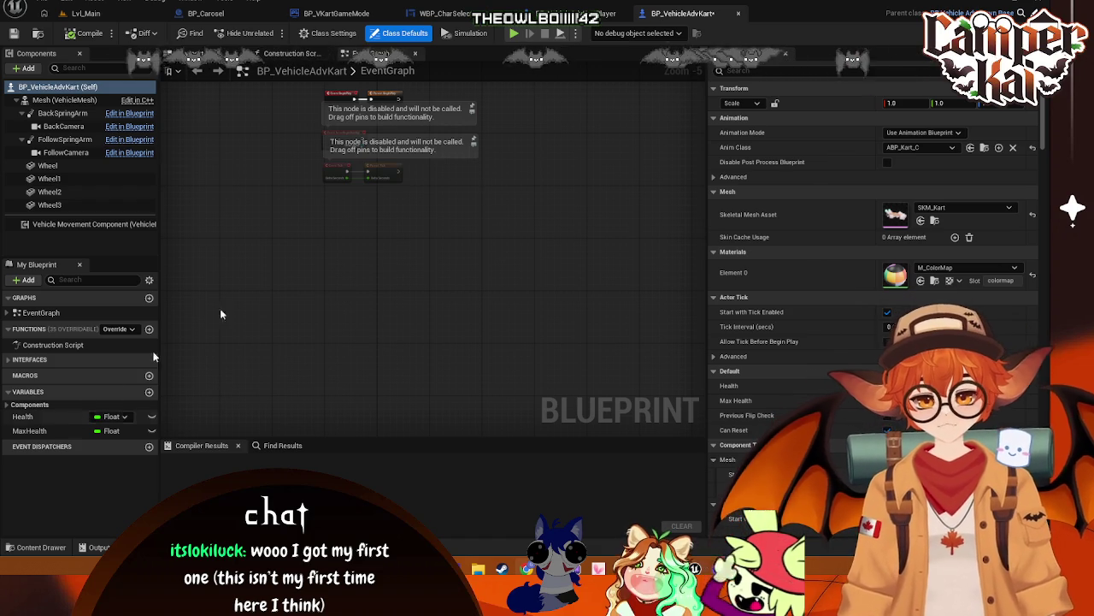
left_click(579, 13)
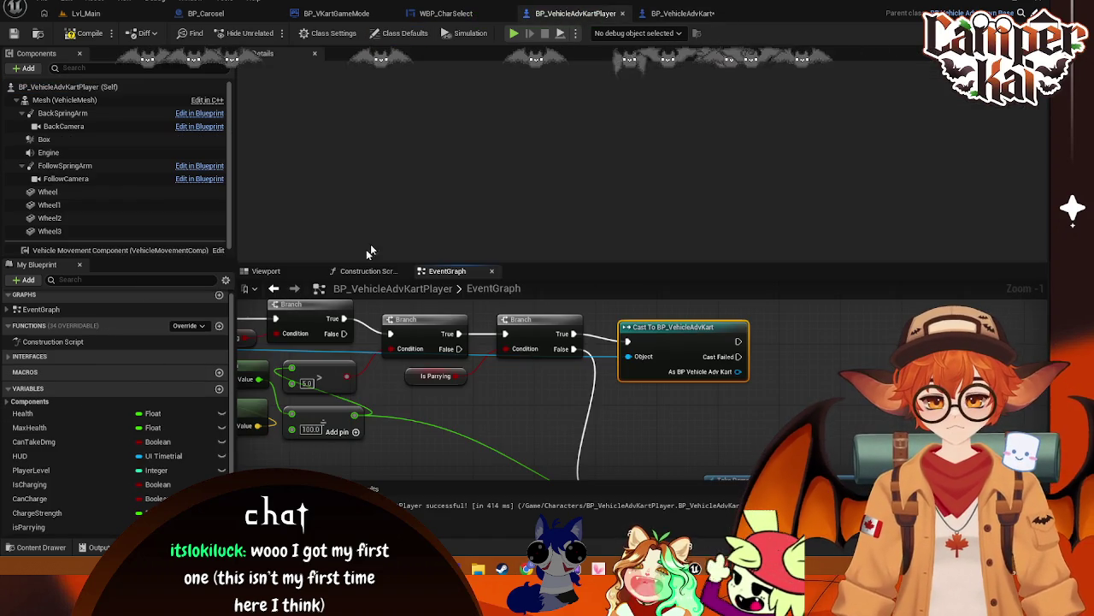
- Delete the in-use IsCharging variable from BP_VehicleAdvKartPlayer, then switch to BP_VehicleAdvKart
left_click(23, 417)
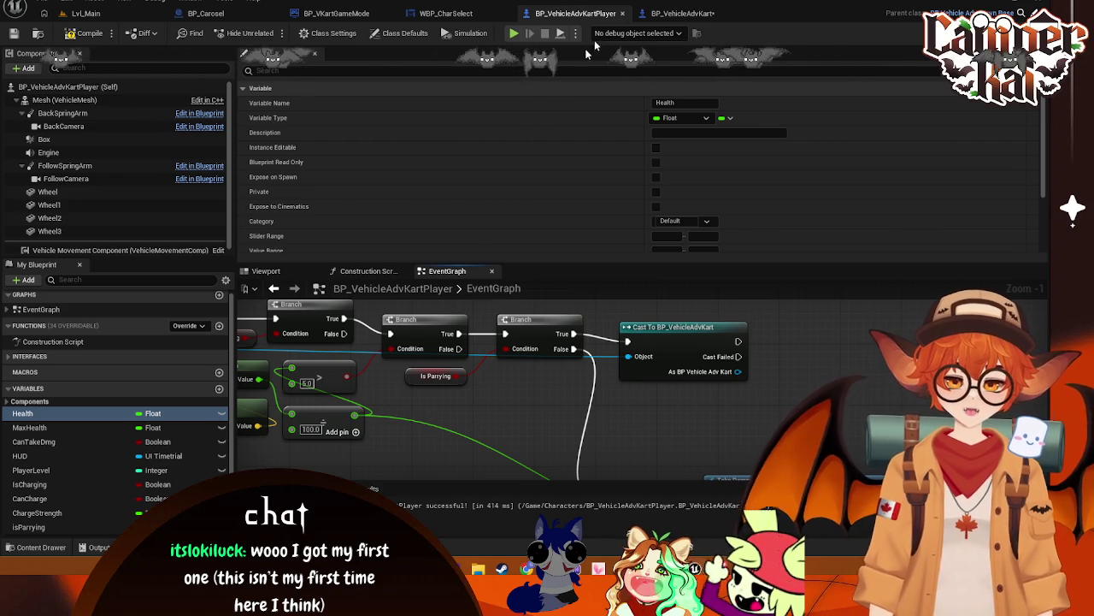
right_click(43, 485)
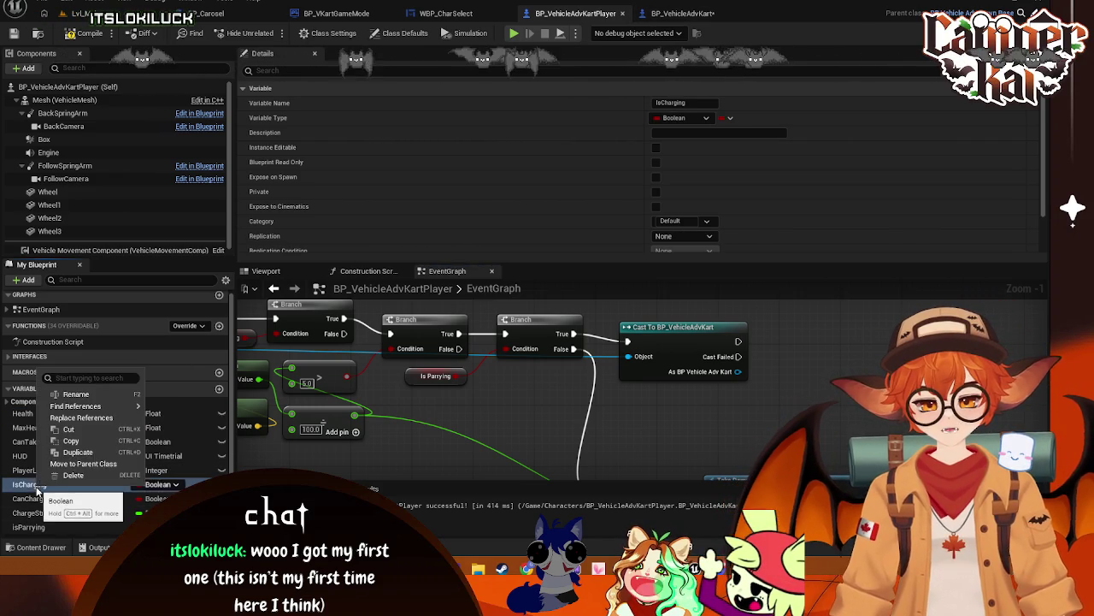
left_click(84, 475)
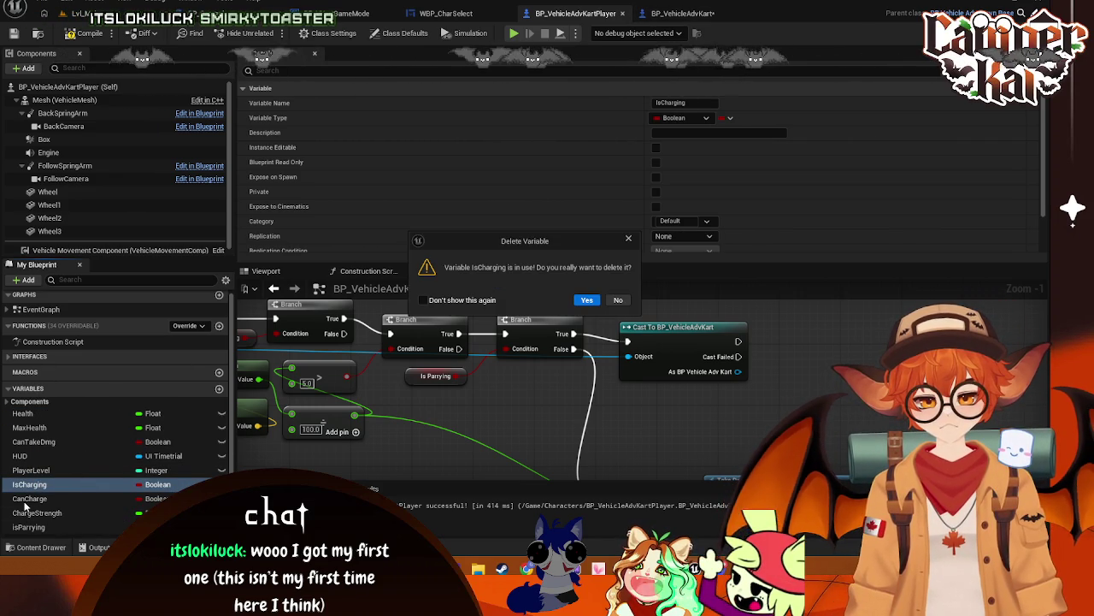
left_click(587, 300)
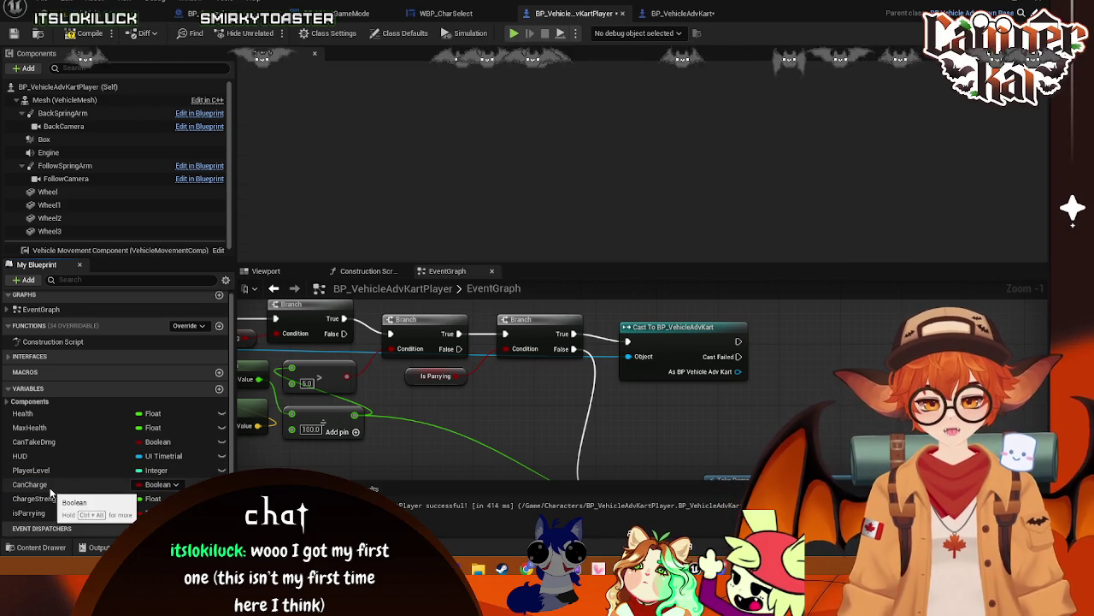
right_click(68, 484)
left_click(680, 13)
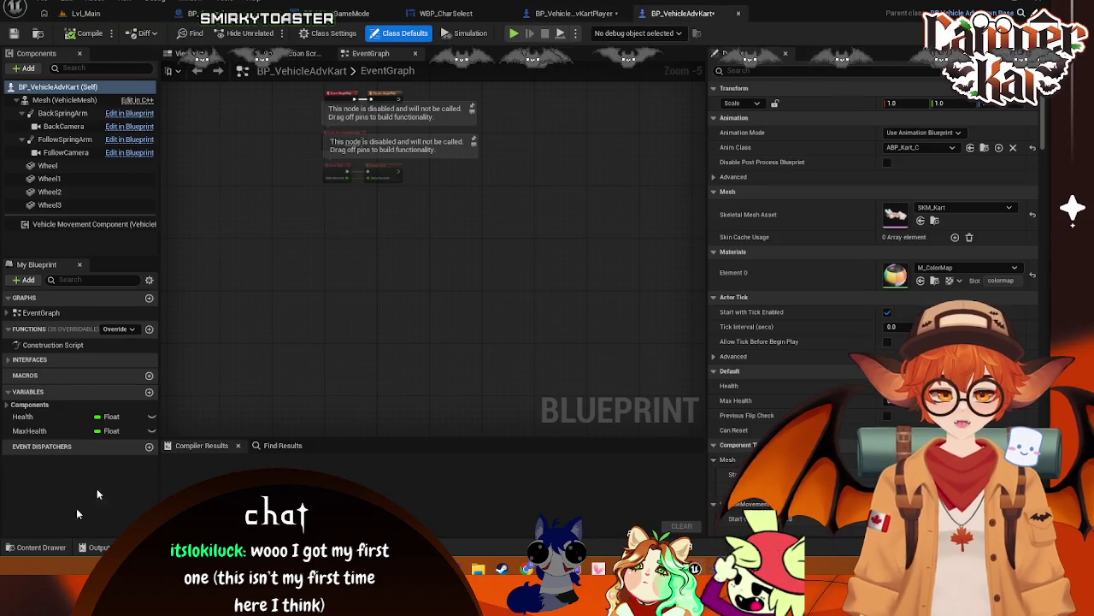
- Add Boolean variables IsCharging and CanCharge to BP_VehicleAdvKart
left_click(142, 393)
left_click(149, 393)
type("IsCharg")
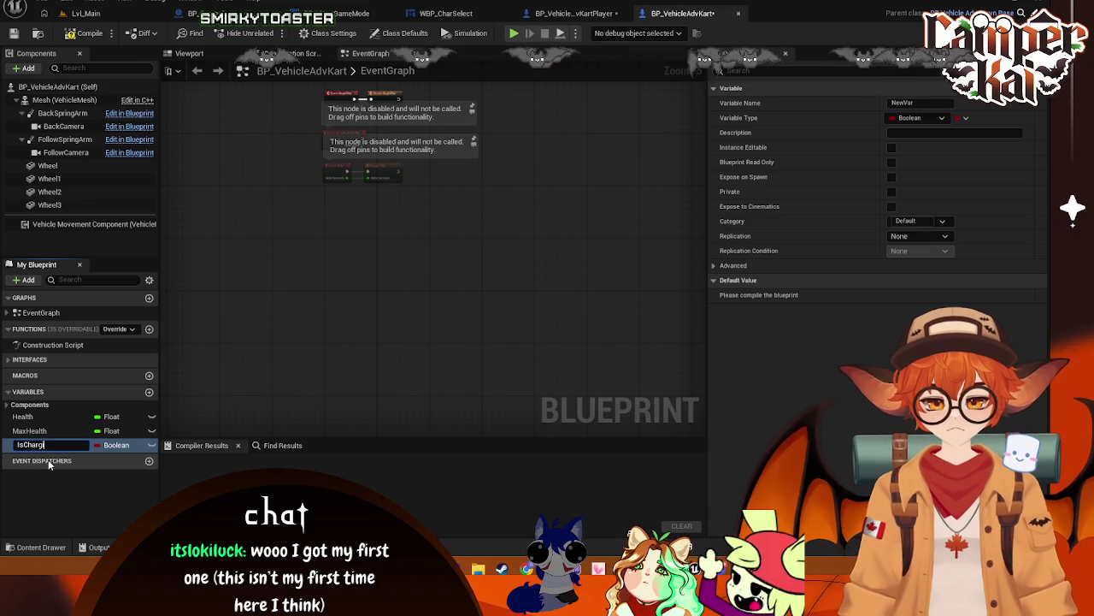
type("ing")
key("Return")
left_click(149, 392)
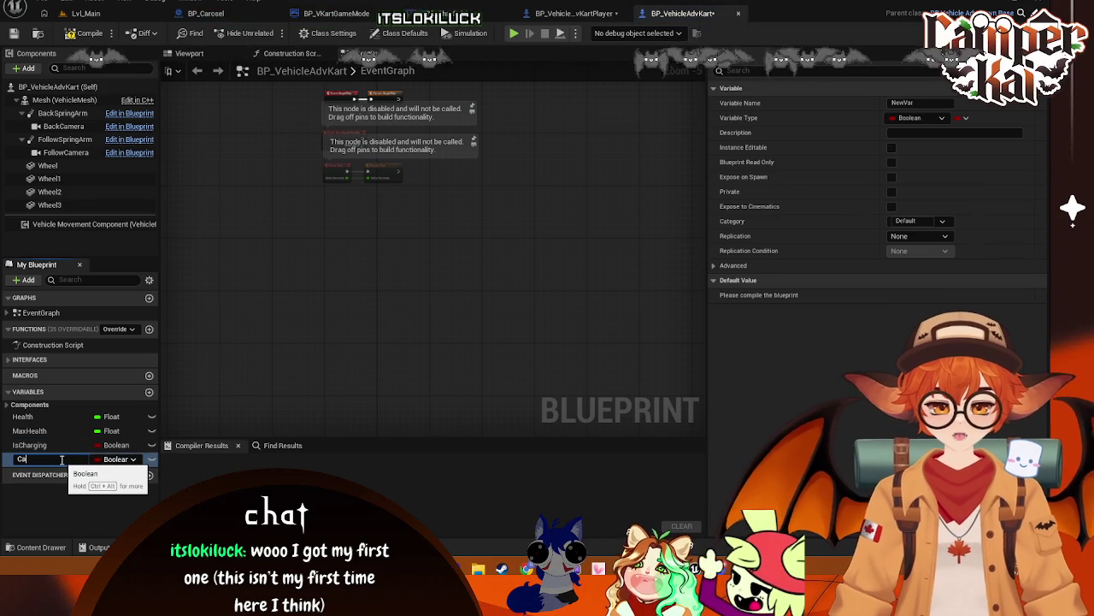
type("nCharge")
key("Return")
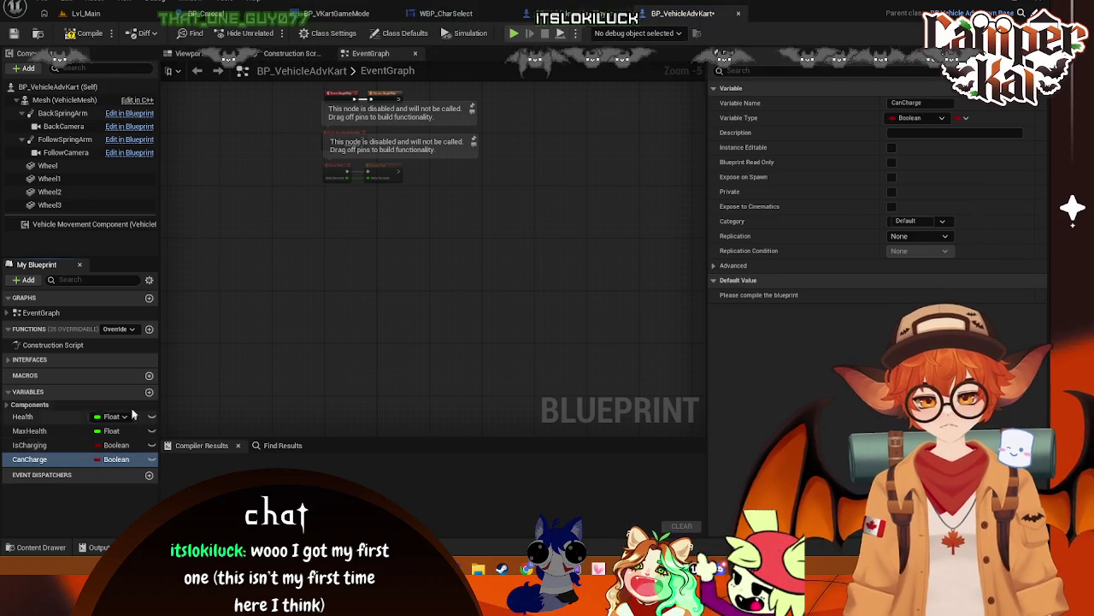
- Add a third Boolean and rename it IsParrying
left_click(149, 391)
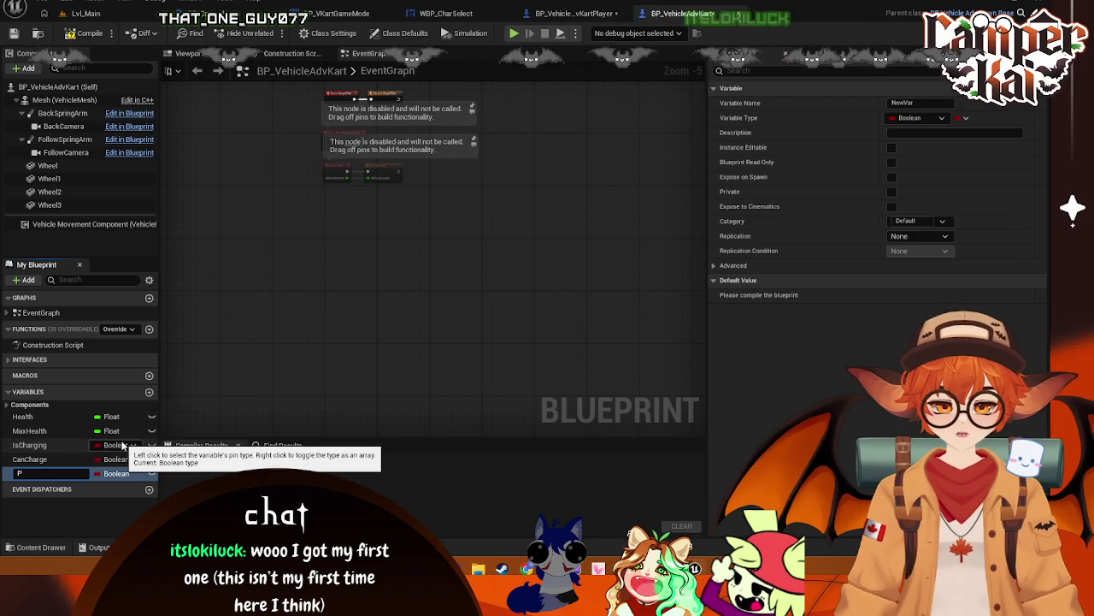
left_click(544, 14)
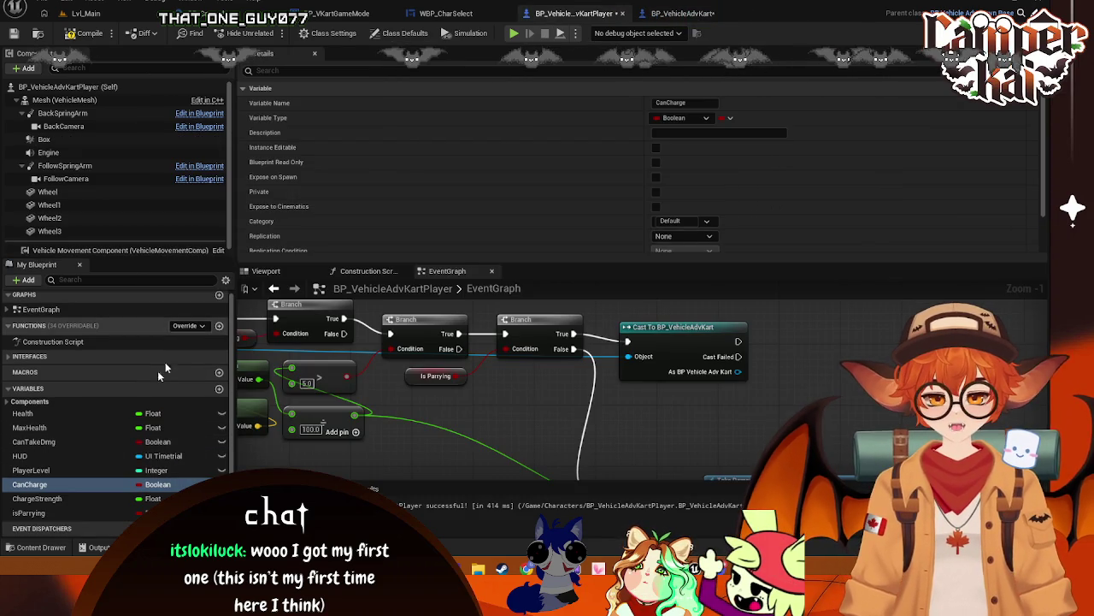
left_click(680, 14)
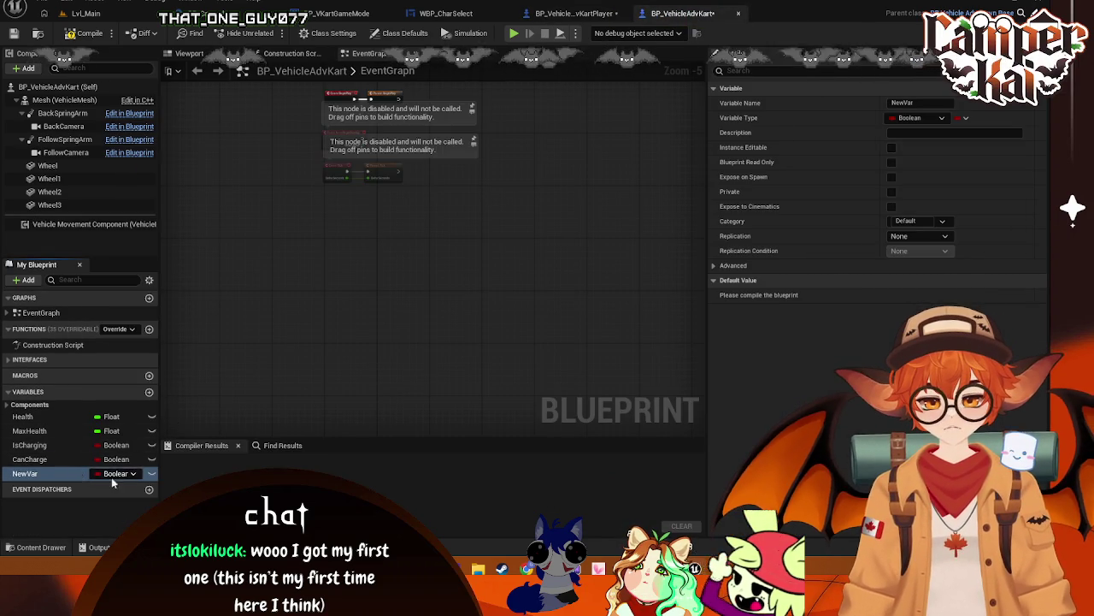
right_click(32, 476)
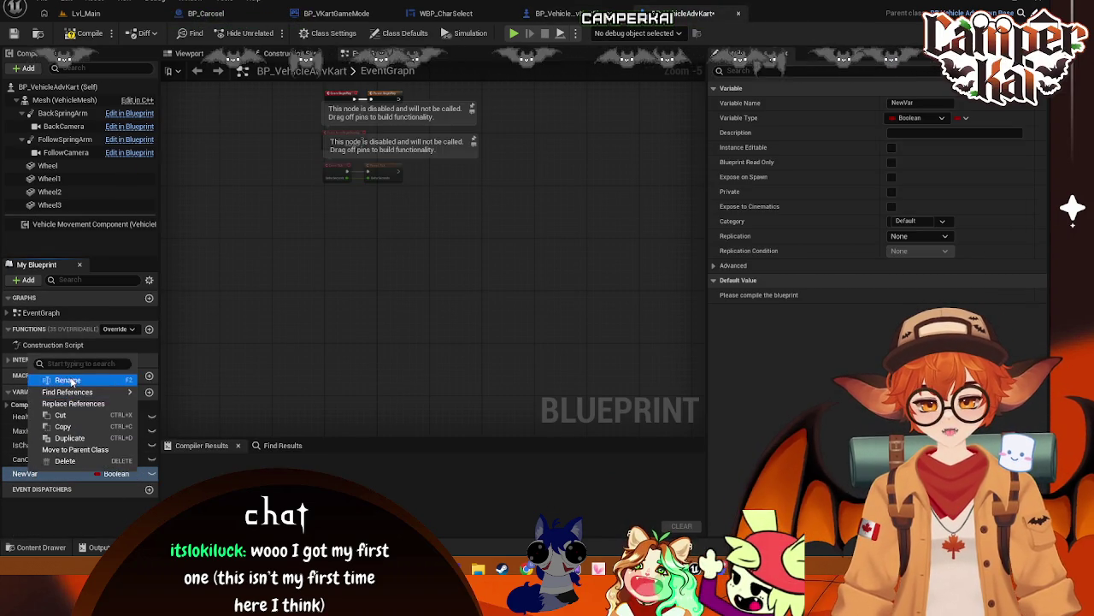
left_click(88, 419)
type("IsPar")
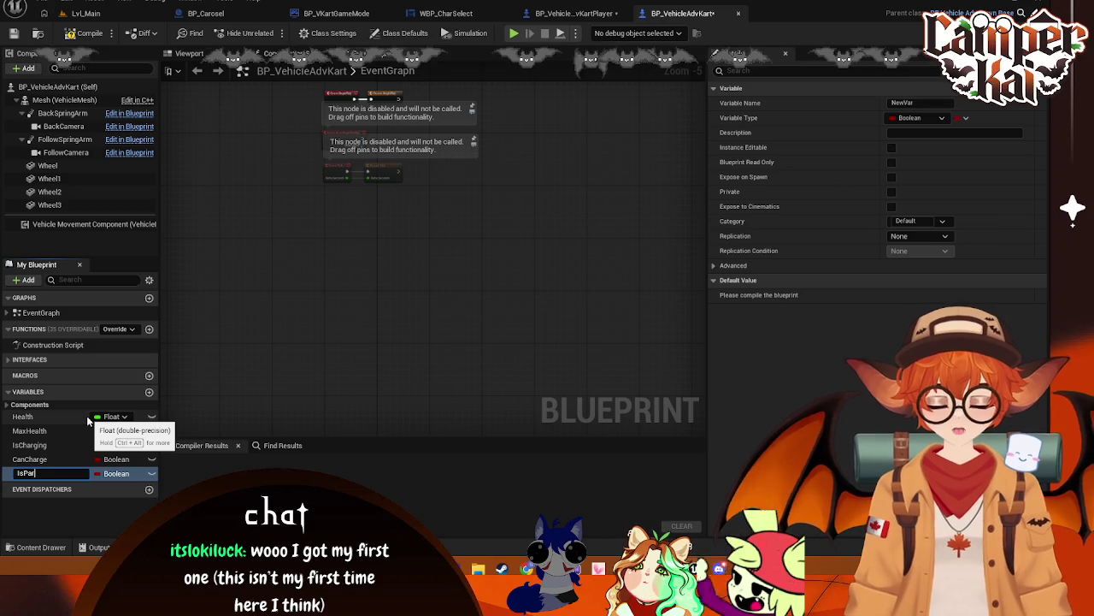
type("rying")
key("Return")
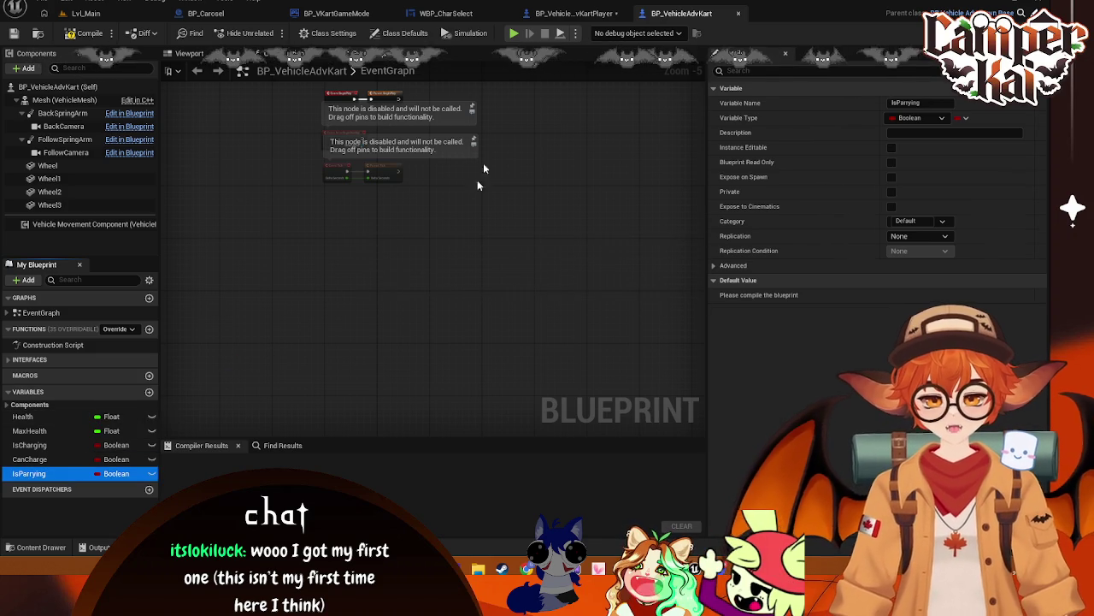
- Delete the isParrying variable from BP_VehicleAdvKartPlayer
left_click(548, 19)
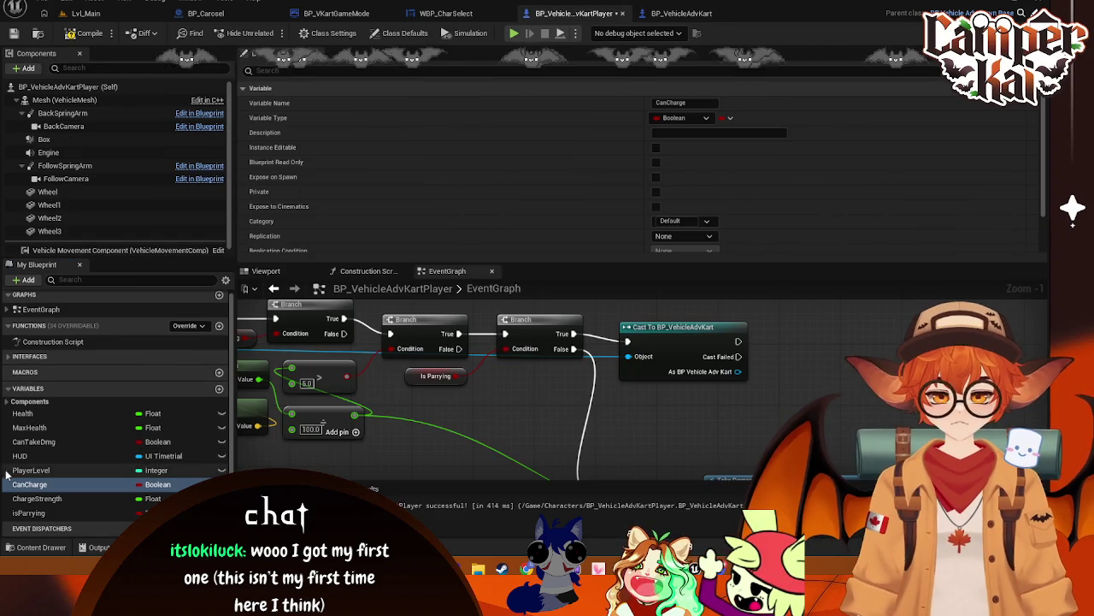
right_click(30, 513)
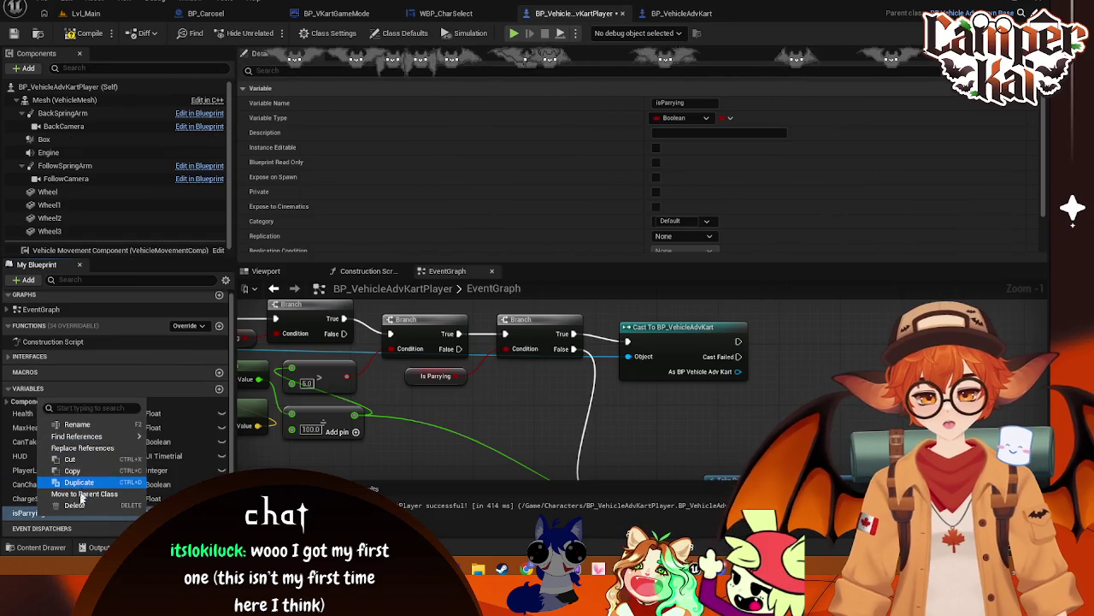
left_click(75, 505)
left_click(584, 301)
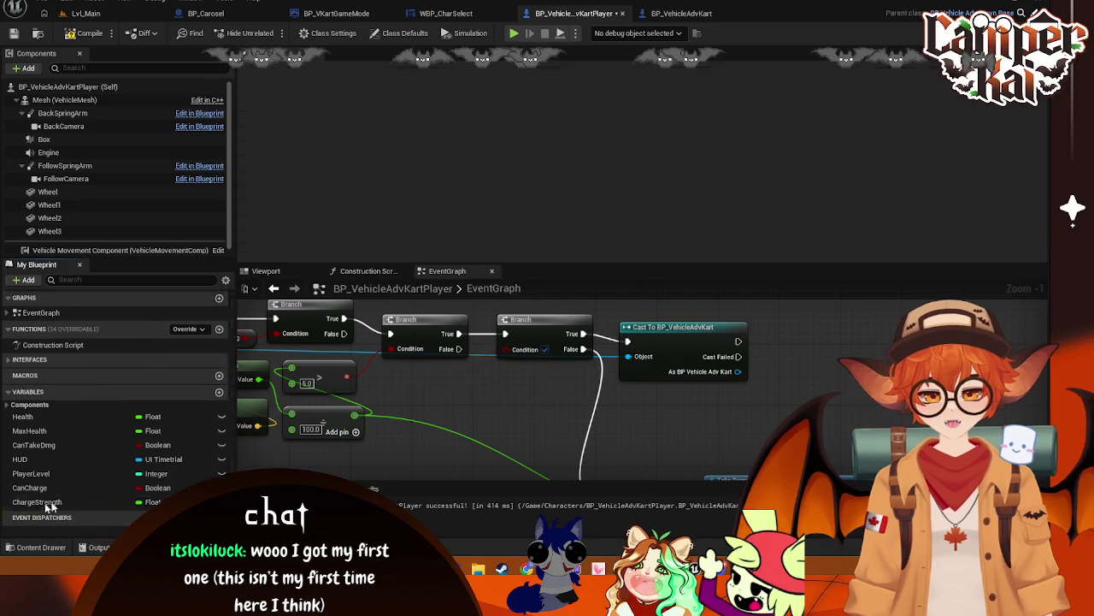
- Delete CanTakeDmg from the player kart and add a CanTakeDmg Boolean to BP_VehicleAdvKart
right_click(47, 448)
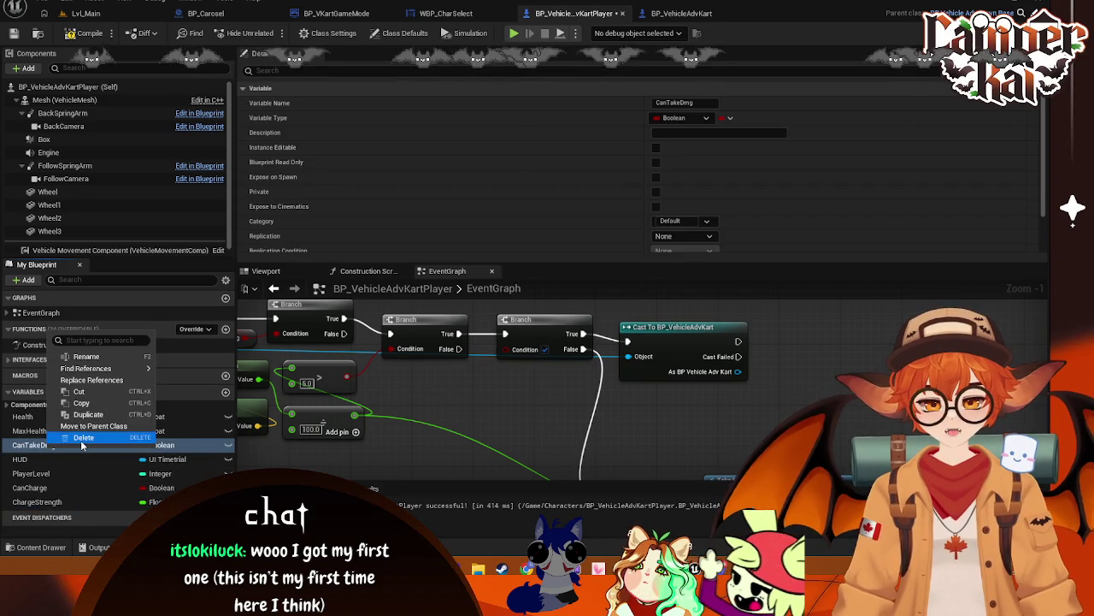
left_click(82, 438)
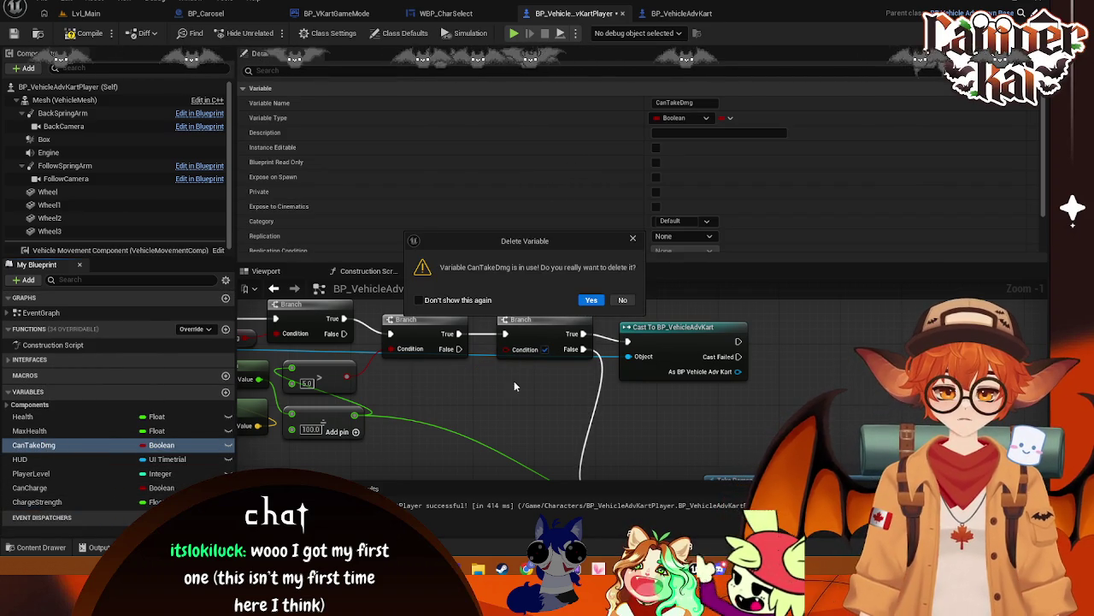
left_click(589, 301)
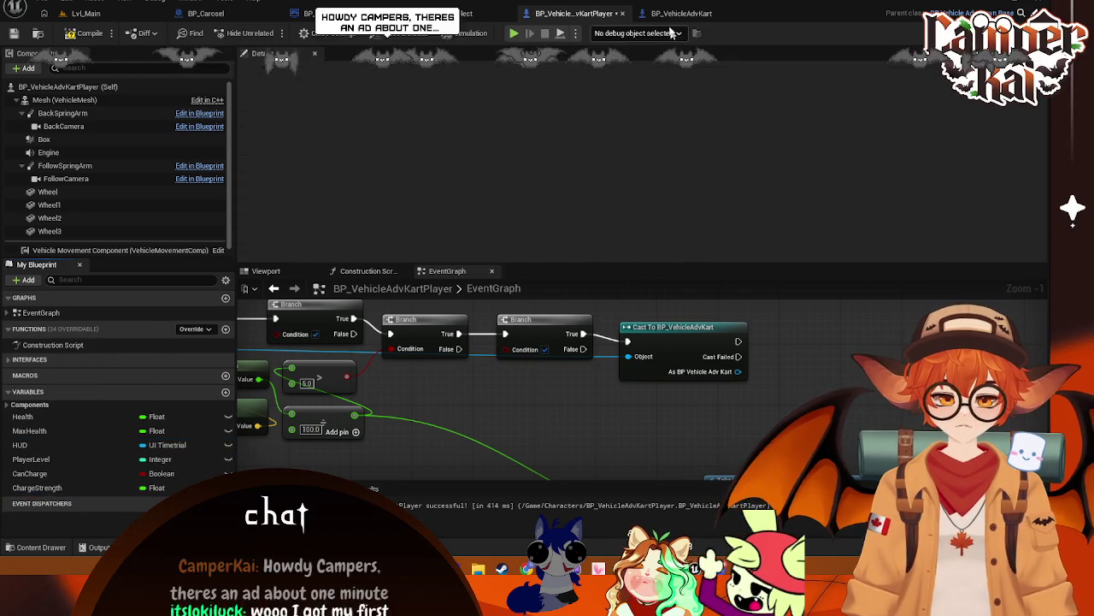
left_click(668, 15)
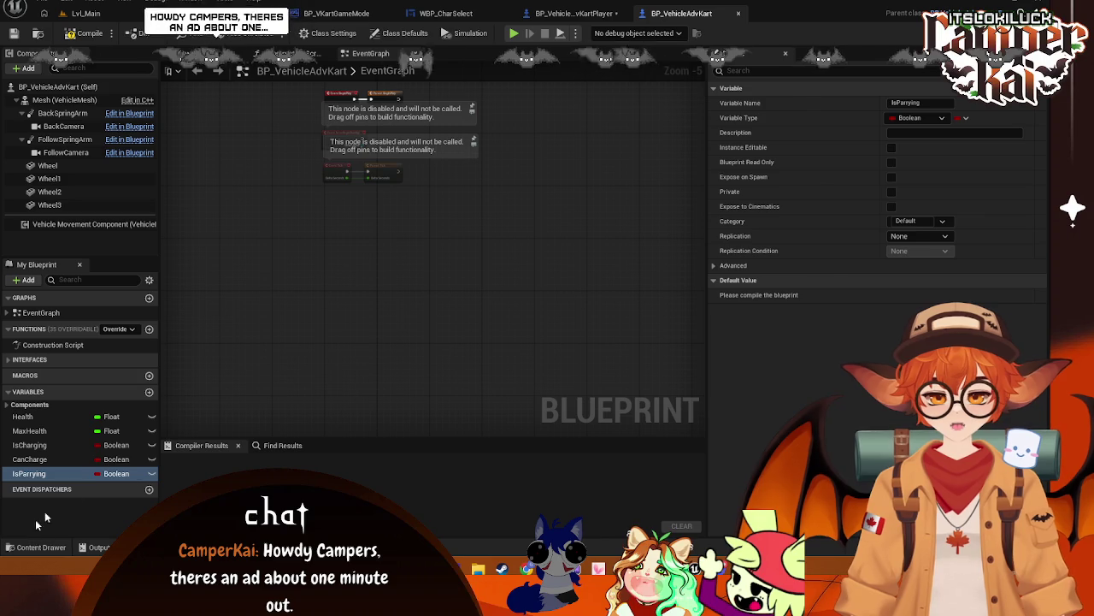
left_click(150, 393)
type("canTa")
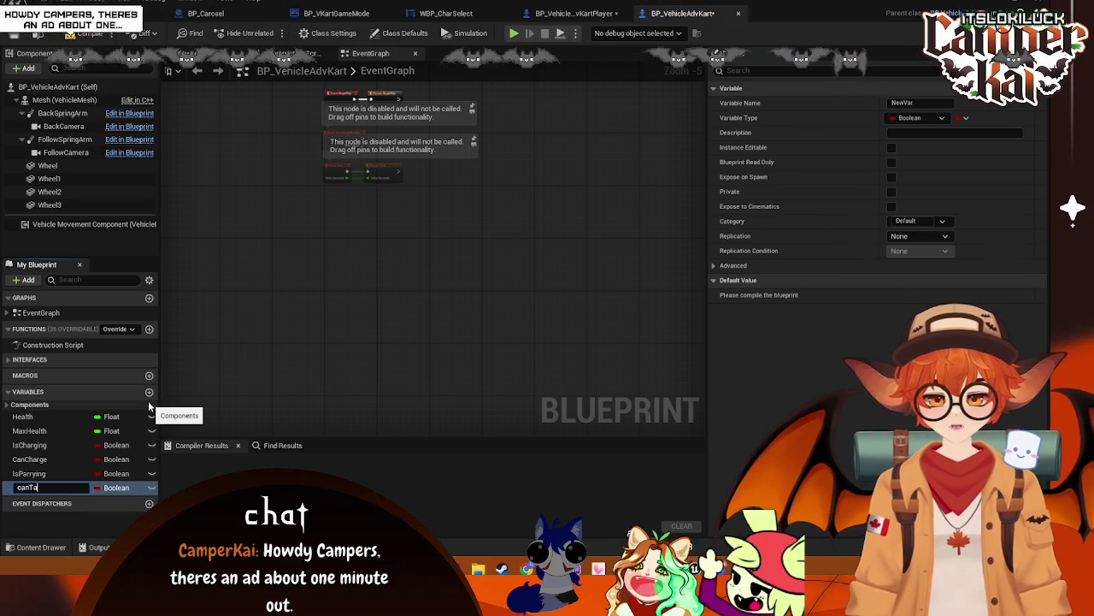
- Delete the CanCharge variable from BP_VehicleAdvKartPlayer
left_click(574, 13)
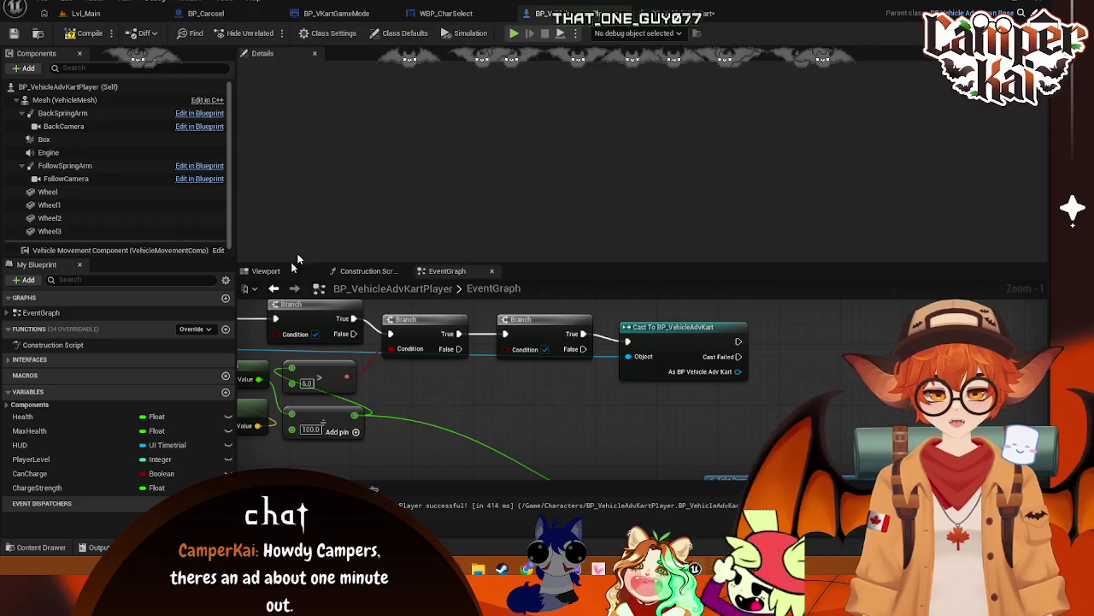
right_click(45, 488)
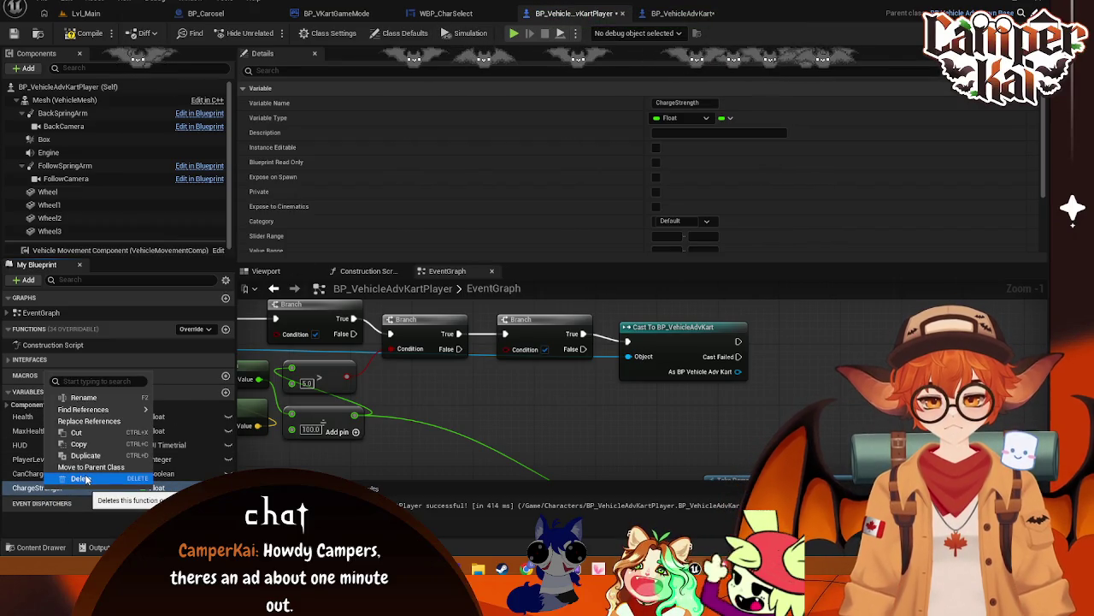
left_click(42, 473)
right_click(43, 473)
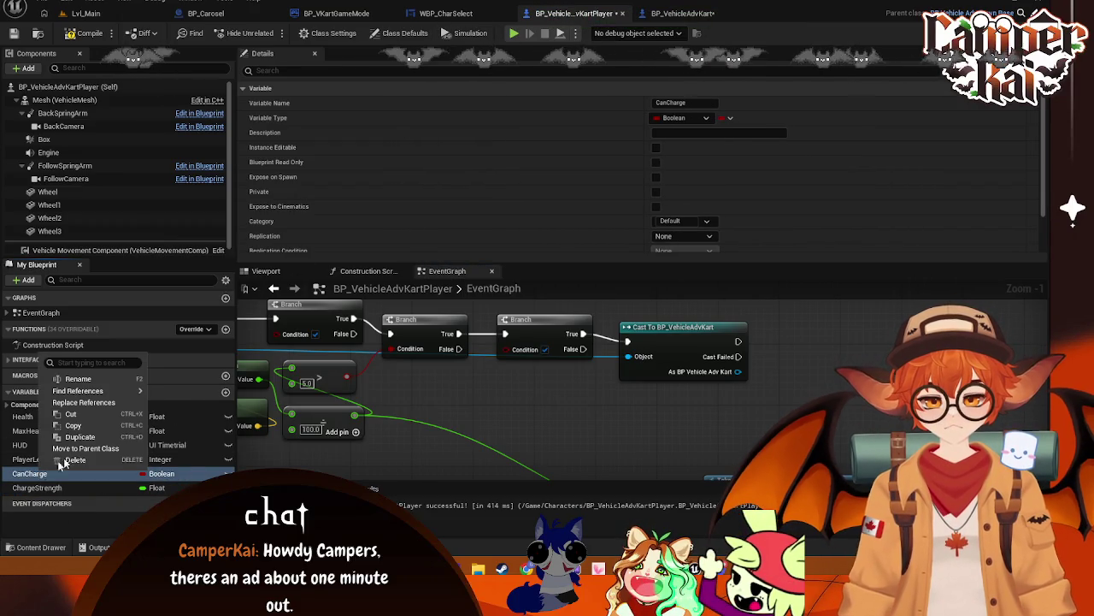
left_click(79, 460)
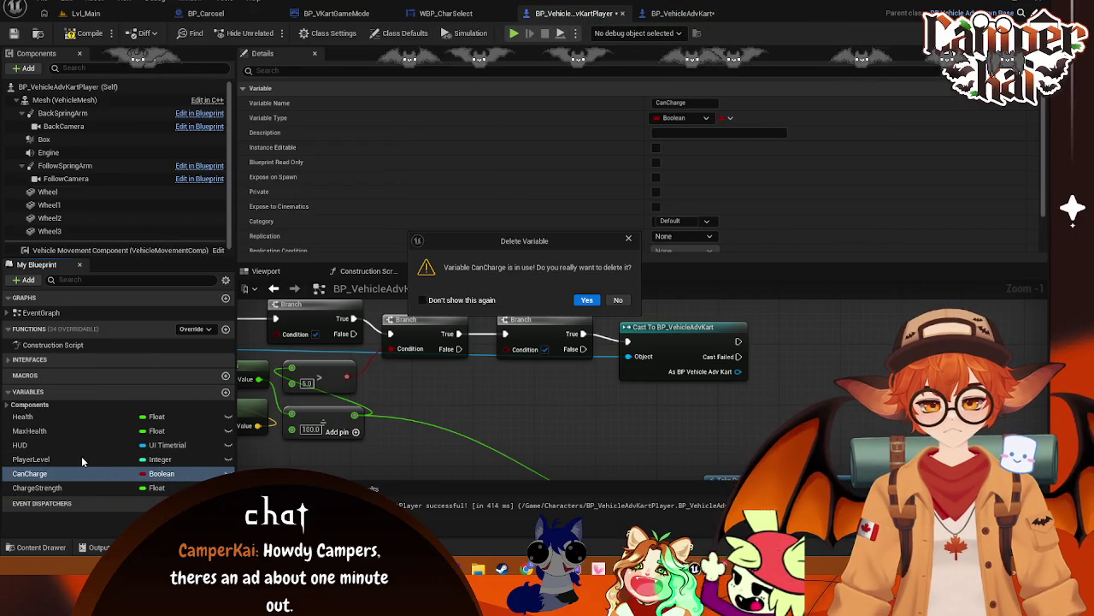
left_click(588, 300)
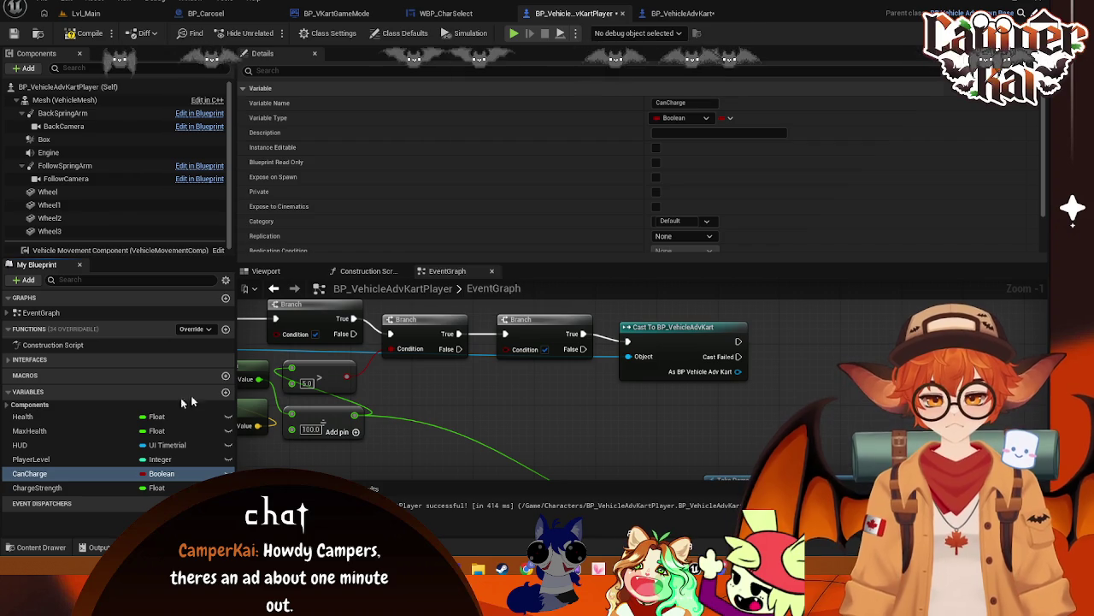
- Delete the Health and MaxHealth variables from the player kart
left_click(23, 417)
right_click(22, 416)
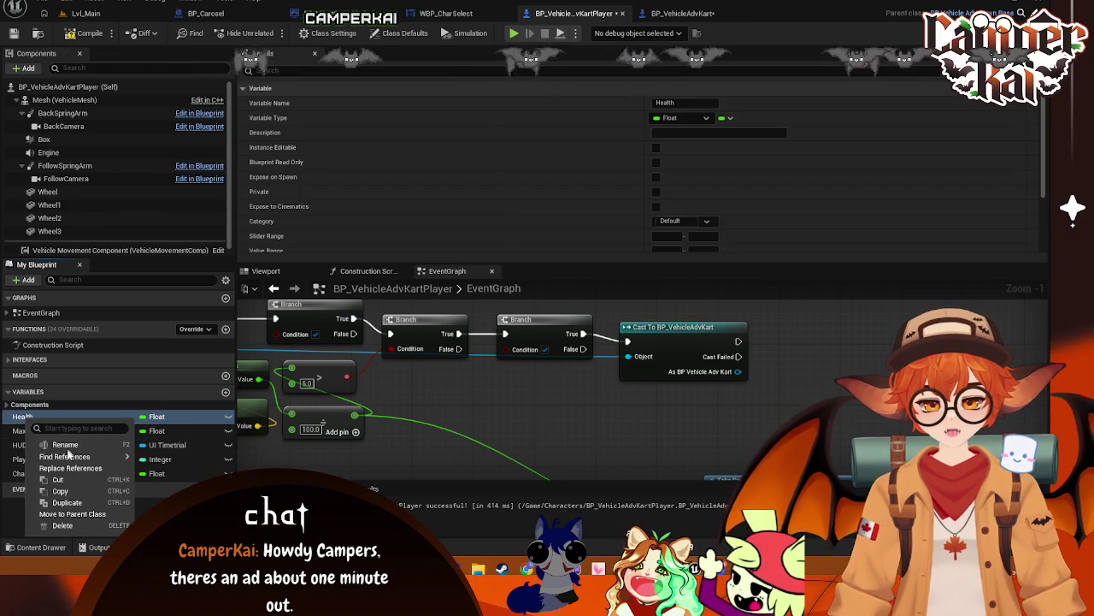
left_click(64, 525)
left_click(580, 300)
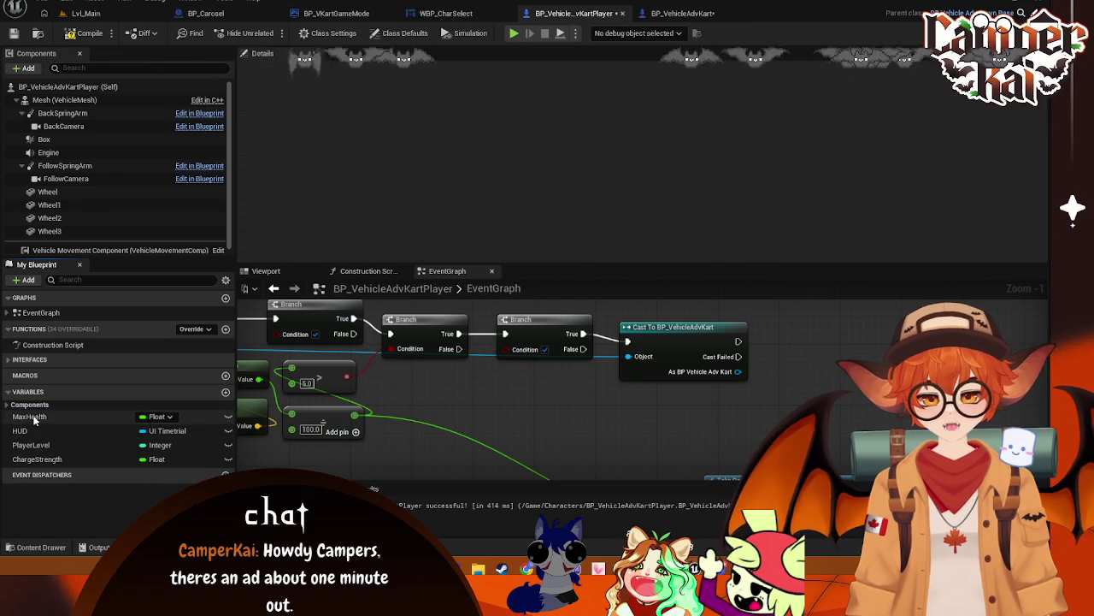
right_click(29, 417)
left_click(71, 524)
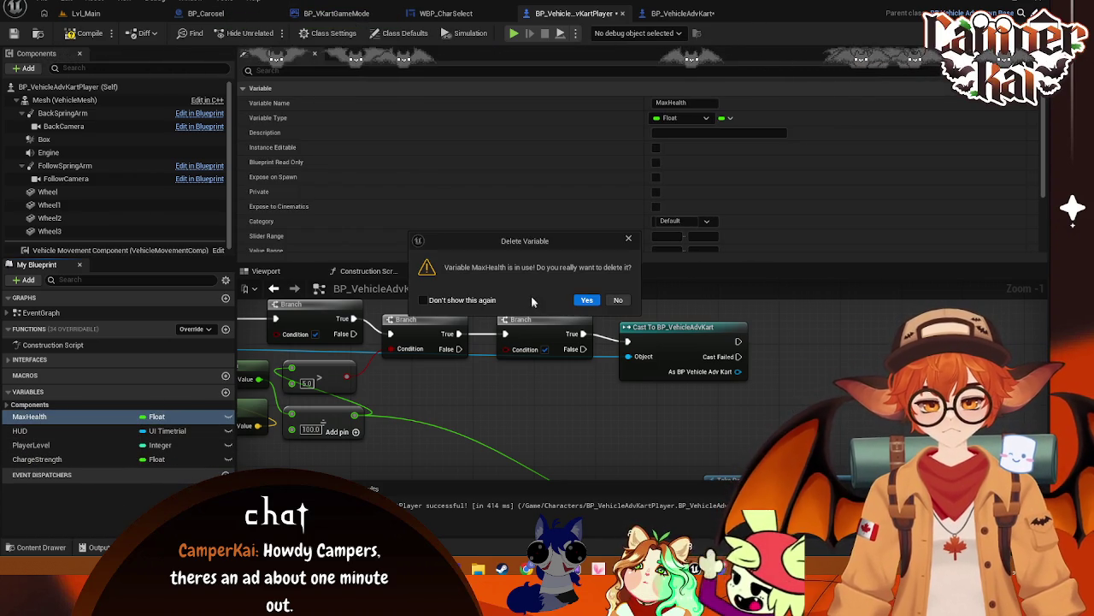
left_click(576, 301)
- Delete ChargeStrength from the player kart and switch to BP_VehicleAdvKart
right_click(92, 446)
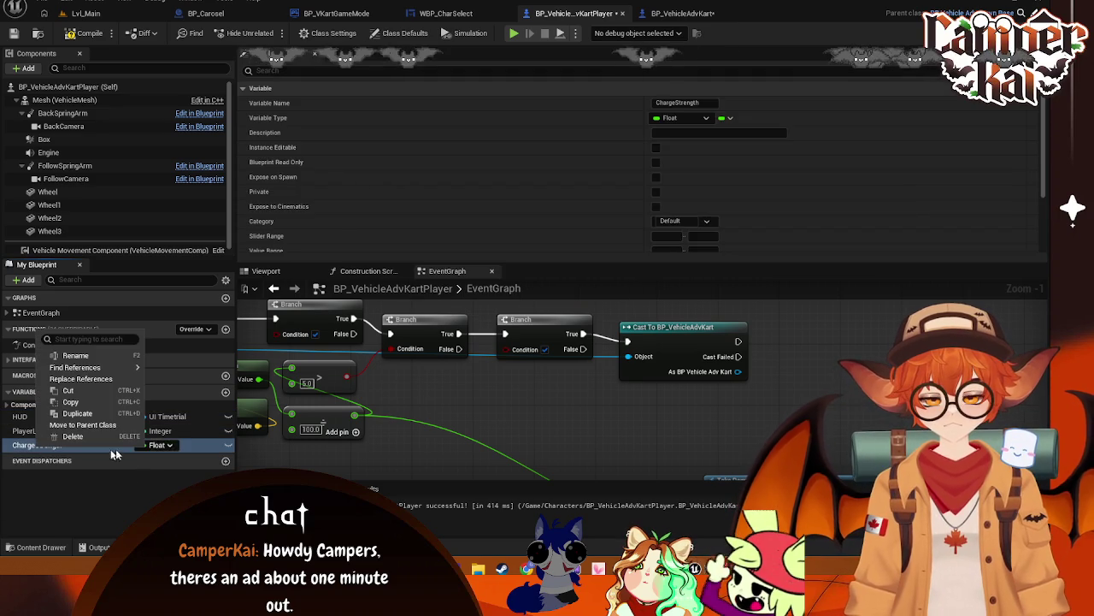
left_click(87, 438)
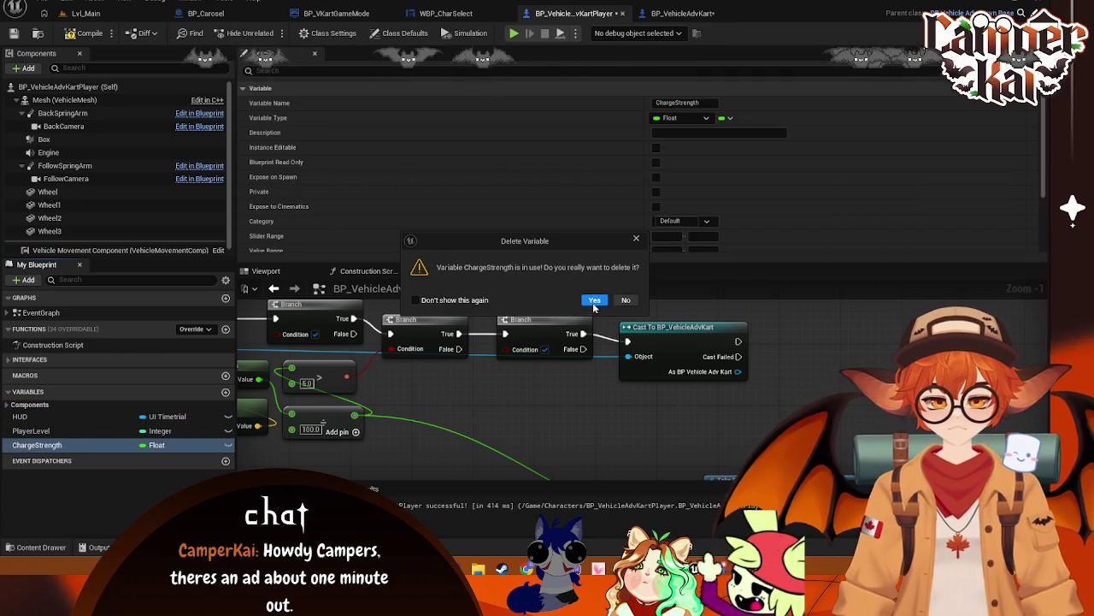
left_click(594, 301)
left_click(675, 15)
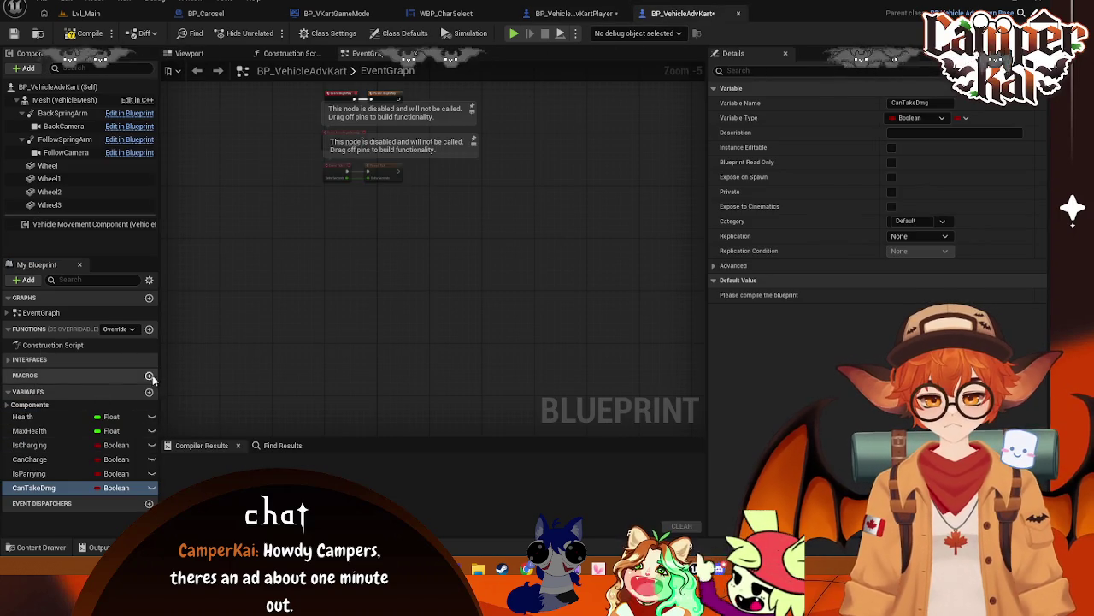
- Add a Float variable named ChargeStrength to BP_VehicleAdvKart, save, and return to the player kart
left_click(149, 392)
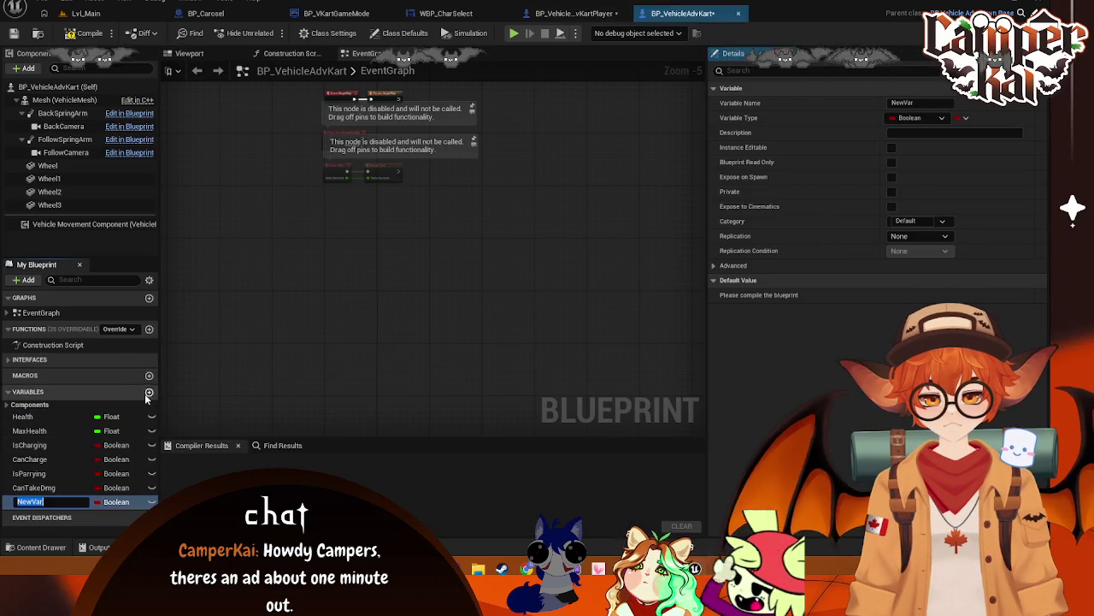
left_click(127, 503)
left_click(120, 346)
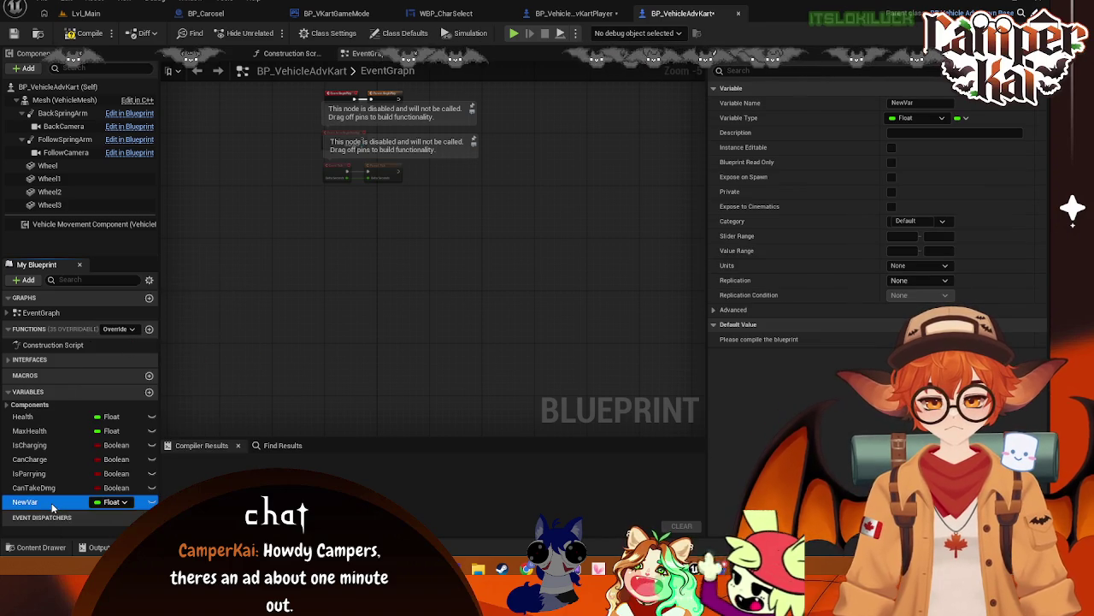
right_click(43, 503)
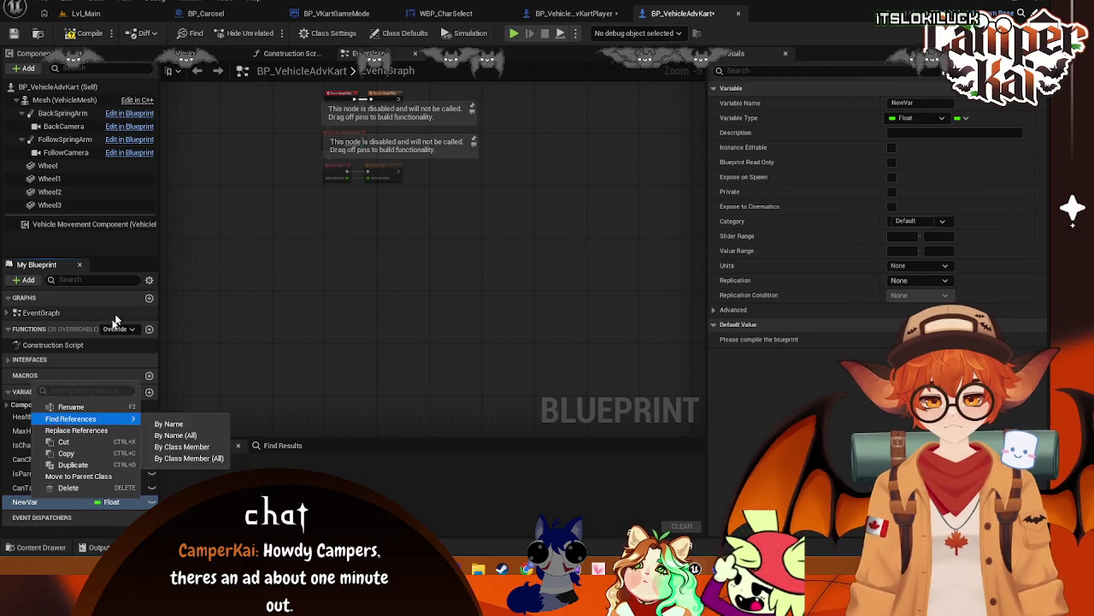
left_click(83, 410)
type("Charge")
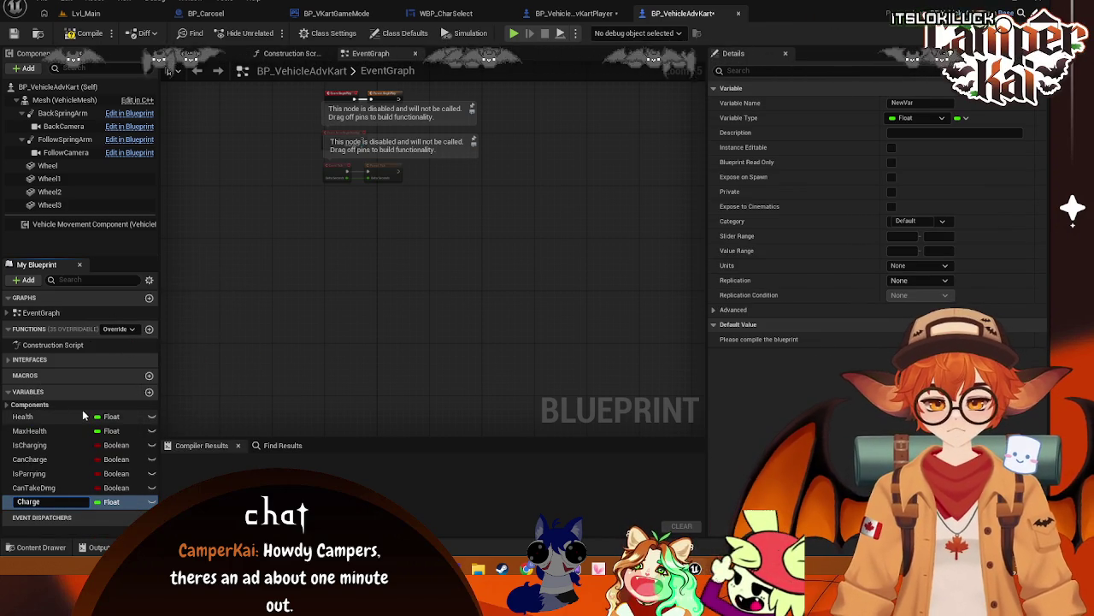
type("Strength")
key("Return")
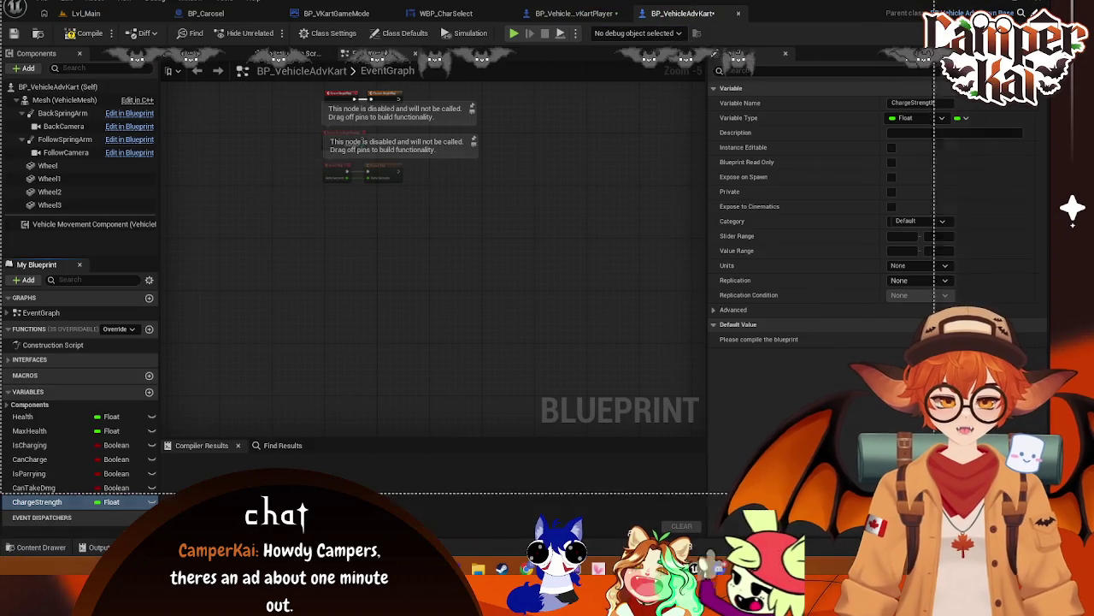
key("ctrl+s")
left_click(582, 13)
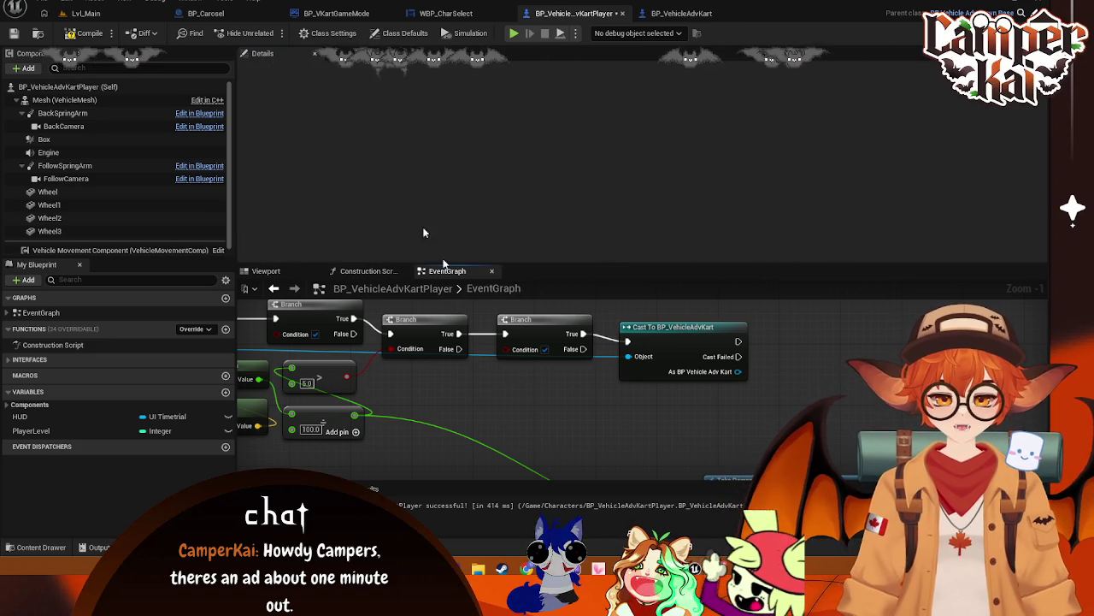
- Widen the EventGraph and pan over to the TakeDamage overlap and velocity nodes
mouse_move(447, 270)
left_mouse_down()
mouse_move(1006, 228)
mouse_move(996, 241)
left_mouse_up()
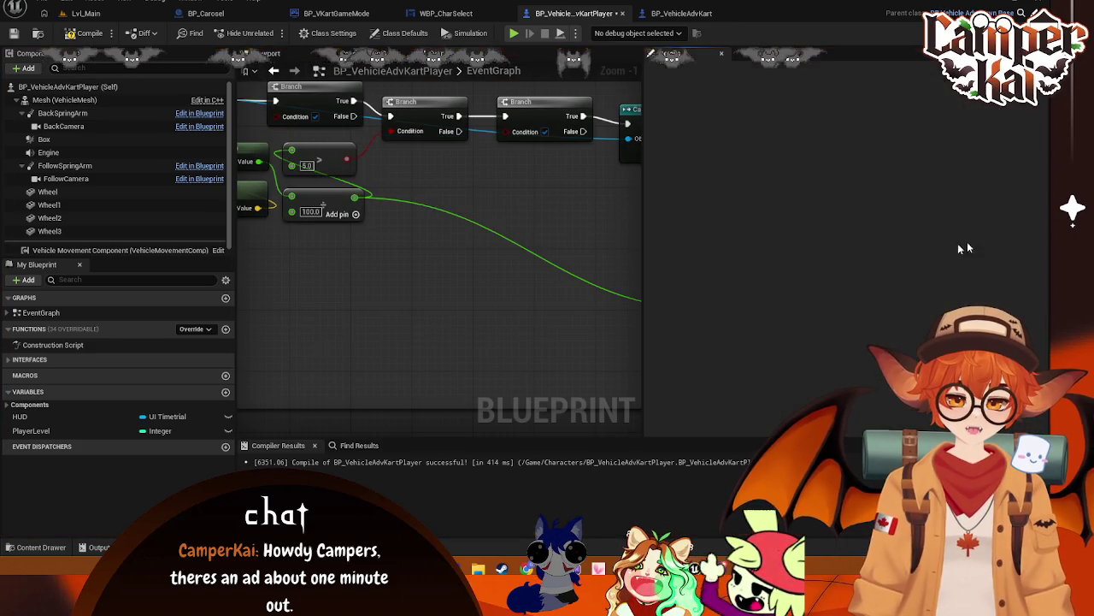
mouse_move(642, 232)
left_mouse_down()
mouse_move(948, 245)
mouse_move(881, 241)
left_mouse_up()
mouse_move(354, 317)
left_mouse_down()
mouse_move(602, 358)
mouse_move(621, 320)
mouse_move(662, 317)
mouse_move(607, 287)
mouse_move(256, 189)
mouse_move(197, 317)
mouse_move(490, 357)
left_mouse_up()
left_click_drag(573, 371, 806, 353)
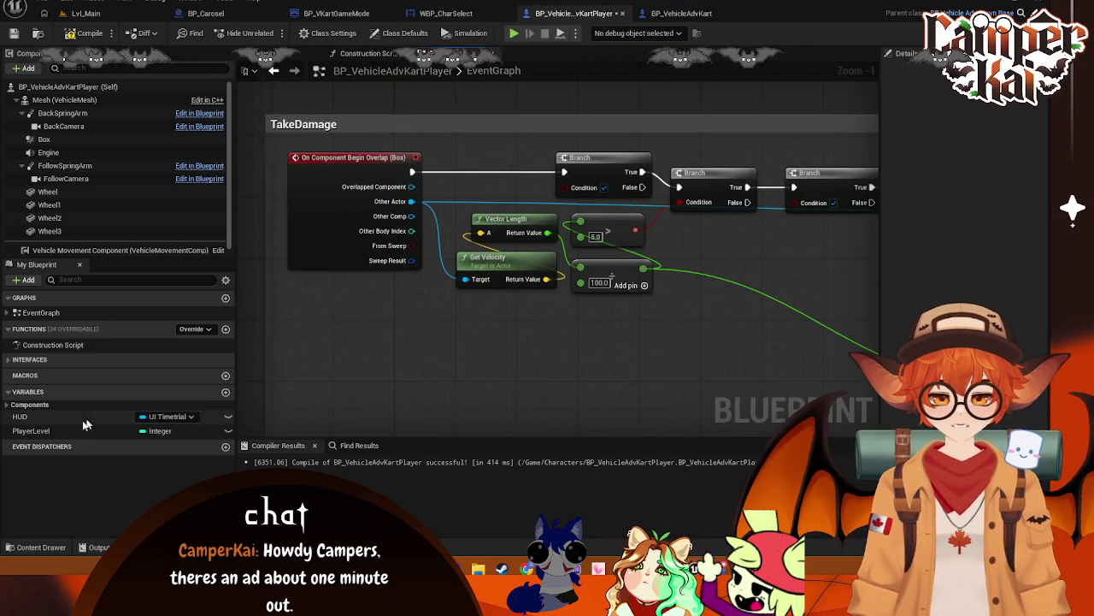
- Search the node list for 'get' without adding anything, then return to BP_VehicleAdvKart
right_click(455, 342)
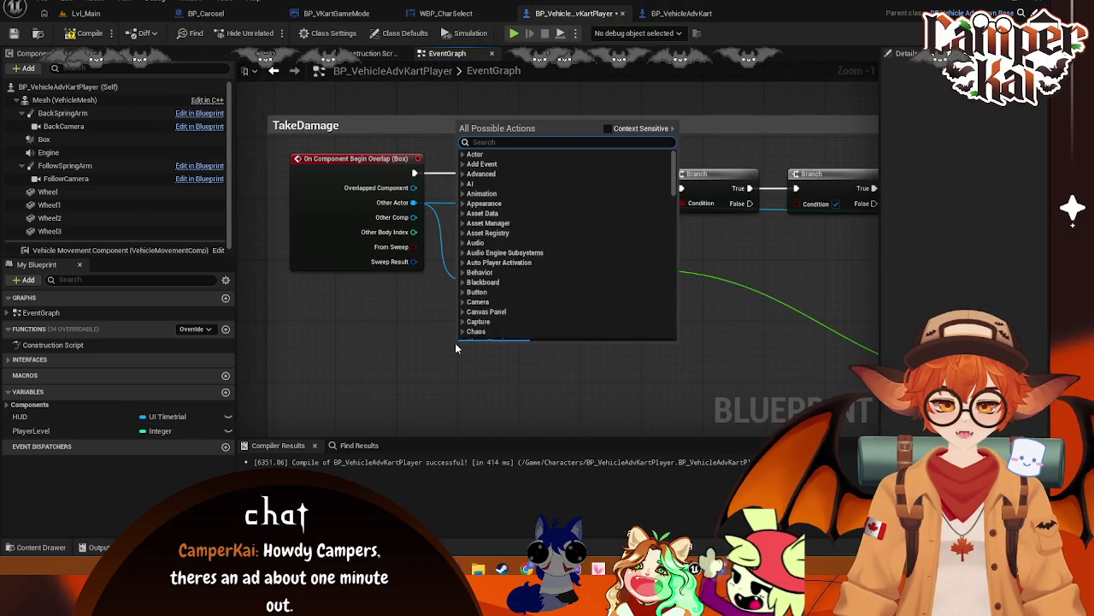
type("get")
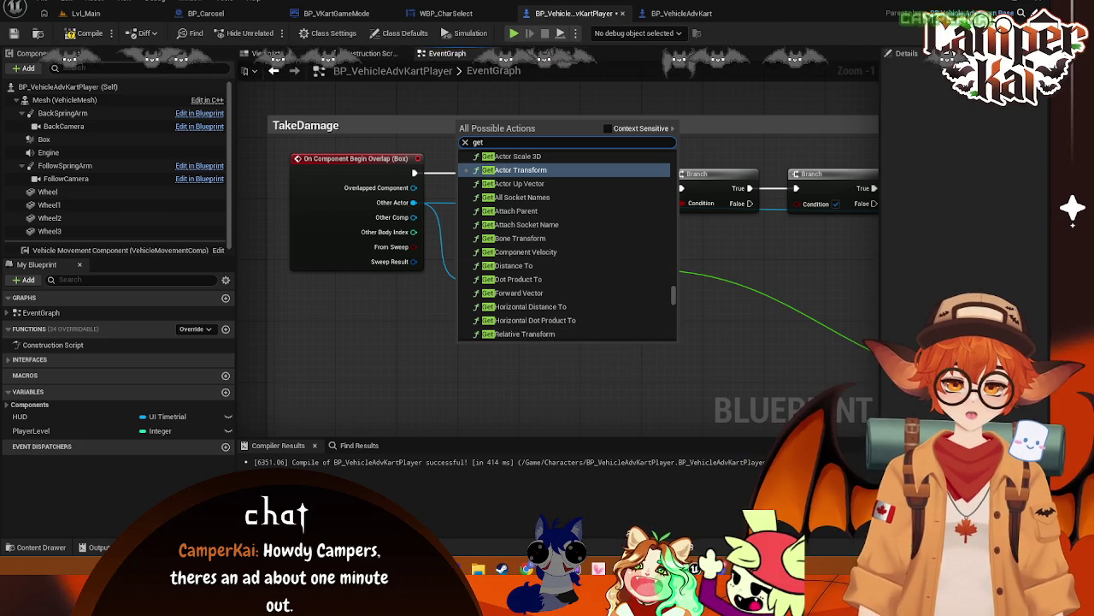
left_click(474, 377)
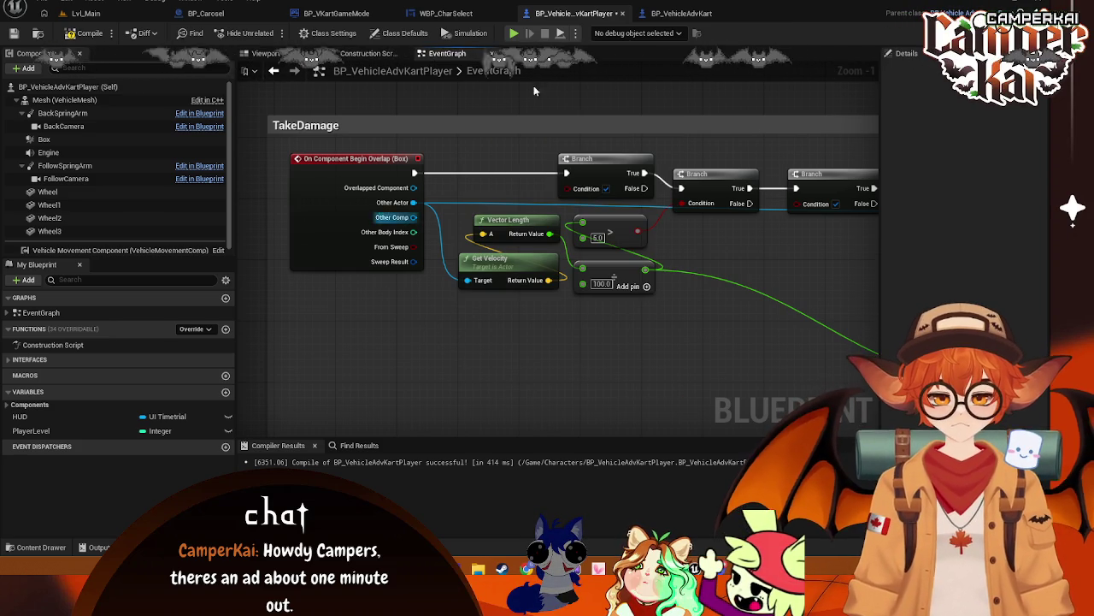
left_click(665, 15)
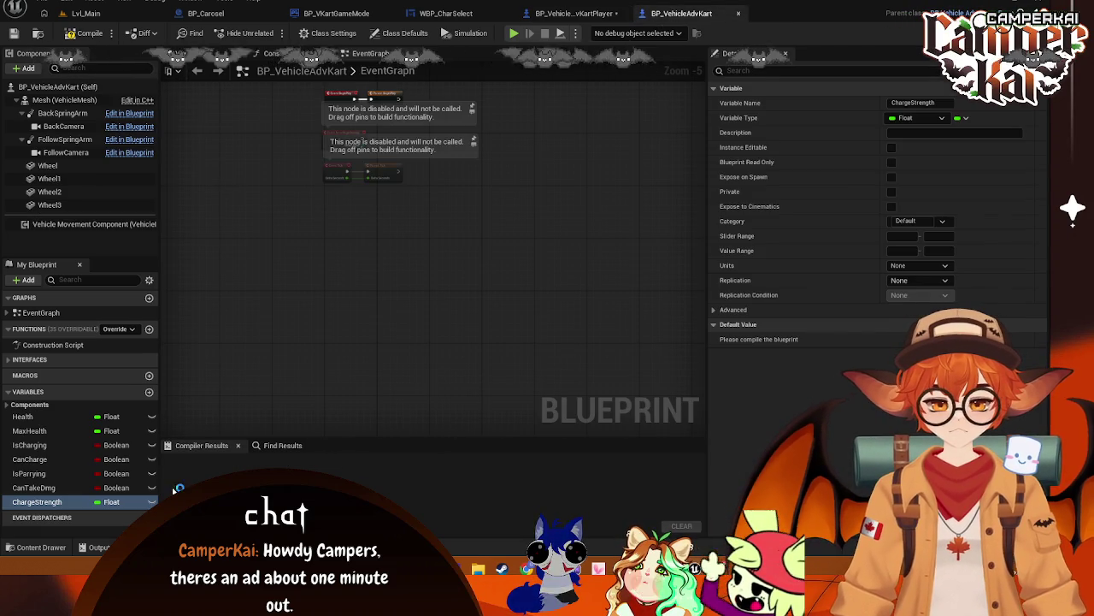
- Screenshot the kart's variable list, then switch to the BP_VehicleAdvKartPlayer blueprint
key("super+shift+s")
mouse_move(168, 363)
left_mouse_down()
mouse_move(143, 432)
mouse_move(3, 531)
left_mouse_up()
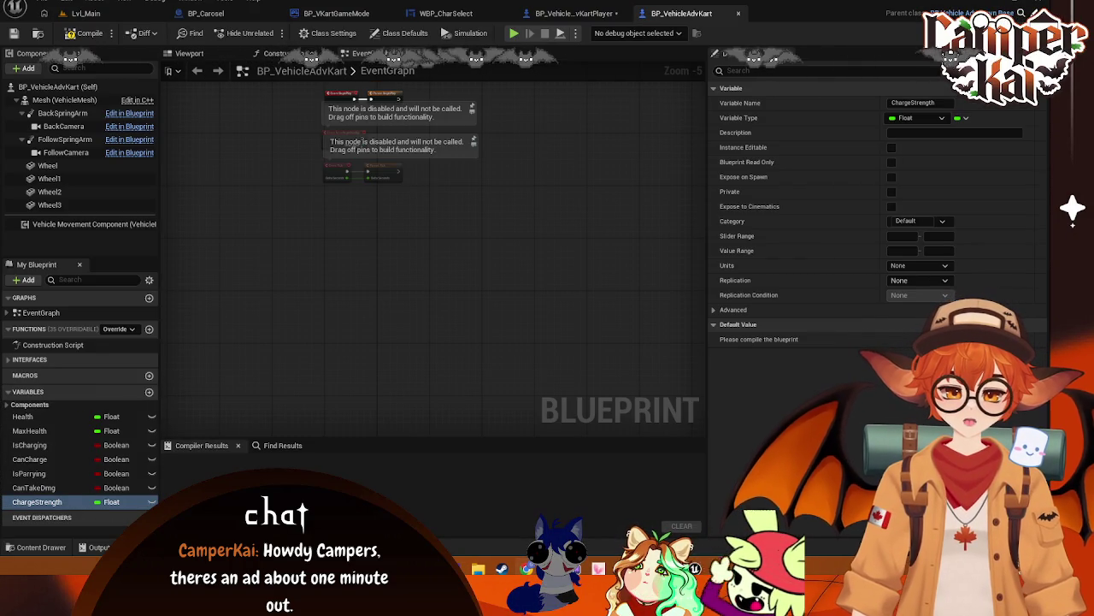
left_click(573, 13)
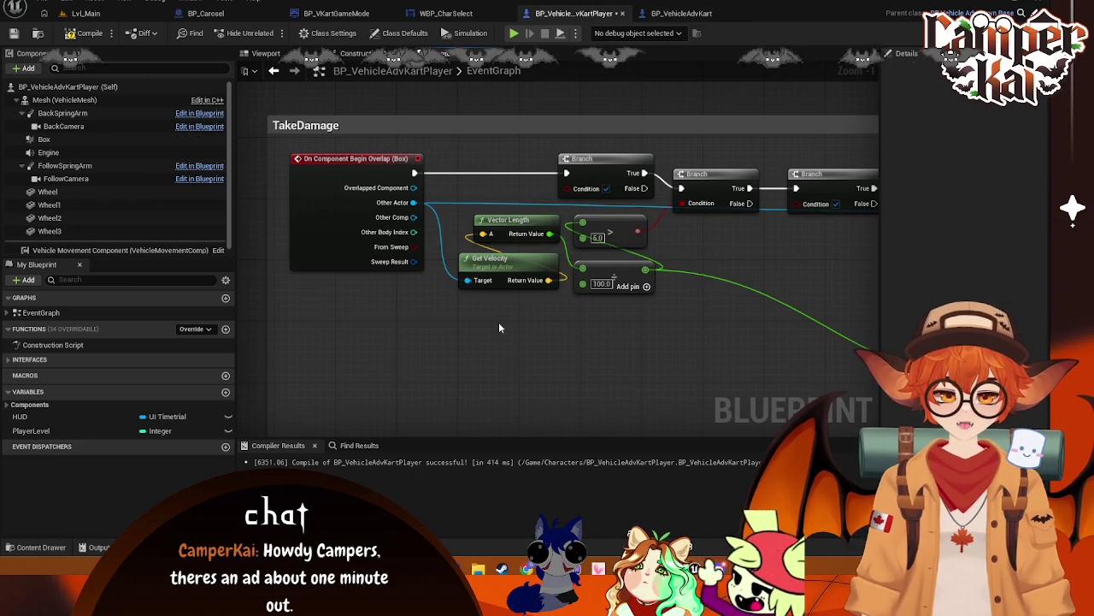
- Add a Get Can Take Dmg node and wire it into the first Branch's Condition
right_click(429, 376)
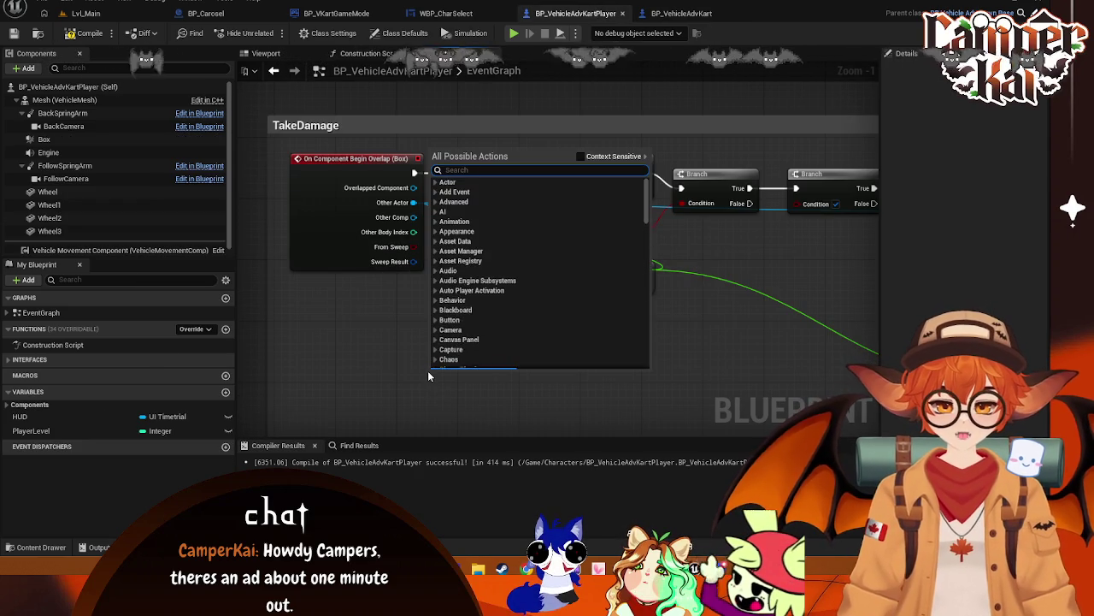
type("get")
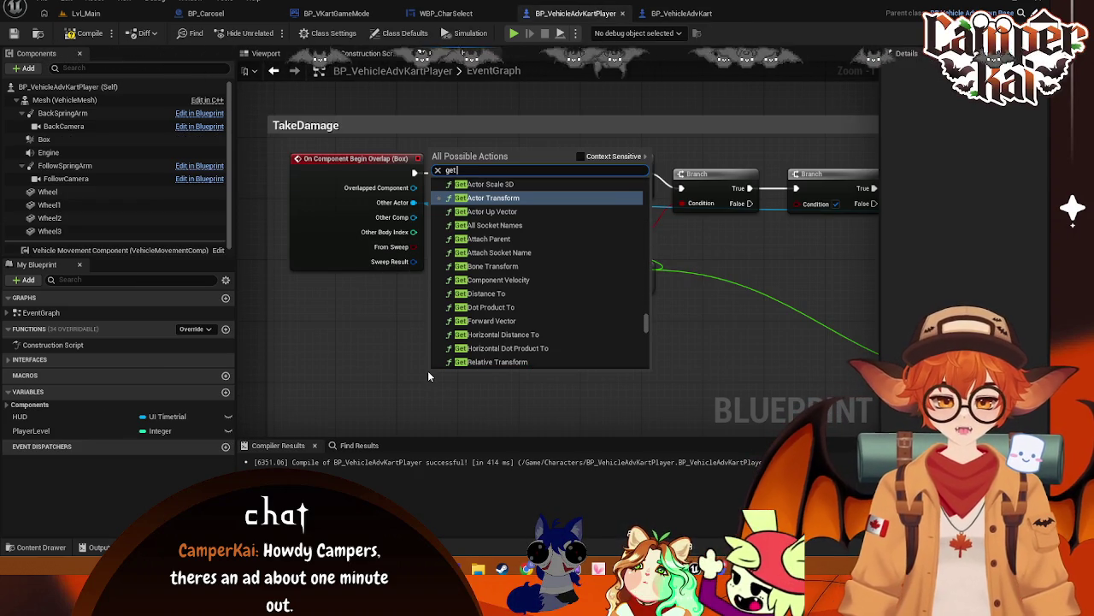
type(" can")
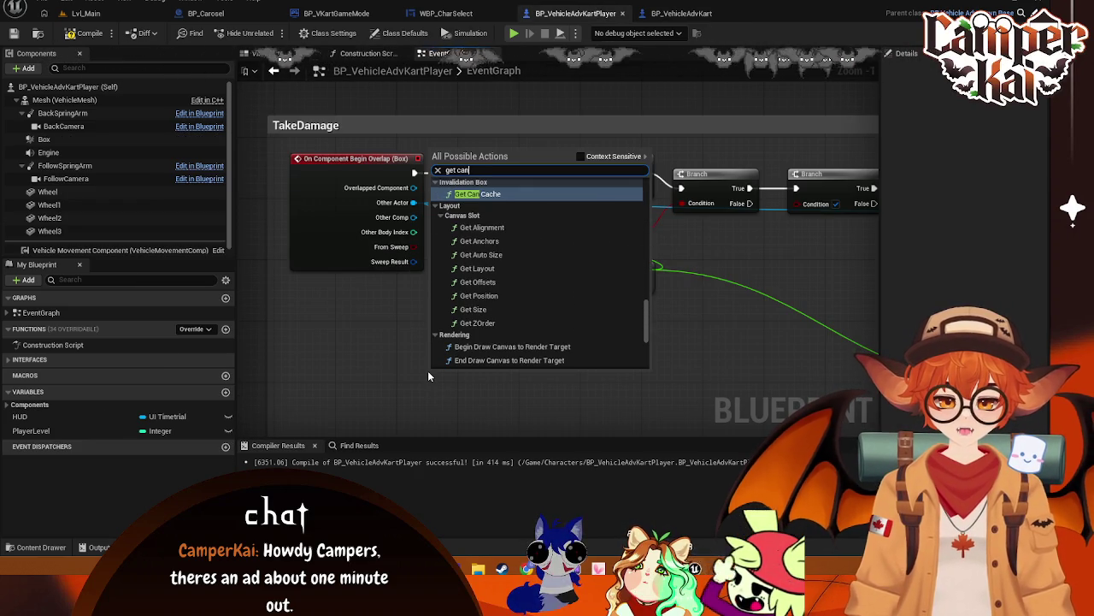
type(" take")
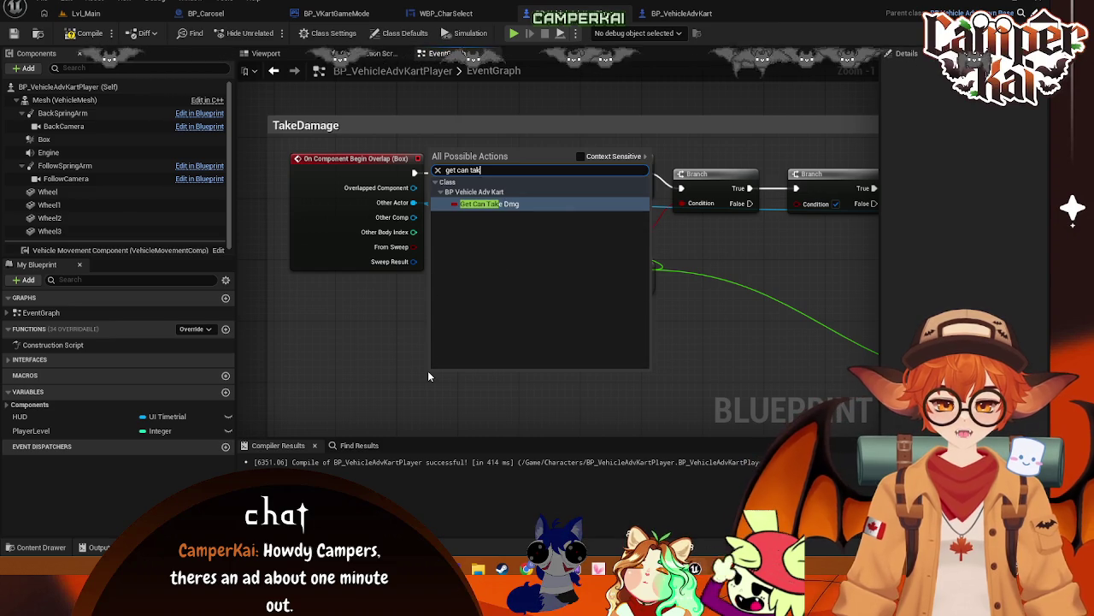
left_click(460, 208)
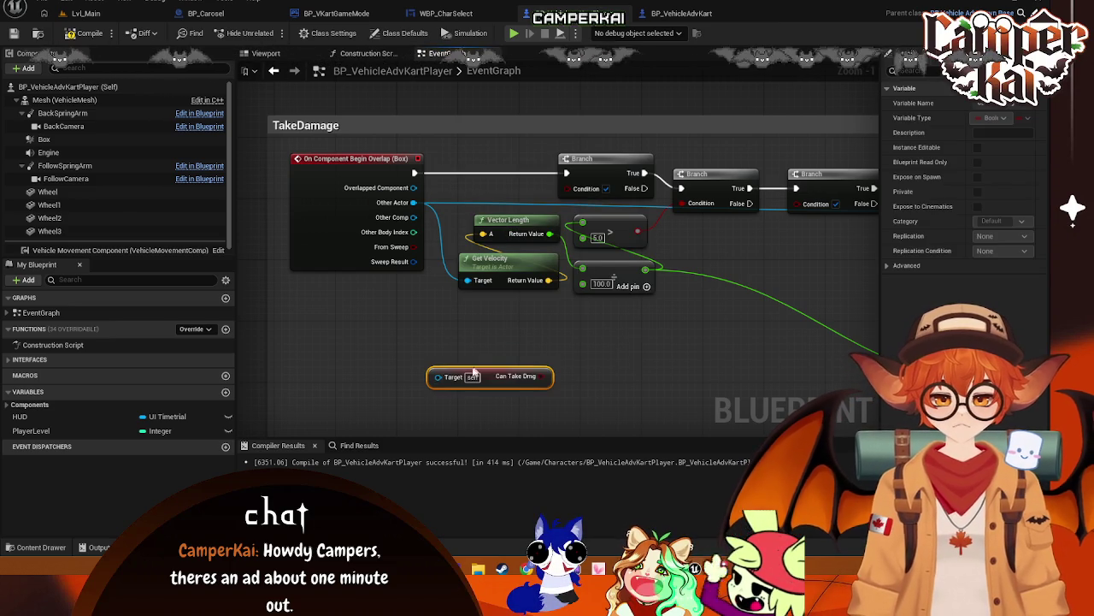
mouse_move(500, 380)
left_mouse_down()
mouse_move(486, 351)
mouse_move(567, 201)
mouse_move(537, 153)
mouse_move(566, 188)
left_mouse_up()
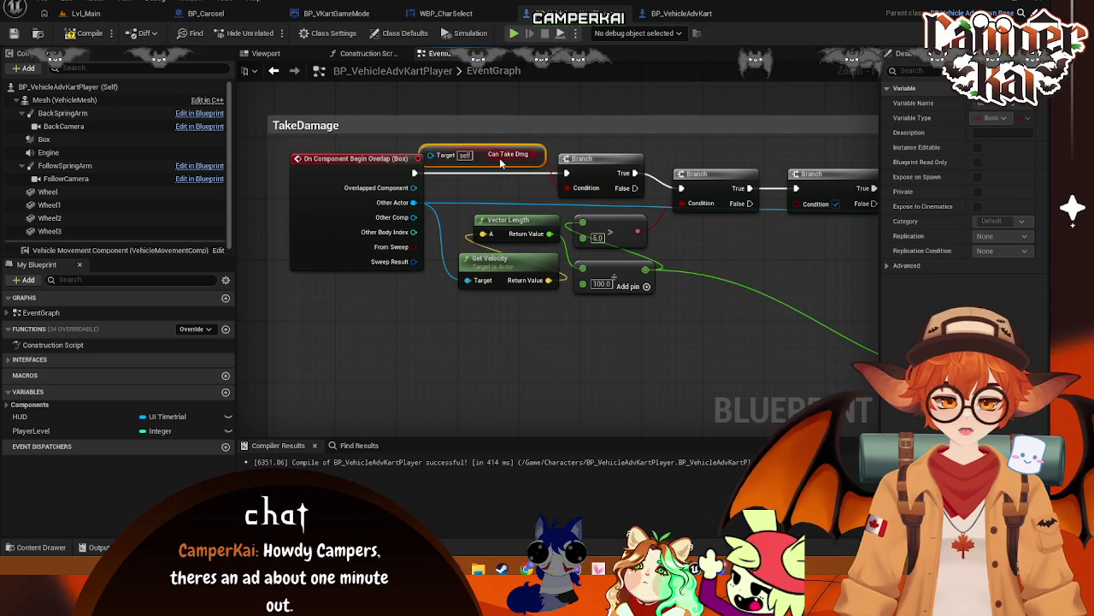
left_click_drag(516, 161, 515, 192)
- Shift the Branch, Cast and velocity check nodes slightly right, then select the Cast node
scroll(598, 214, "down", 2)
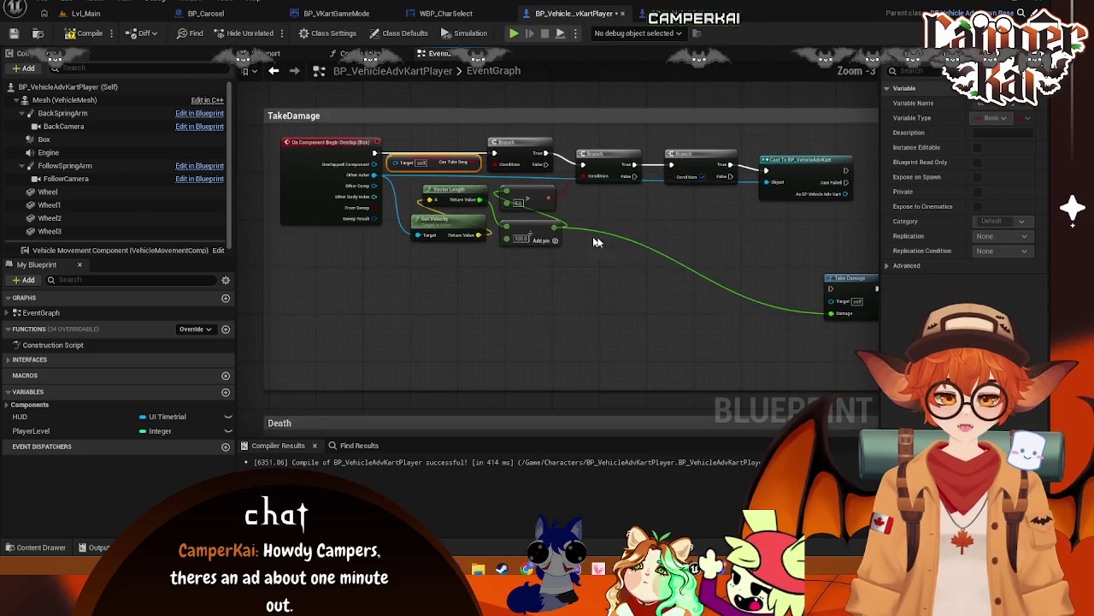
left_click_drag(782, 130, 346, 251)
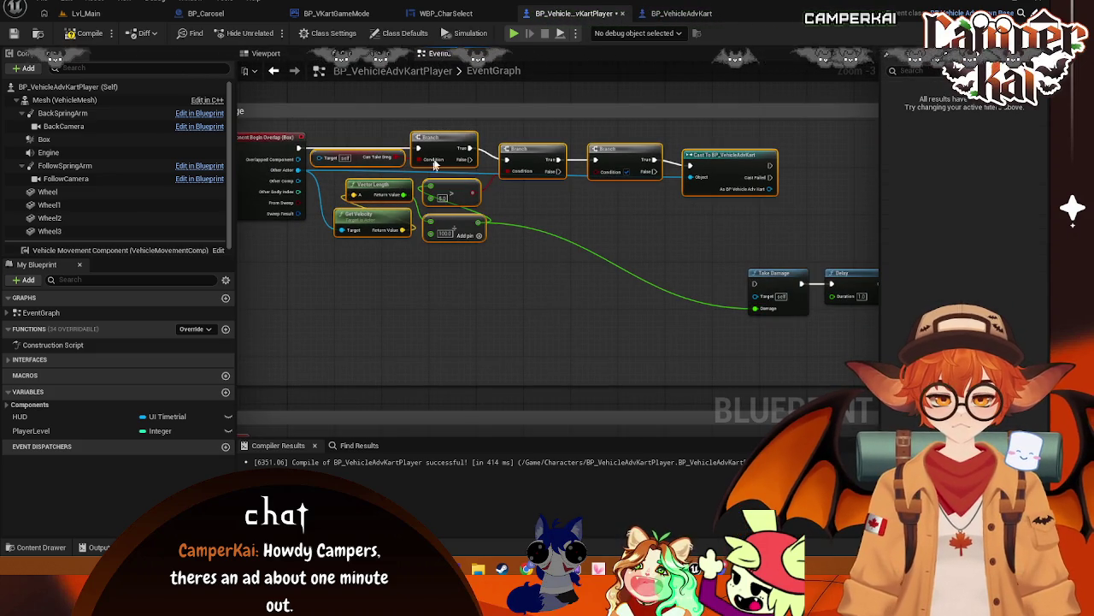
left_click_drag(441, 145, 448, 146)
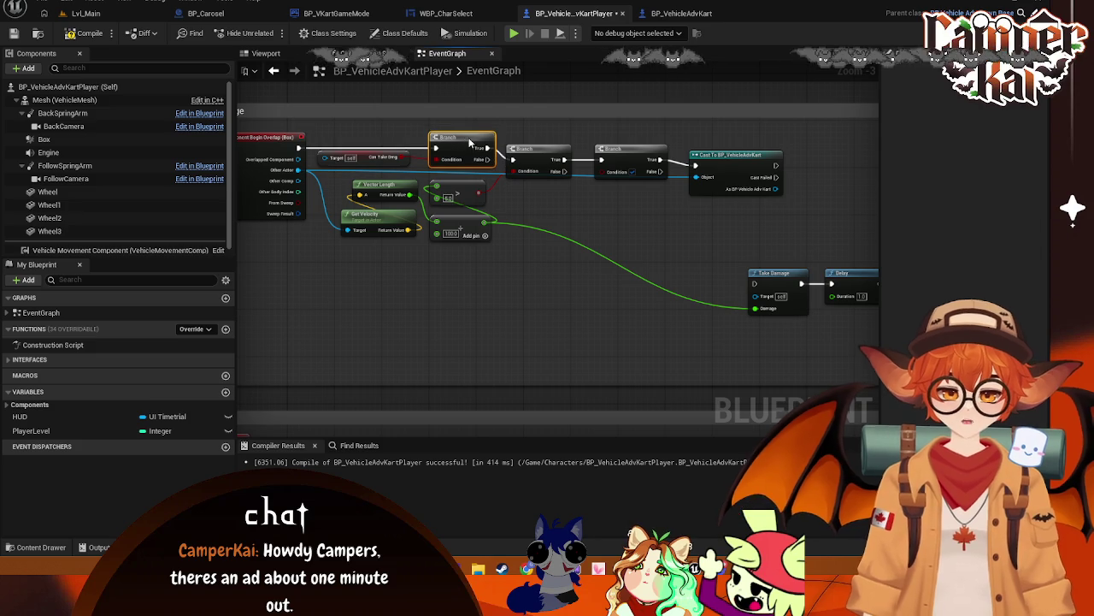
left_click_drag(631, 152, 637, 152)
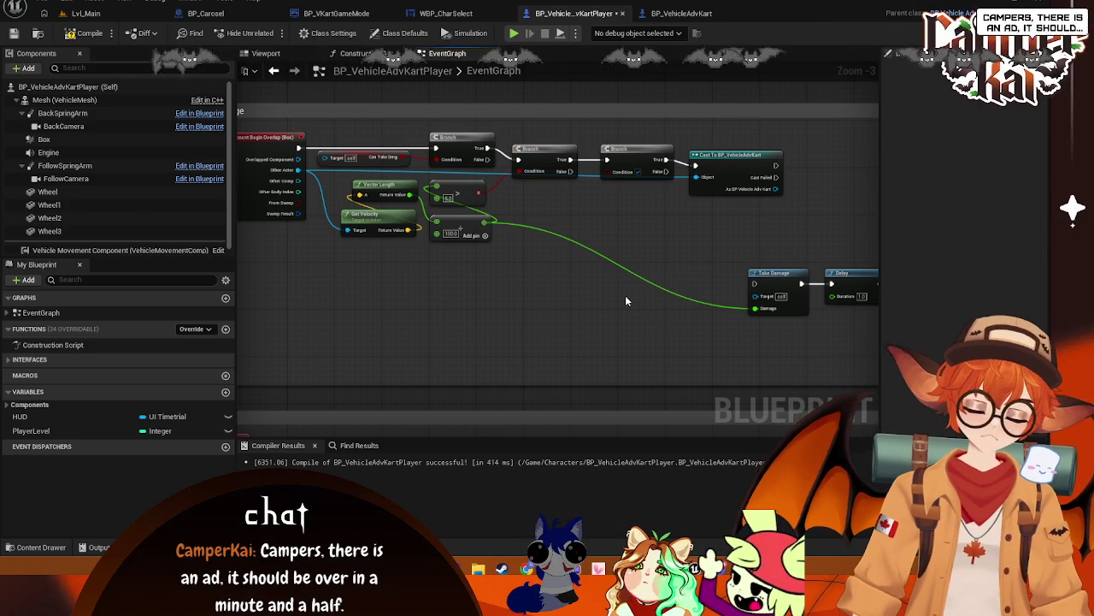
scroll(544, 290, "up", 1)
left_click(564, 201)
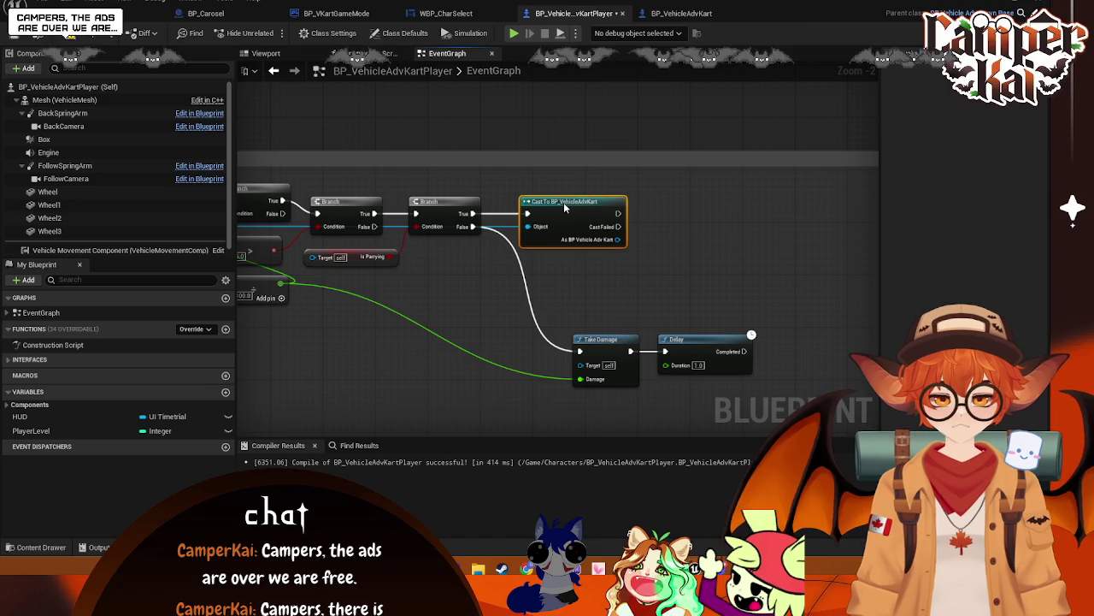
- Add a Get Is Charging node reading from the cast BP_VehicleAdvKart
left_click_drag(618, 213, 675, 217)
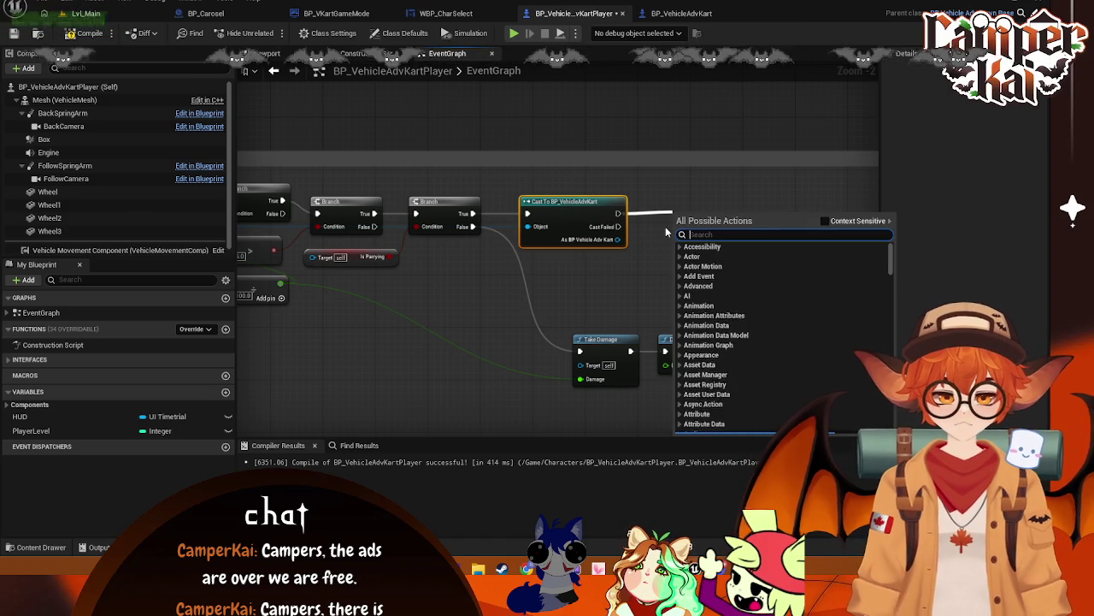
type("is c")
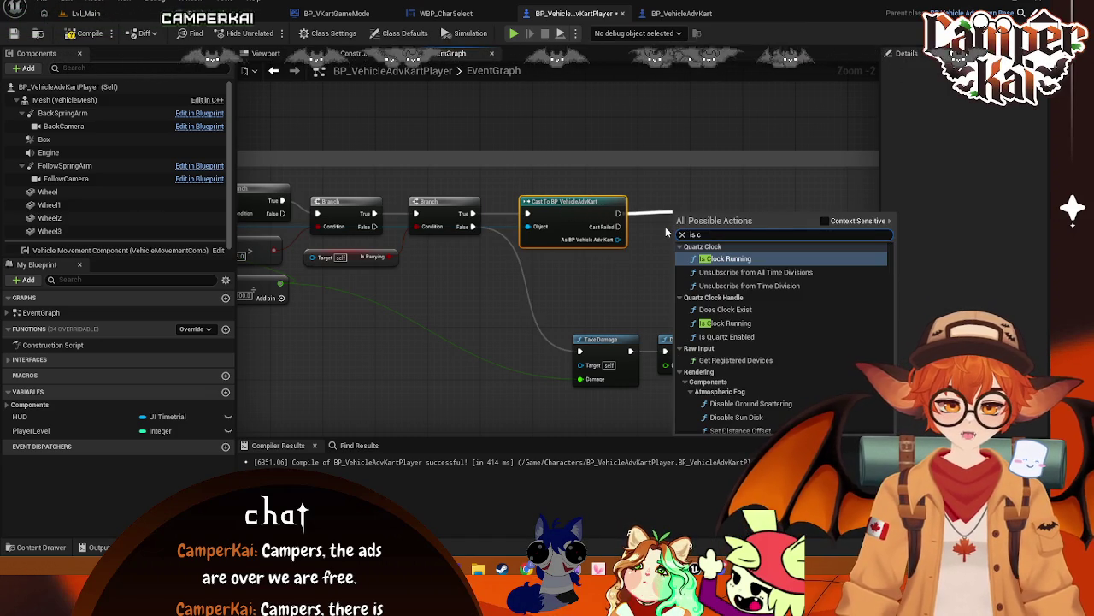
type("hargin")
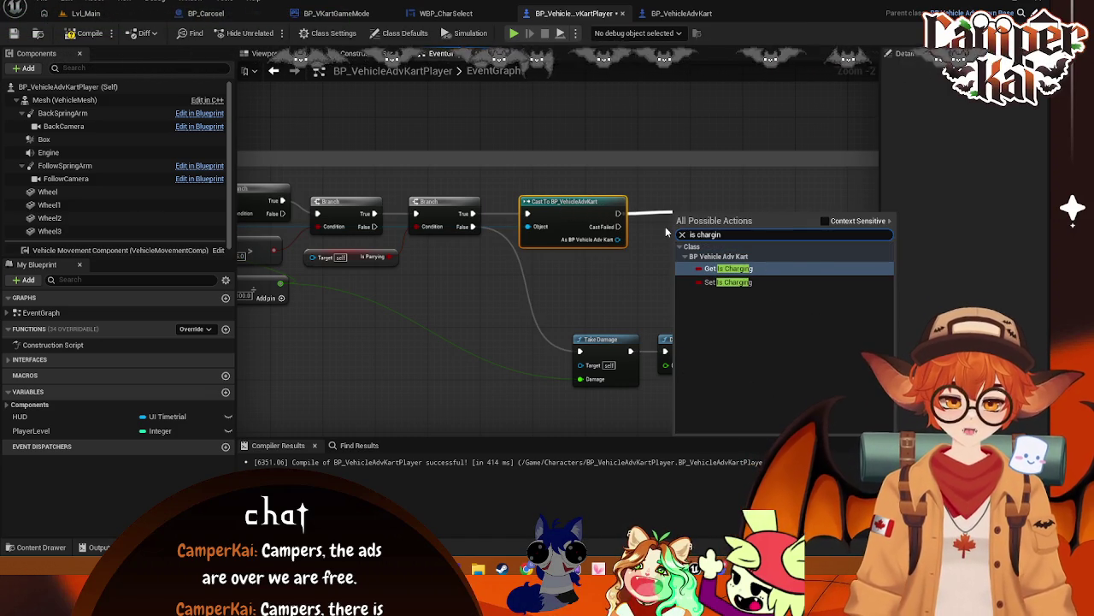
left_click(735, 273)
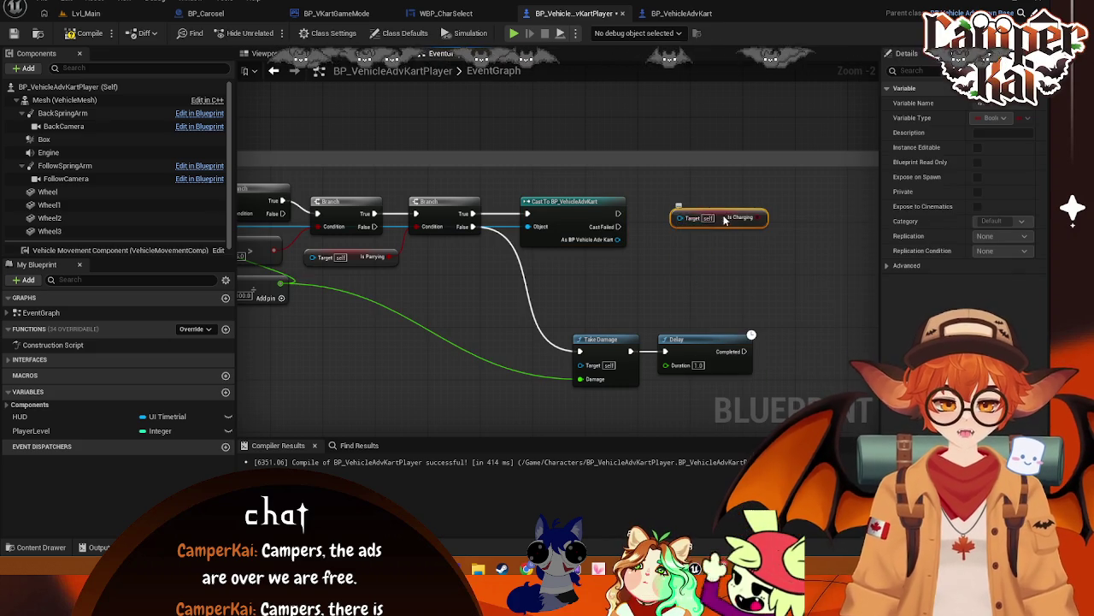
left_click_drag(724, 217, 705, 250)
mouse_move(615, 243)
left_mouse_down()
mouse_move(704, 246)
mouse_move(736, 234)
left_mouse_up()
- Add a Branch driven by Is Charging, its False output feeding Take Damage
type("branch")
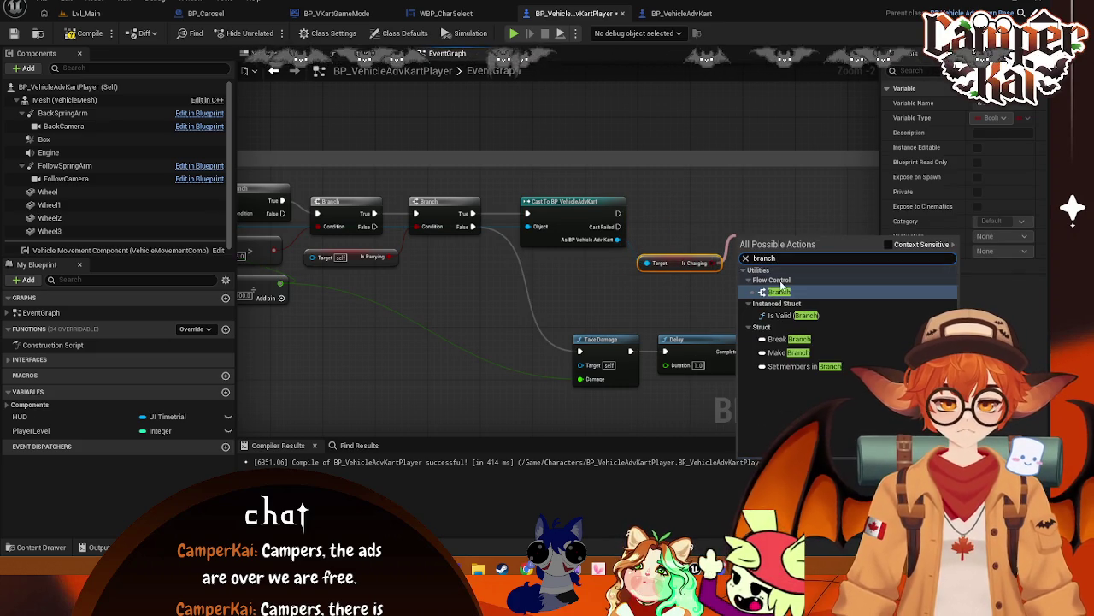
left_click(779, 291)
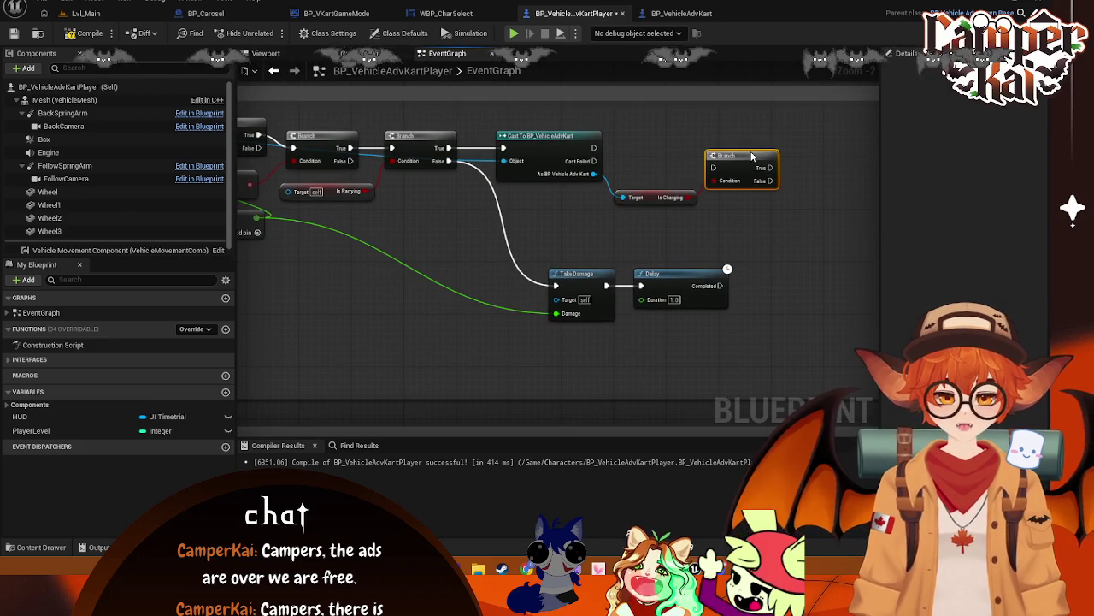
mouse_move(770, 181)
left_mouse_down()
mouse_move(786, 190)
mouse_move(550, 276)
mouse_move(641, 295)
left_mouse_up()
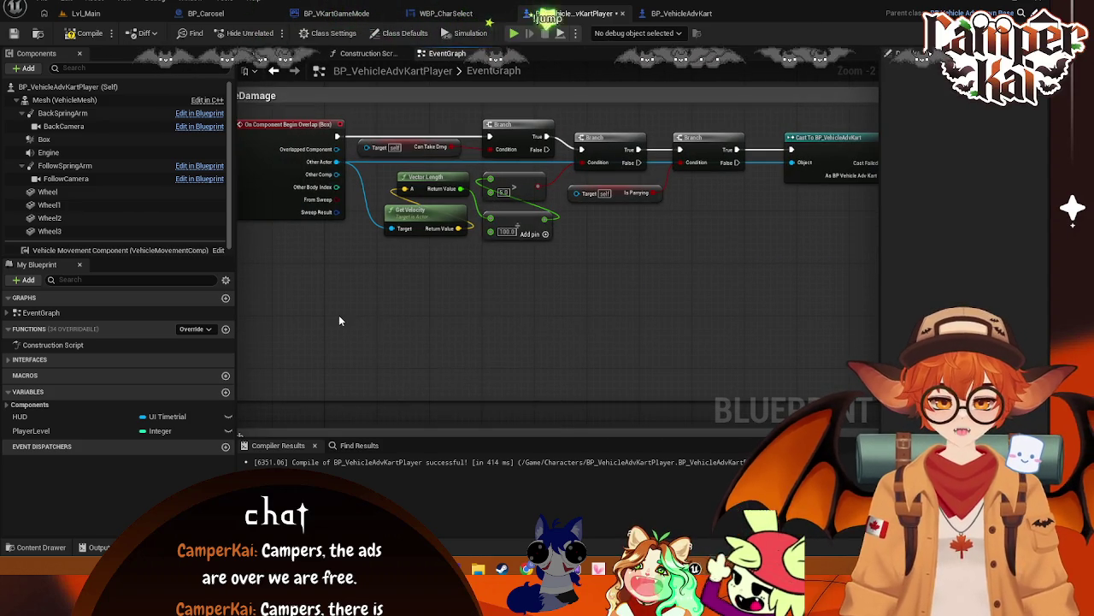
- Create a custom event named TakeDamage and move it up and left
right_click(339, 314)
type("cust")
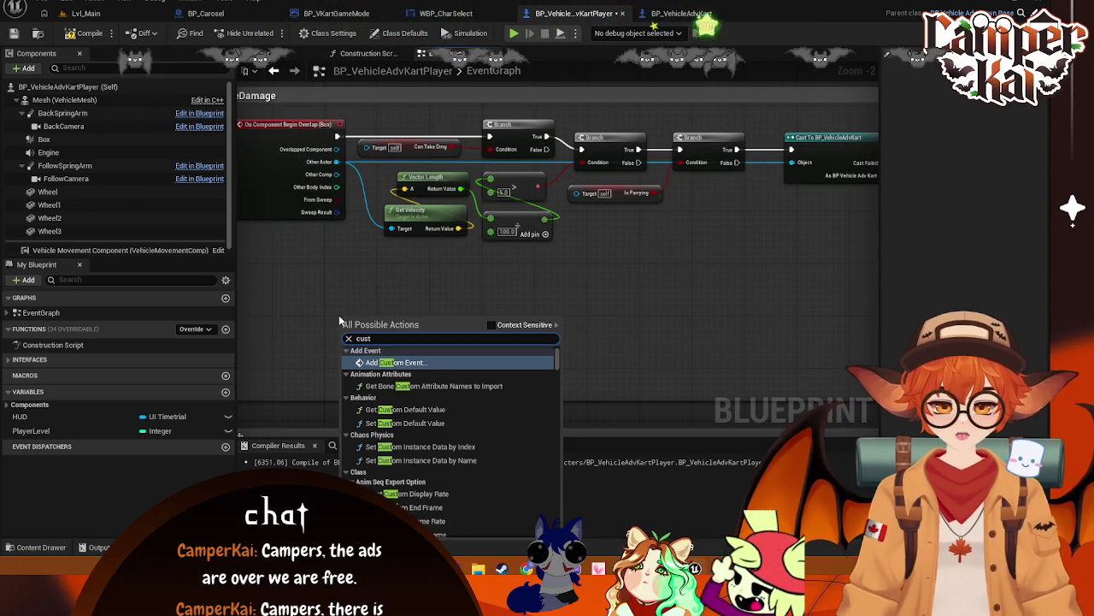
key("Return")
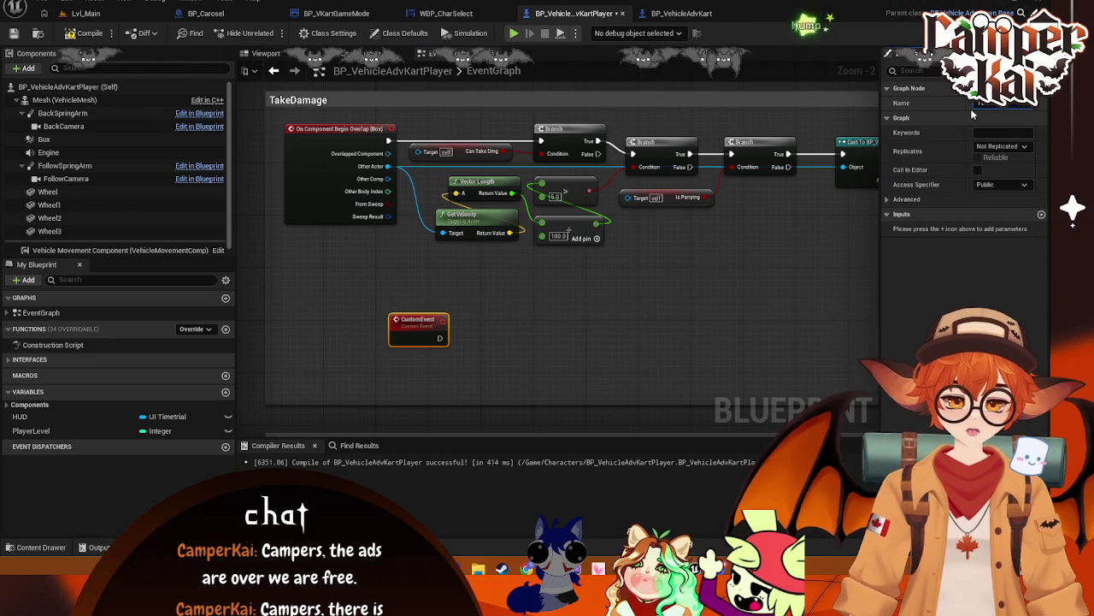
key("Return")
mouse_move(411, 333)
left_mouse_down()
mouse_move(317, 321)
mouse_move(305, 335)
left_mouse_up()
- Call Take Damage from the Branch's False output, check the event definition, then undo the last change
mouse_move(450, 323)
left_mouse_down()
mouse_move(419, 289)
mouse_move(587, 276)
mouse_move(701, 237)
mouse_move(512, 234)
mouse_move(494, 224)
left_mouse_up()
type("take da")
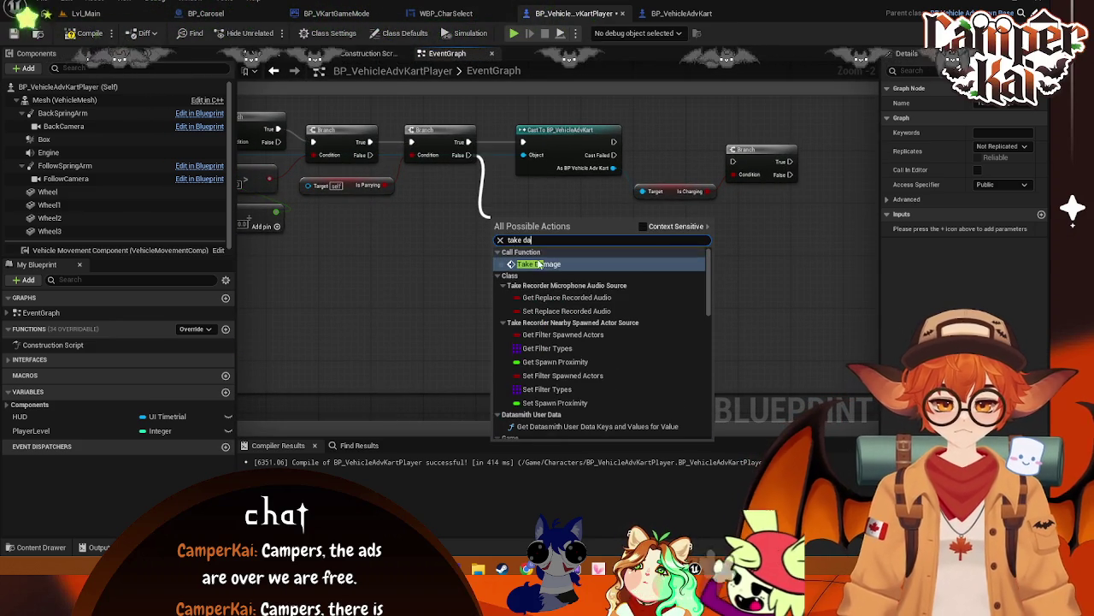
key("Return")
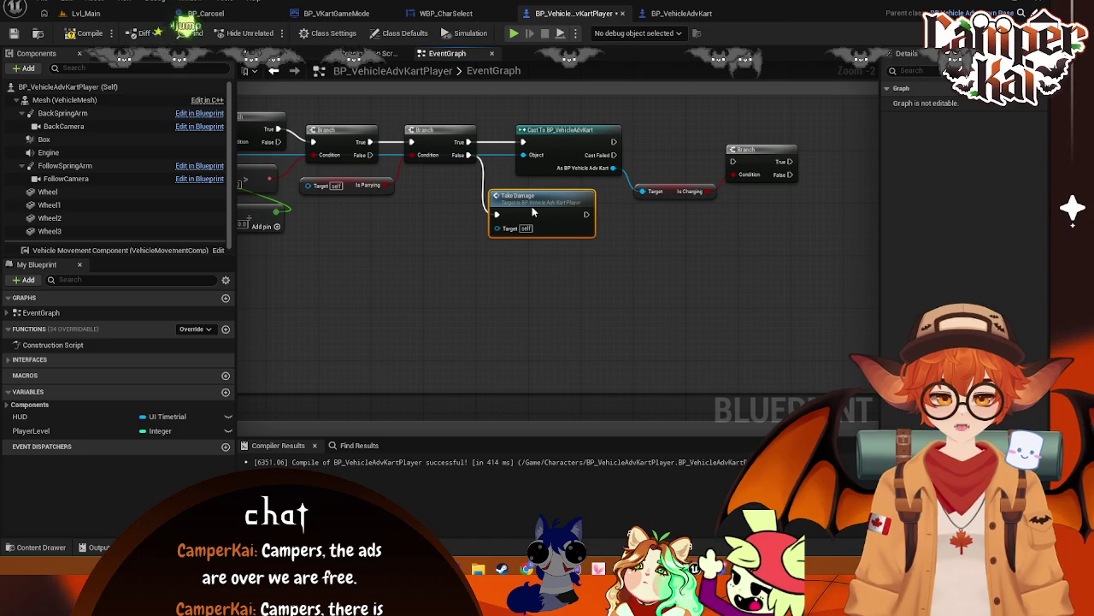
mouse_move(532, 206)
left_mouse_down()
mouse_move(589, 213)
mouse_move(661, 263)
mouse_move(690, 265)
mouse_move(488, 288)
mouse_move(391, 276)
left_mouse_up()
double_click(689, 265)
mouse_move(595, 259)
left_mouse_down()
mouse_move(546, 270)
mouse_move(511, 293)
mouse_move(508, 321)
left_mouse_up()
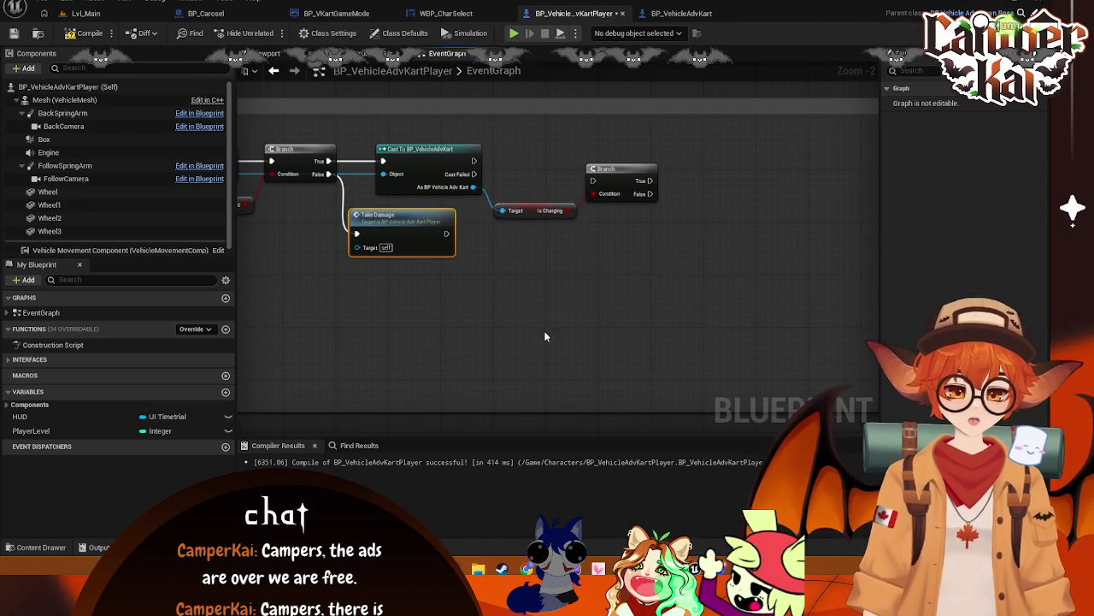
key("ctrl+z")
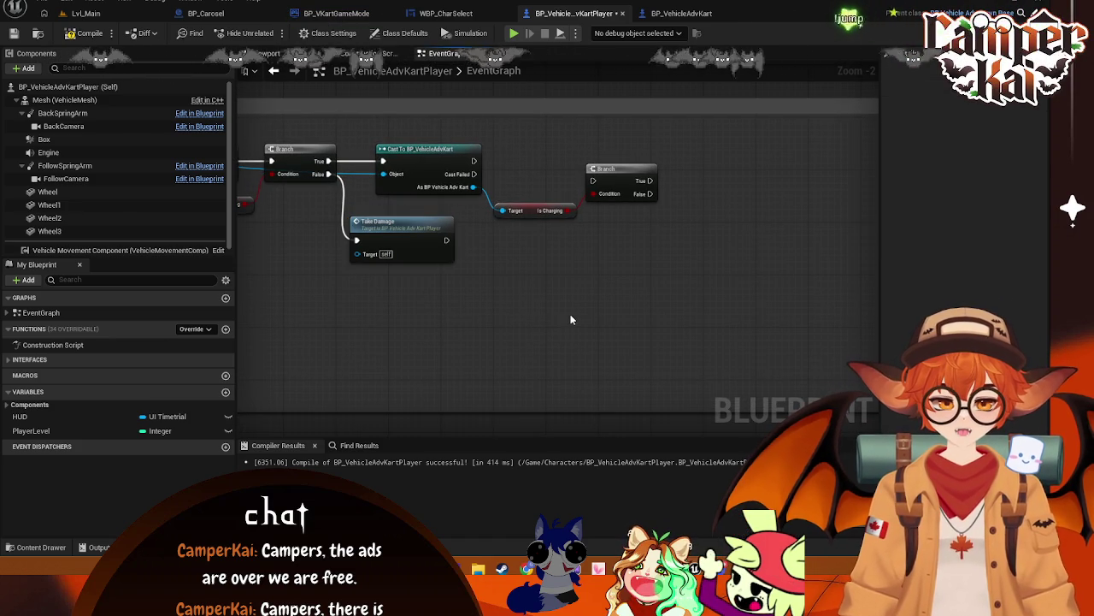
- Add a second Take Damage call on the Is Charging Branch's False output
left_click_drag(544, 310, 703, 330)
mouse_move(602, 254)
left_mouse_down()
mouse_move(618, 247)
mouse_move(627, 262)
left_mouse_up()
left_click_drag(750, 289, 451, 252)
mouse_move(484, 216)
left_mouse_down()
mouse_move(525, 256)
mouse_move(513, 247)
left_mouse_up()
type("take d")
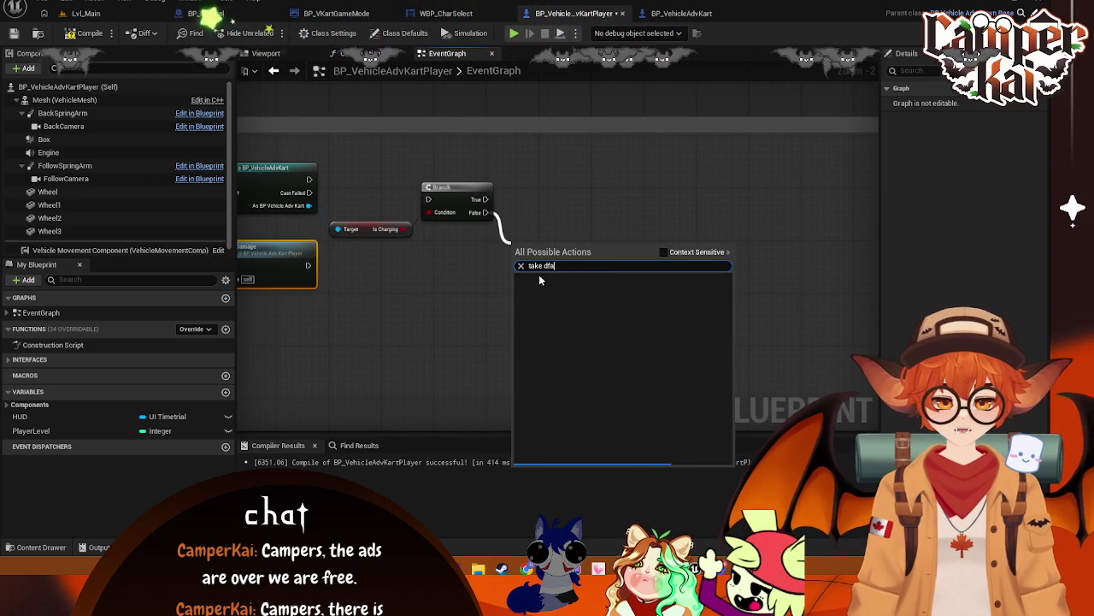
type("am")
key("Return")
left_click_drag(513, 280, 646, 305)
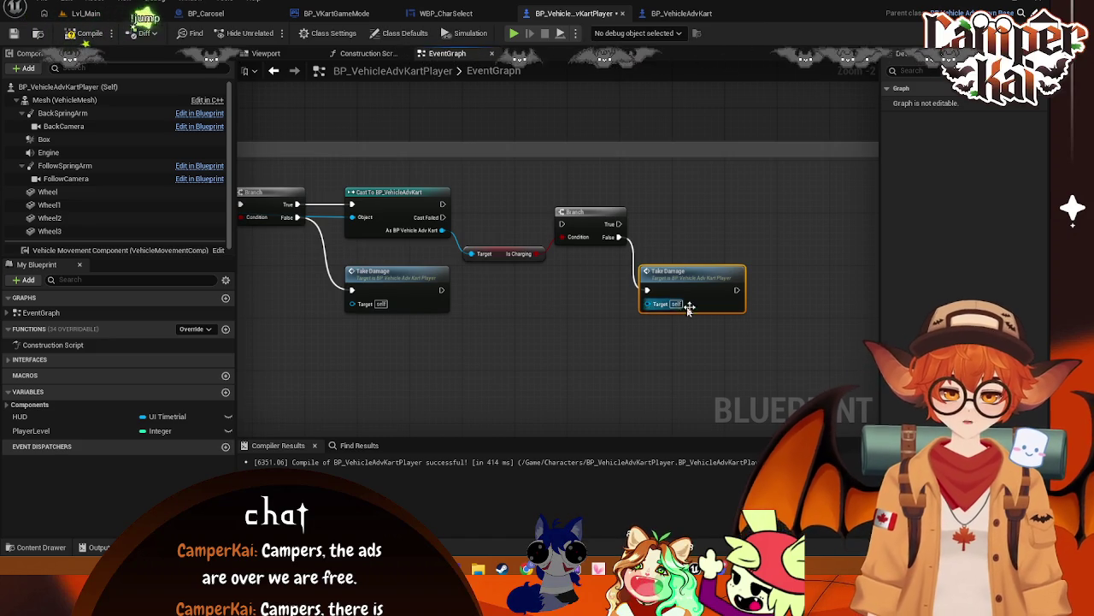
left_click(590, 372)
mouse_move(590, 372)
left_mouse_down()
mouse_move(576, 373)
mouse_move(599, 369)
mouse_move(555, 364)
left_mouse_up()
- Wire the cast's success output into the Branch and align Branch, Is Charging and Take Damage
left_click_drag(454, 205, 573, 224)
left_click(547, 272)
left_click_drag(454, 204, 564, 229)
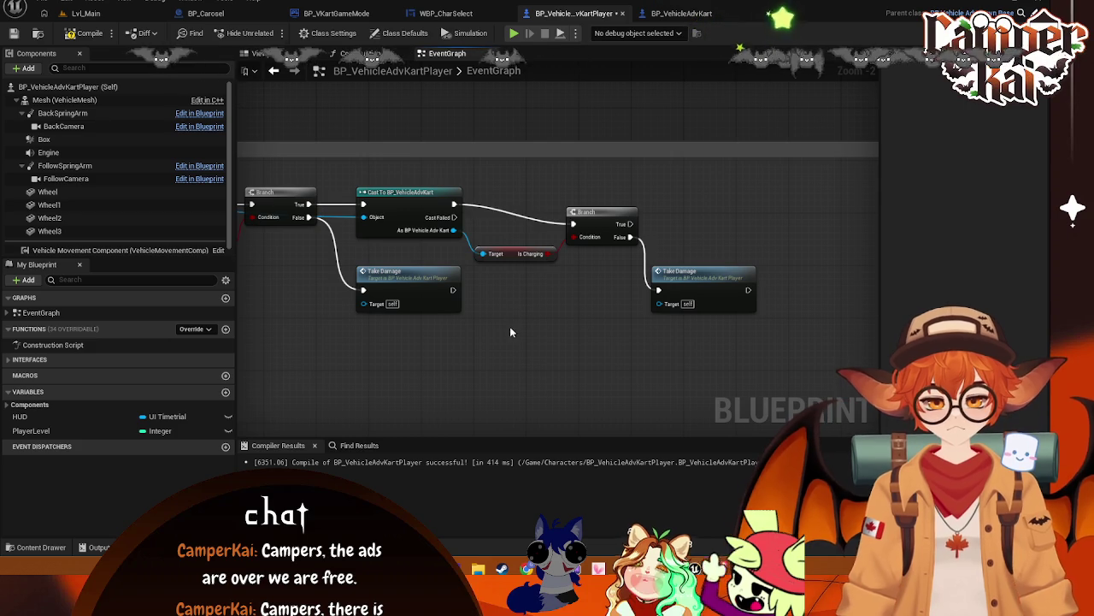
left_click_drag(510, 332, 569, 314)
left_click_drag(663, 188, 667, 168)
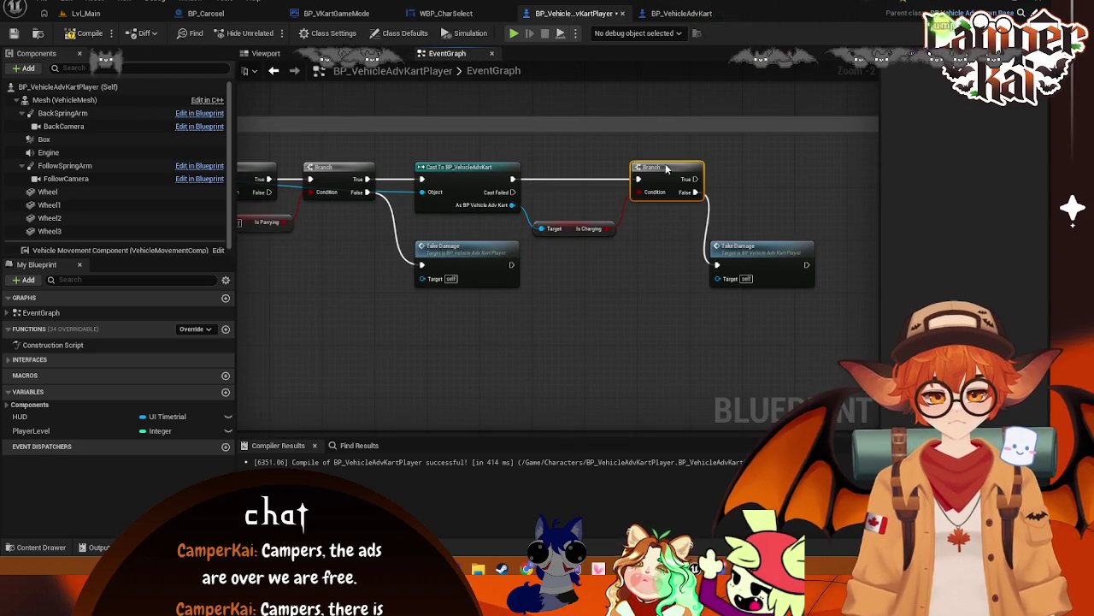
left_click_drag(580, 227, 579, 215)
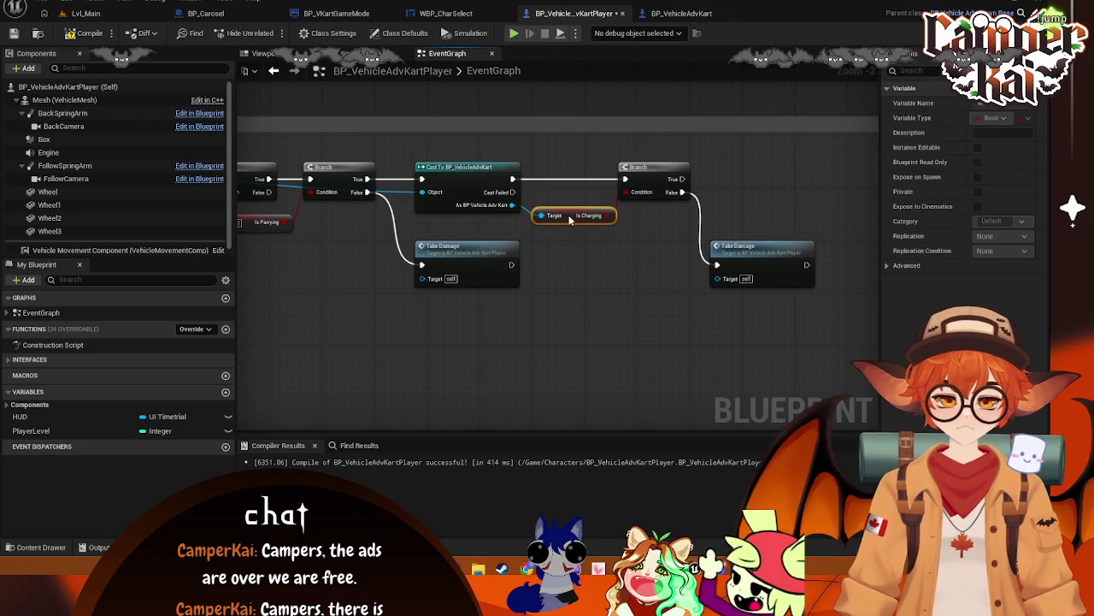
left_click_drag(653, 168, 659, 169)
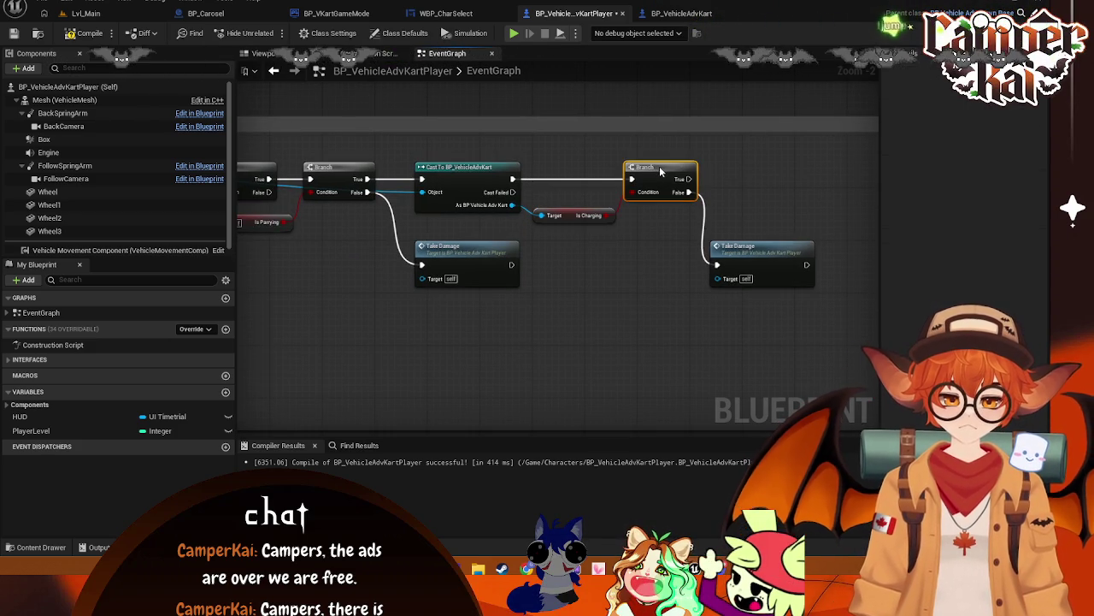
mouse_move(734, 255)
left_mouse_down()
mouse_move(743, 170)
mouse_move(739, 253)
mouse_move(684, 275)
mouse_move(635, 253)
left_mouse_up()
- Search 'take damage' from the cast's kart output, then cancel without adding a node
left_click_drag(562, 295, 599, 304)
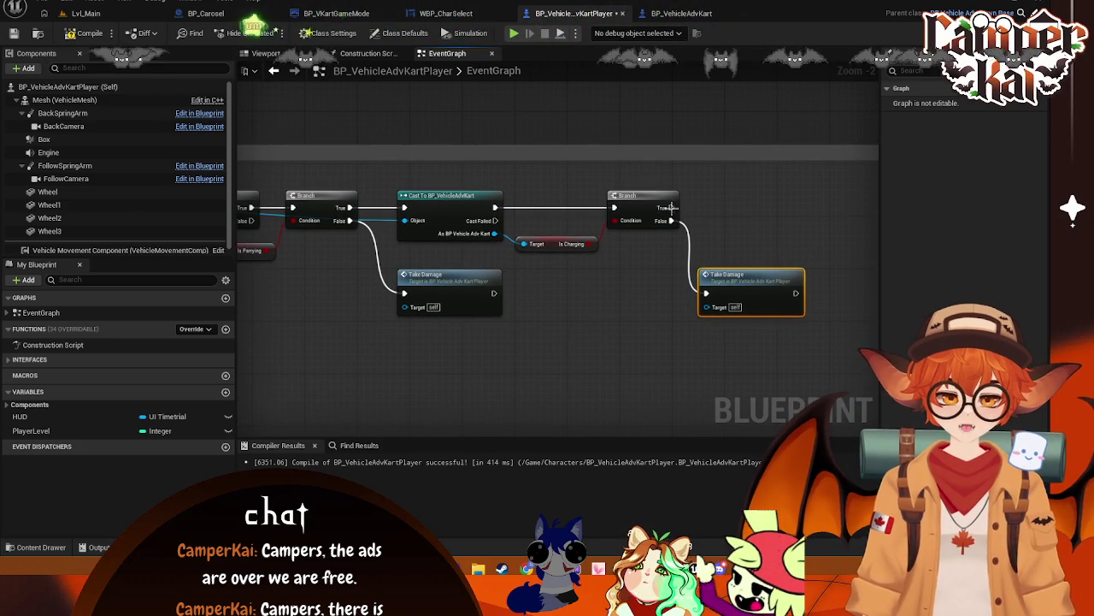
left_click_drag(749, 218, 748, 218)
mouse_move(494, 234)
left_mouse_down()
mouse_move(752, 224)
mouse_move(737, 237)
left_mouse_up()
type("take f")
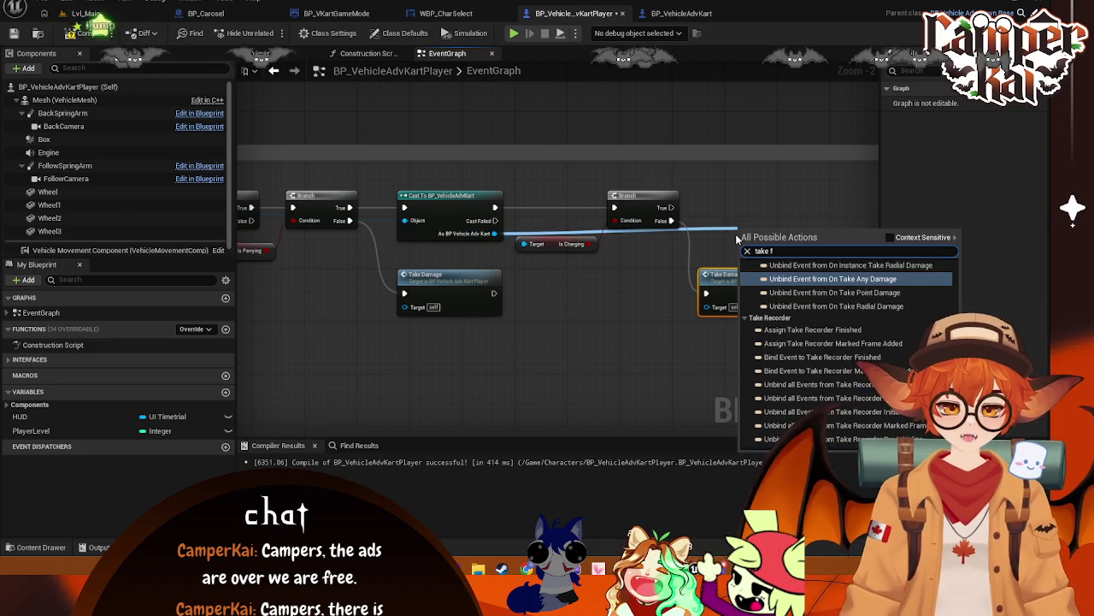
key("BackSpace")
type("damage")
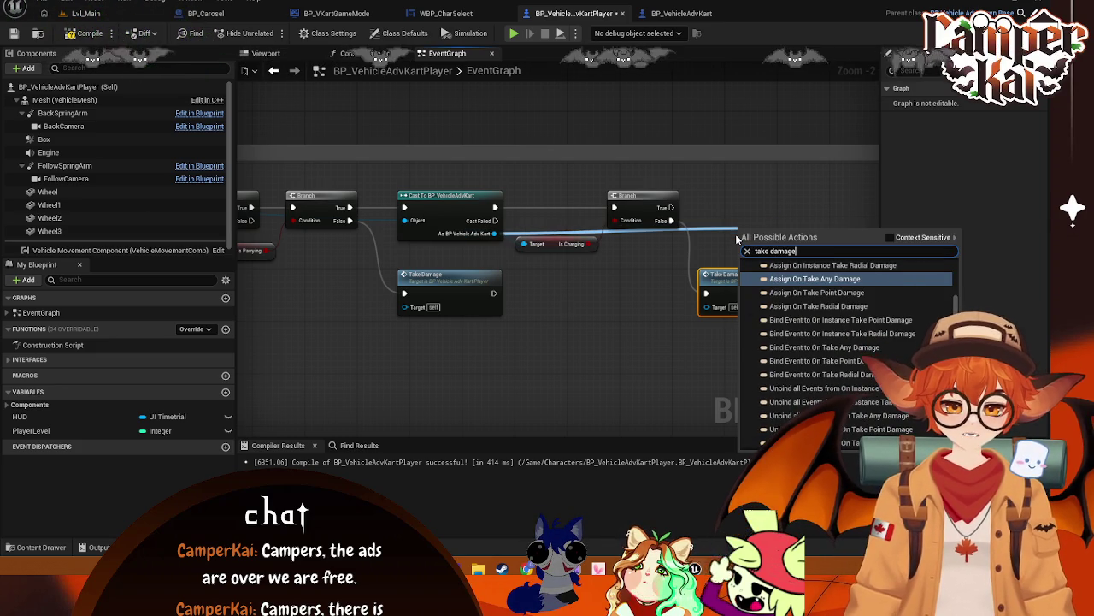
left_click(755, 191)
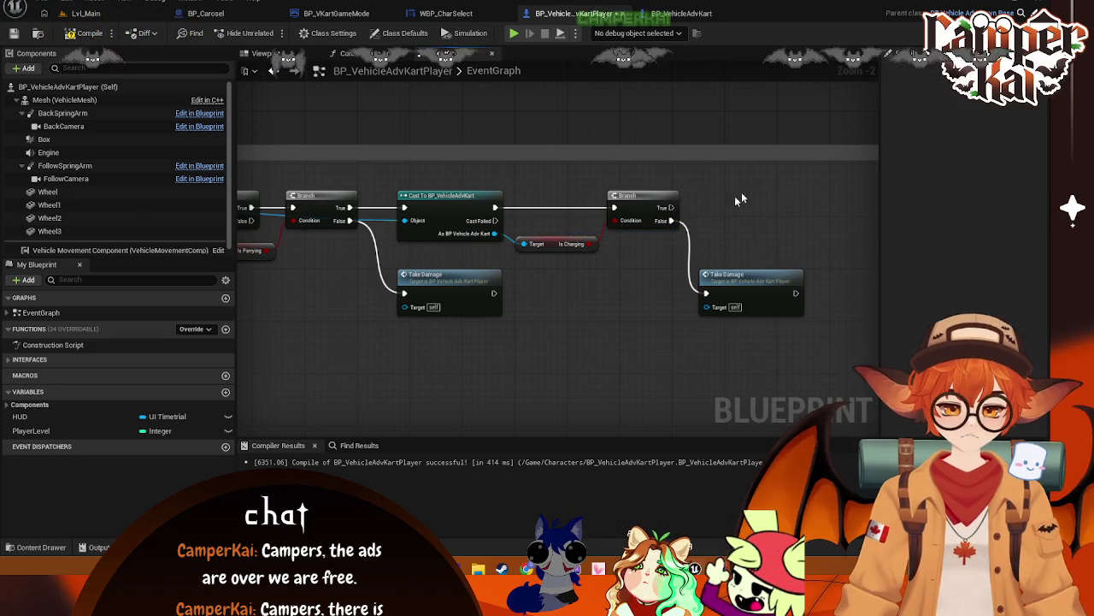
left_click_drag(614, 280, 705, 284)
scroll(705, 284, "down", 3)
scroll(532, 341, "up", 3)
mouse_move(532, 341)
left_mouse_down()
mouse_move(630, 305)
mouse_move(460, 287)
left_mouse_up()
scroll(594, 290, "down", 1)
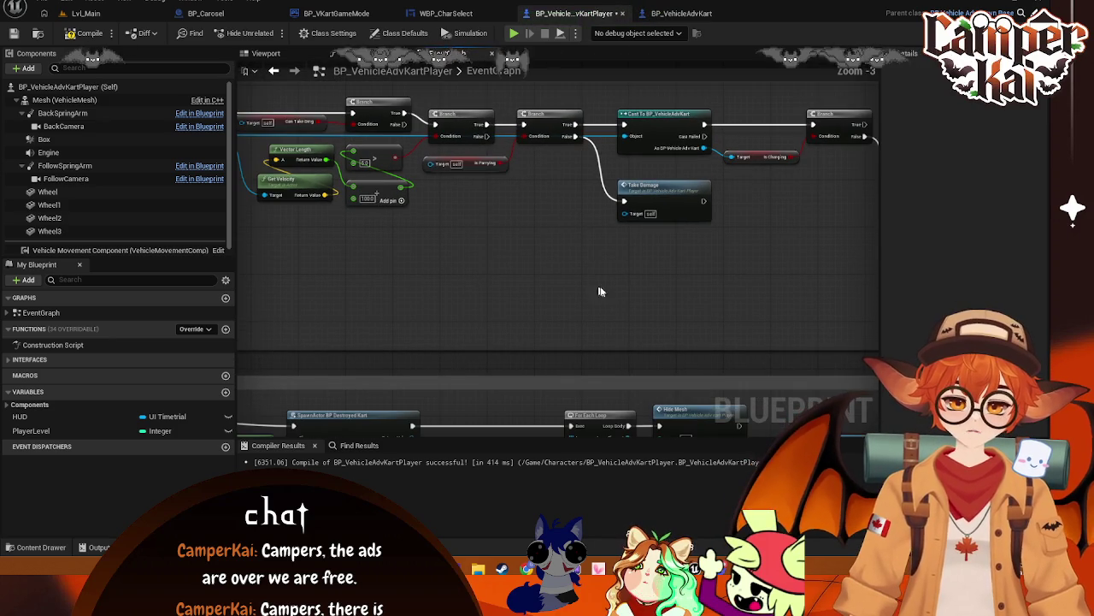
scroll(608, 300, "down", 1)
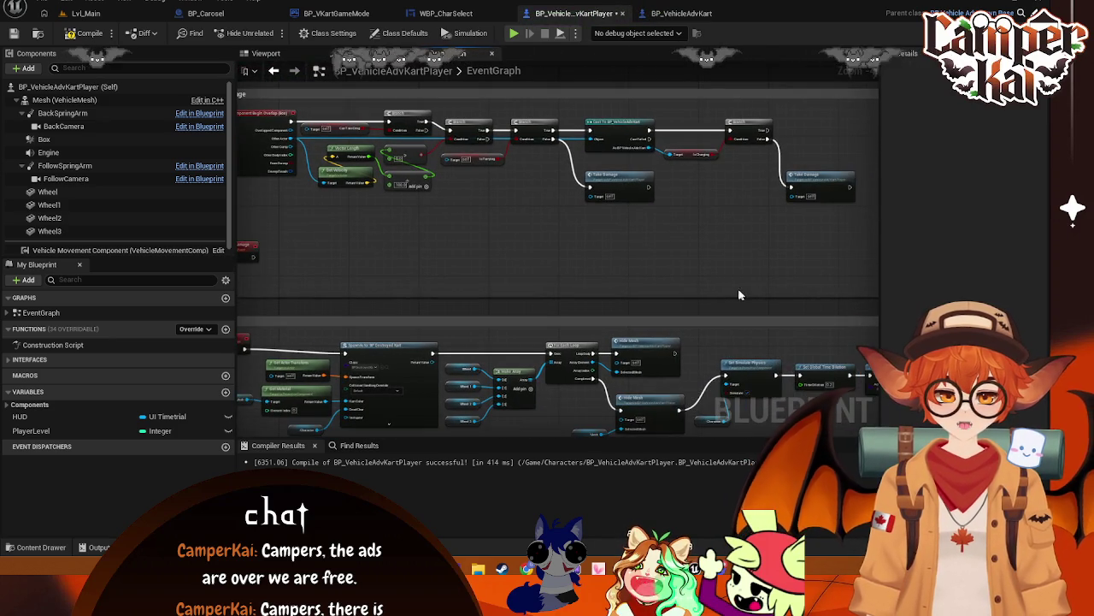
scroll(599, 255, "down", 1)
scroll(479, 229, "up", 1)
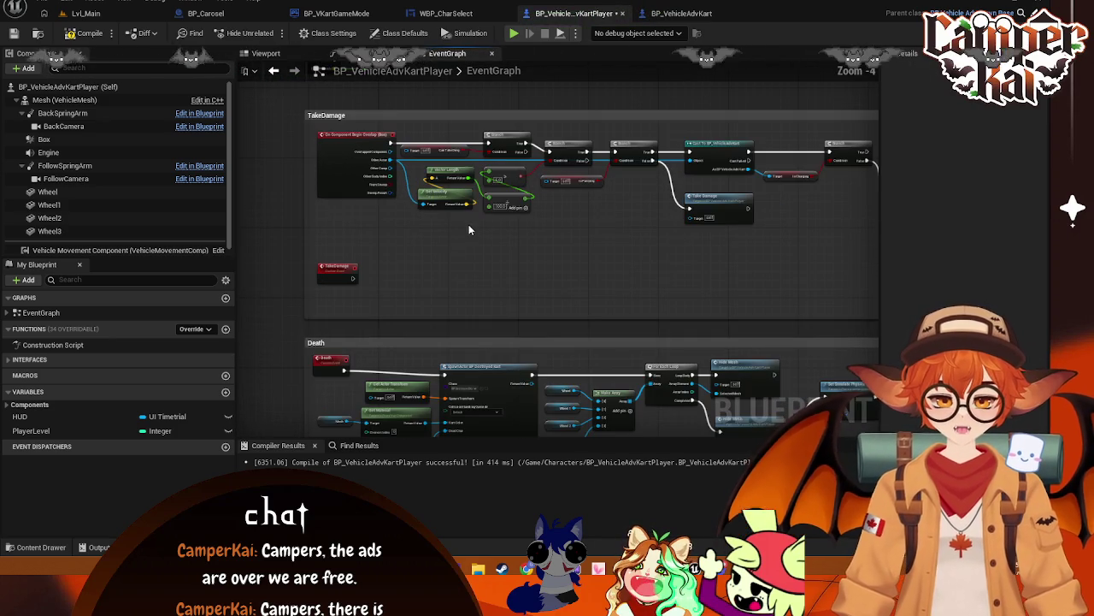
left_click(349, 199)
mouse_move(482, 336)
left_mouse_down()
mouse_move(915, 336)
mouse_move(673, 295)
mouse_move(953, 348)
left_mouse_up()
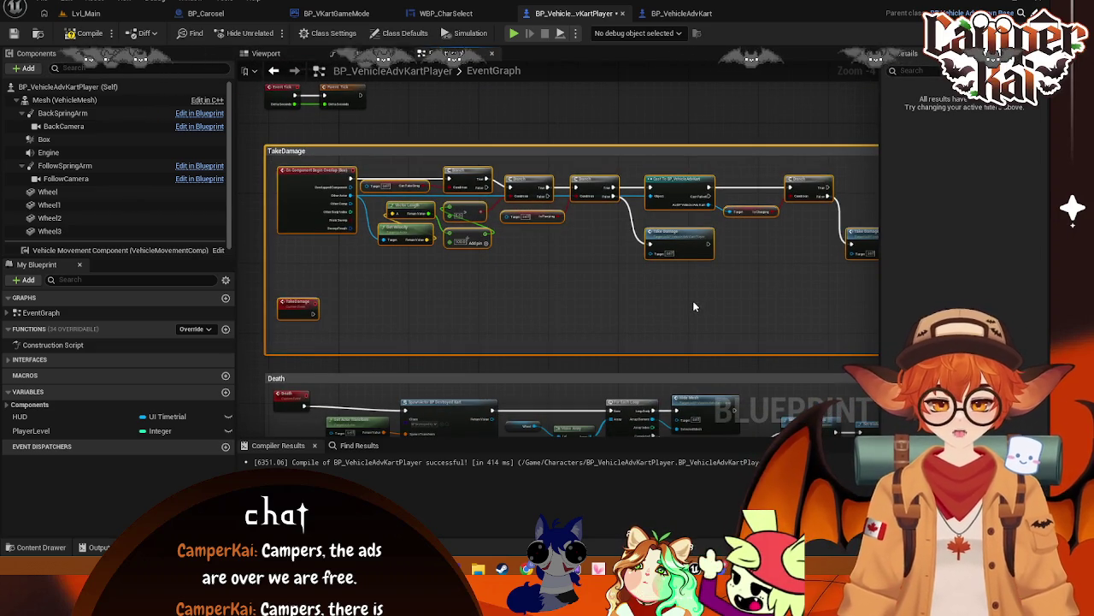
- Copy the player kart's Box component and paste it onto BP_VehicleAdvKart's root
left_click(681, 12)
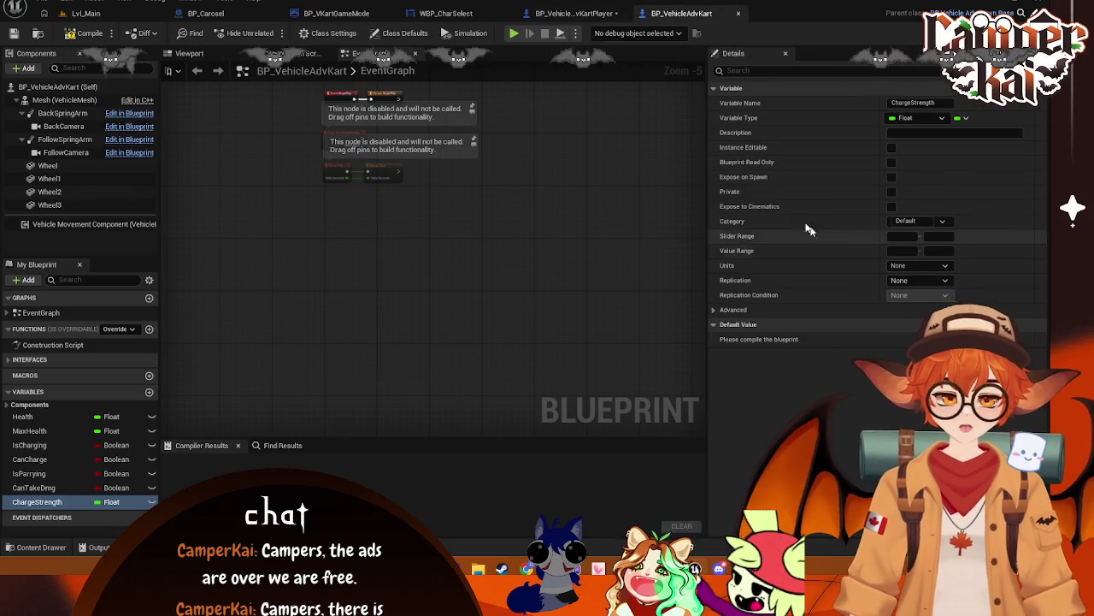
left_click(571, 13)
left_click(146, 139)
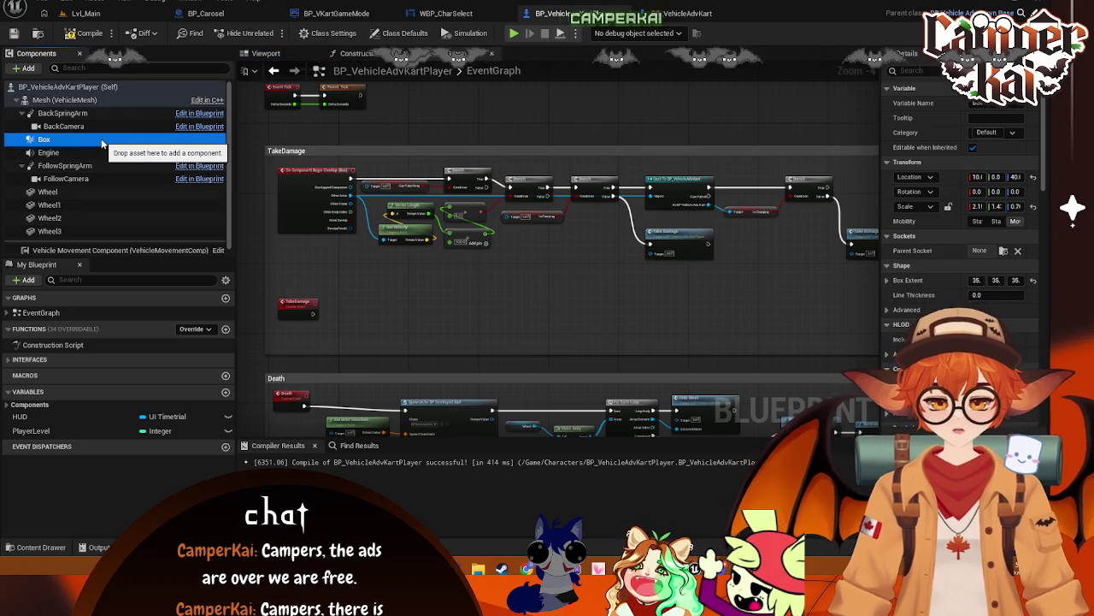
key("ctrl+Tab")
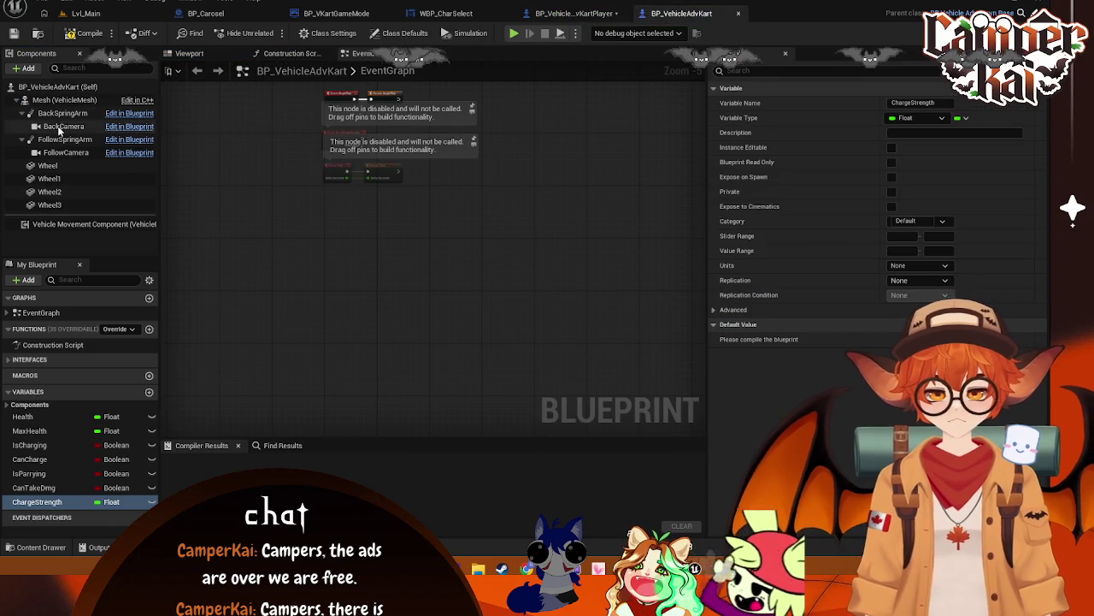
right_click(44, 88)
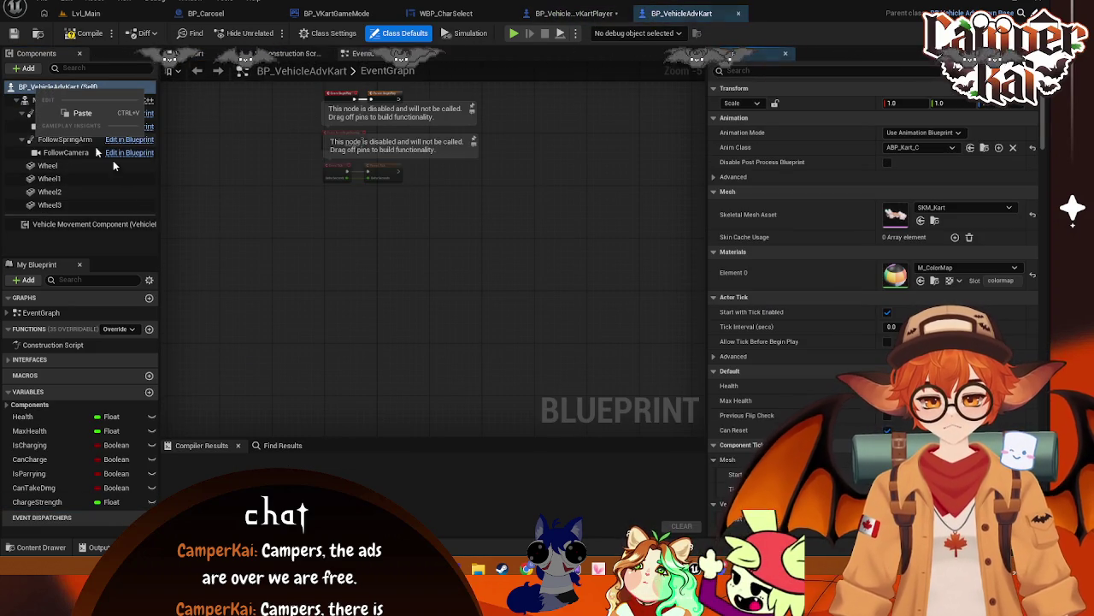
left_click(86, 114)
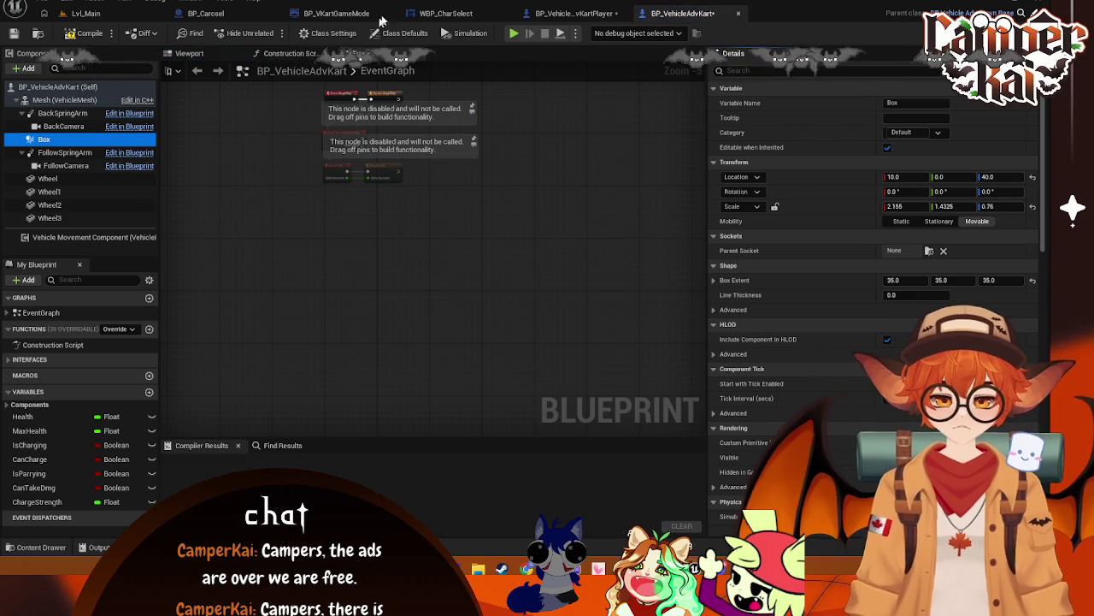
- Compare the Box settings between the player kart and BP_VehicleAdvKart
left_click(564, 16)
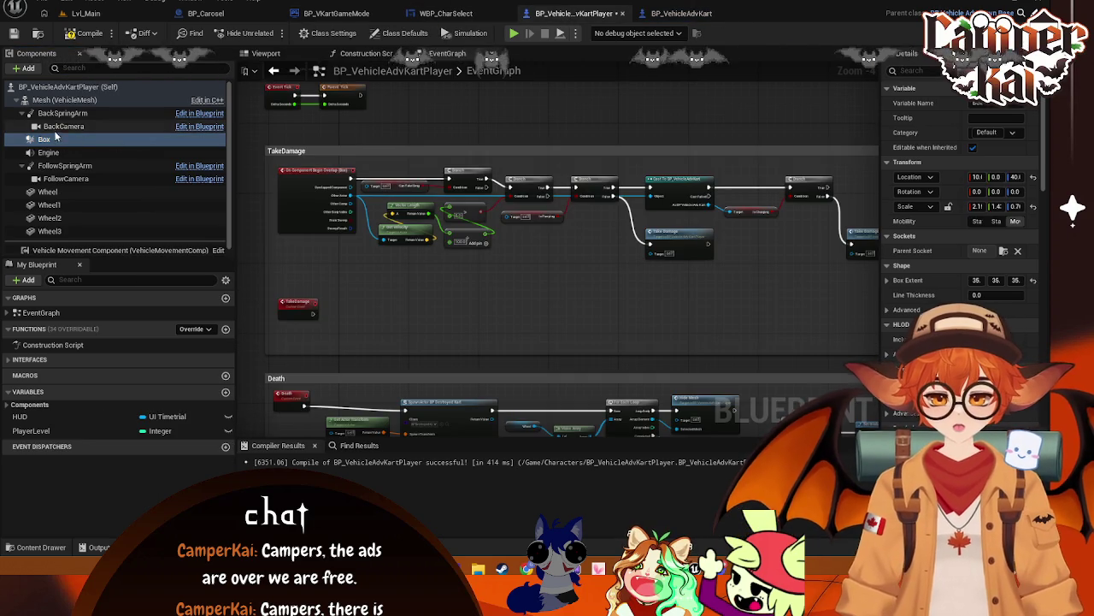
left_click(128, 138)
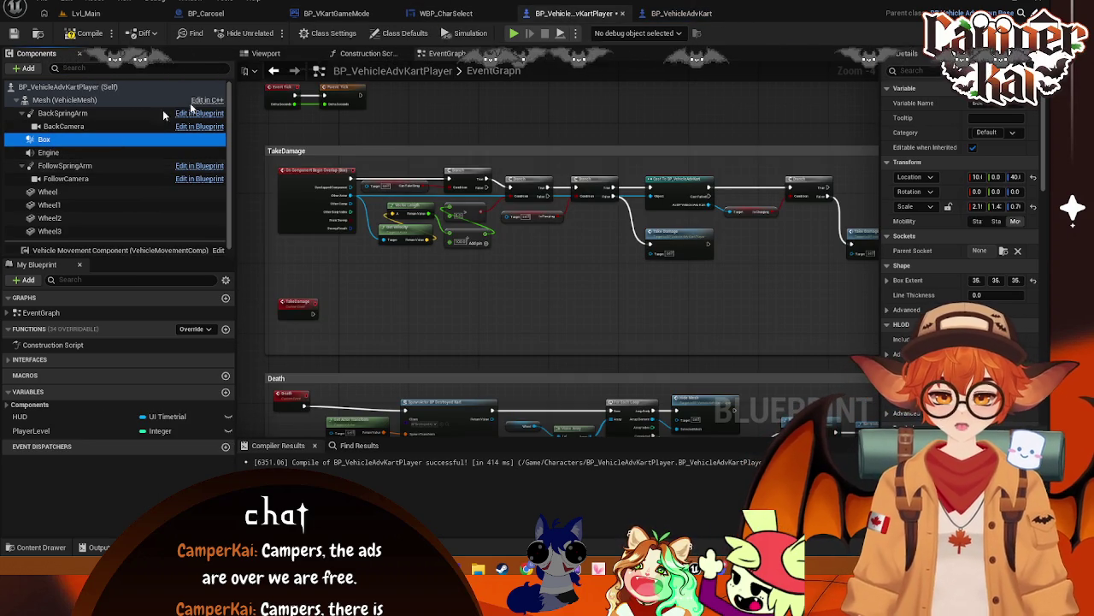
left_click(674, 16)
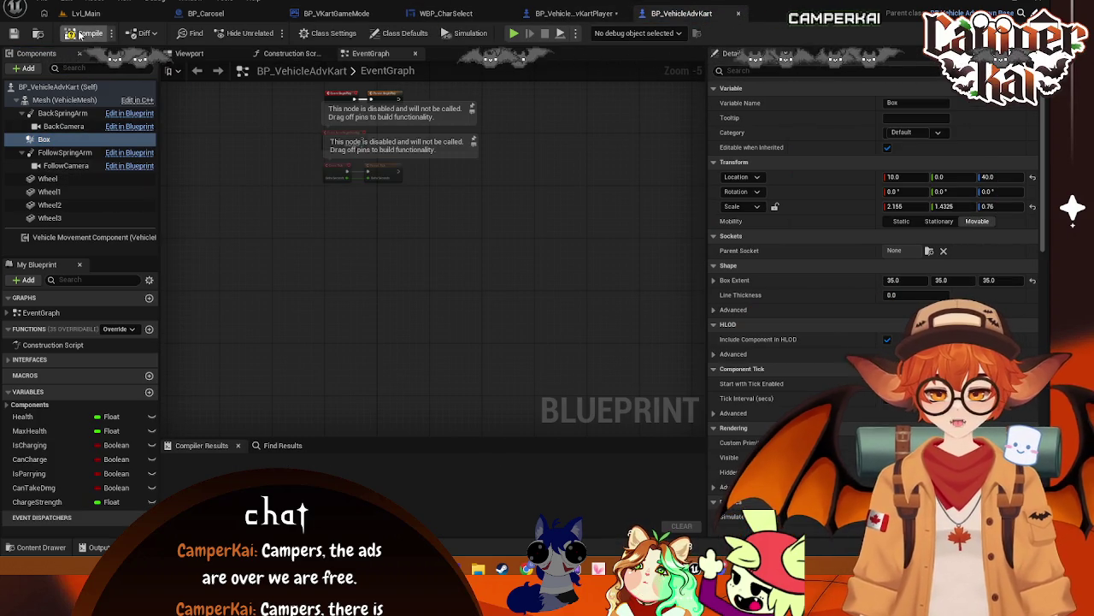
left_click(573, 13)
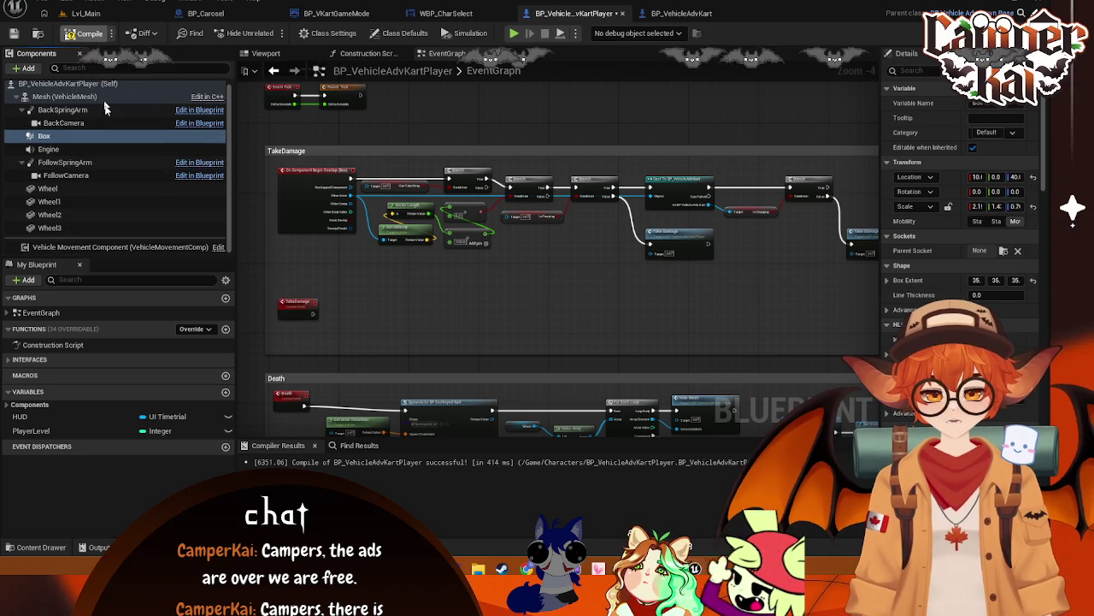
- Recompile the player kart blueprint with F7 and bring the TakeDamage event into view
key("F7")
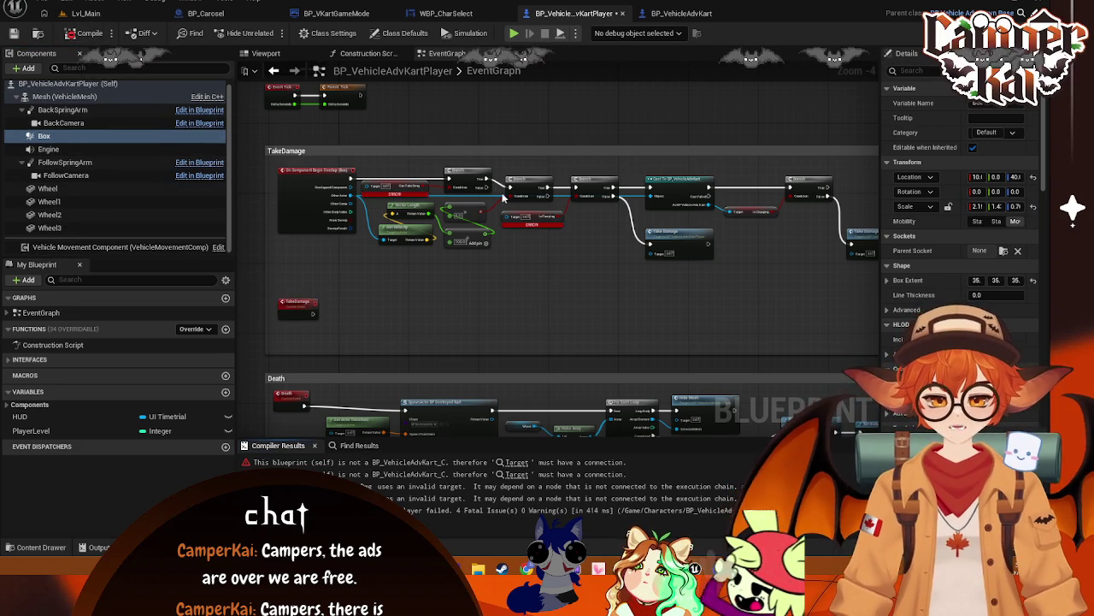
scroll(413, 192, "up", 2)
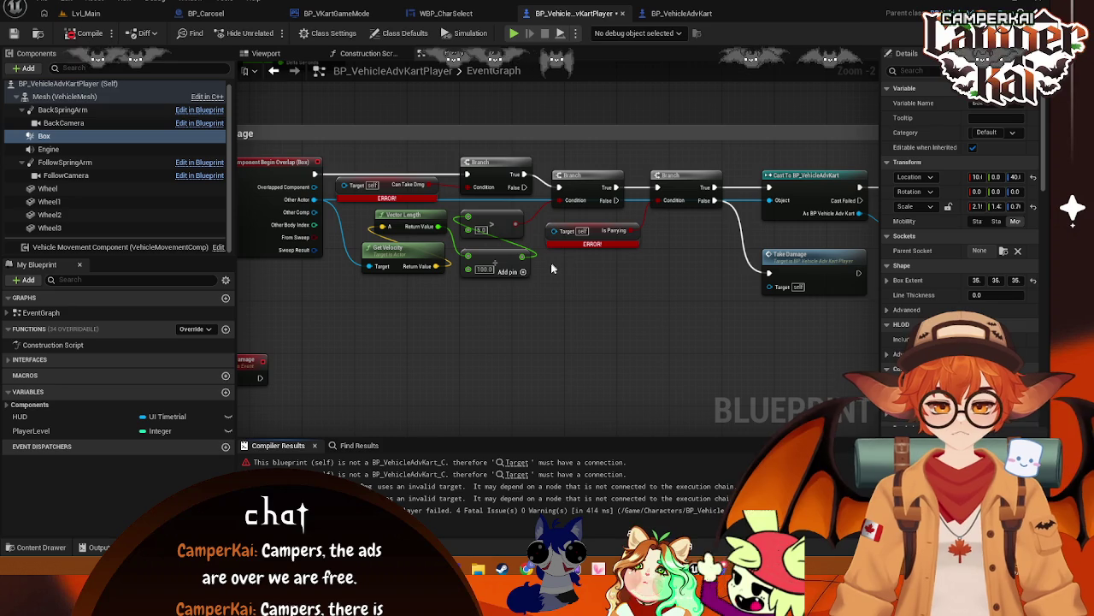
left_click_drag(487, 283, 518, 315)
scroll(664, 322, "down", 1)
- Select all the nodes in the TakeDamage section of the graph
left_click(357, 135)
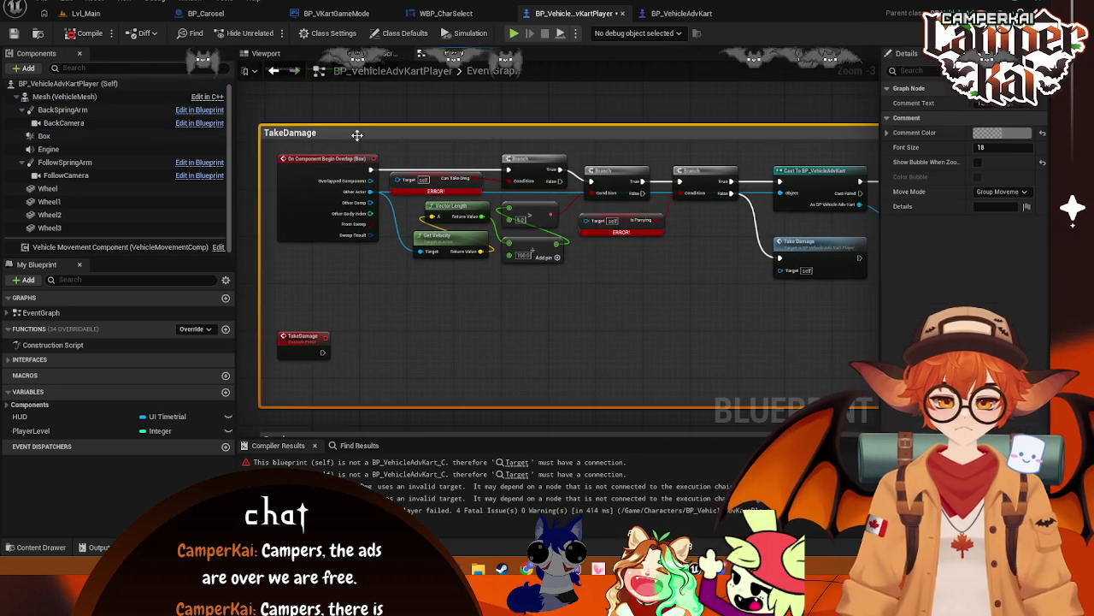
left_click(527, 277)
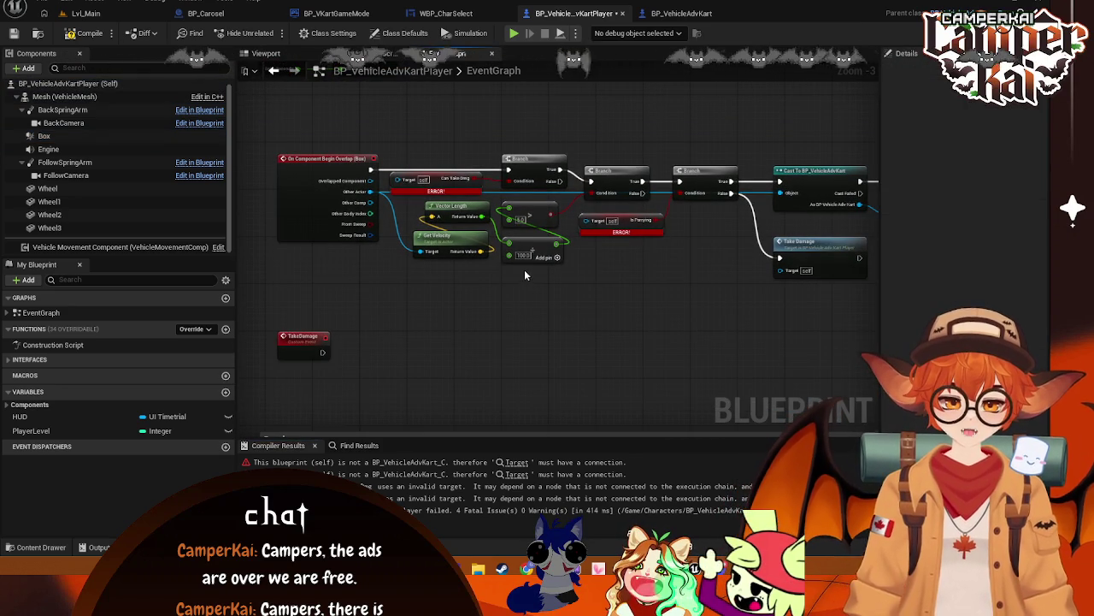
scroll(588, 293, "down", 2)
scroll(588, 292, "down", 2)
mouse_move(785, 181)
left_mouse_down()
mouse_move(469, 311)
mouse_move(684, 256)
left_mouse_up()
left_click_drag(764, 293, 413, 228)
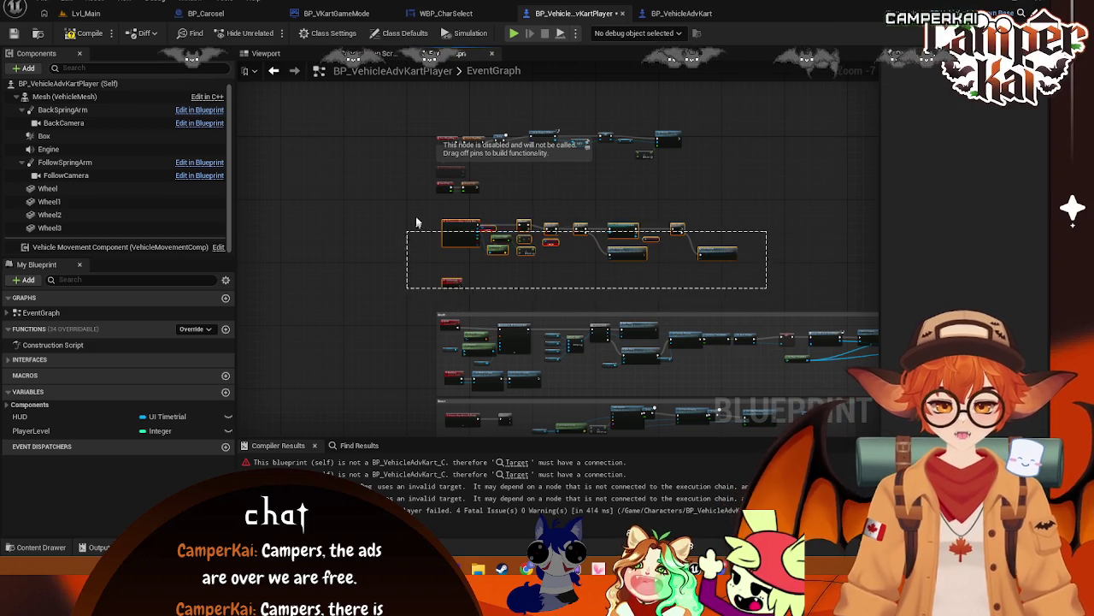
- Paste the nodes into BP_VehicleAdvKart's graph, confirming the Fix Self Context dialog, and move them right
left_click(671, 11)
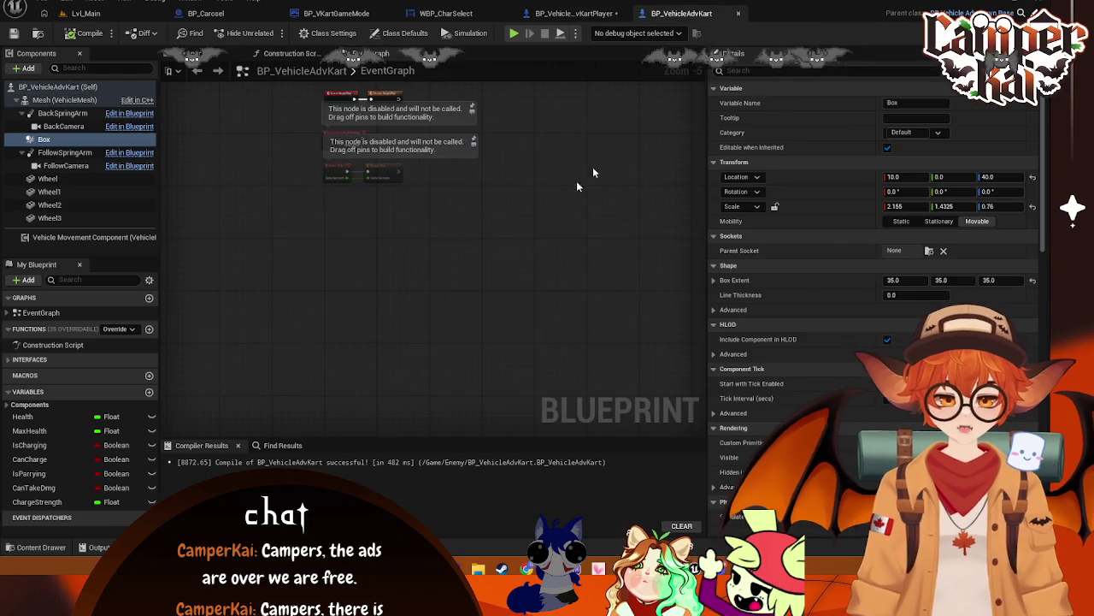
key("ctrl+v")
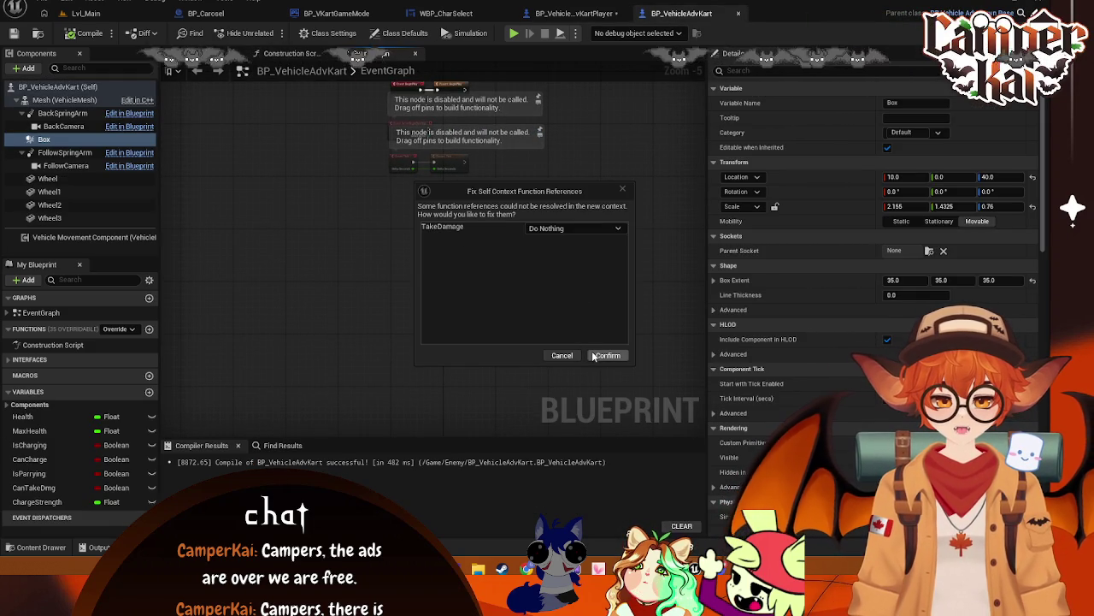
left_click(607, 355)
left_click_drag(254, 209, 411, 195)
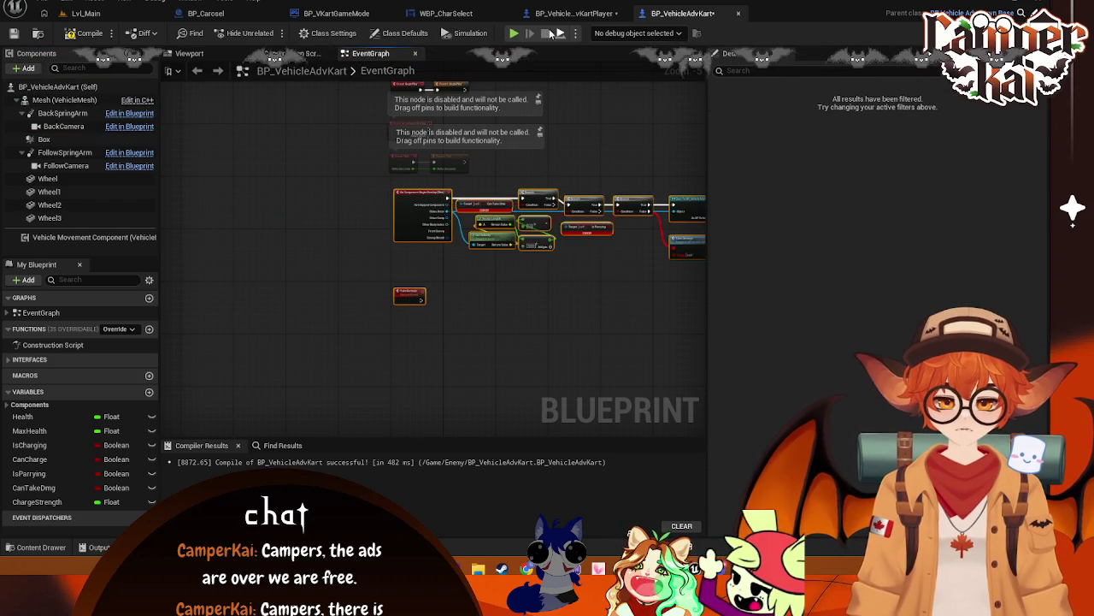
- Back in BP_VehicleAdvKartPlayer, select the top row of nodes
left_click(571, 13)
left_click_drag(590, 265, 638, 254)
left_click_drag(839, 253, 342, 156)
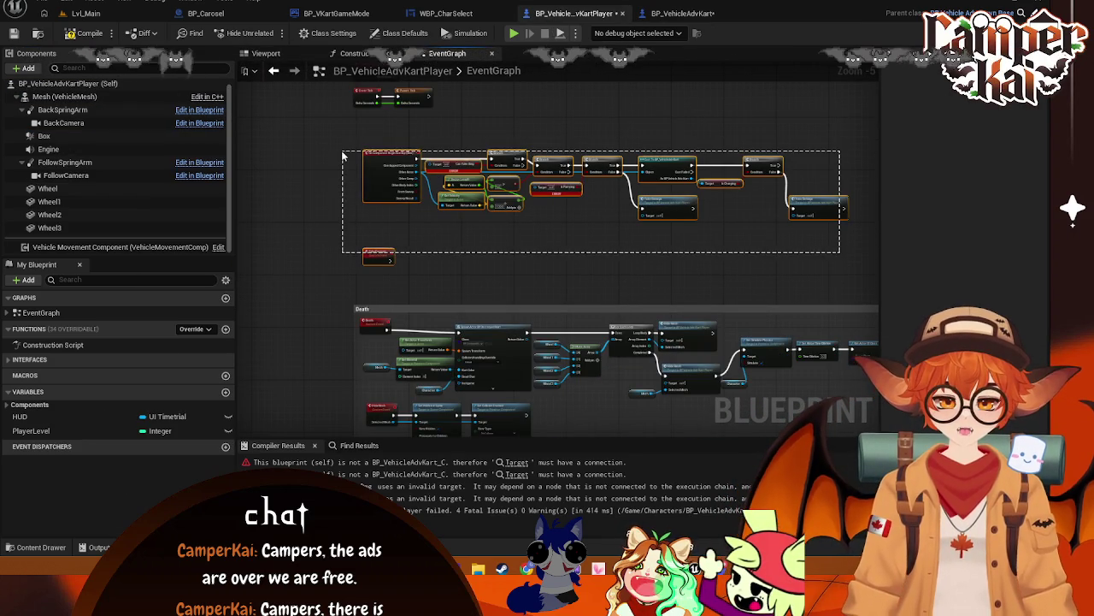
- Delete the duplicated top node row and reposition the Death, Boost and Parry groups
key("Delete")
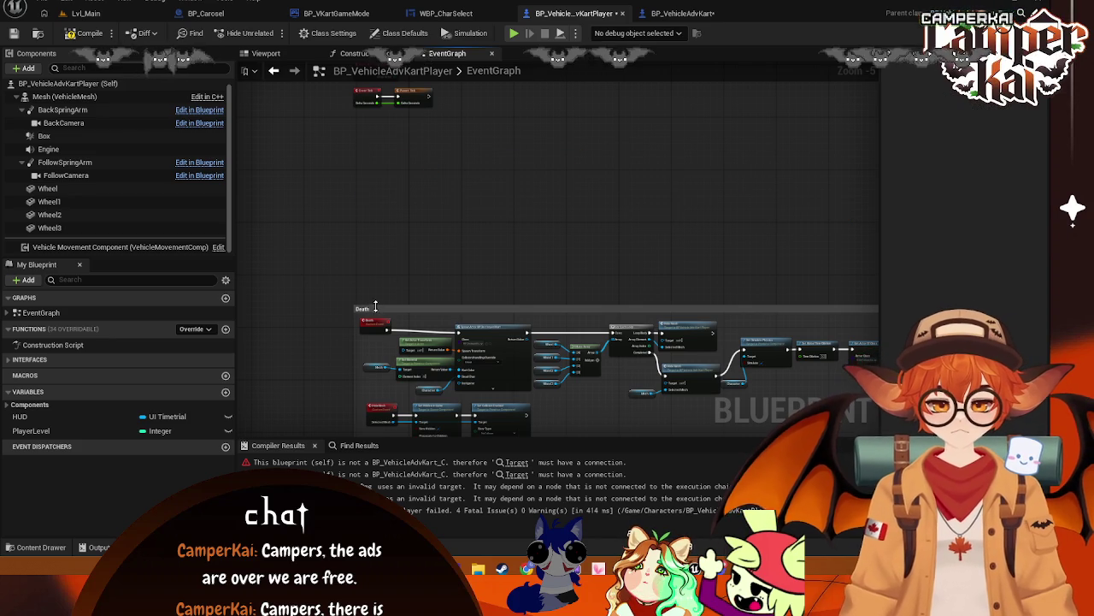
left_click(383, 307)
left_click_drag(383, 308, 366, 137)
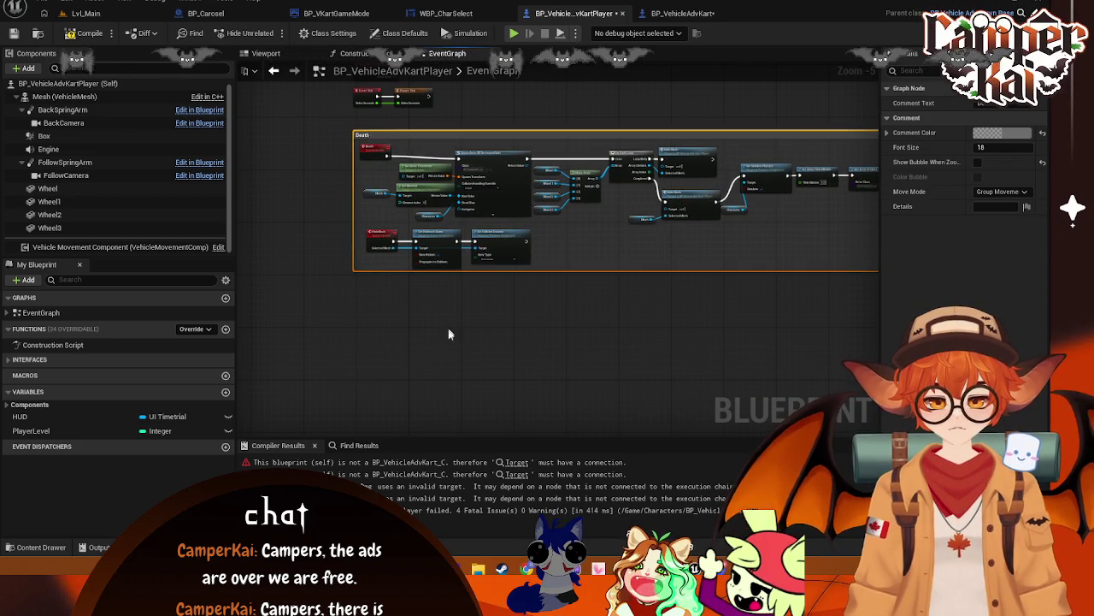
left_click_drag(445, 313, 447, 127)
left_click(435, 339)
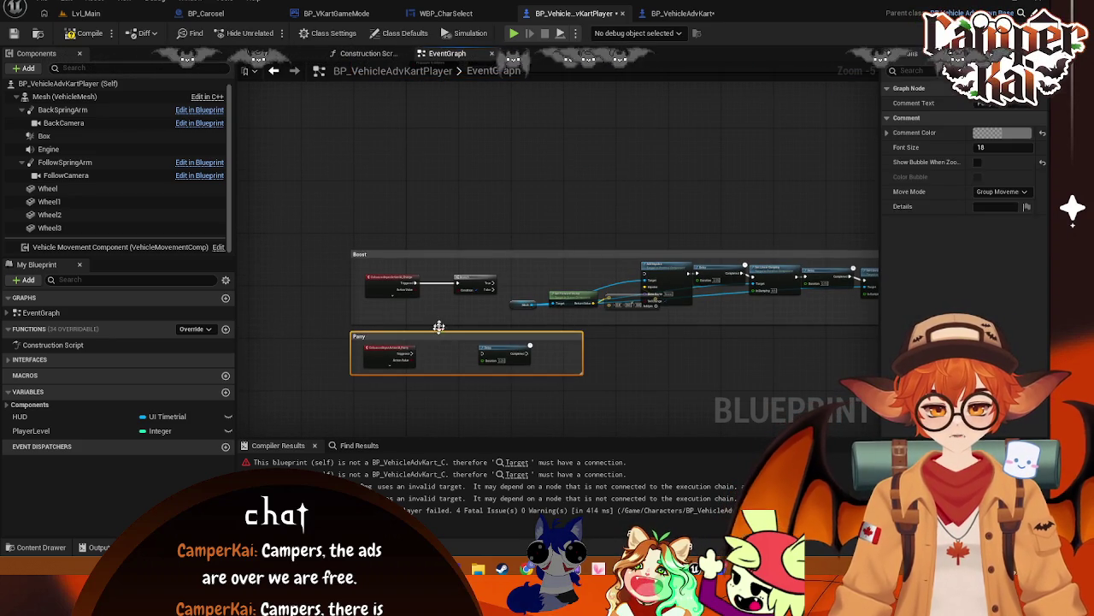
mouse_move(423, 253)
left_mouse_down()
mouse_move(423, 129)
mouse_move(416, 379)
mouse_move(427, 334)
mouse_move(441, 369)
mouse_move(449, 334)
left_mouse_up()
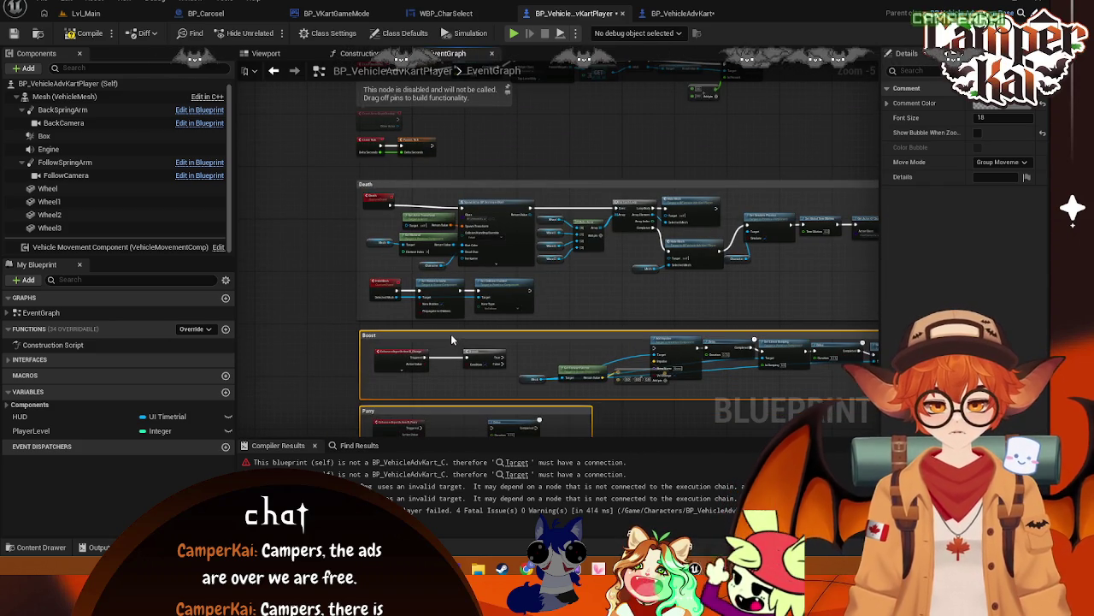
scroll(682, 441, "up", 2)
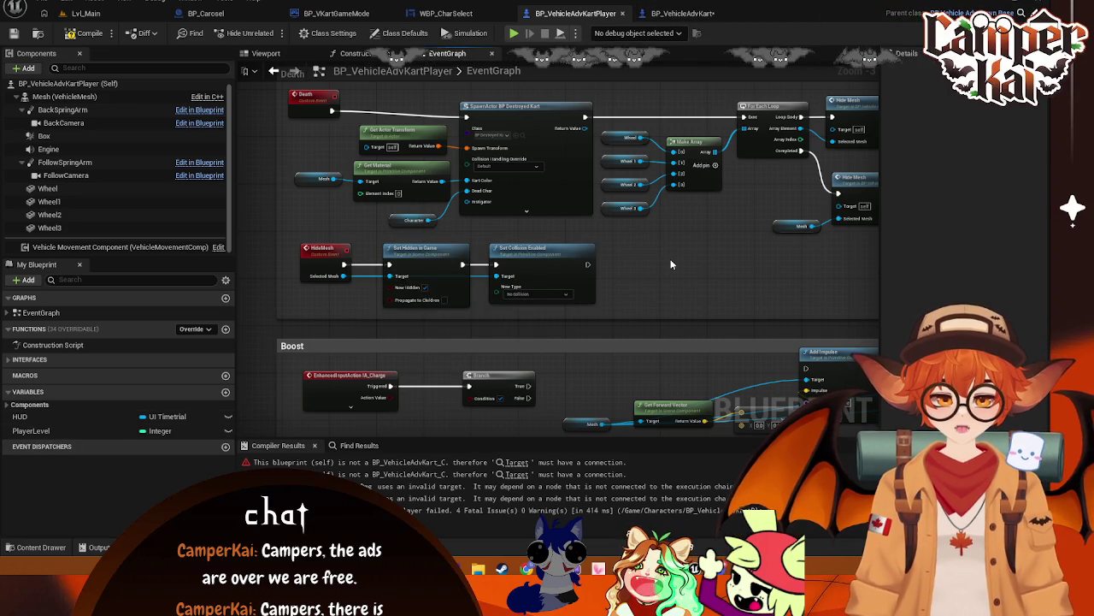
left_click_drag(596, 221, 586, 230)
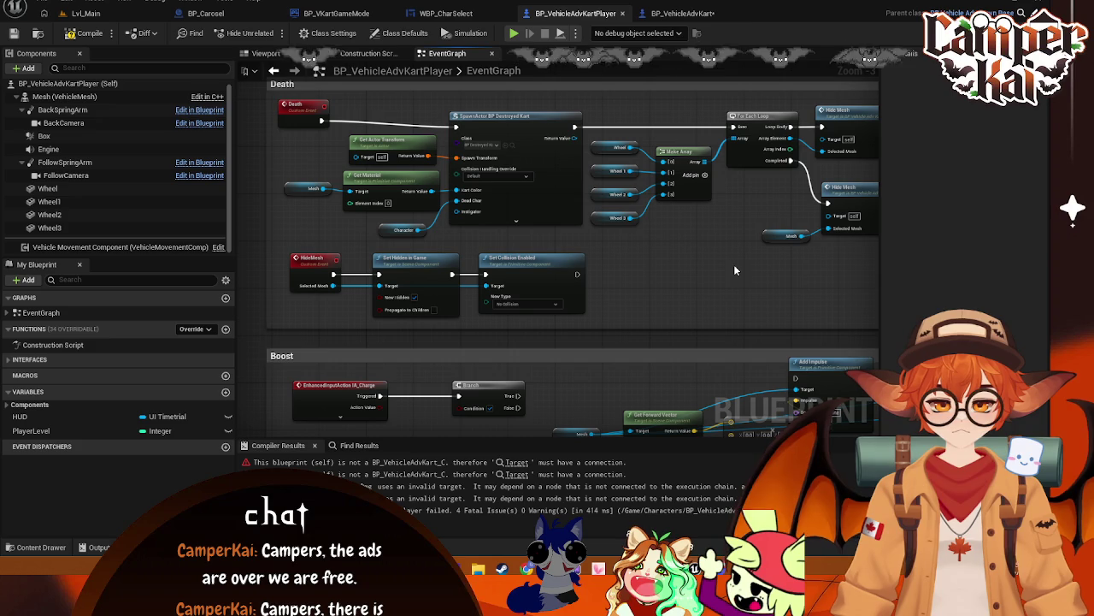
- Select the Death, Boost and Parry comment groups together and delete them
left_click(391, 87)
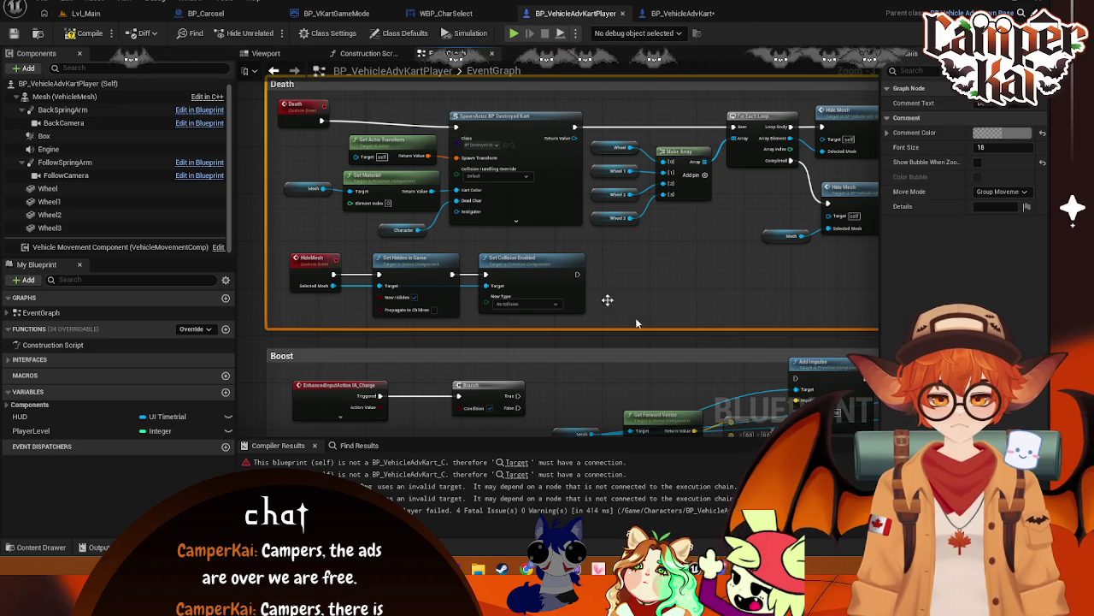
left_click(598, 338)
scroll(615, 308, "down", 6)
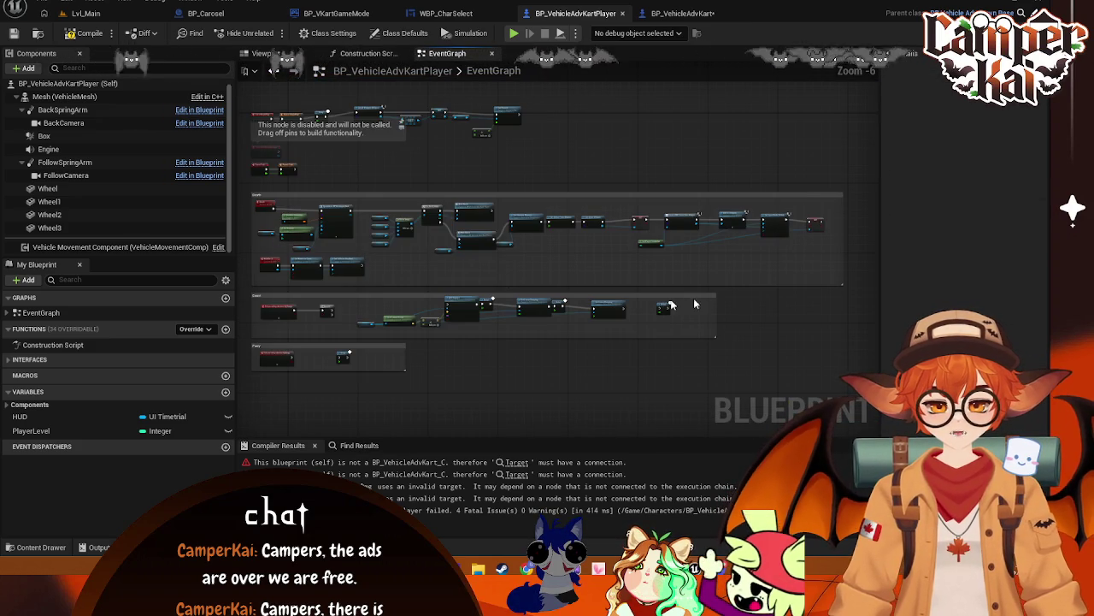
mouse_move(855, 293)
left_mouse_down()
mouse_move(752, 256)
mouse_move(245, 195)
mouse_move(301, 267)
mouse_move(863, 393)
mouse_move(827, 383)
left_mouse_up()
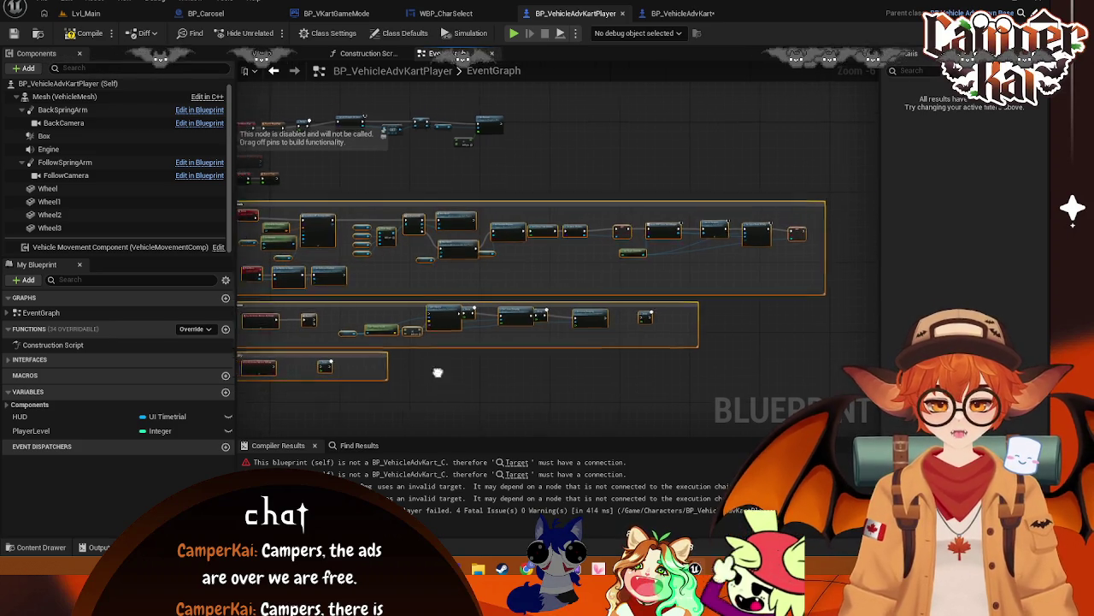
key("Delete")
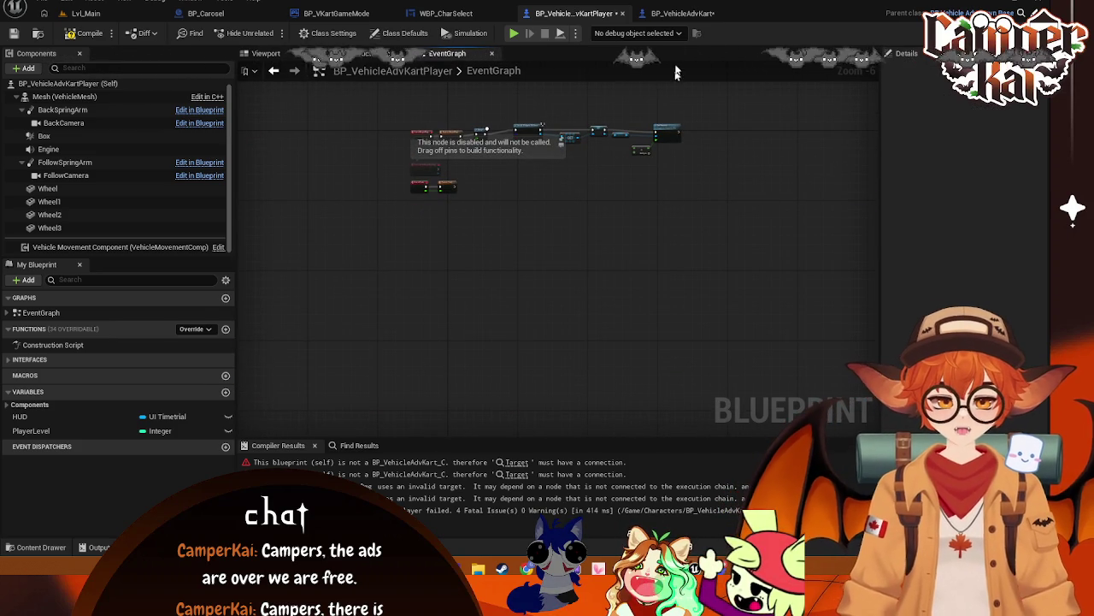
- Paste the Death, Boost and Parry comment groups into BP_VehicleAdvKart, accepting the self-context fix
left_click(682, 13)
key("ctrl+v")
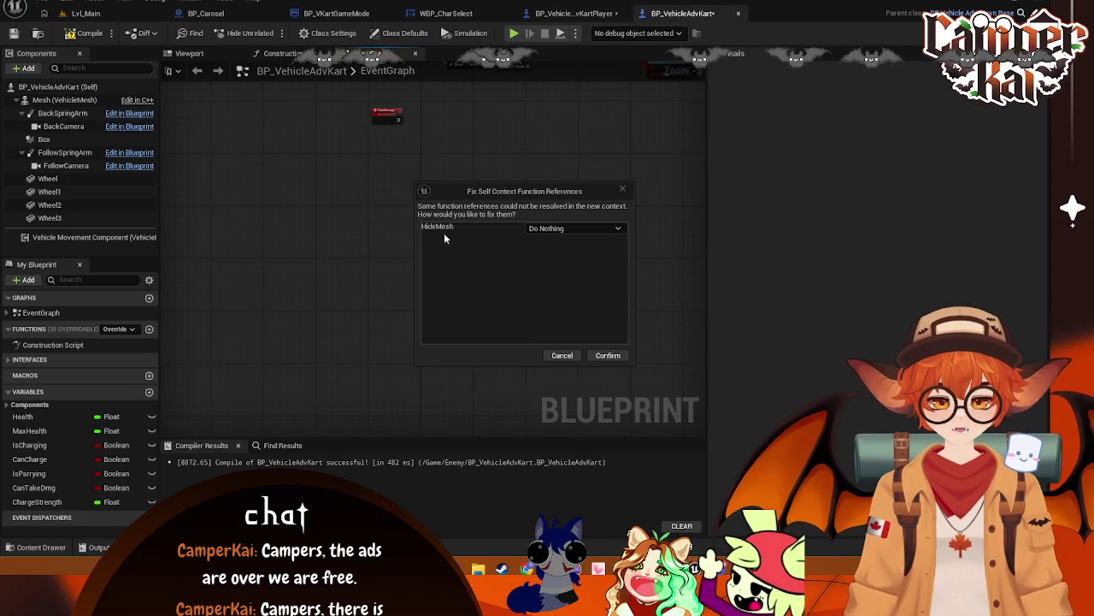
left_click(608, 356)
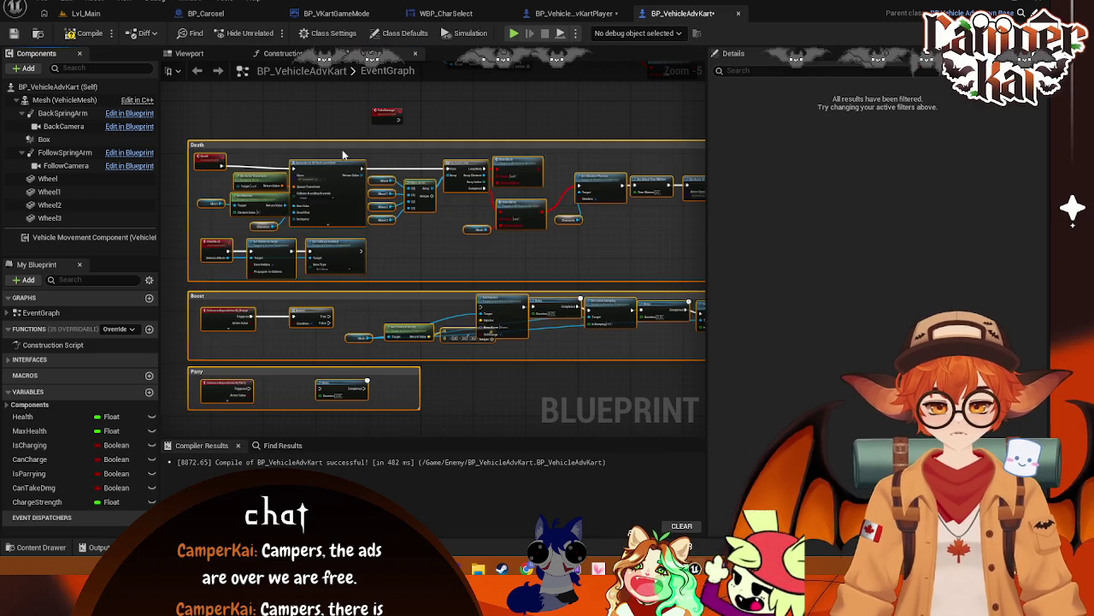
- Arrange the pasted comment groups and the TakeDamage event so the groups sit beneath it
mouse_move(342, 146)
left_mouse_down()
mouse_move(530, 149)
mouse_move(503, 183)
left_mouse_up()
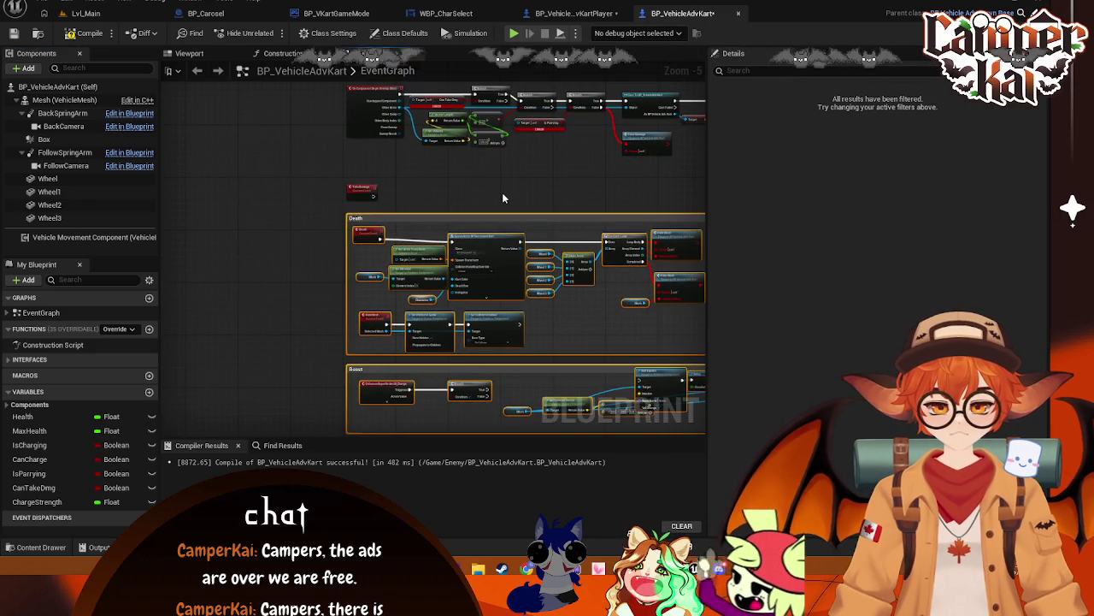
scroll(502, 192, "up", 1)
left_click_drag(314, 190, 328, 152)
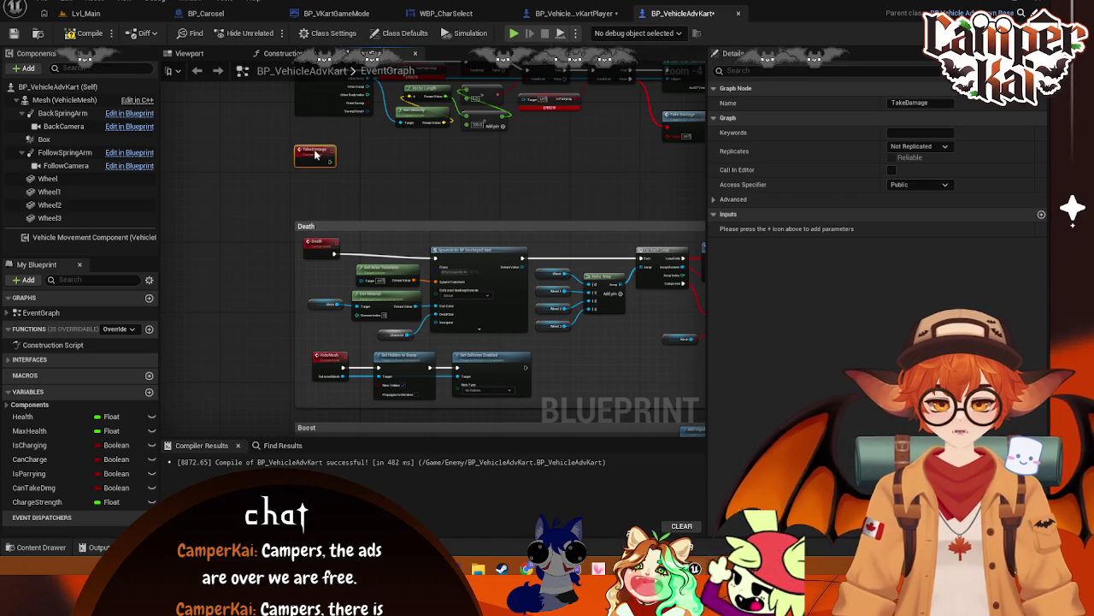
scroll(438, 204, "down", 5)
scroll(527, 270, "up", 3)
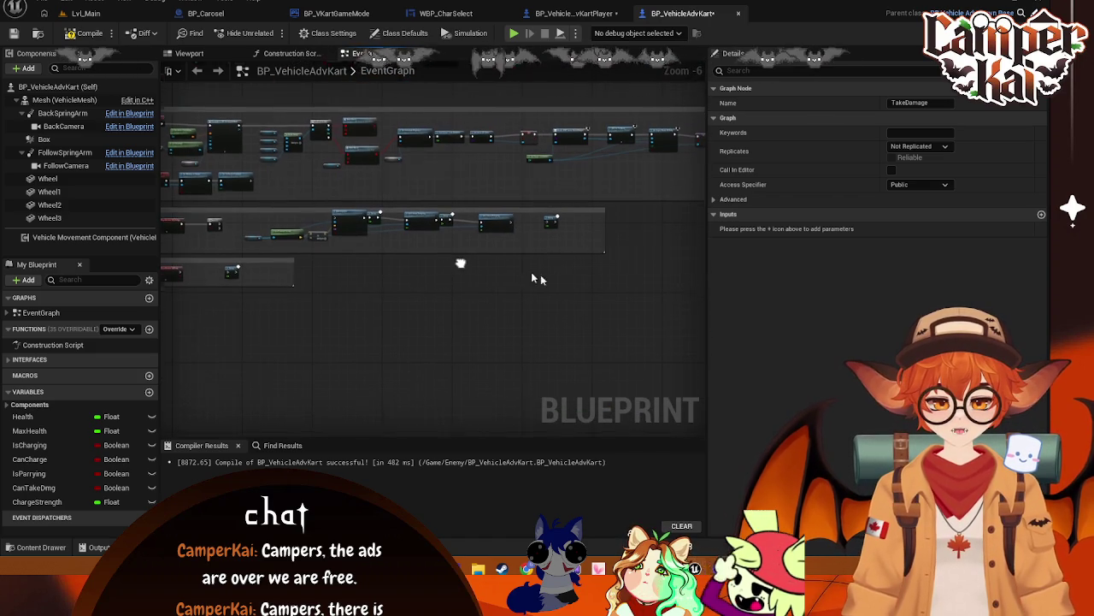
left_click_drag(415, 322, 629, 326)
mouse_move(373, 141)
left_mouse_down()
mouse_move(708, 302)
mouse_move(487, 291)
mouse_move(465, 330)
left_mouse_up()
scroll(708, 303, "up", 2)
scroll(387, 229, "up", 3)
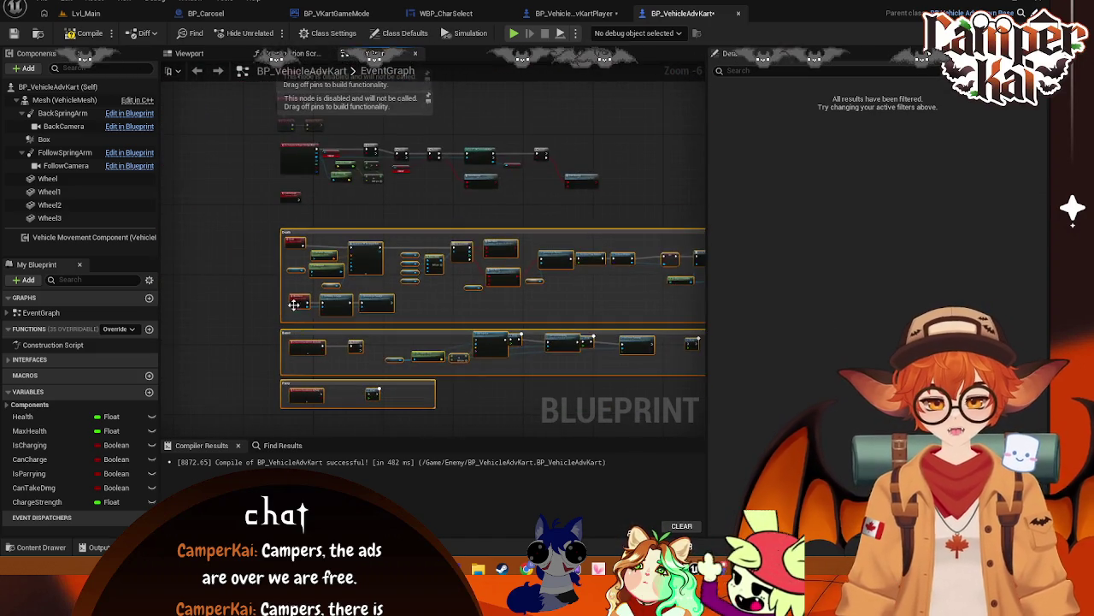
left_click_drag(387, 229, 376, 194)
mouse_move(471, 204)
left_mouse_down()
mouse_move(459, 214)
mouse_move(467, 246)
left_mouse_up()
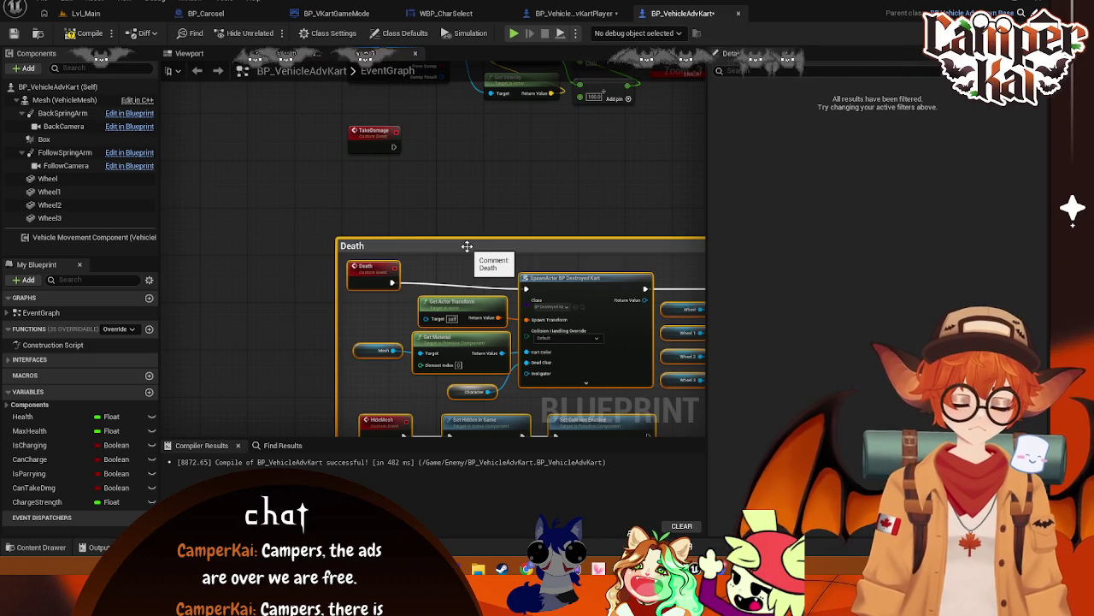
scroll(429, 205, "up", 1)
left_click_drag(428, 205, 590, 315)
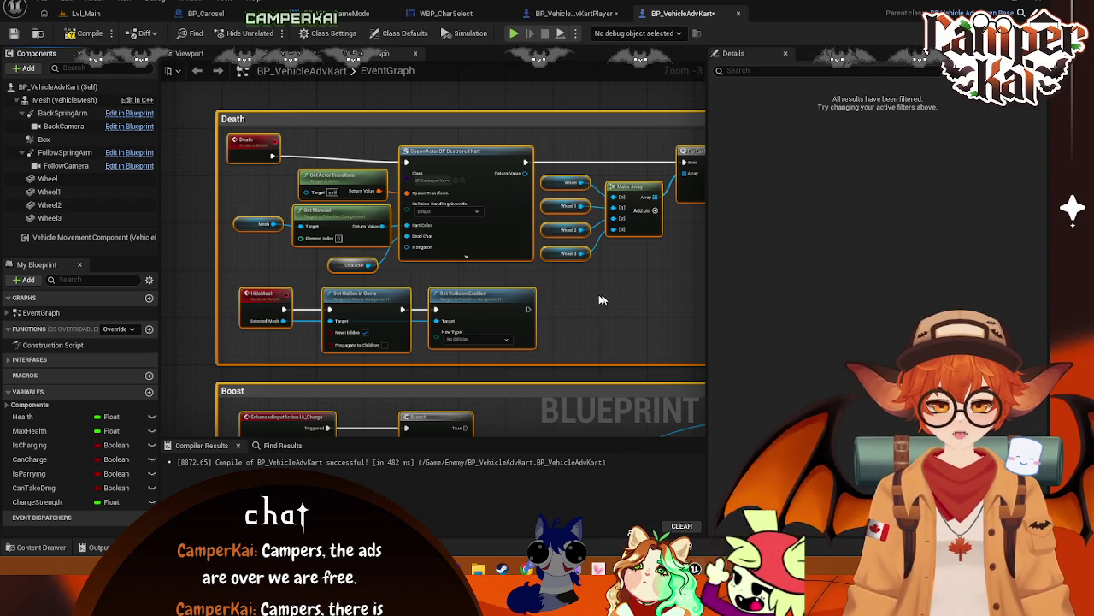
- Delete the upper Hide Mesh node and add a new Hide Mesh on the loop's Loop Body
mouse_move(590, 300)
left_mouse_down()
mouse_move(557, 281)
mouse_move(361, 276)
mouse_move(257, 300)
left_mouse_up()
left_click_drag(438, 324, 450, 330)
left_click(479, 158)
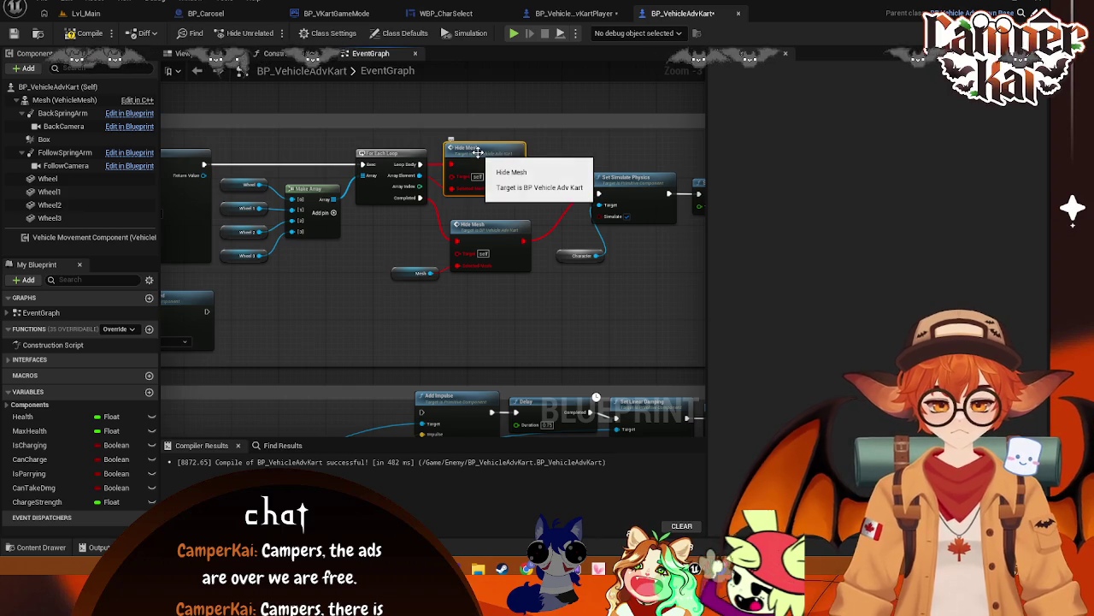
key("Delete")
left_click_drag(421, 164, 448, 169)
type("hide")
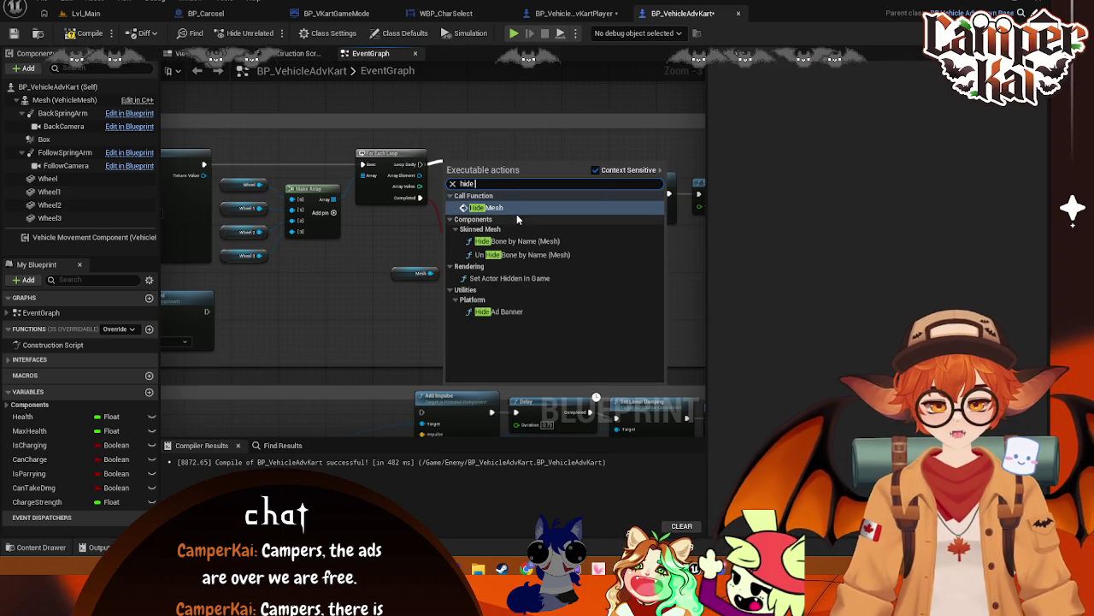
left_click(486, 208)
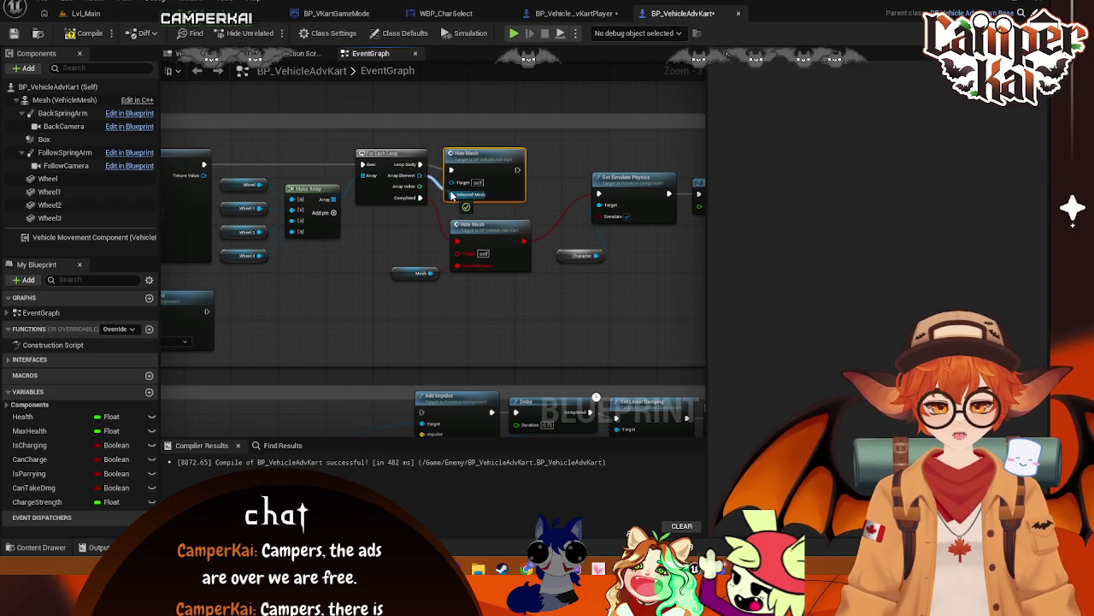
- Add a Hide Mesh after the loop's Completed output, fed by Mesh, leading into Set Simulate Physics
left_click(485, 236)
left_click_drag(420, 197, 472, 312)
type("ide e")
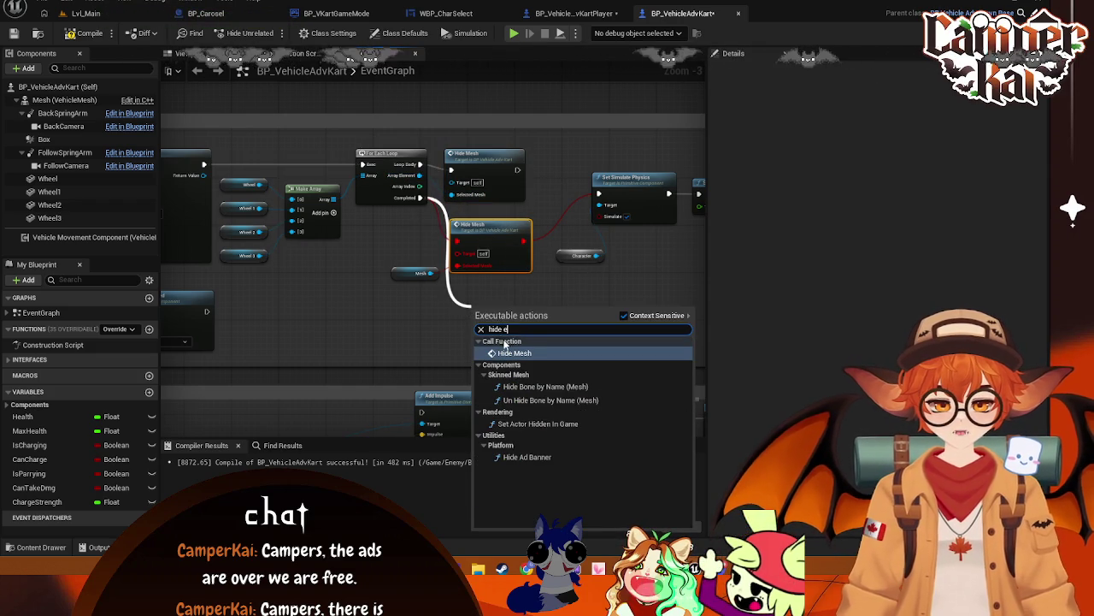
key("Return")
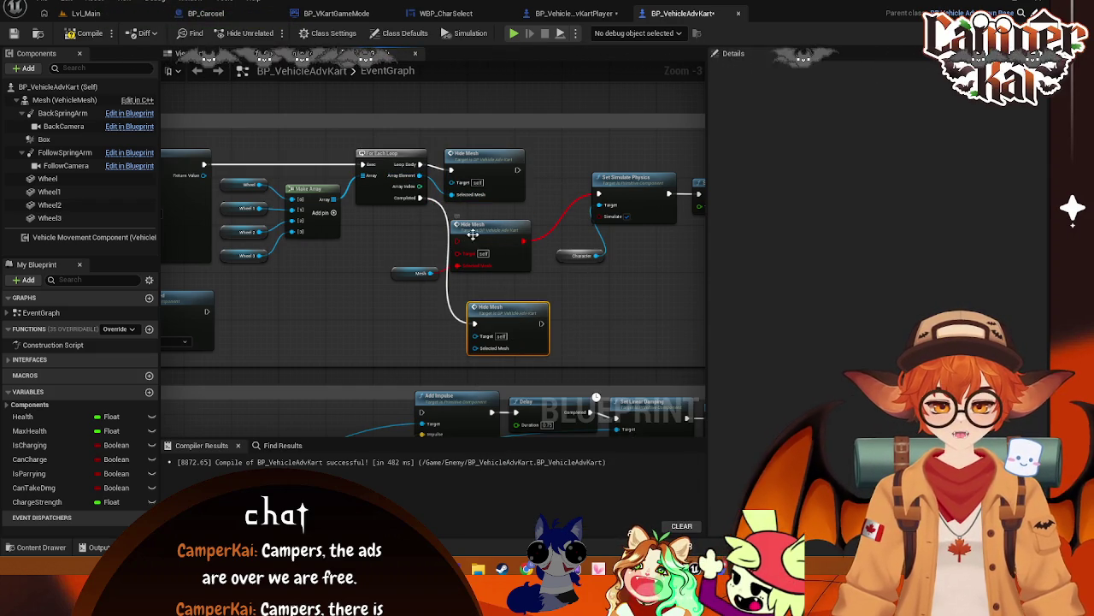
mouse_move(430, 273)
left_mouse_down()
mouse_move(465, 299)
mouse_move(488, 362)
mouse_move(473, 336)
left_mouse_up()
left_click_drag(541, 323, 598, 193)
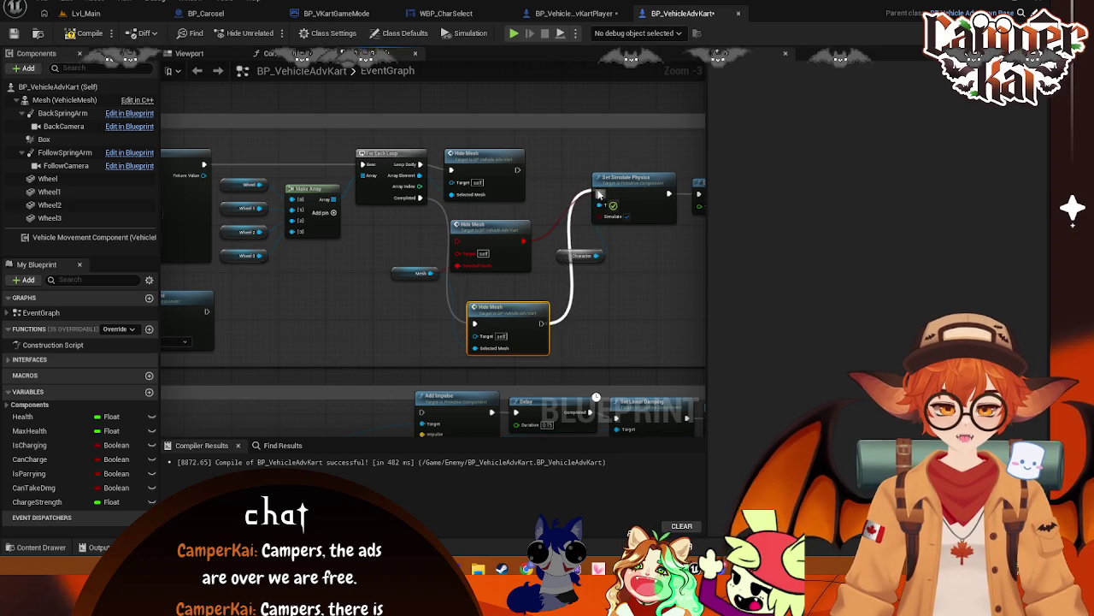
- Delete the redundant middle Hide Mesh node and move the remaining nodes into place
left_click(497, 222)
key("Delete")
left_click_drag(507, 324, 483, 235)
mouse_move(411, 267)
left_mouse_down()
mouse_move(392, 262)
mouse_move(385, 293)
mouse_move(570, 266)
mouse_move(278, 288)
mouse_move(556, 294)
left_mouse_up()
scroll(557, 293, "down", 2)
scroll(409, 313, "up", 2)
mouse_move(408, 312)
left_mouse_down()
mouse_move(501, 310)
mouse_move(487, 320)
mouse_move(571, 303)
mouse_move(553, 286)
left_mouse_up()
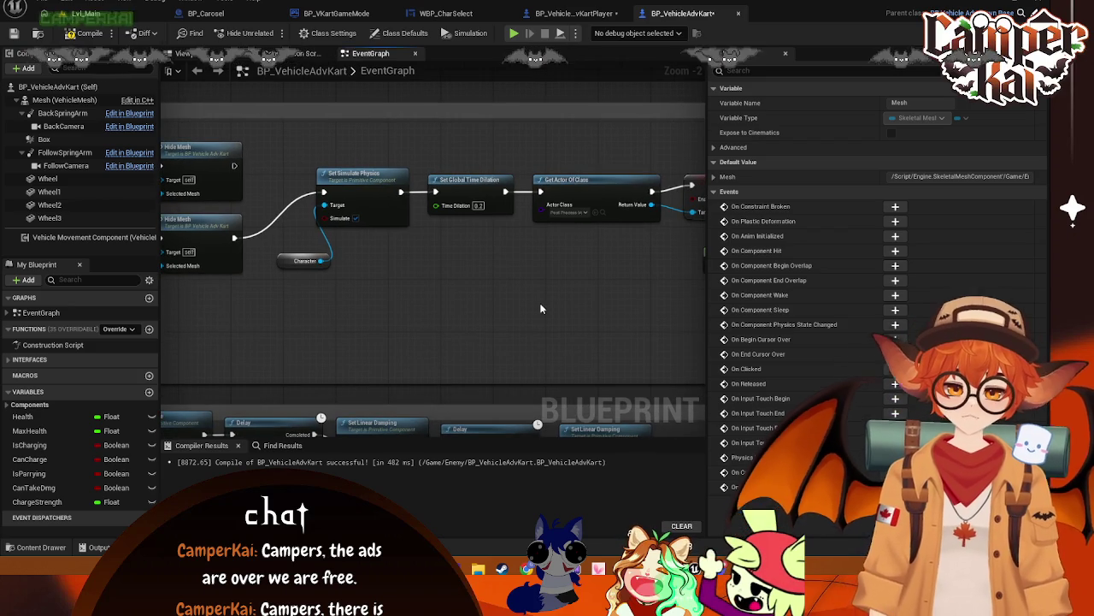
- Remove the Add to Viewport, Set Input Mode UI Only and SET game-over nodes from the graph
left_click_drag(495, 220, 298, 203)
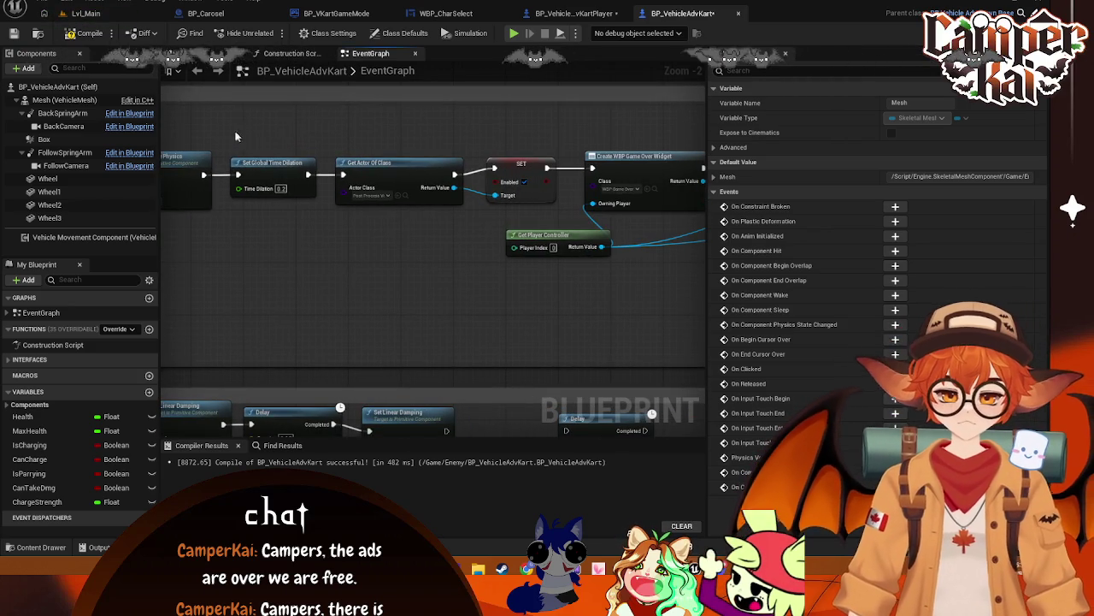
mouse_move(409, 236)
left_mouse_down()
mouse_move(598, 257)
mouse_move(625, 279)
mouse_move(567, 280)
mouse_move(586, 281)
left_mouse_up()
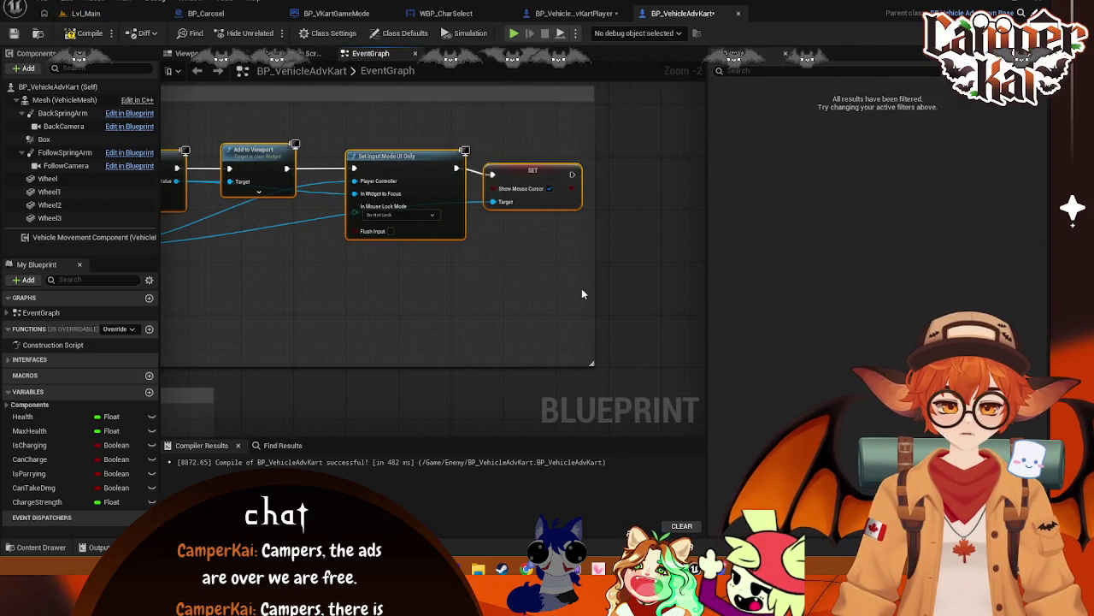
key("Delete")
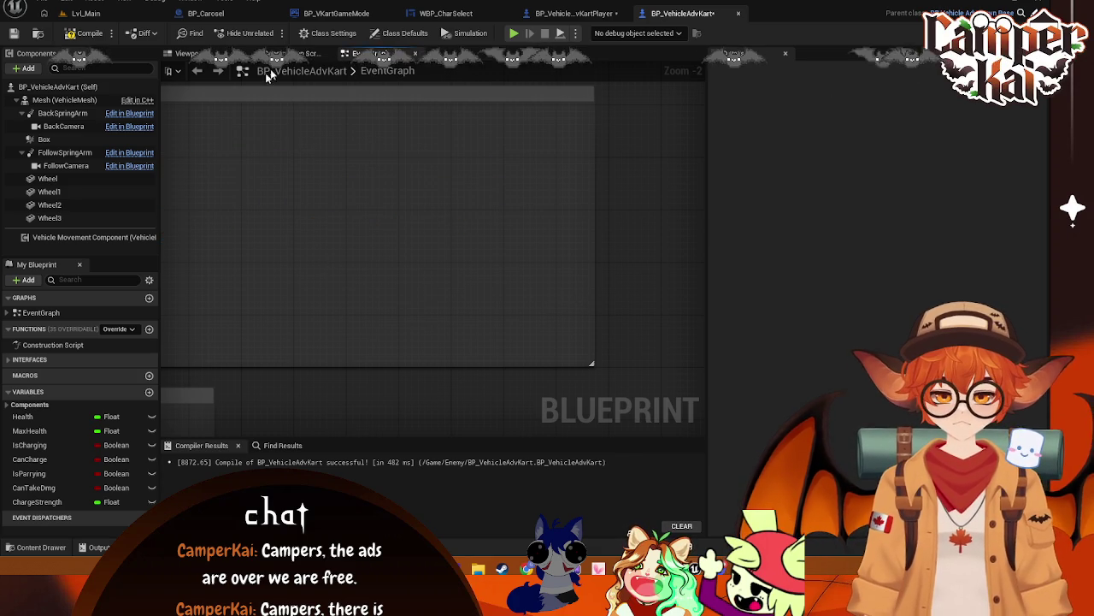
left_click(547, 19)
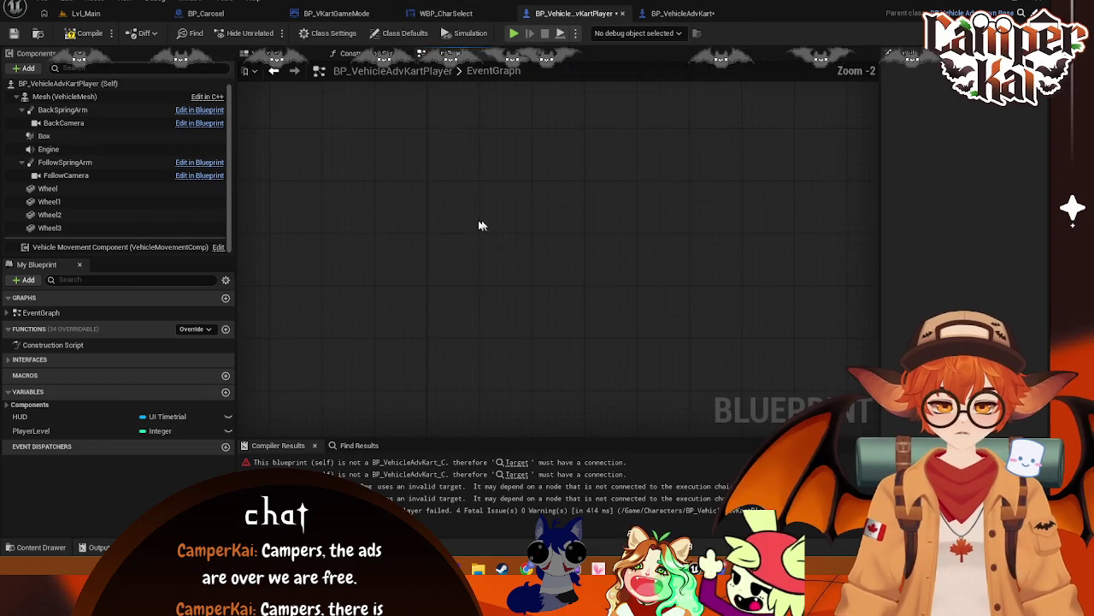
- Paste the game-over node chain into BP_VehicleAdvKartPlayer and move it into open space
key("ctrl+v")
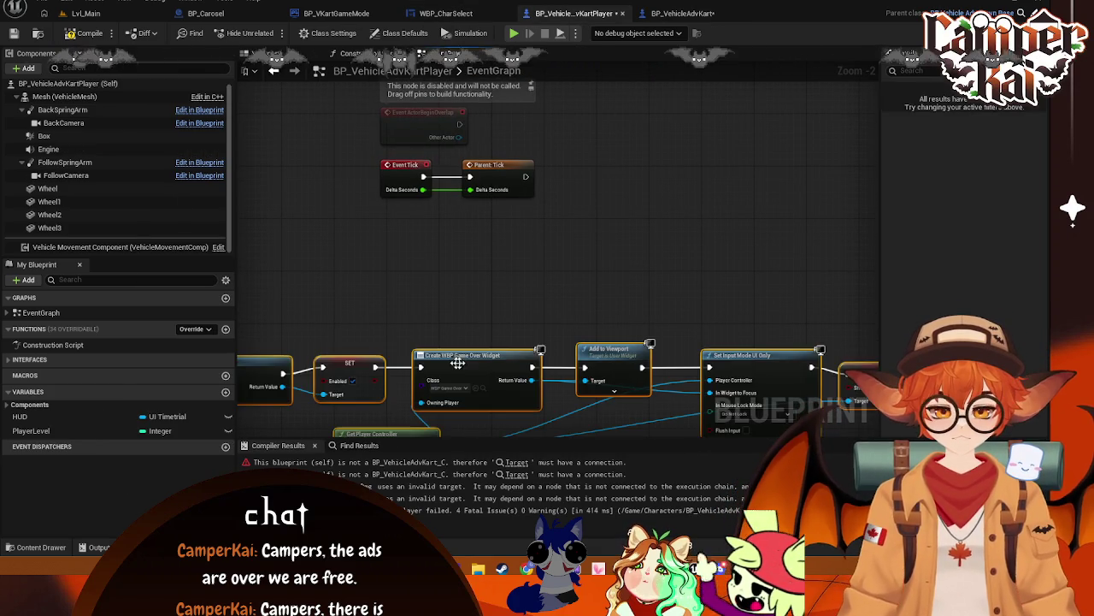
mouse_move(625, 370)
left_mouse_down()
mouse_move(643, 295)
mouse_move(711, 282)
left_mouse_up()
left_click_drag(540, 270, 605, 258)
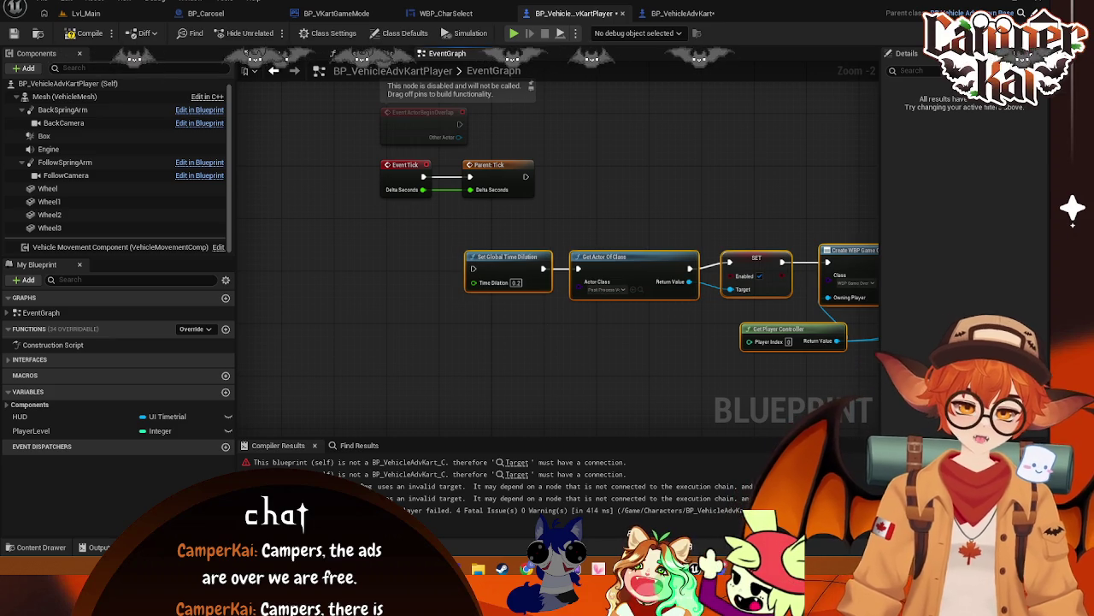
left_click_drag(457, 320, 475, 344)
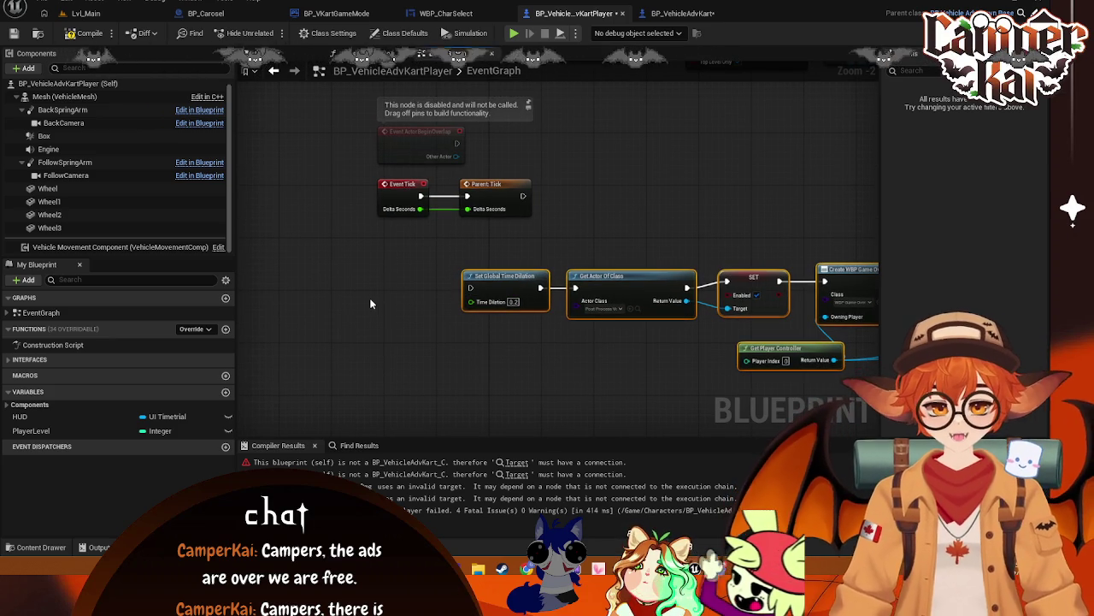
- Add a custom event named PlayerDeath and wire it to Set Global Time Dilation
right_click(370, 301)
type("custom")
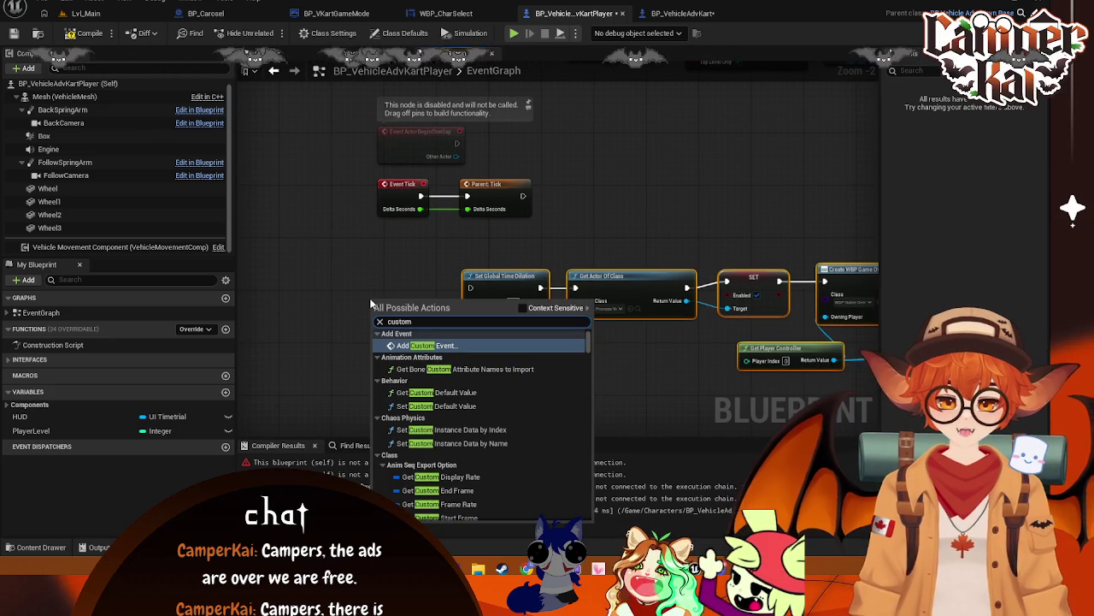
left_click(425, 342)
type("Pl")
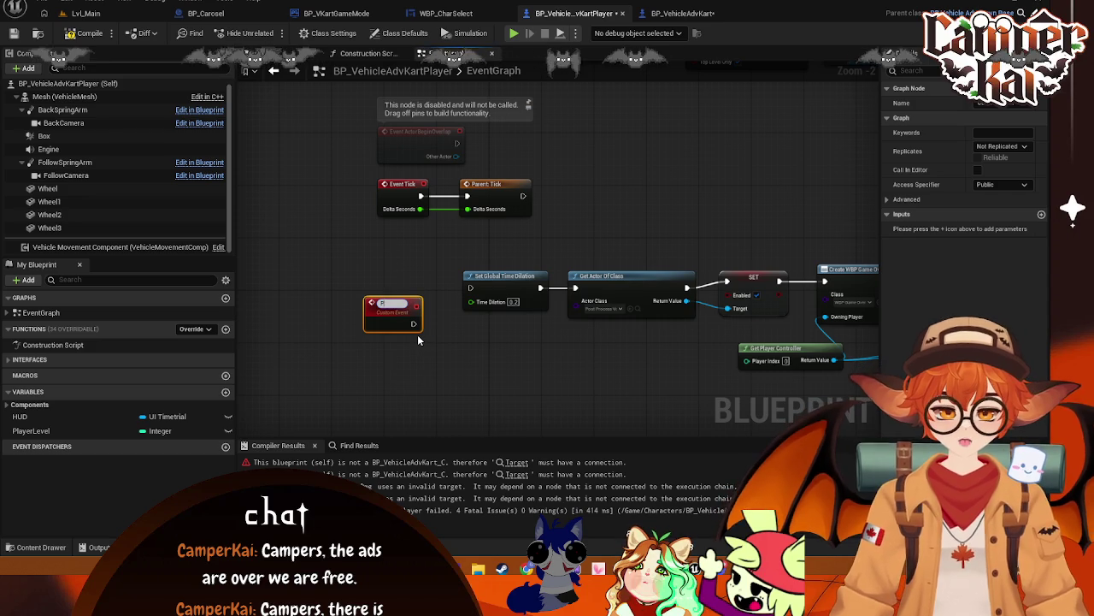
type("ayerDeath")
key("Return")
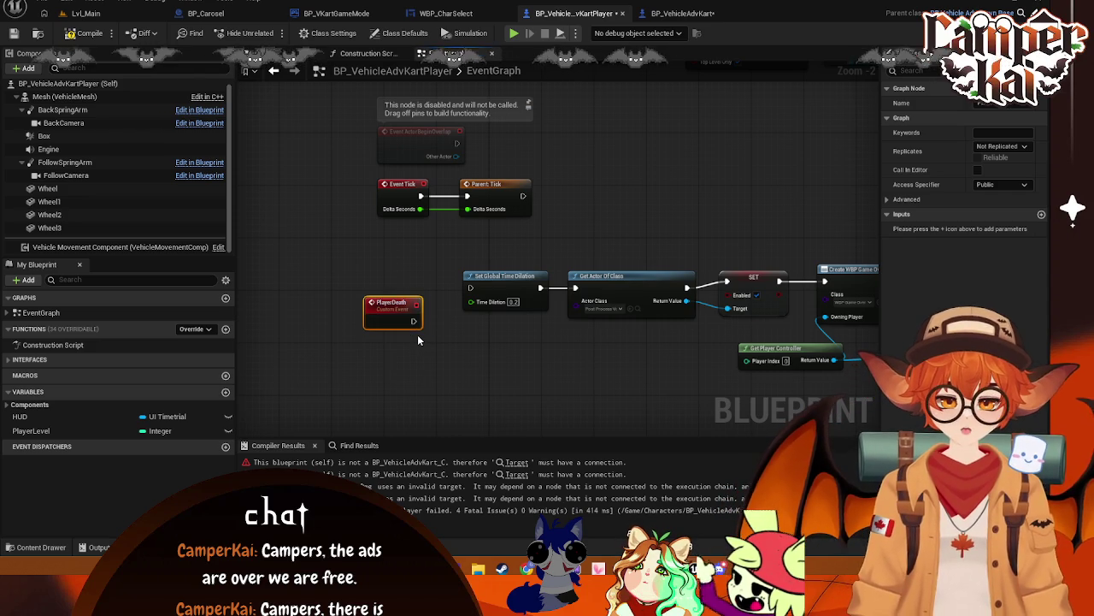
left_click_drag(414, 319, 470, 288)
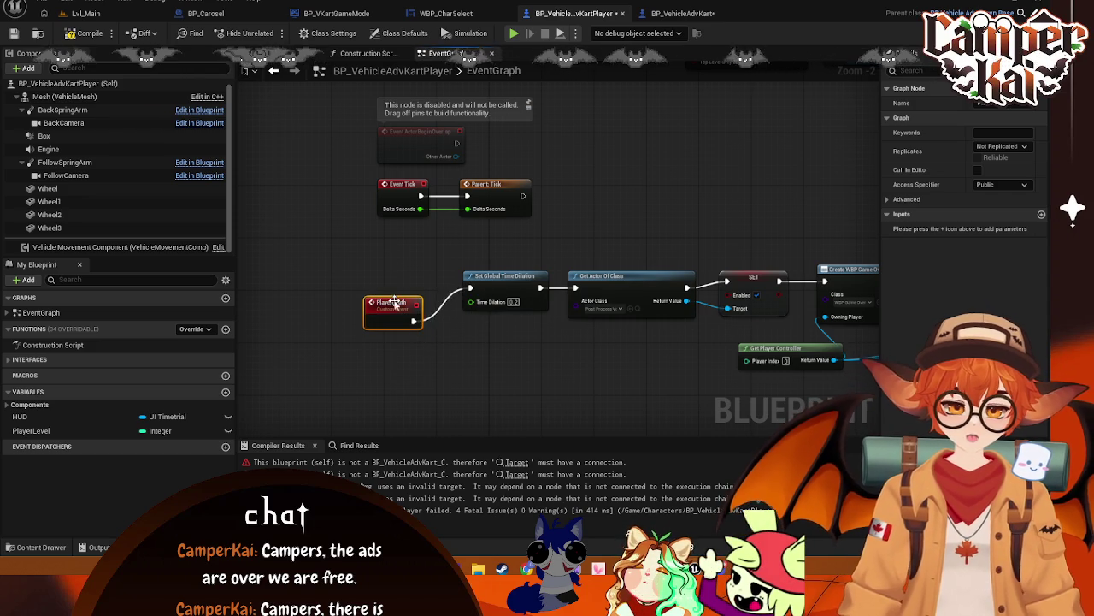
left_click_drag(396, 308, 408, 288)
- Position PlayerDeath at the start of the chain and return to BP_VehicleAdvKart
left_click_drag(482, 302, 270, 193)
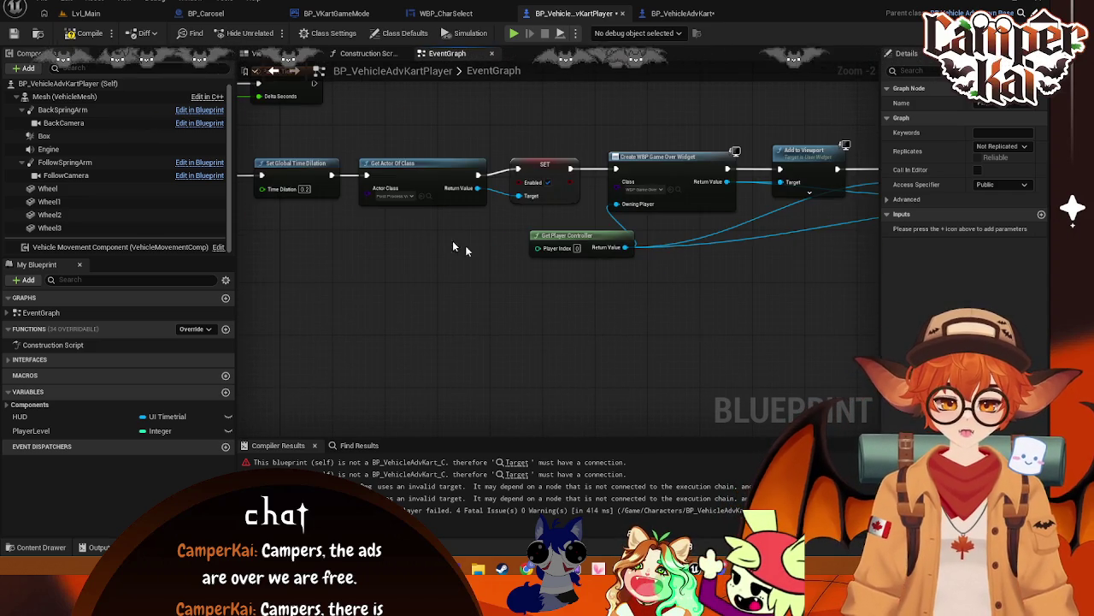
scroll(684, 272, "down", 1)
scroll(684, 272, "up", 1)
left_click_drag(631, 278, 744, 321)
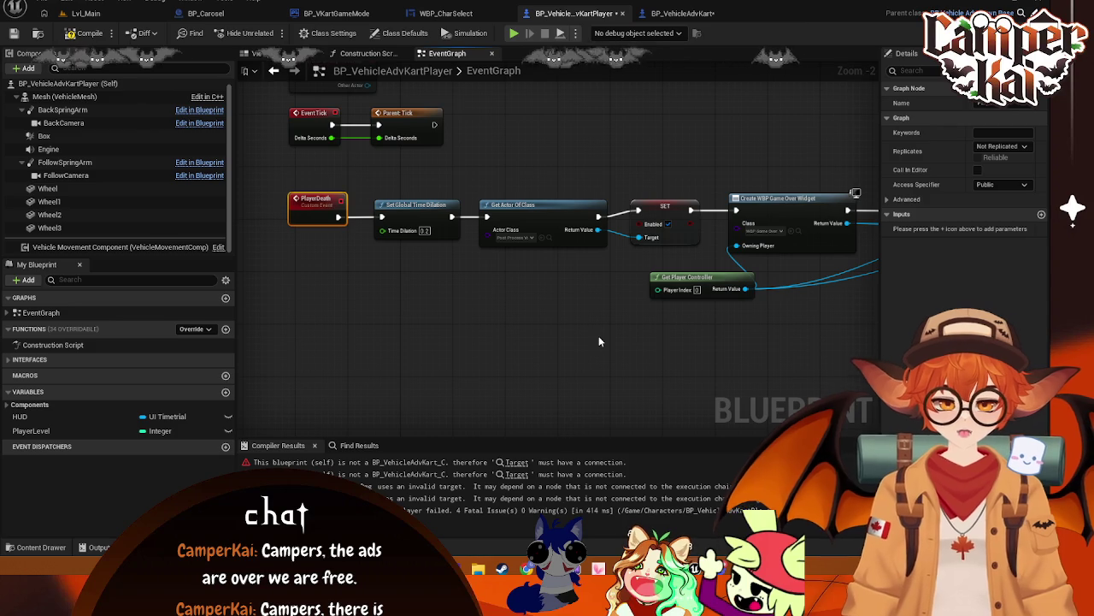
mouse_move(297, 243)
left_mouse_down()
mouse_move(323, 215)
mouse_move(313, 214)
left_mouse_up()
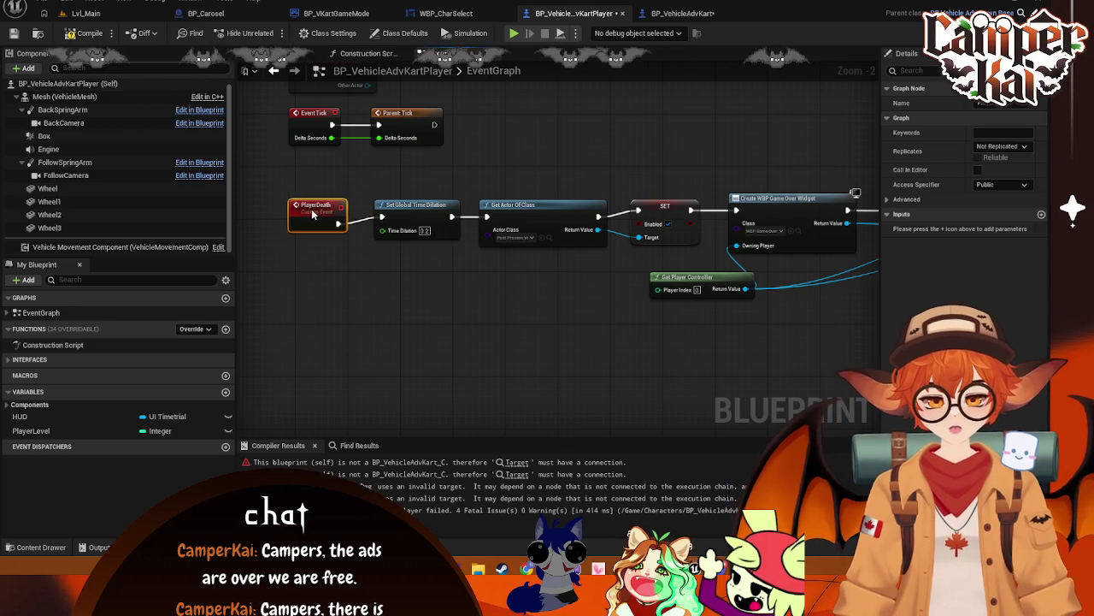
left_click(812, 359)
mouse_move(813, 359)
left_mouse_down()
mouse_move(725, 342)
mouse_move(477, 342)
mouse_move(537, 335)
left_mouse_up()
mouse_move(347, 331)
left_mouse_down()
mouse_move(582, 333)
mouse_move(598, 291)
left_mouse_up()
left_click(682, 14)
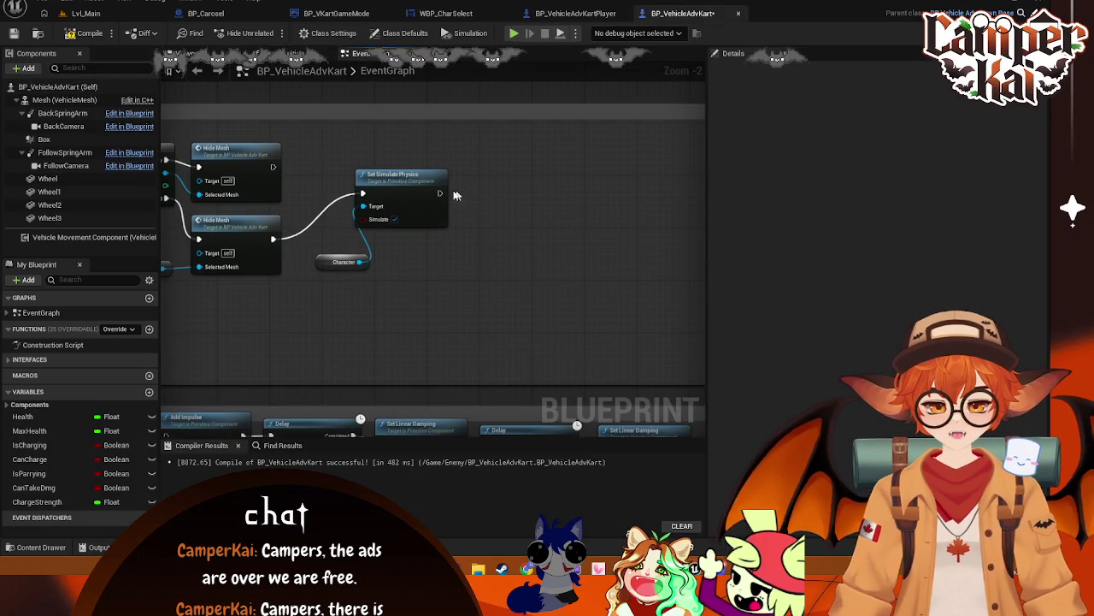
- Create a new Boolean variable named isPlayer in the My Blueprint panel
left_click(148, 392)
type("isPl")
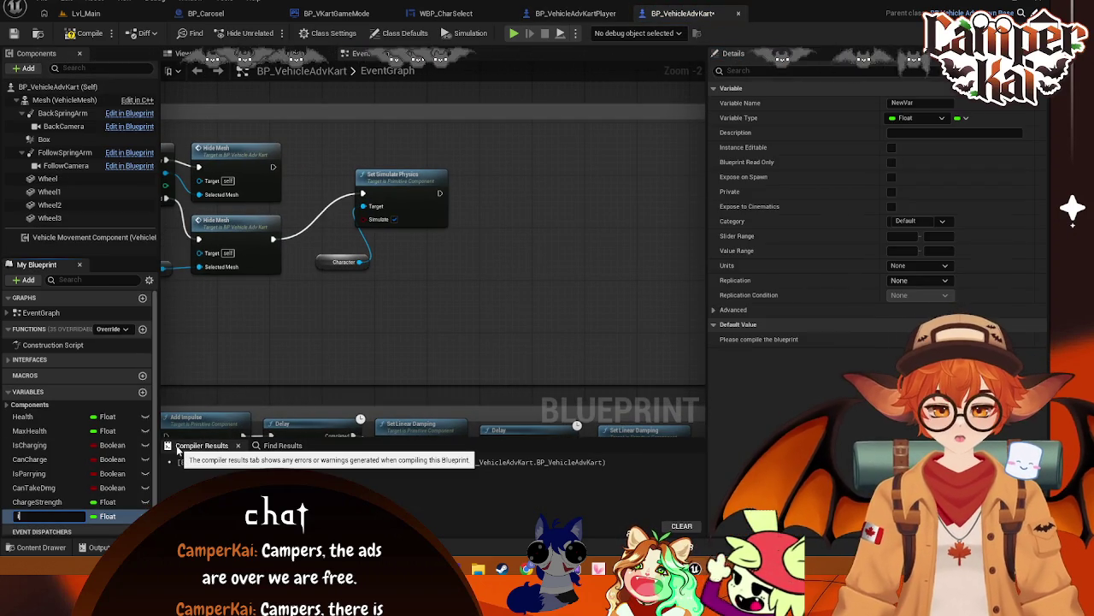
type("ayer")
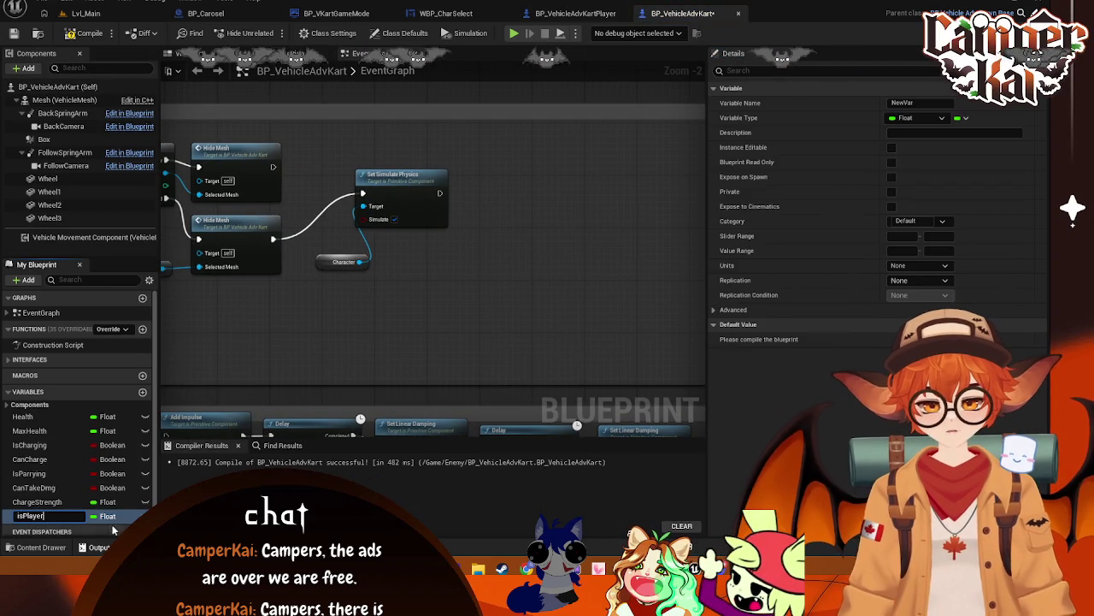
key("Return")
left_click(118, 517)
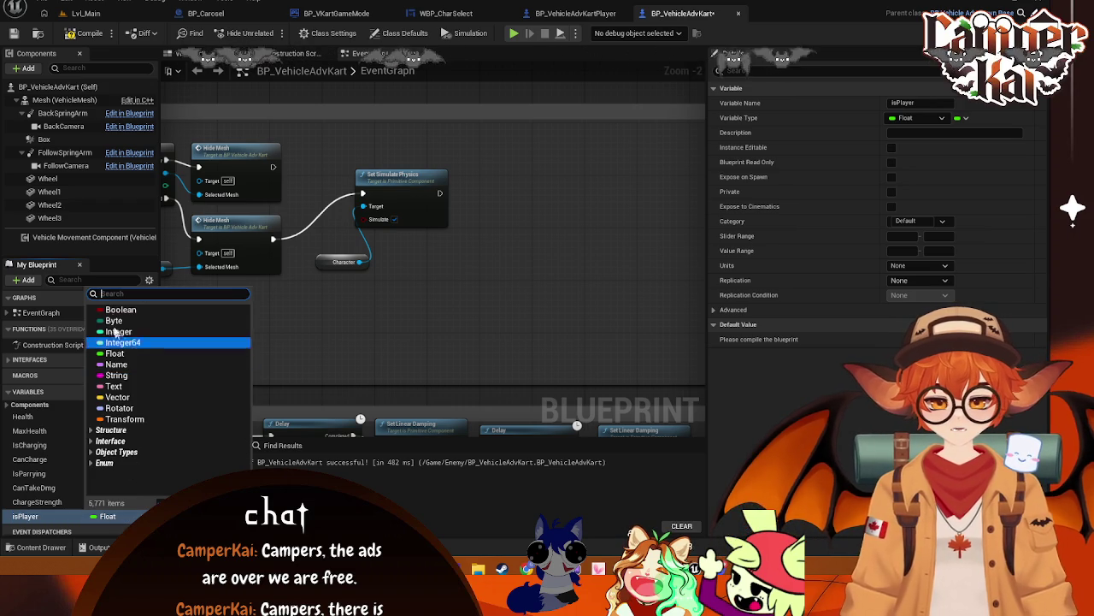
key("Escape")
left_click_drag(359, 216, 434, 213)
- Search the action list for 'if is', then cancel without adding a node
type("if is")
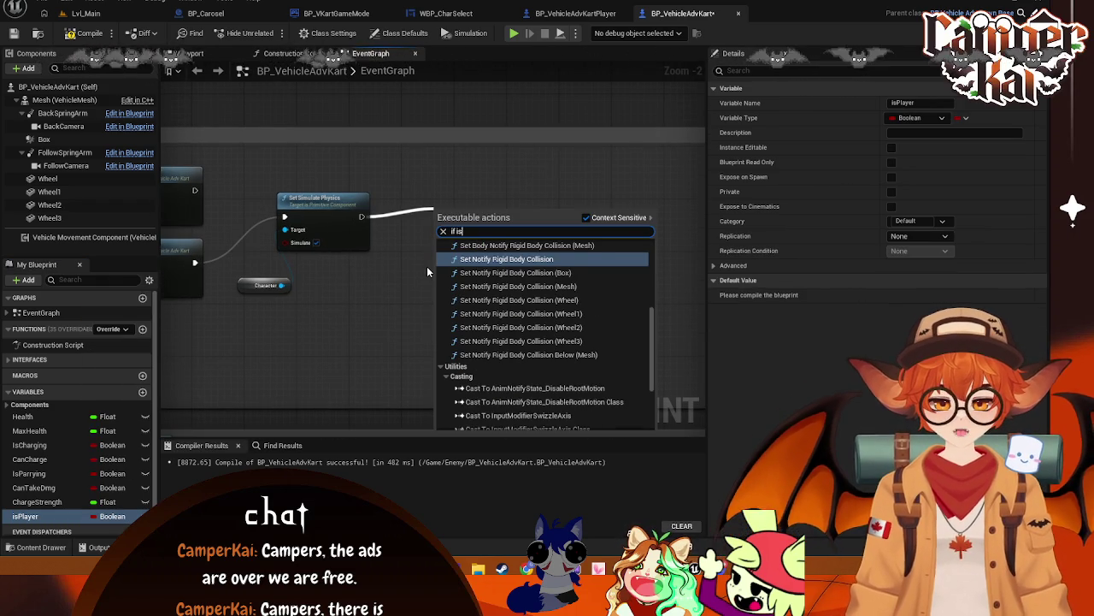
key("BackSpace")
key("BackSpace")
key("BackSpace")
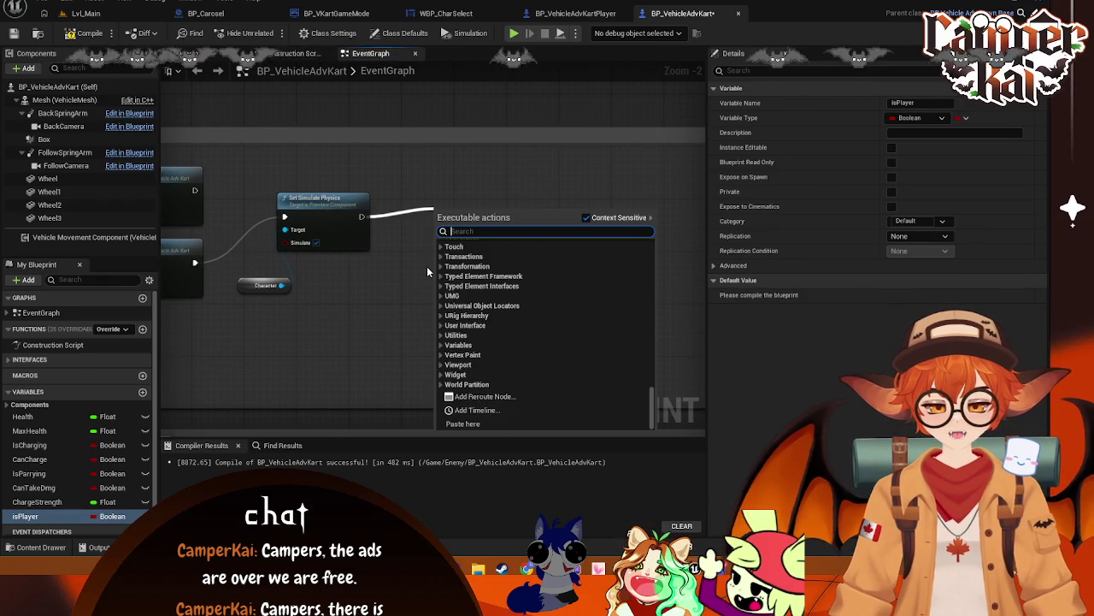
key("Escape")
mouse_move(293, 288)
left_mouse_down()
mouse_move(453, 280)
mouse_move(296, 285)
left_mouse_up()
- Search 'kartplayer' and add Cast To BP_VehicleAdvKartPlayer after Set Simulate Physics
left_click_drag(363, 215, 432, 229)
type("castto pla")
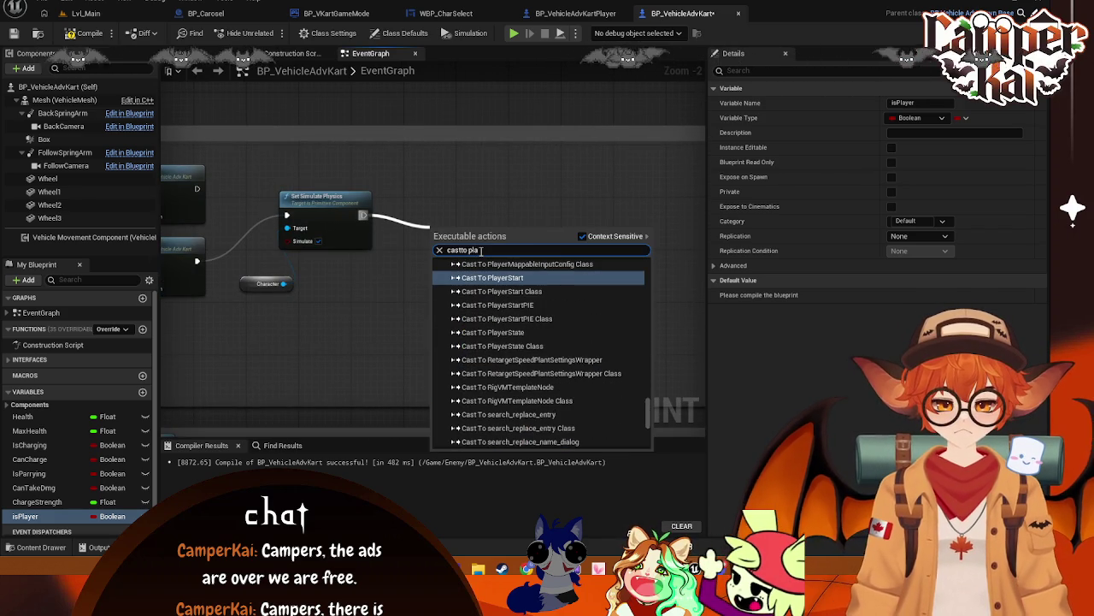
key("BackSpace")
key("BackSpace")
key("BackSpace")
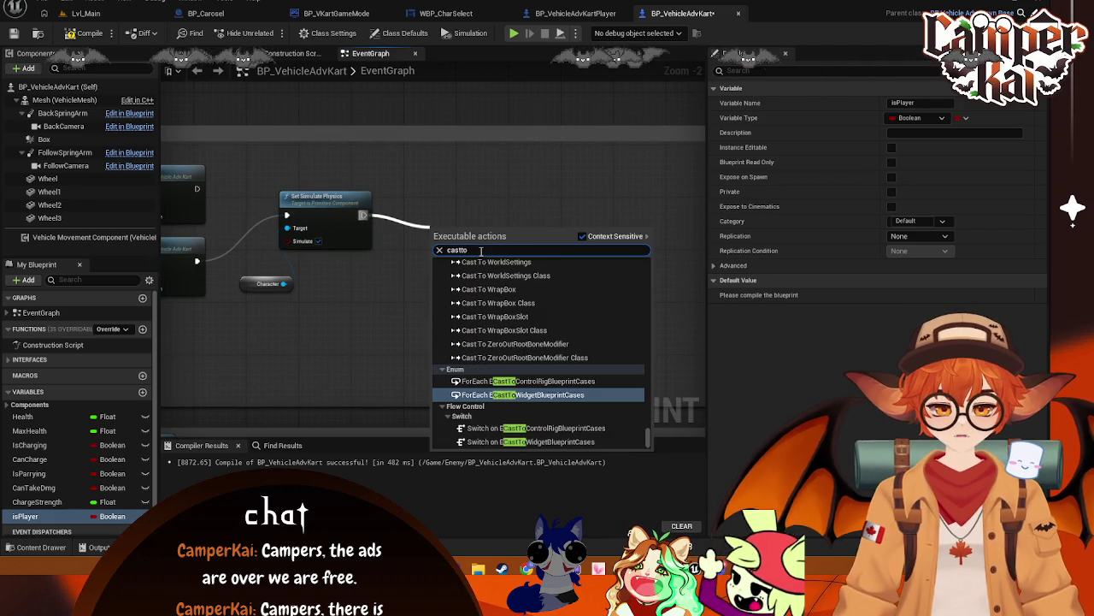
type("kart")
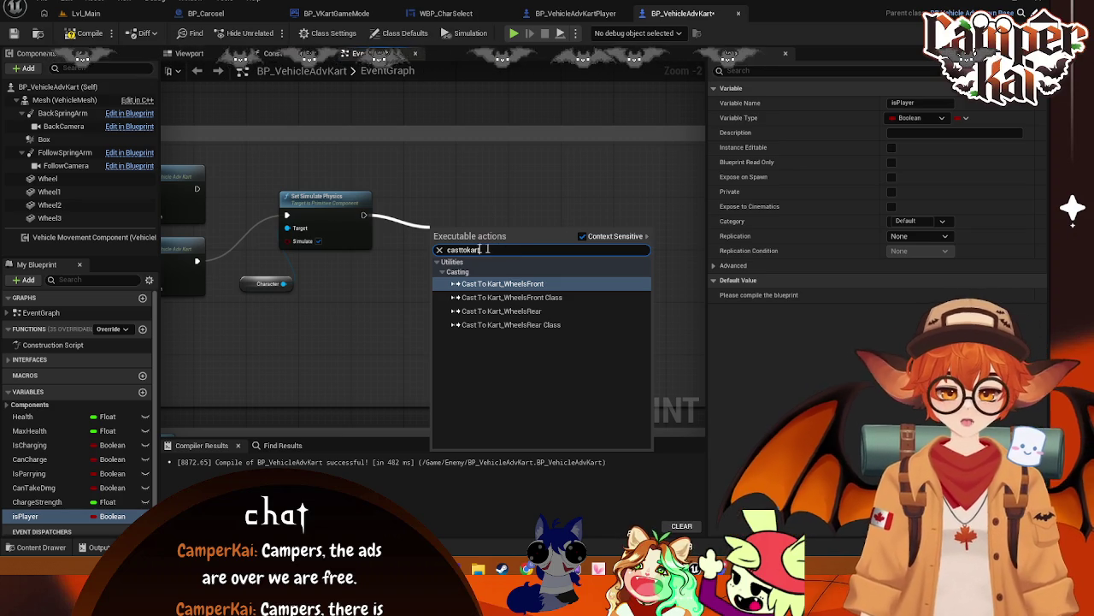
type("player")
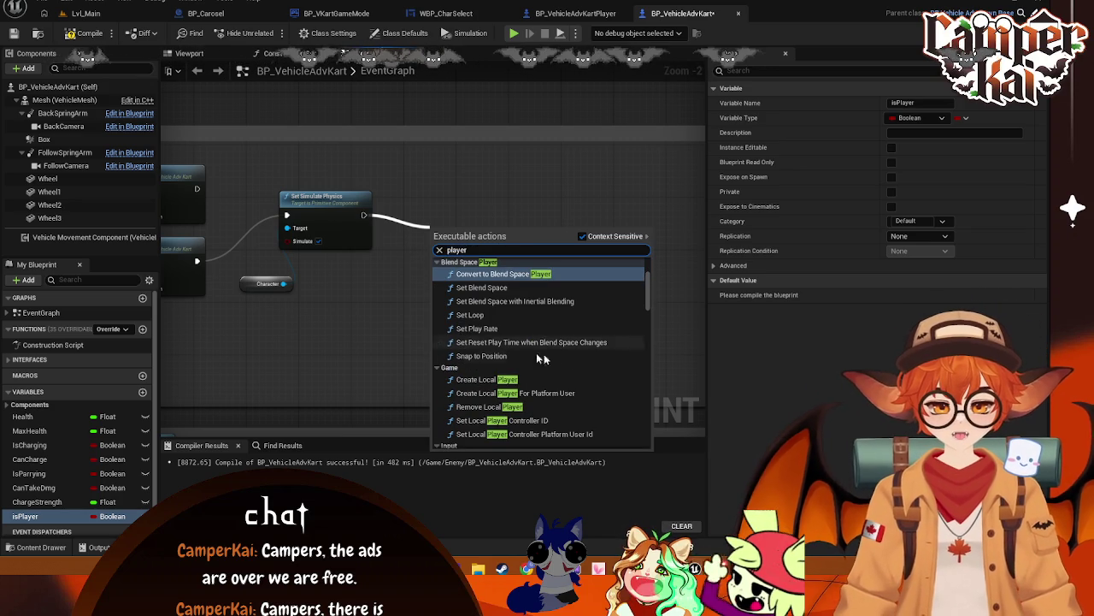
scroll(573, 359, "down", 5)
mouse_move(649, 321)
left_mouse_down()
mouse_move(649, 370)
mouse_move(649, 291)
left_mouse_up()
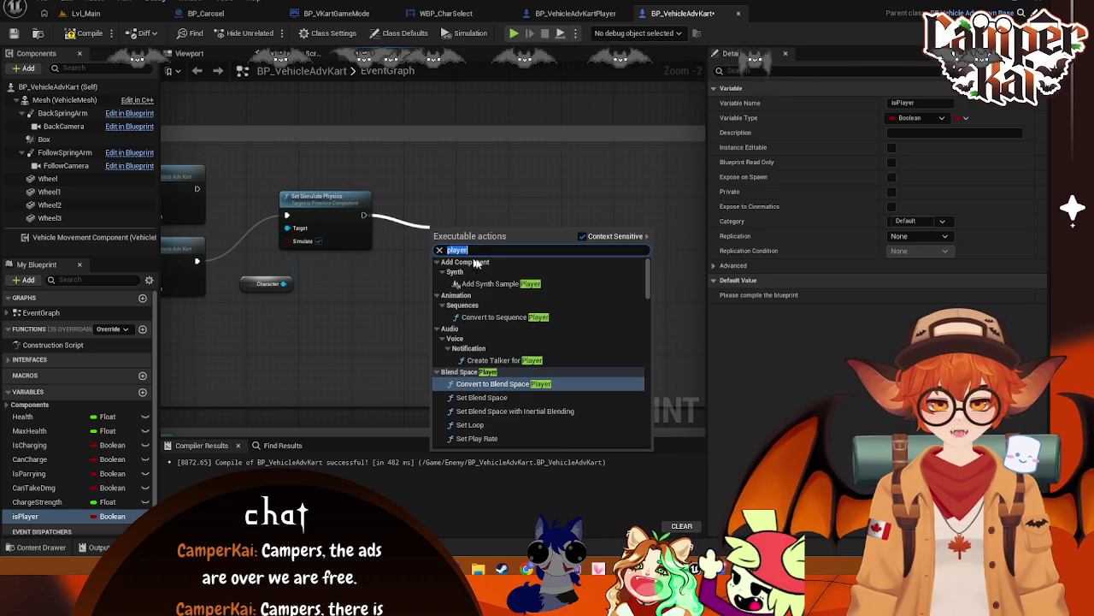
type("kart")
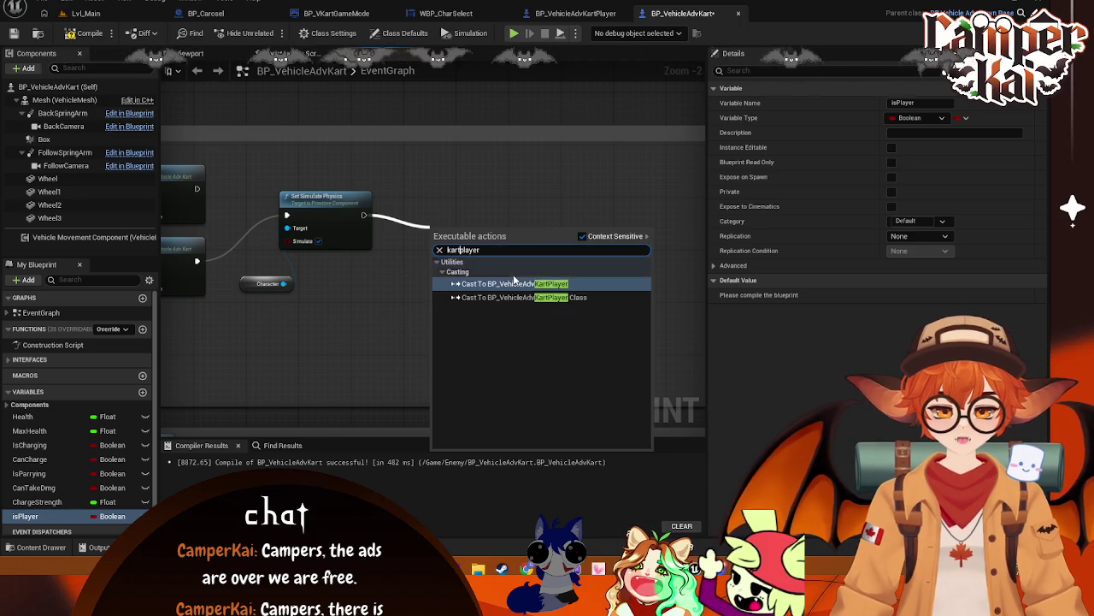
left_click(559, 284)
scroll(373, 323, "down", 1)
mouse_move(330, 335)
left_mouse_down()
mouse_move(613, 344)
mouse_move(310, 301)
left_mouse_up()
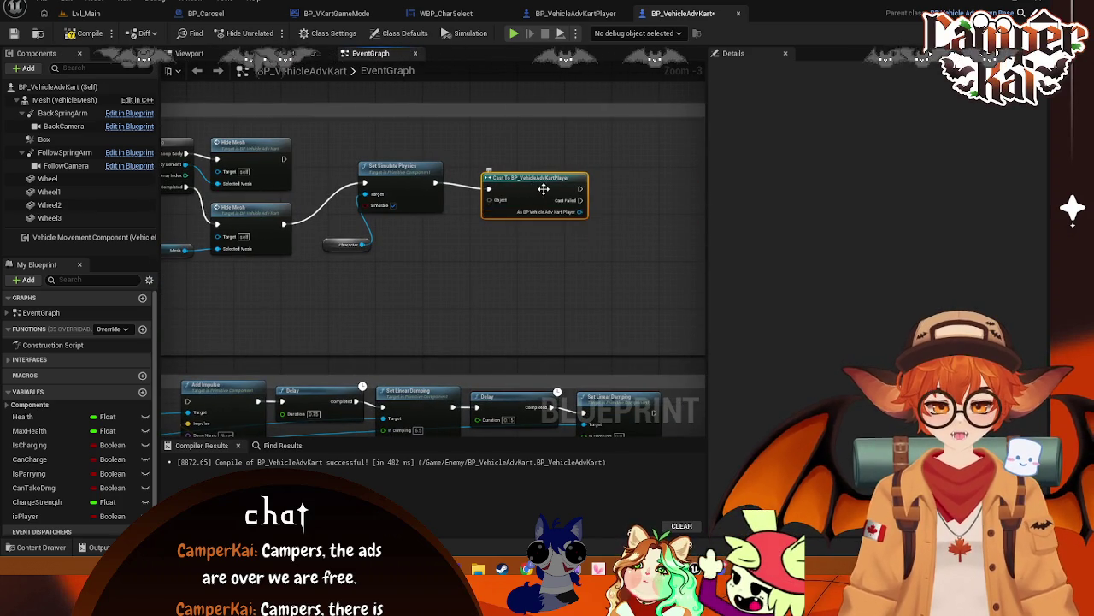
scroll(547, 205, "up", 2)
mouse_move(569, 210)
left_mouse_down()
mouse_move(572, 194)
mouse_move(577, 217)
left_mouse_up()
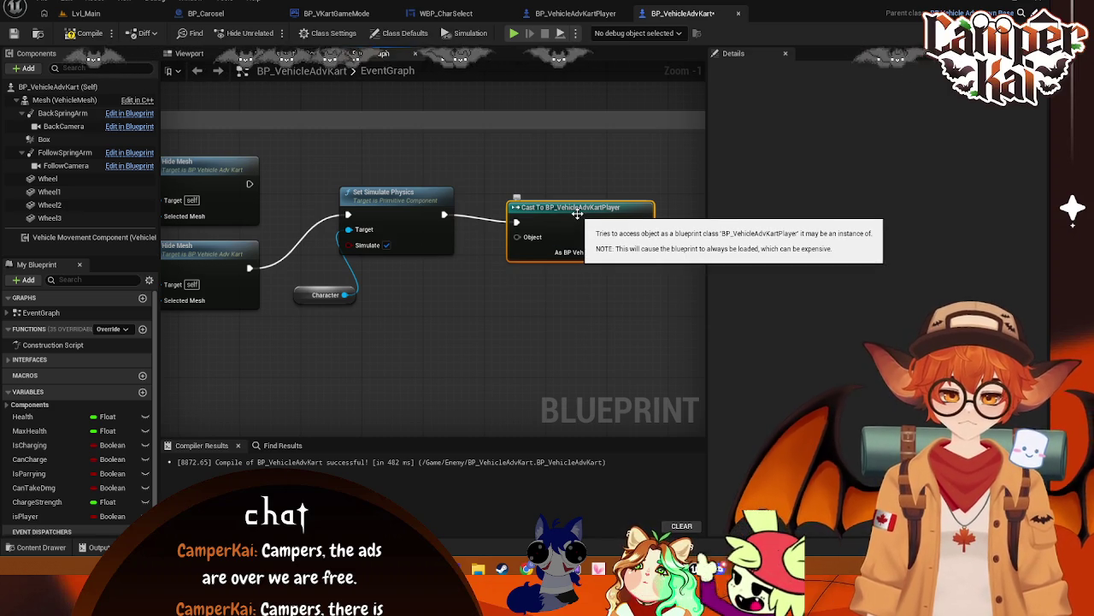
- Delete the cast and add a Branch after Set Simulate Physics with isPlayer as its Condition
key("Delete")
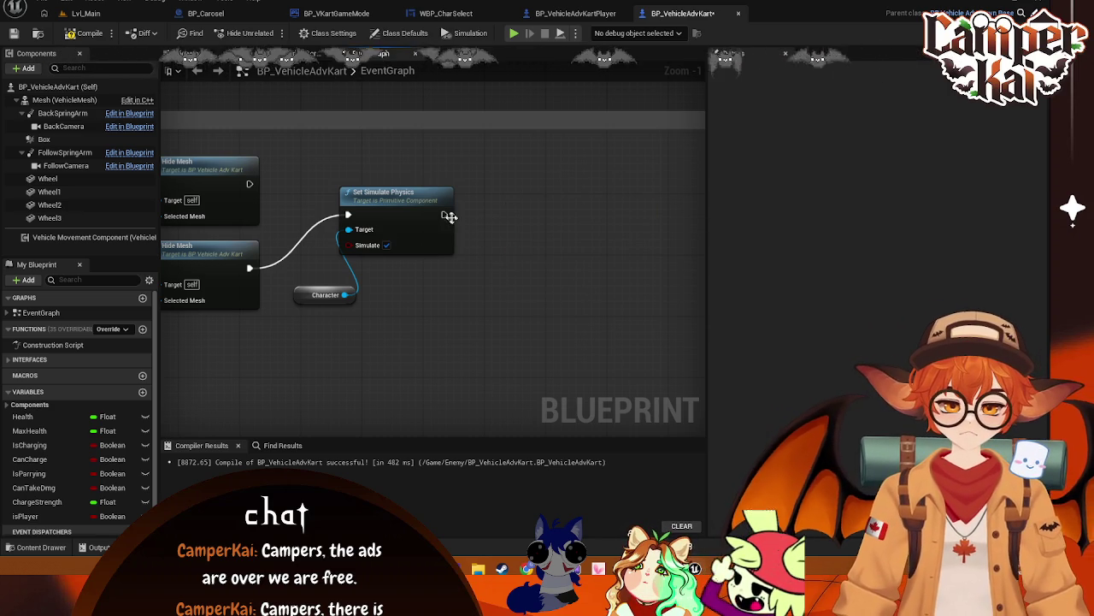
left_click_drag(445, 215, 517, 236)
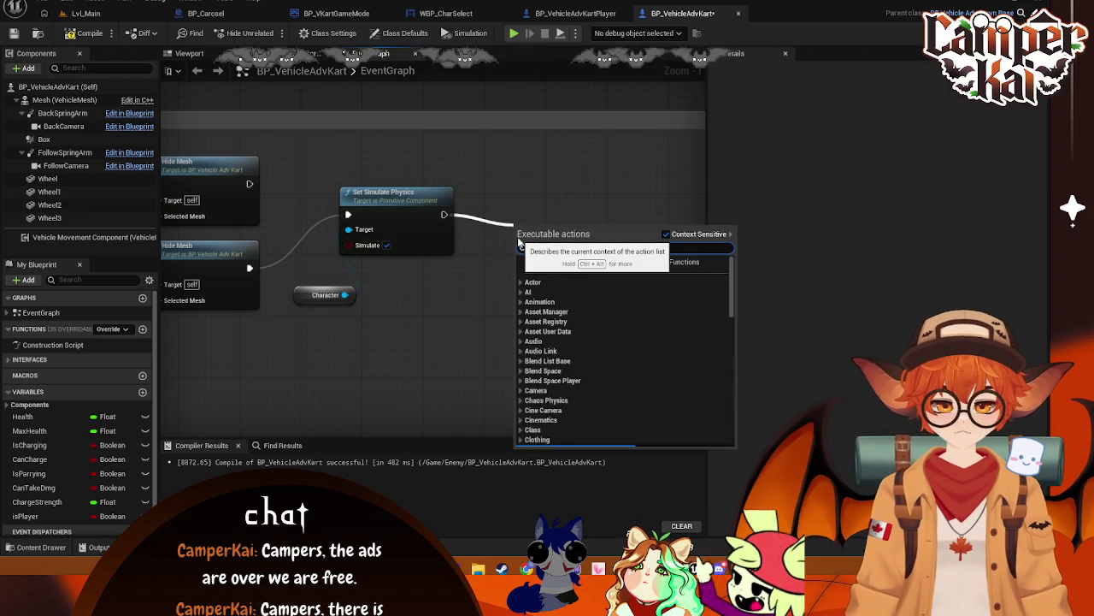
type("bra")
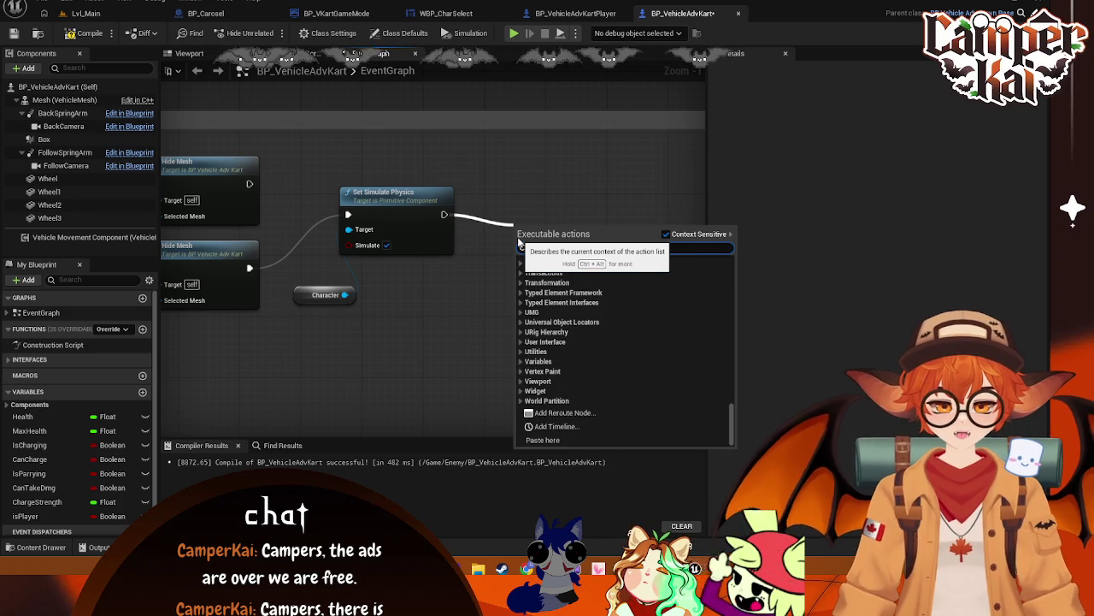
type("nch")
left_click(560, 281)
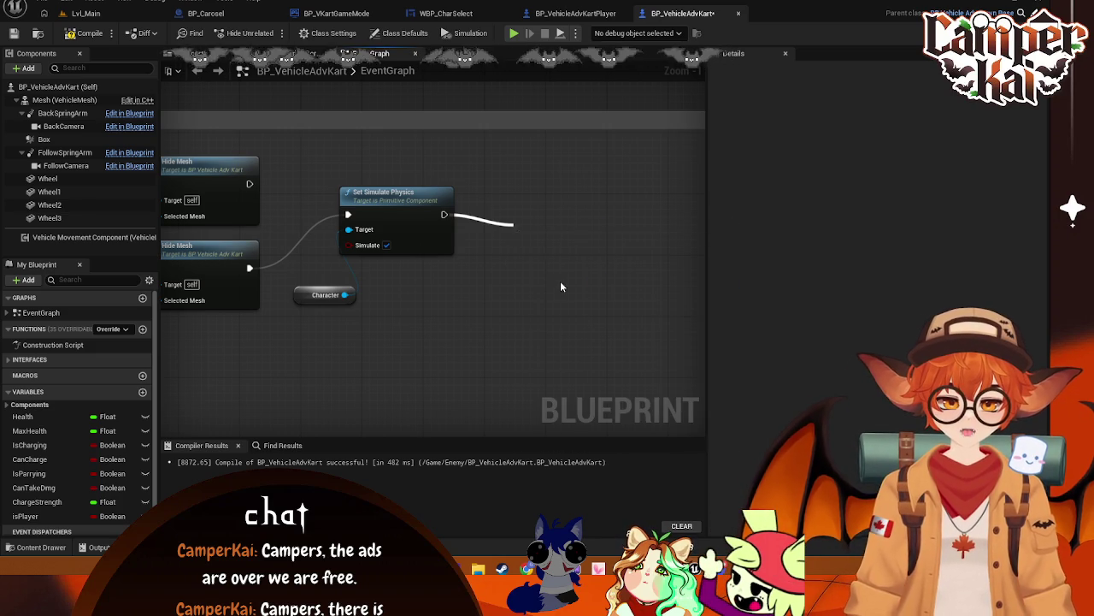
mouse_move(26, 516)
left_mouse_down()
mouse_move(426, 325)
mouse_move(517, 229)
left_mouse_up()
left_click(457, 339)
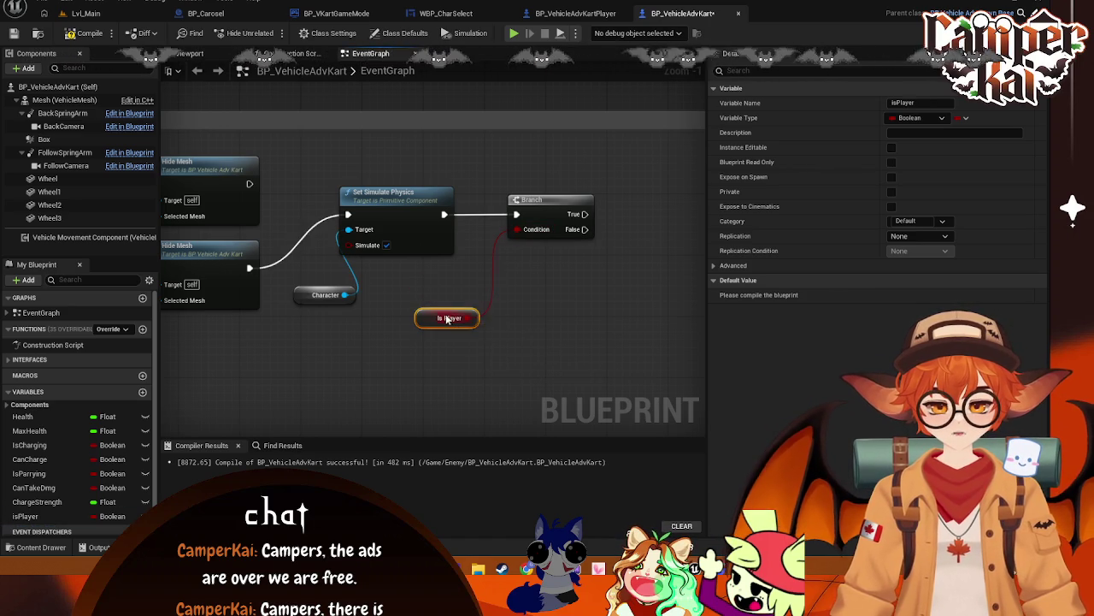
- Rearrange the Set Simulate Physics, Branch, Is Player and Character nodes into a tidy layout
left_click_drag(385, 285, 416, 300)
left_click_drag(415, 195, 617, 359)
left_click_drag(399, 224, 438, 224)
mouse_move(346, 314)
left_mouse_down()
mouse_move(340, 229)
mouse_move(332, 314)
left_mouse_up()
mouse_move(470, 225)
left_mouse_down()
mouse_move(451, 255)
mouse_move(454, 279)
left_mouse_up()
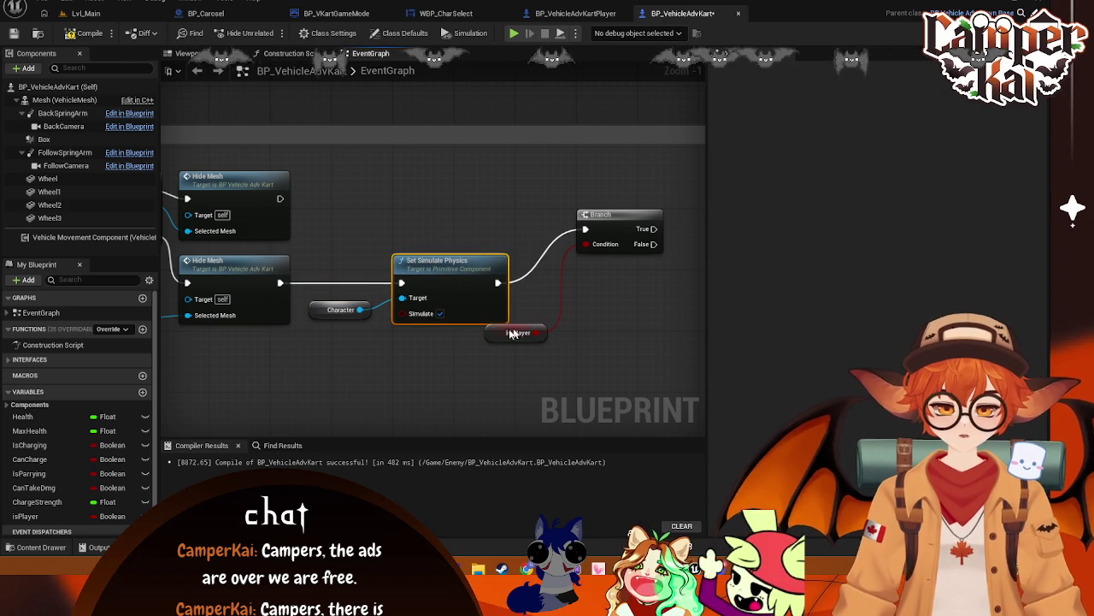
left_click_drag(506, 332, 459, 363)
left_click_drag(637, 225, 583, 307)
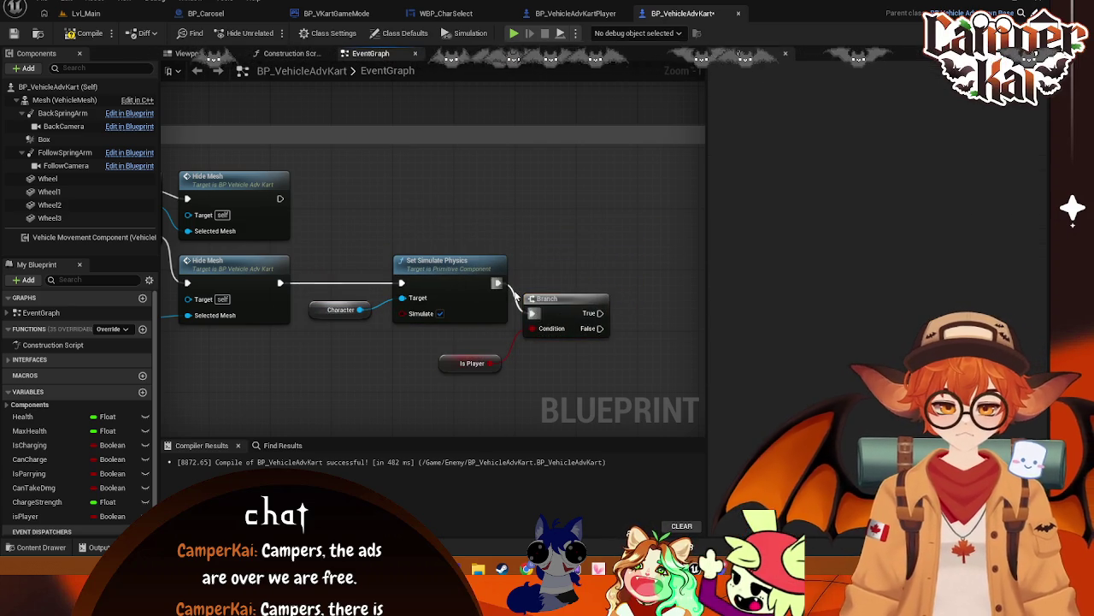
scroll(560, 245, "down", 3)
mouse_move(560, 246)
left_mouse_down()
mouse_move(480, 270)
mouse_move(464, 299)
left_mouse_up()
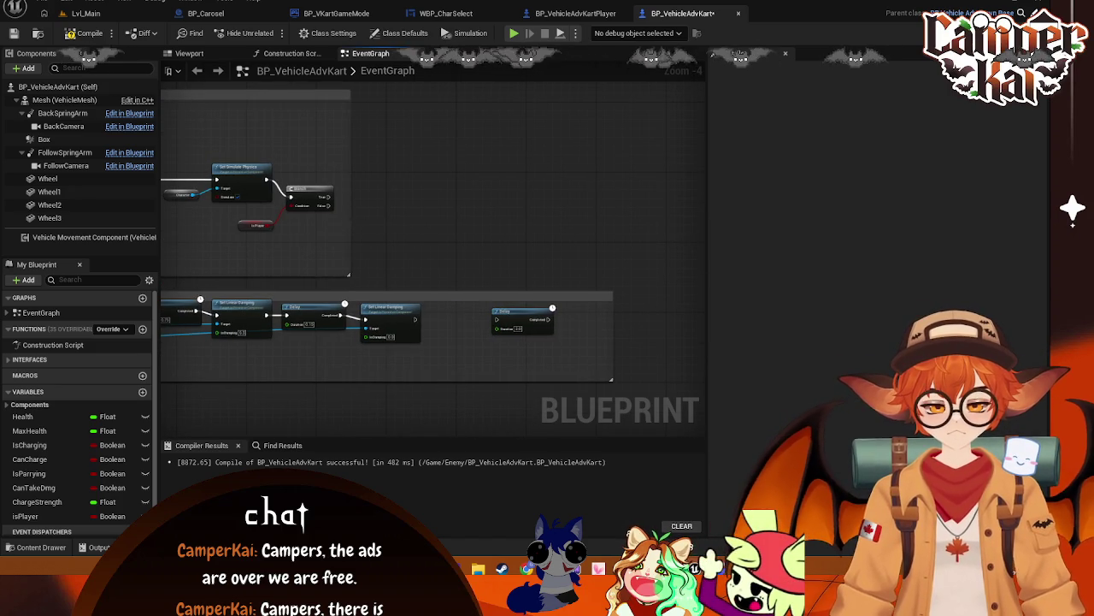
left_click_drag(299, 231, 587, 232)
scroll(587, 232, "up", 1)
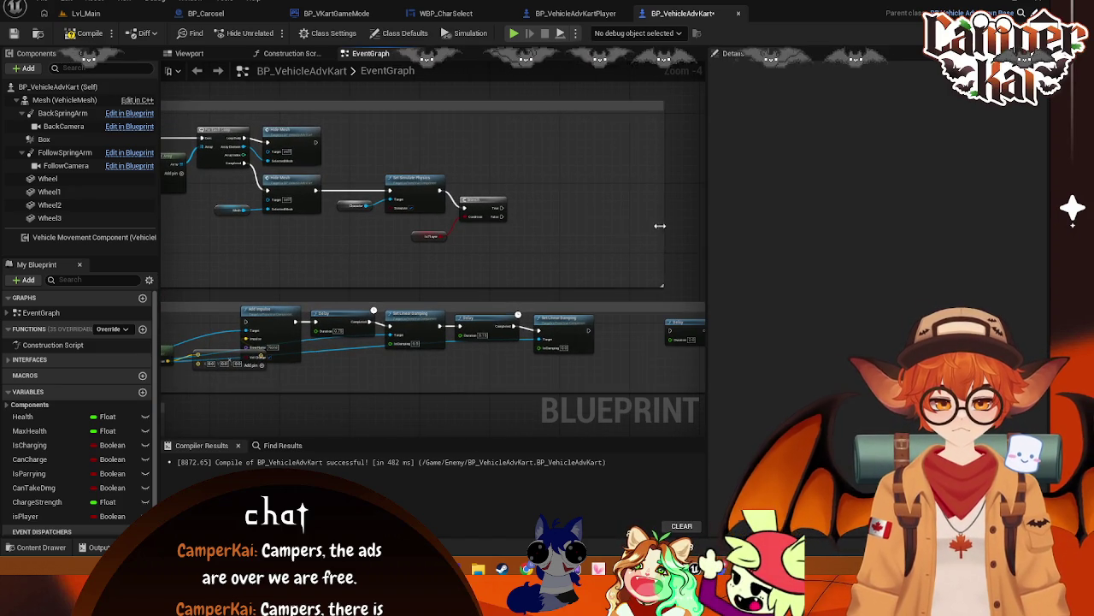
- Enable Simulate on the Set Simulate Physics node and check the isPlayer variable's settings
scroll(517, 238, "up", 1)
left_click_drag(517, 238, 468, 247)
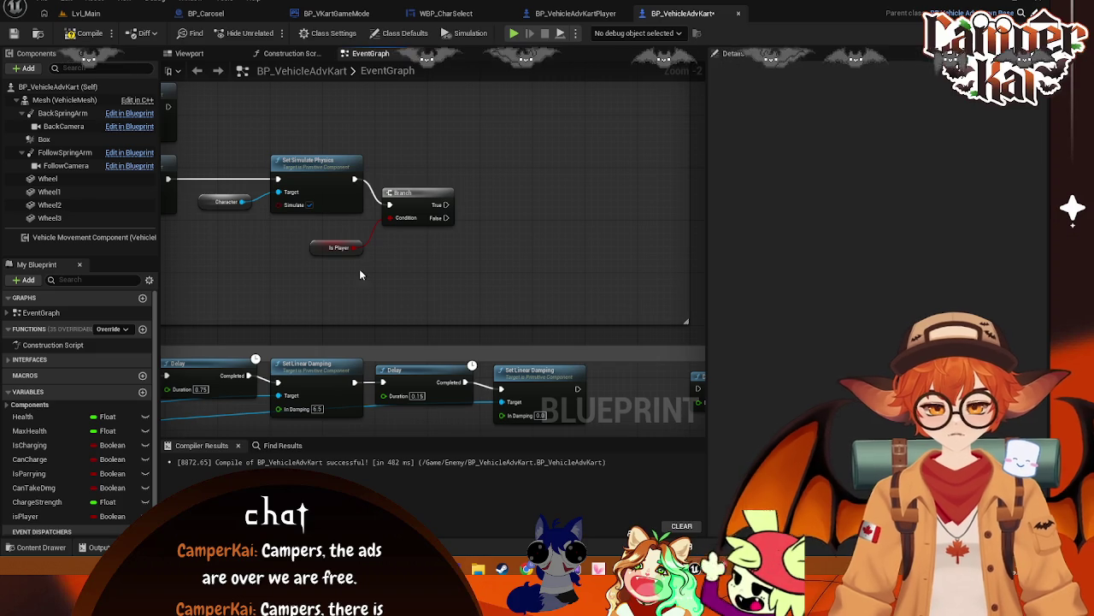
left_click(306, 206)
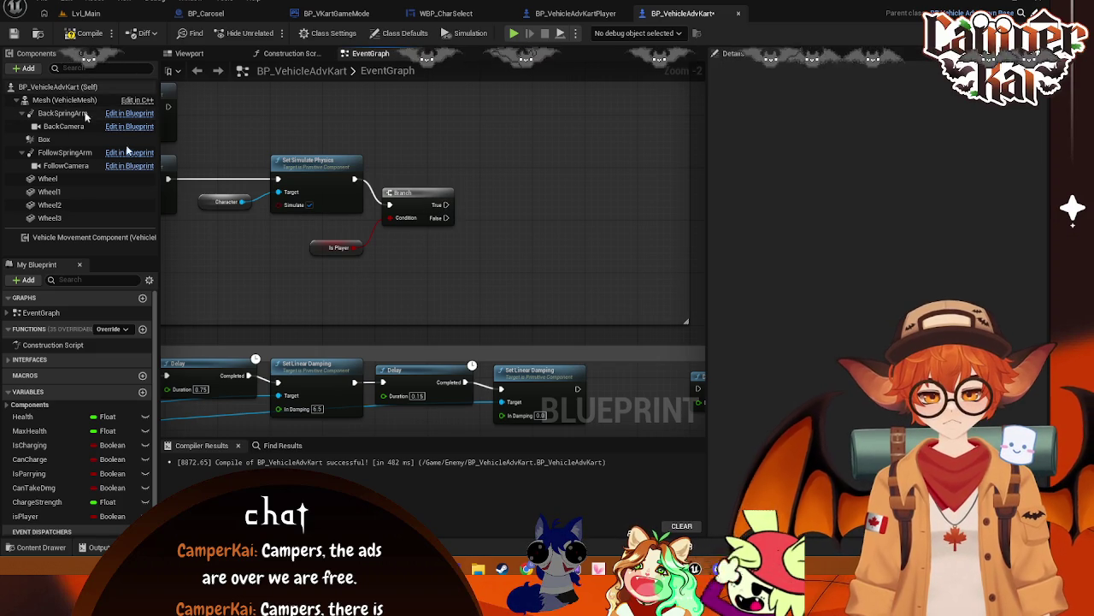
left_click(67, 516)
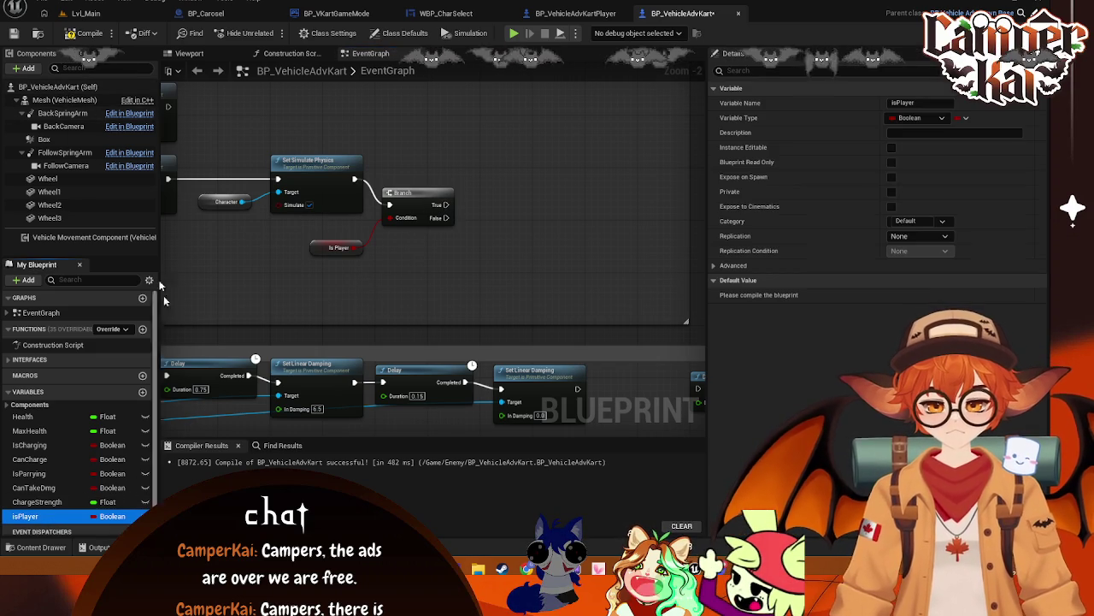
- Compile to reveal the Character getter error, then add a new variable to the blueprint
left_click(88, 33)
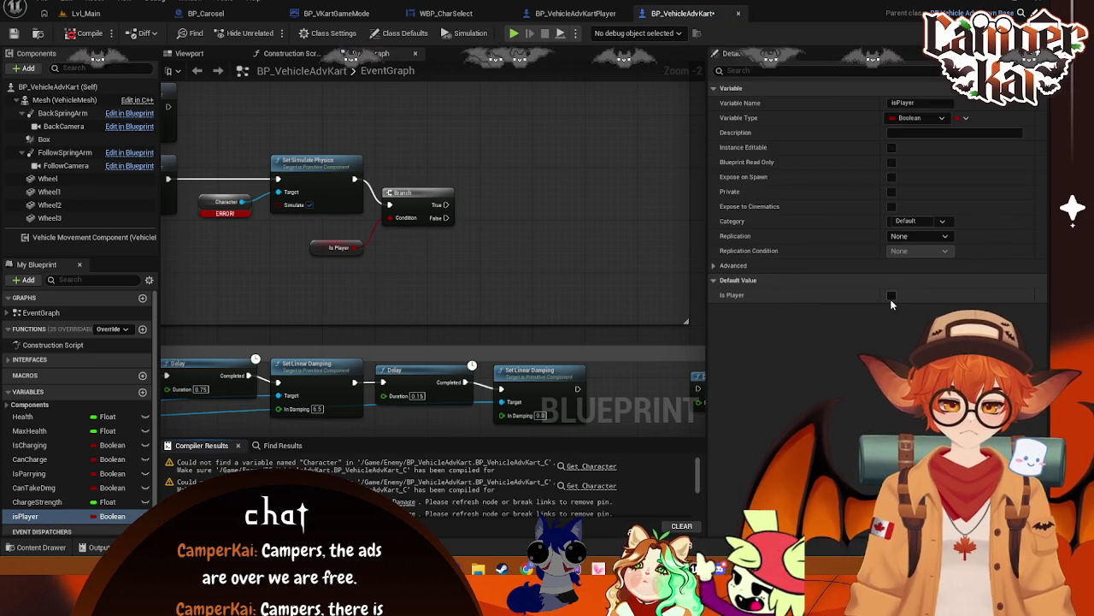
left_click(225, 205)
mouse_move(227, 265)
left_mouse_down()
mouse_move(433, 303)
mouse_move(503, 331)
left_mouse_up()
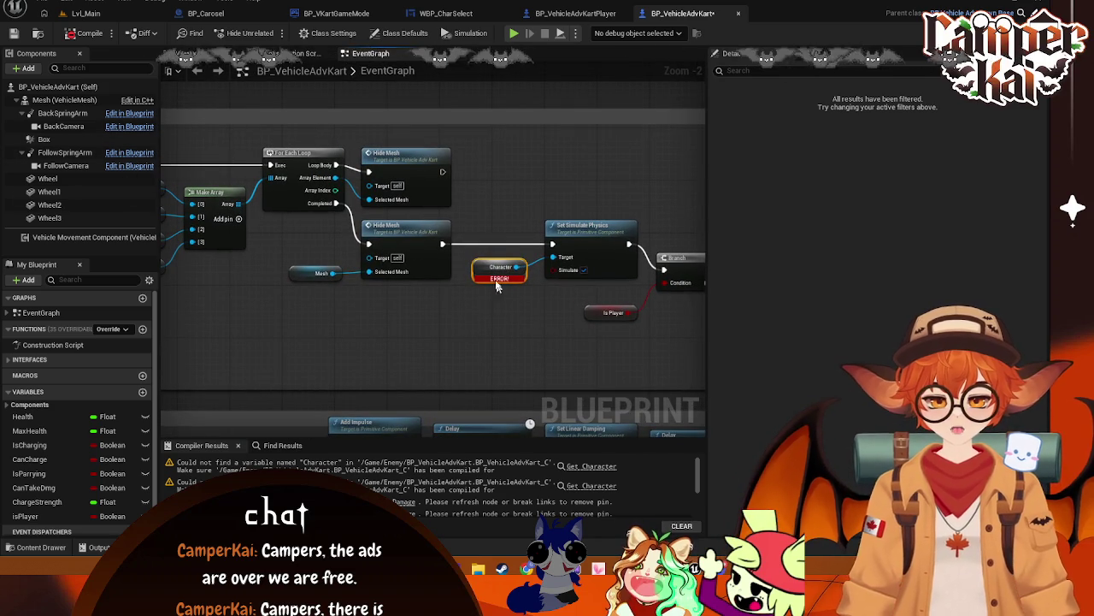
left_click(142, 390)
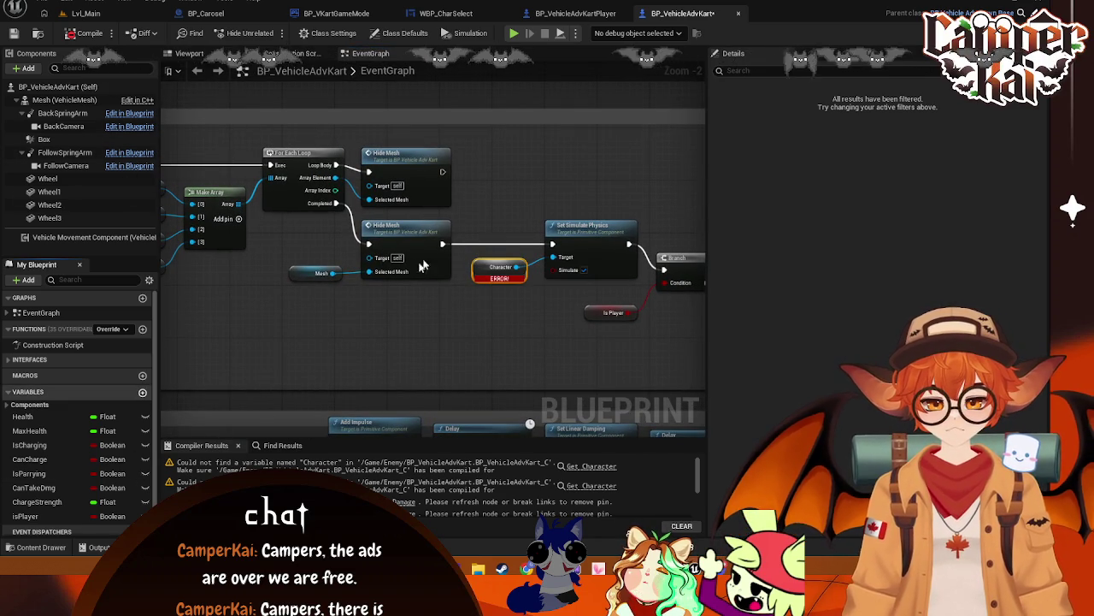
left_click(575, 14)
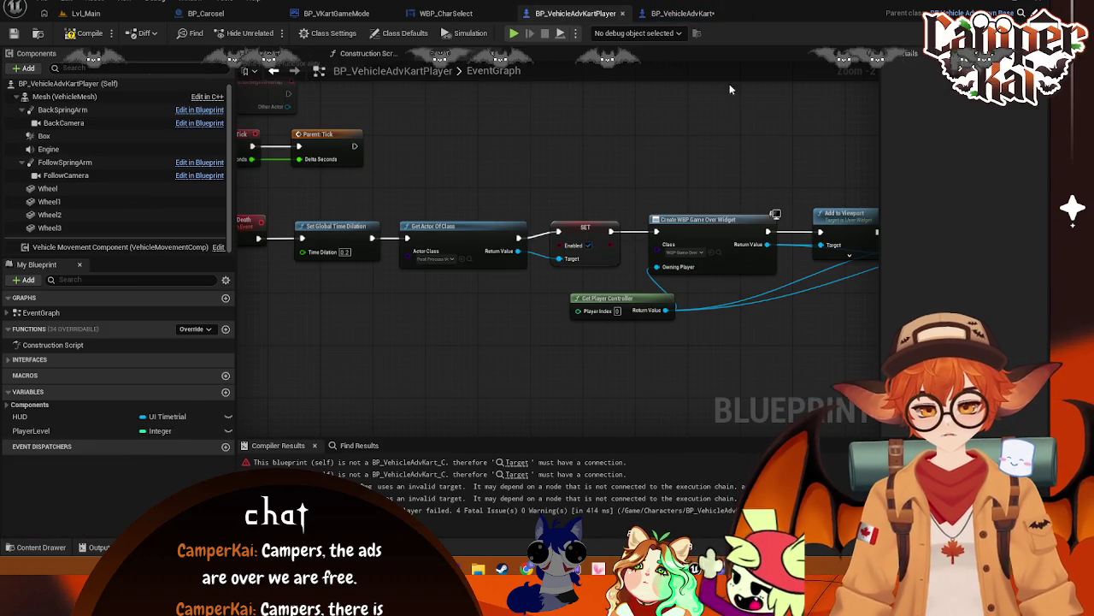
left_click(683, 13)
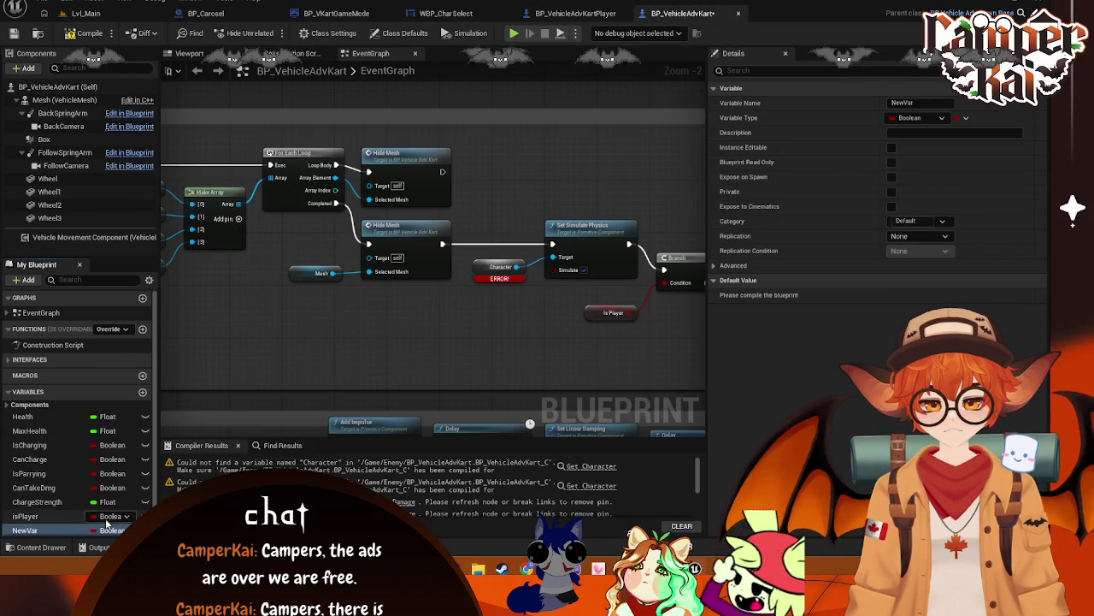
- Rename NewVar to Character, type it as a Static Mesh Component Object Reference, and drag it into the graph
left_click(919, 102)
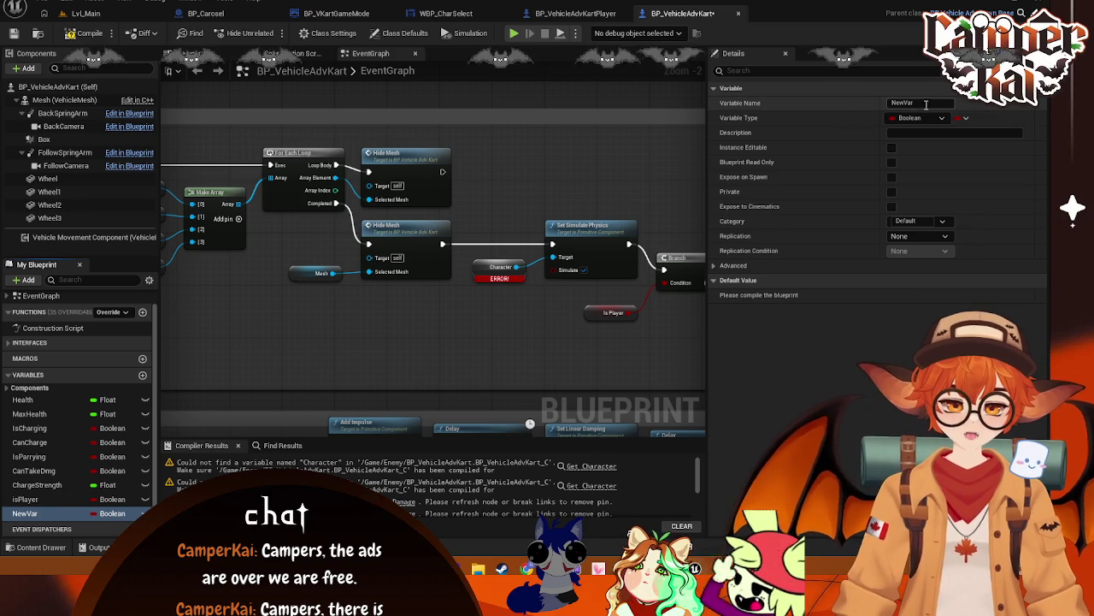
type("character")
key("Return")
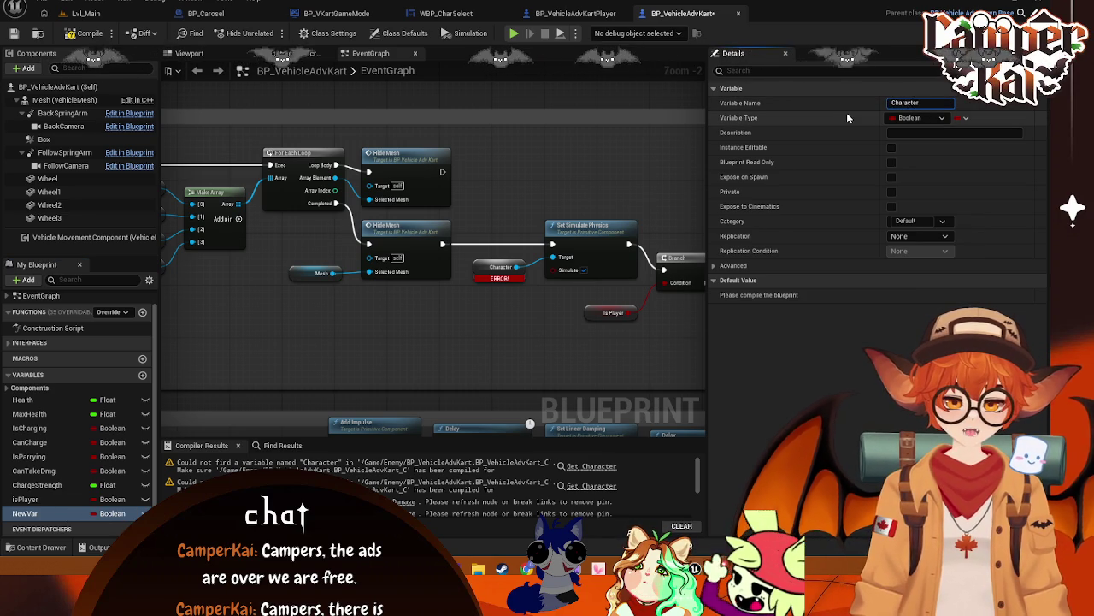
left_click(913, 118)
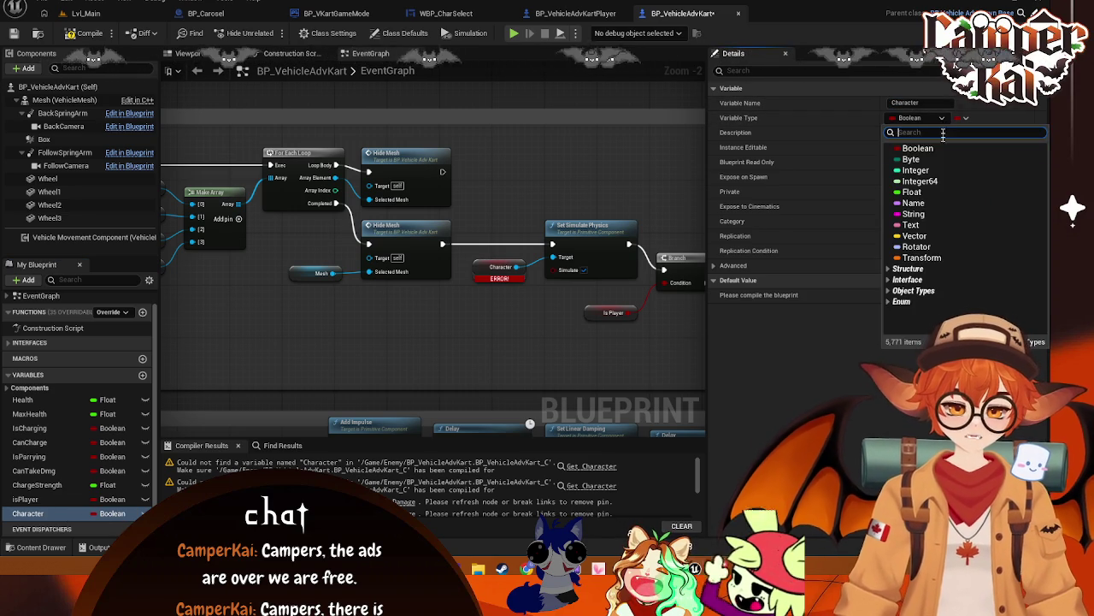
type("stat")
mouse_move(954, 178)
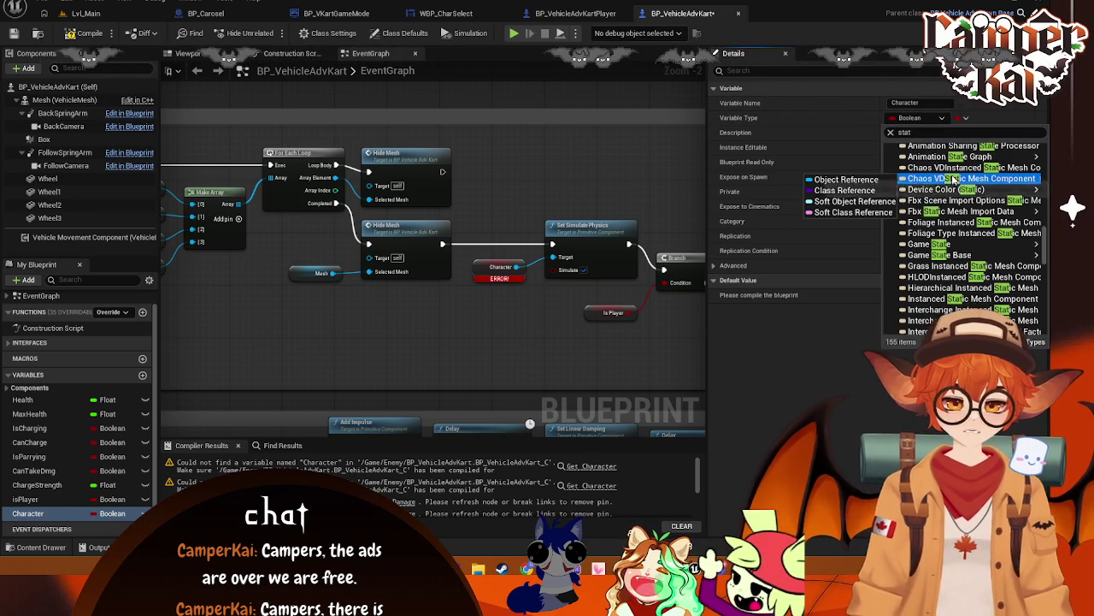
left_click(939, 132)
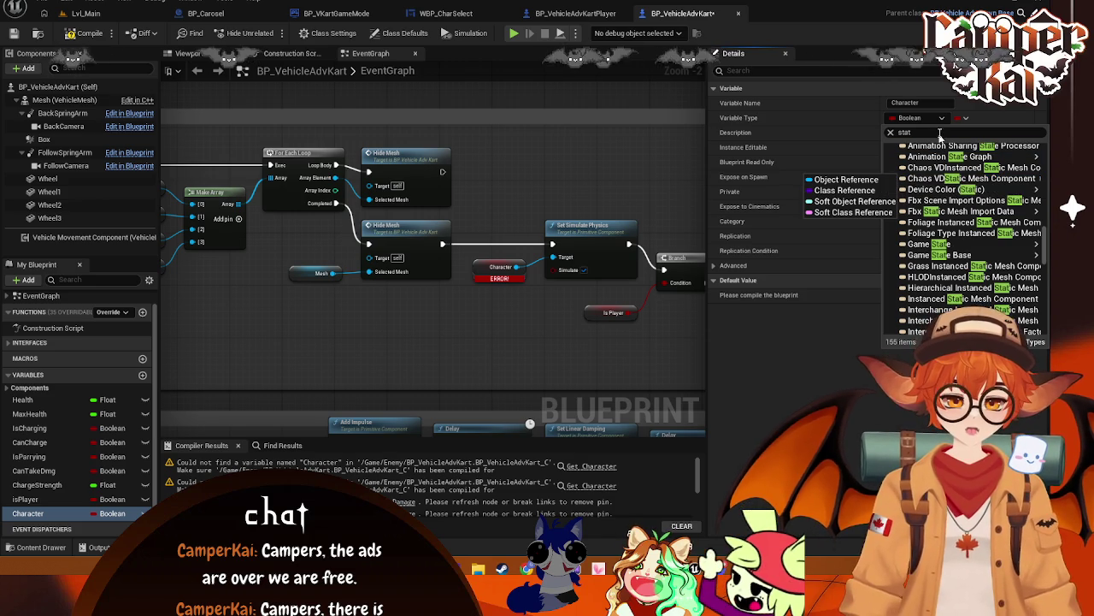
type("static")
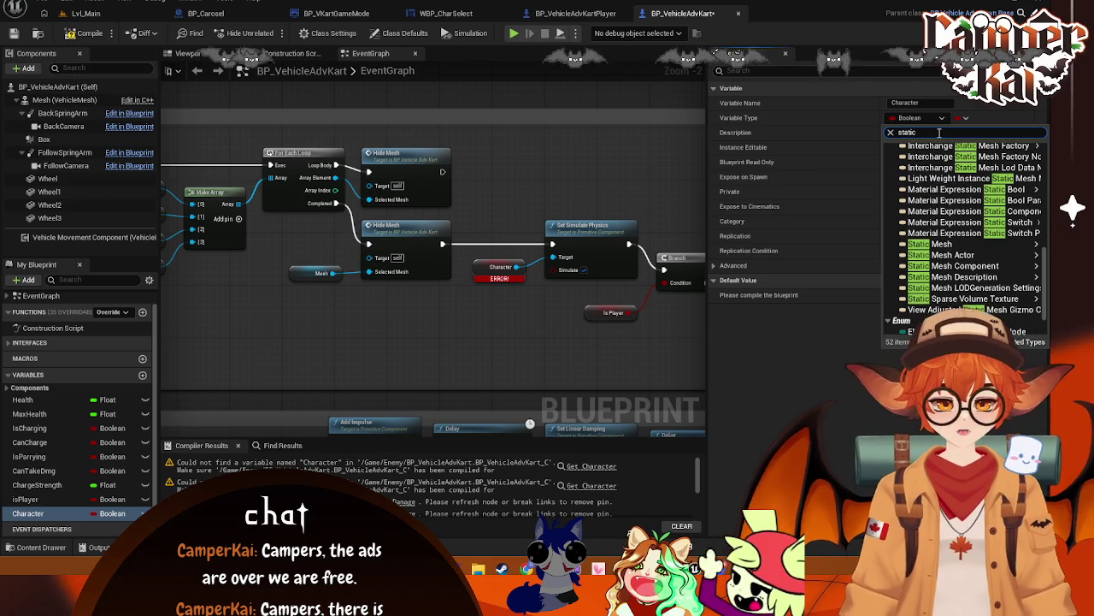
mouse_move(949, 266)
left_click(840, 268)
left_click(568, 303)
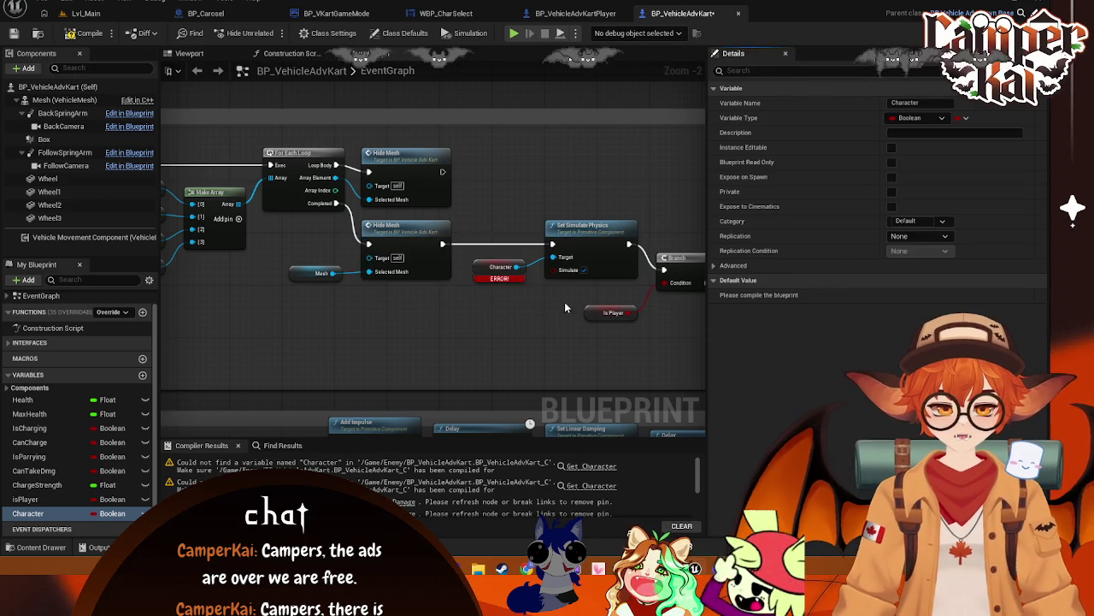
mouse_move(43, 457)
left_mouse_down()
mouse_move(411, 381)
mouse_move(450, 338)
mouse_move(501, 342)
left_mouse_up()
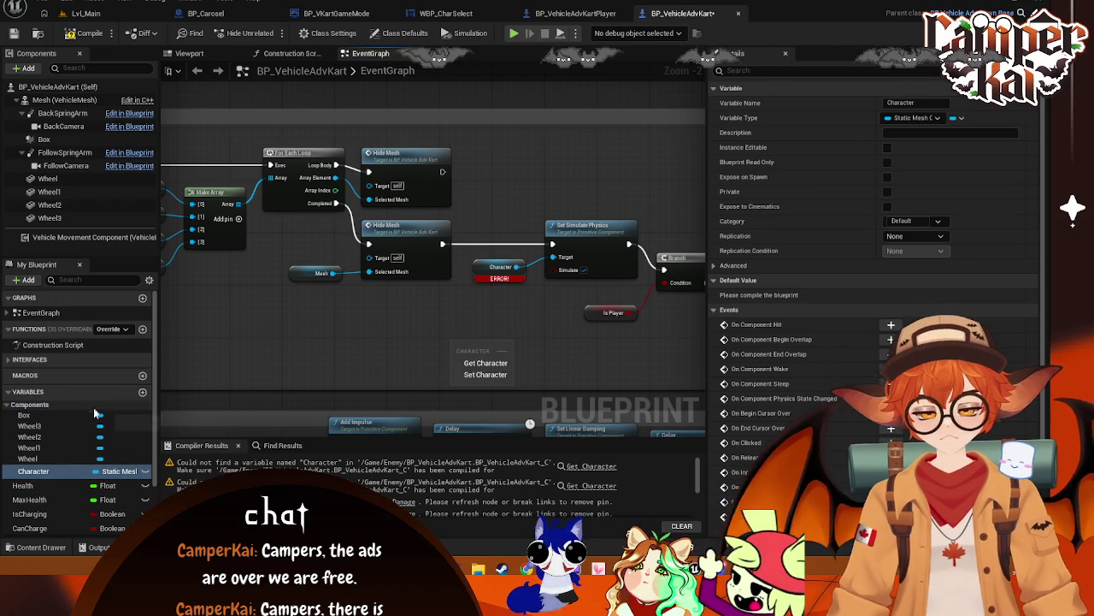
- Swap the ERROR Character node for a Character getter wired into Set Simulate Physics Target
left_click(484, 362)
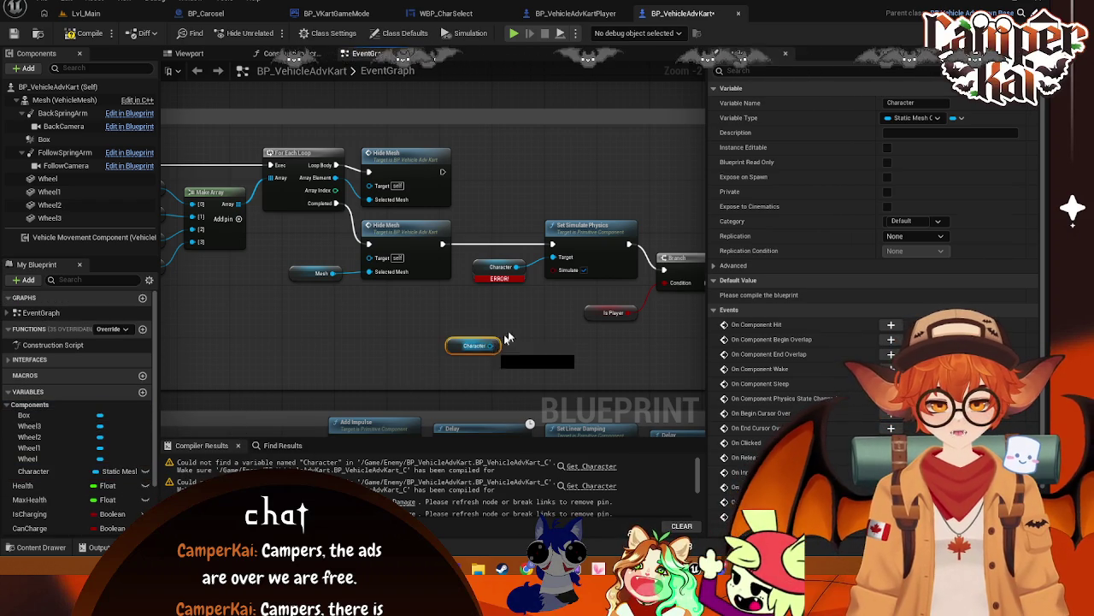
left_click_drag(490, 346, 553, 256)
left_click(483, 272)
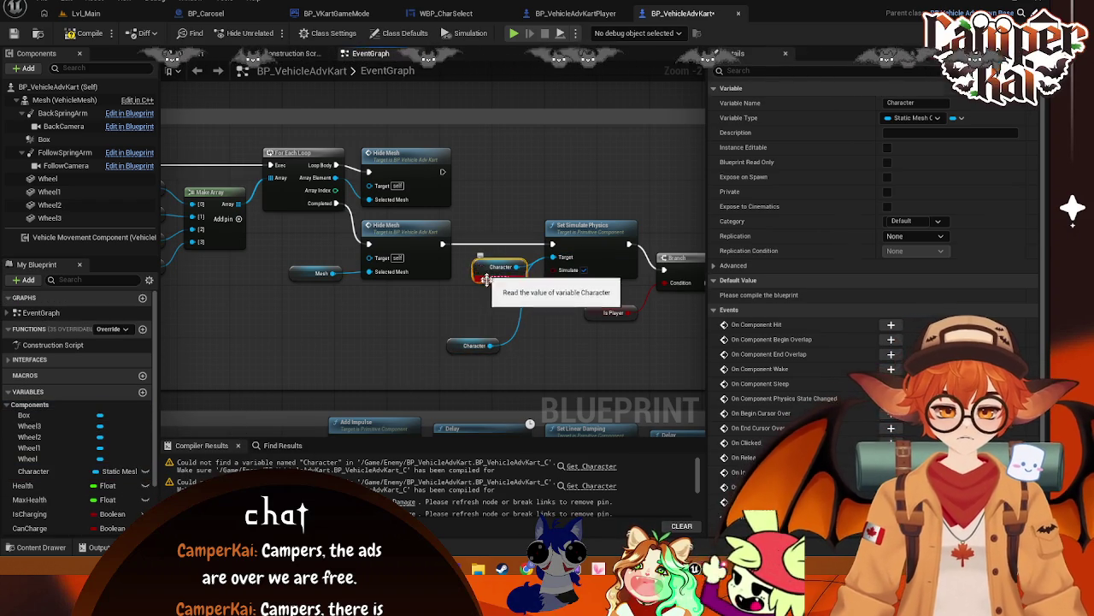
key("Delete")
left_click_drag(456, 348, 497, 275)
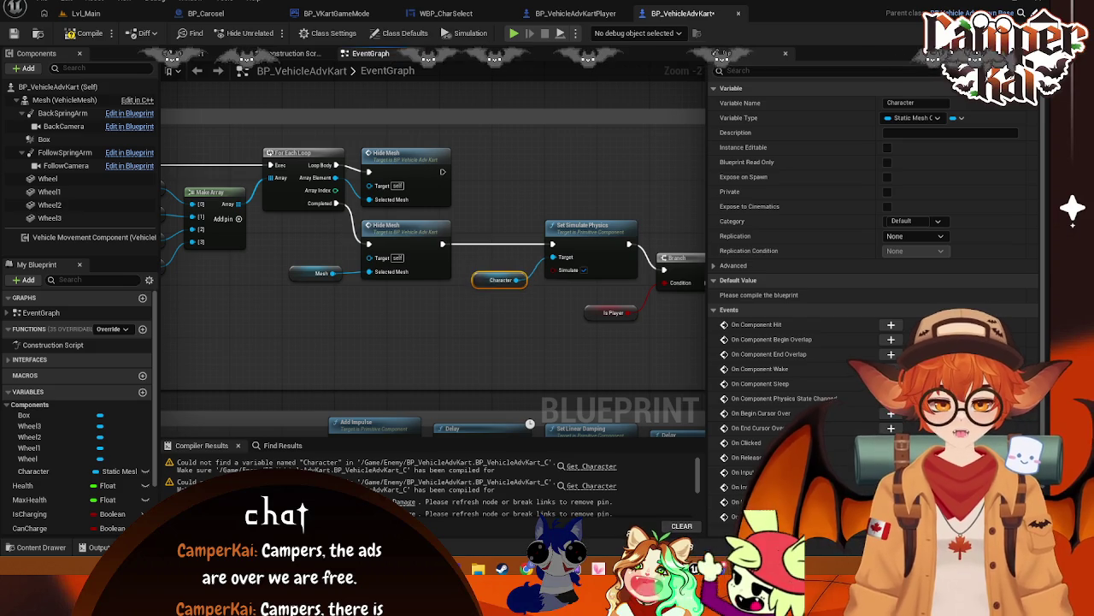
scroll(513, 282, "down", 5)
scroll(410, 282, "up", 4)
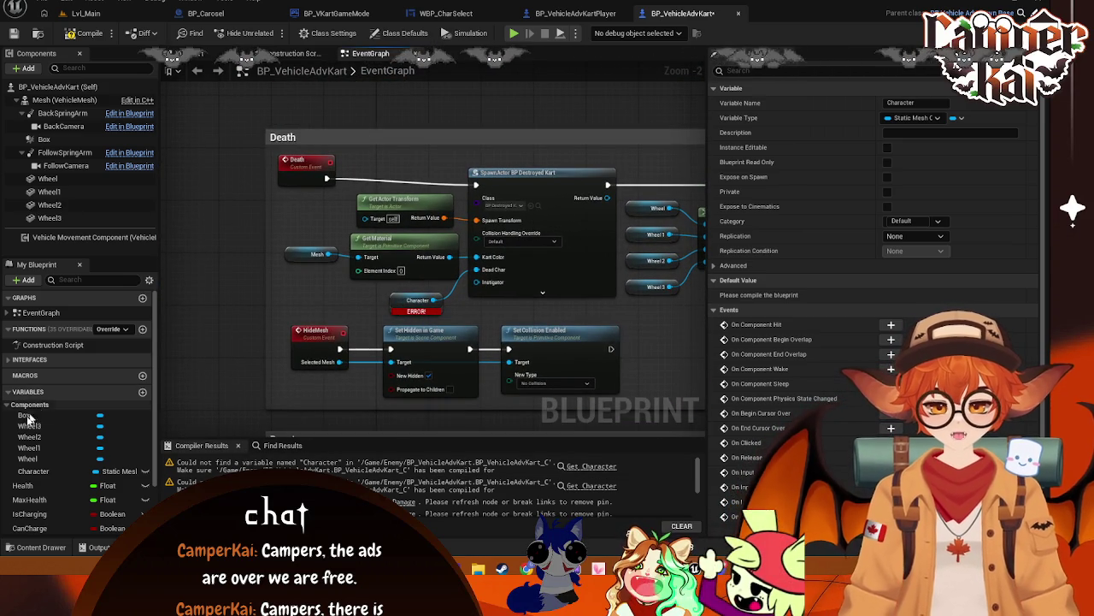
- Replace the Death group's ERROR Character node with a getter feeding SpawnActor's input
mouse_move(33, 471)
left_mouse_down()
mouse_move(307, 304)
mouse_move(377, 317)
left_mouse_up()
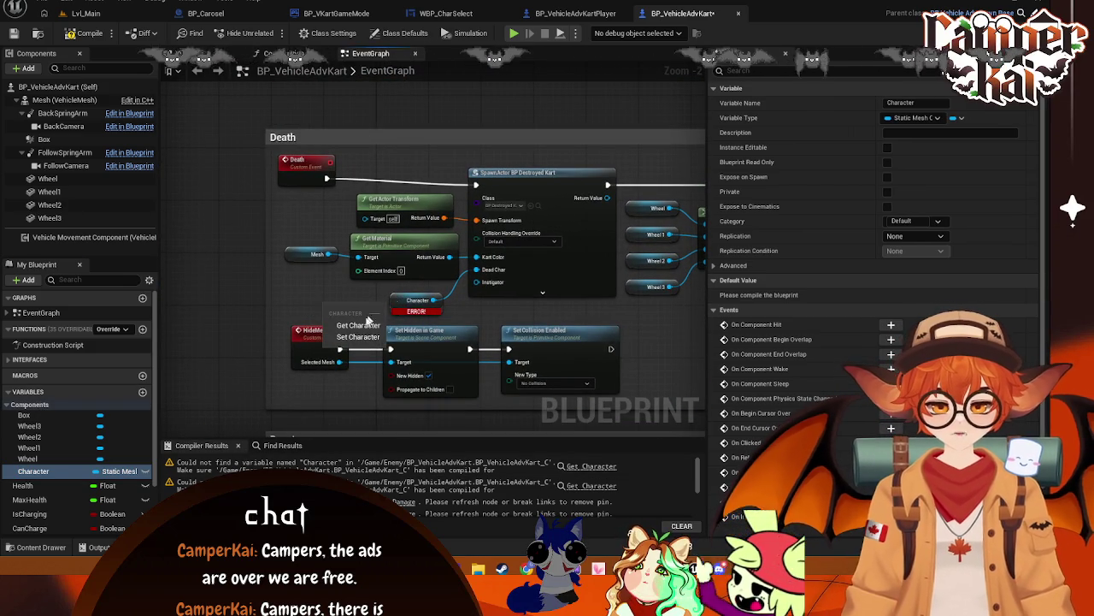
left_click(358, 325)
left_click(404, 302)
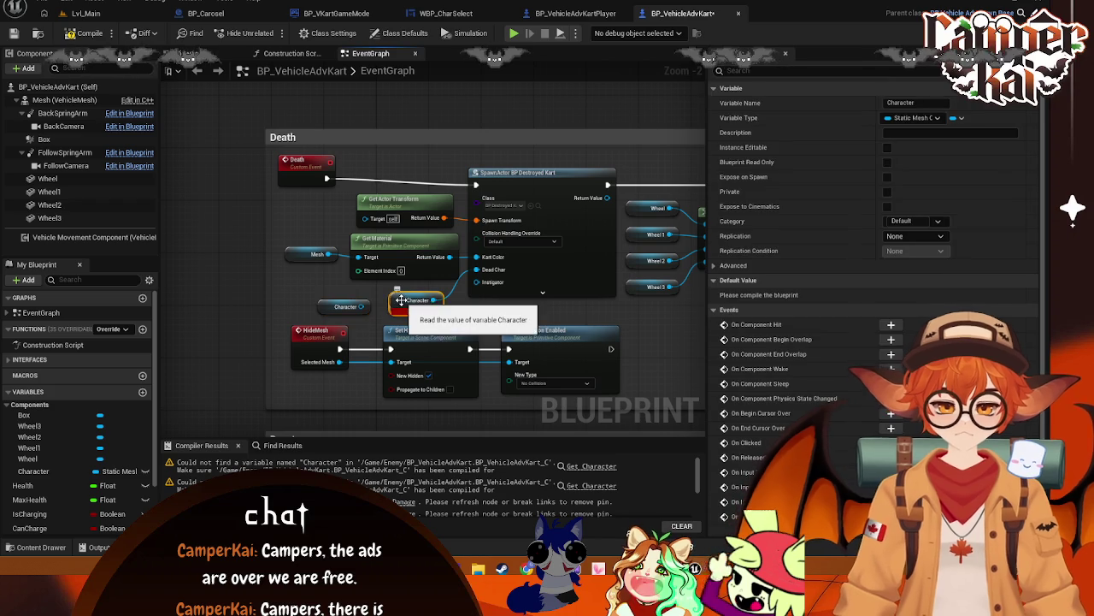
key("Delete")
left_click_drag(362, 307, 477, 283)
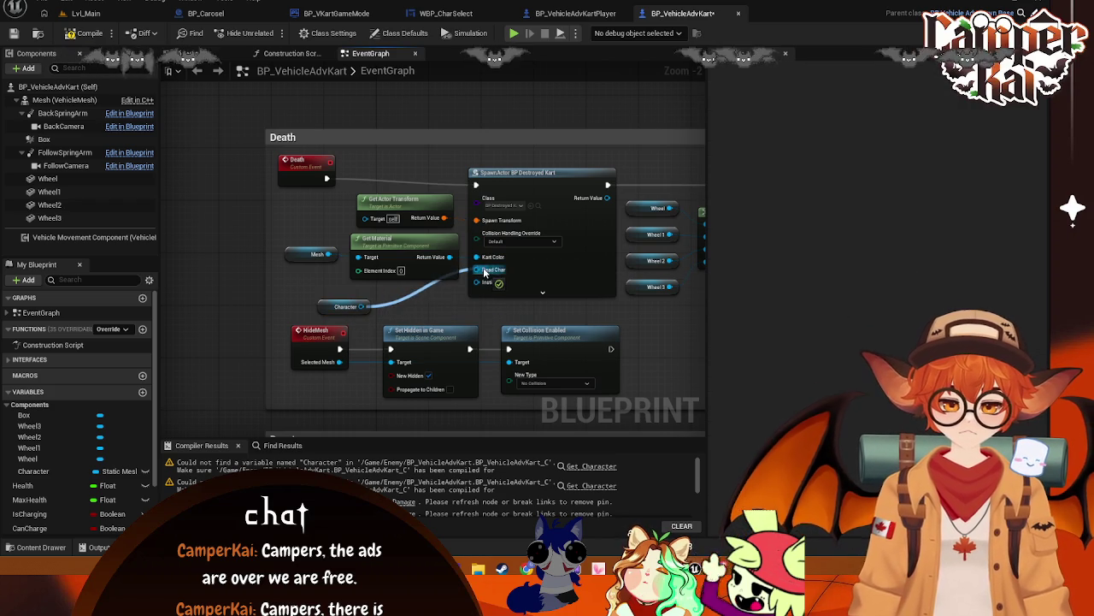
left_click_drag(339, 305, 409, 299)
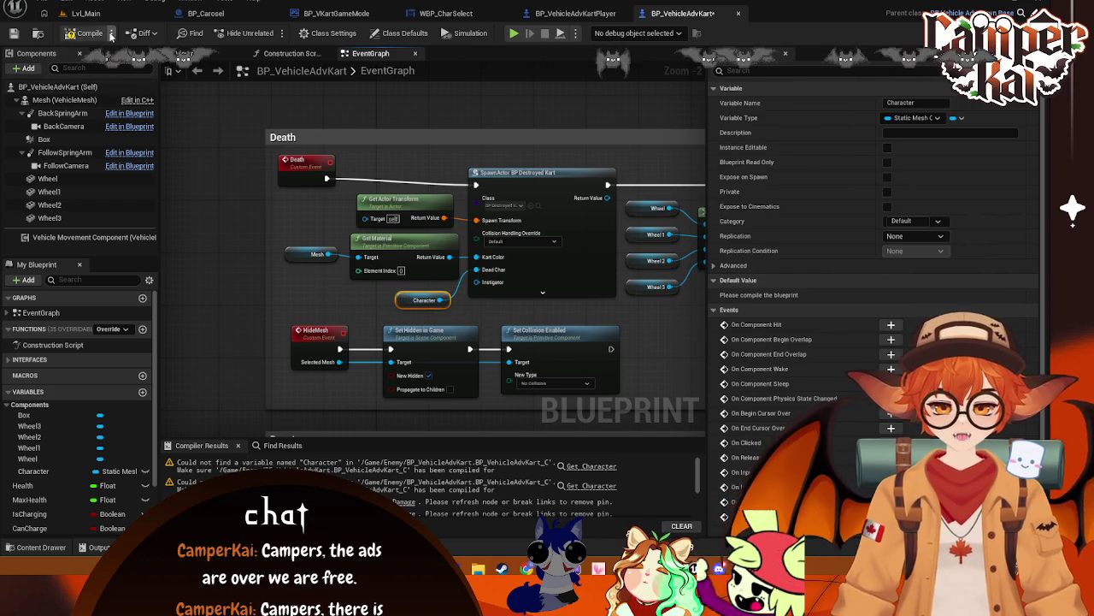
scroll(594, 316, "down", 2)
mouse_move(594, 316)
left_mouse_down()
mouse_move(331, 232)
mouse_move(537, 323)
left_mouse_up()
- From the Branch's True pin, search 'cast to kart' and add Cast To BP_VehicleAdvKartPlayer
scroll(379, 235, "down", 1)
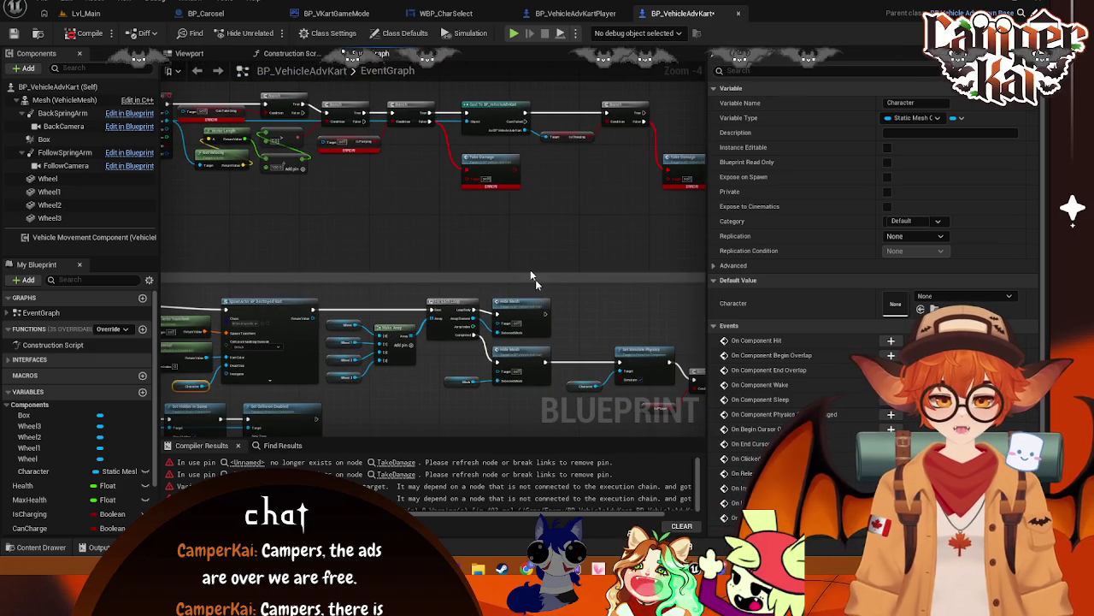
scroll(518, 251, "up", 2)
mouse_move(529, 266)
left_mouse_down()
mouse_move(534, 275)
mouse_move(488, 245)
mouse_move(504, 223)
mouse_move(549, 222)
left_mouse_up()
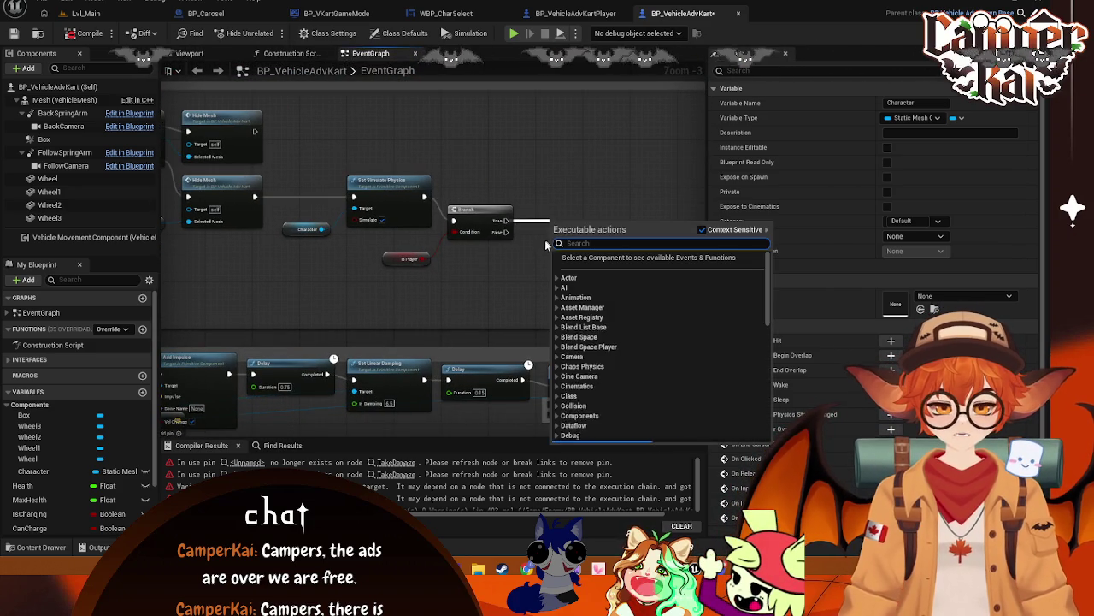
type("cast")
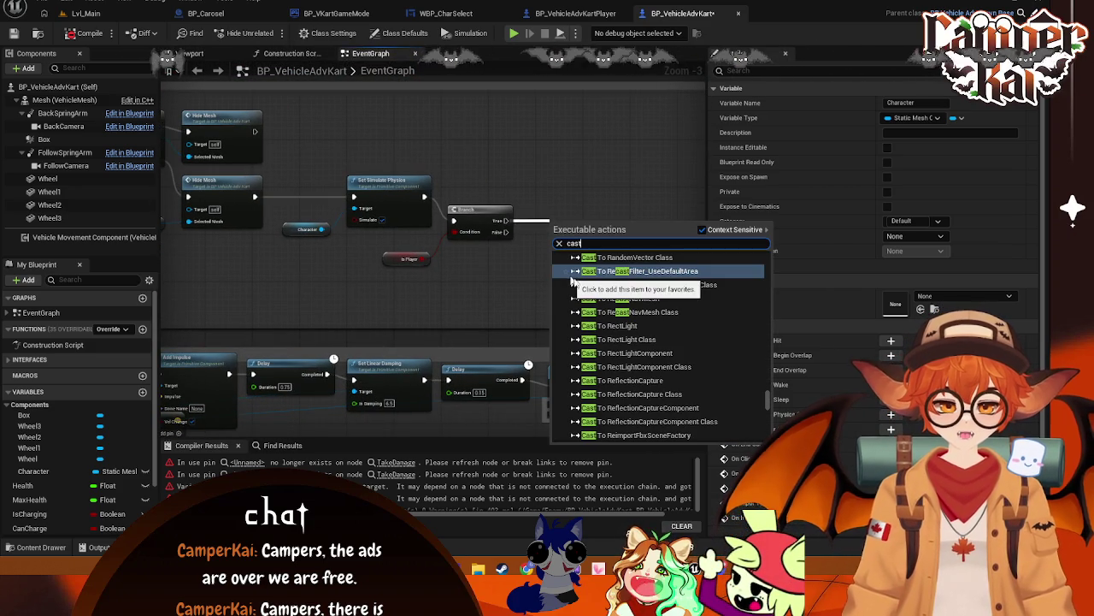
type(" to playerkar")
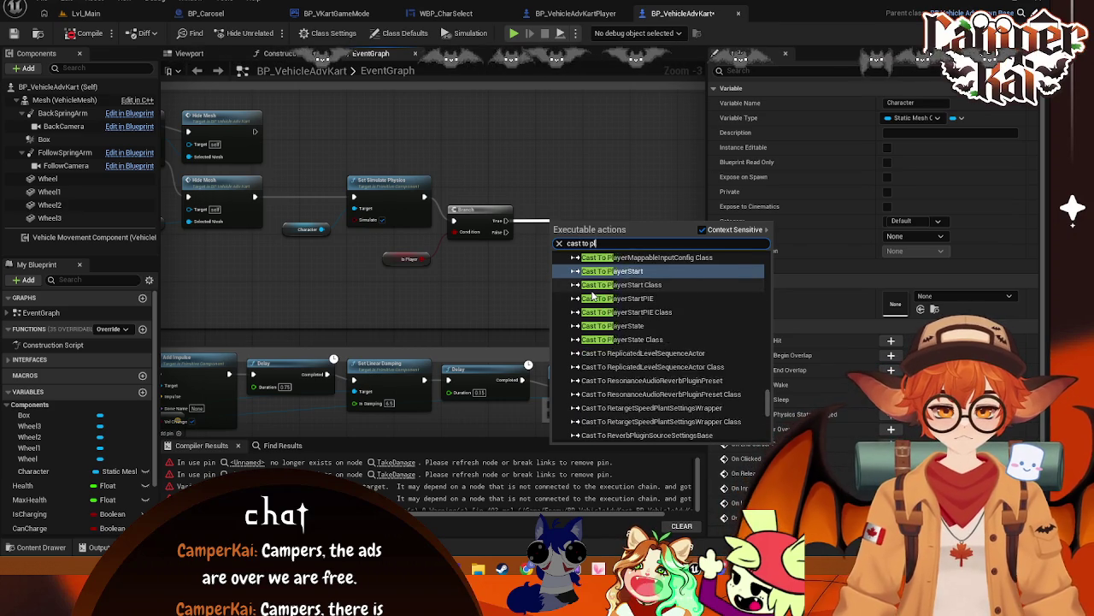
key("BackSpace")
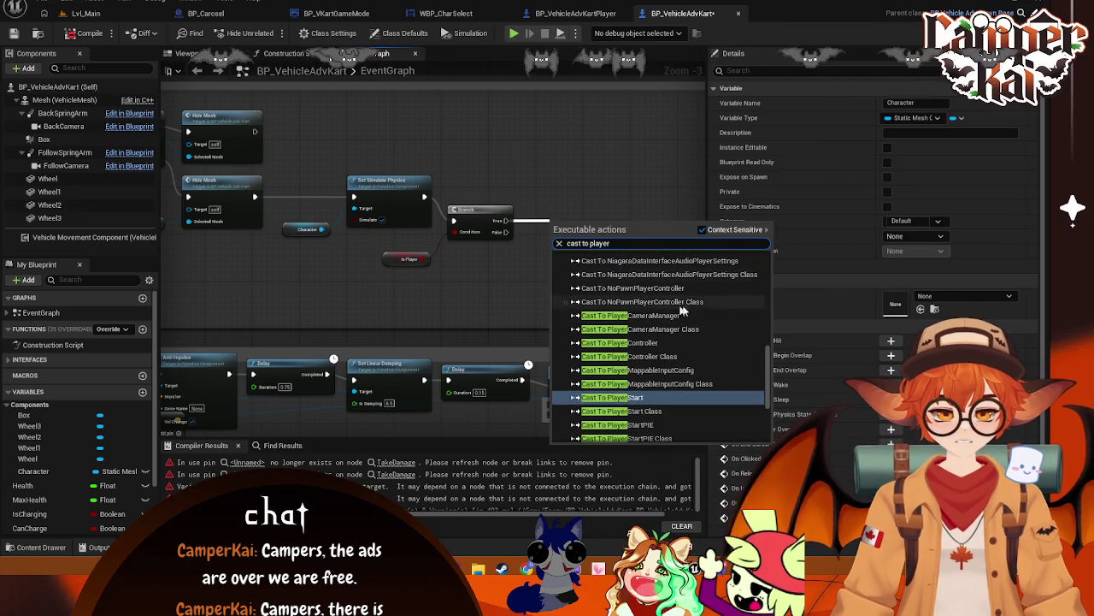
scroll(769, 354, "up", 3)
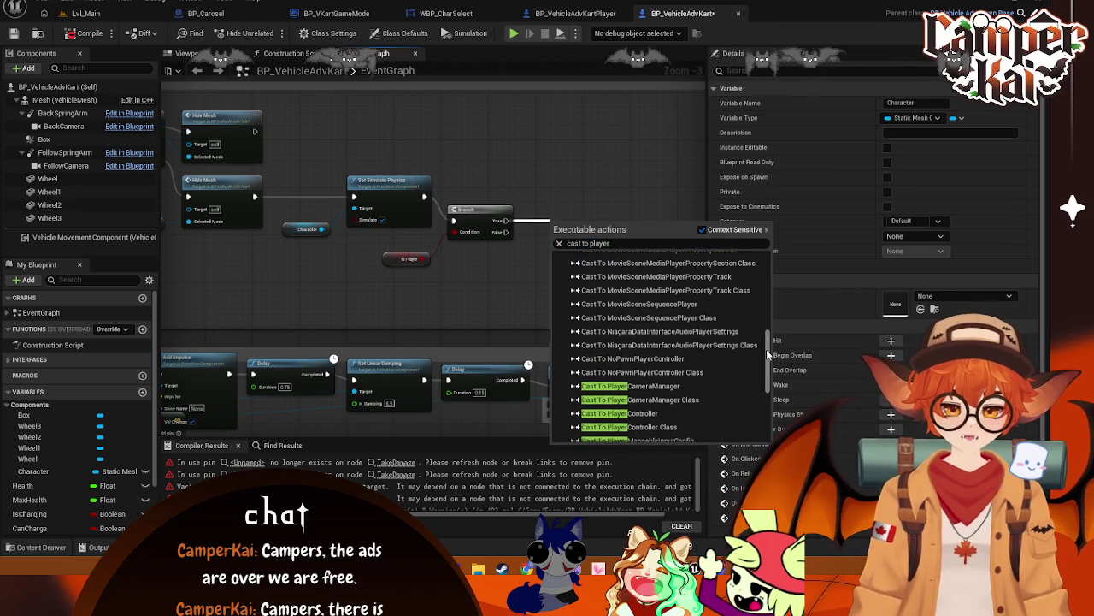
scroll(767, 368, "up", 10)
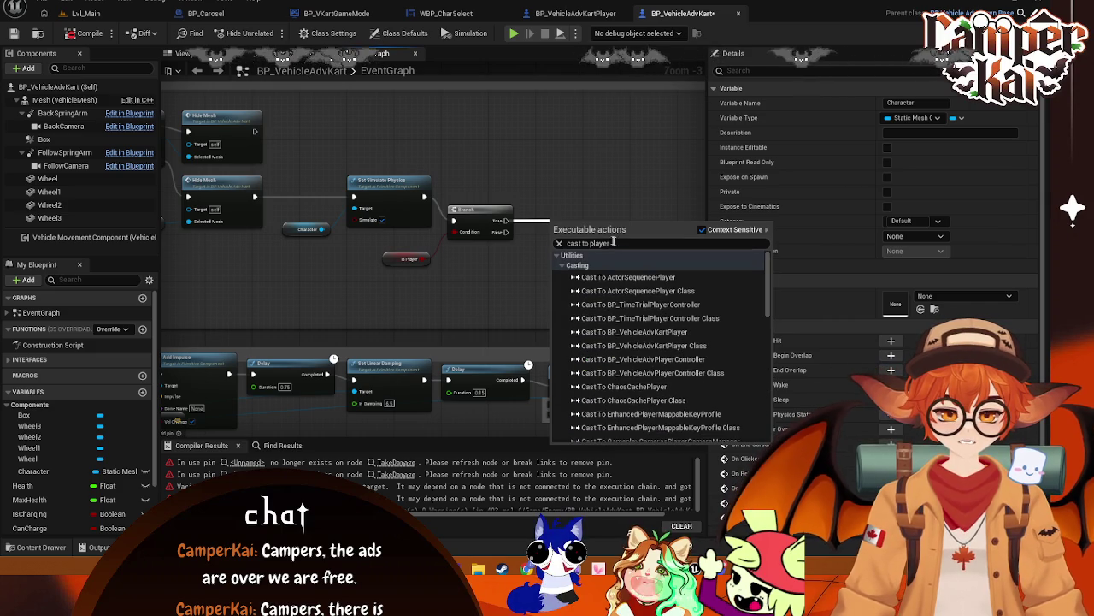
type("kart")
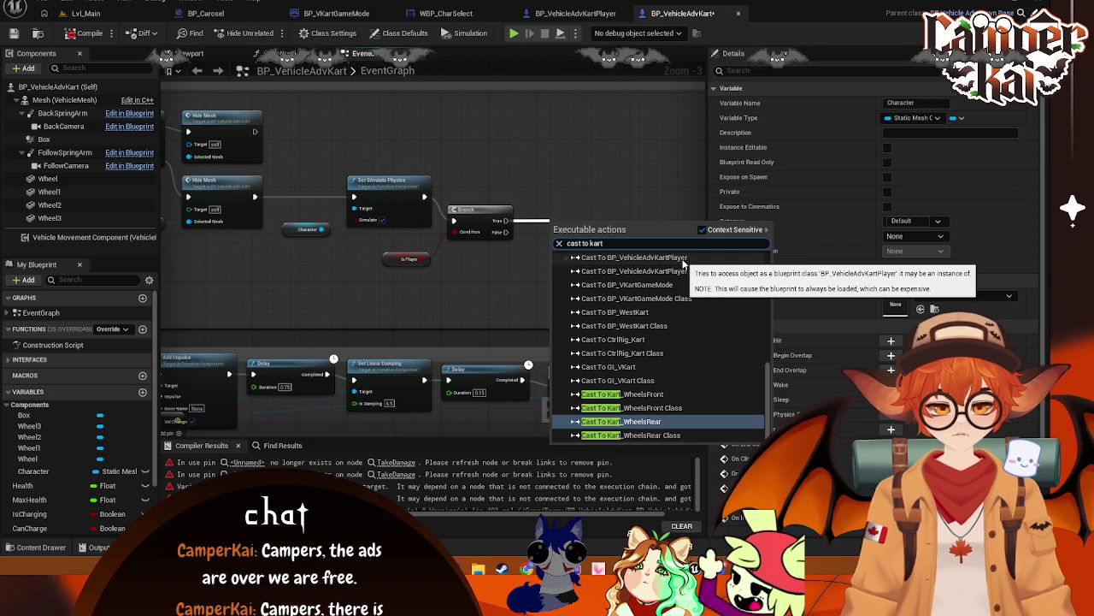
left_click(682, 262)
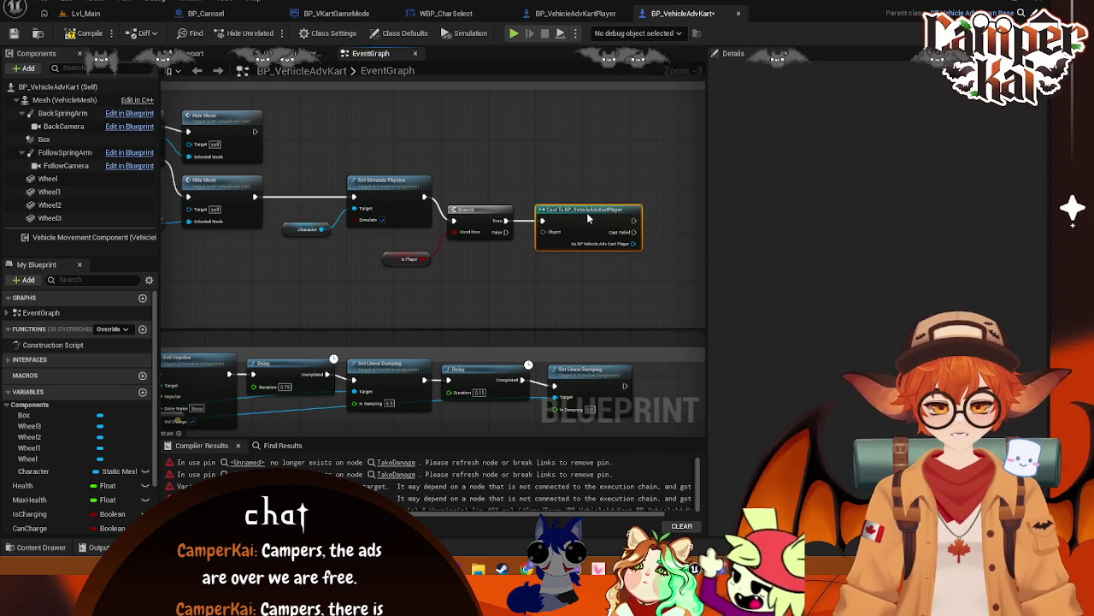
- Look for a node to feed the cast's Object input, then cancel without adding one
right_click(476, 299)
left_click(547, 237)
left_click_drag(547, 237, 512, 275)
type("se")
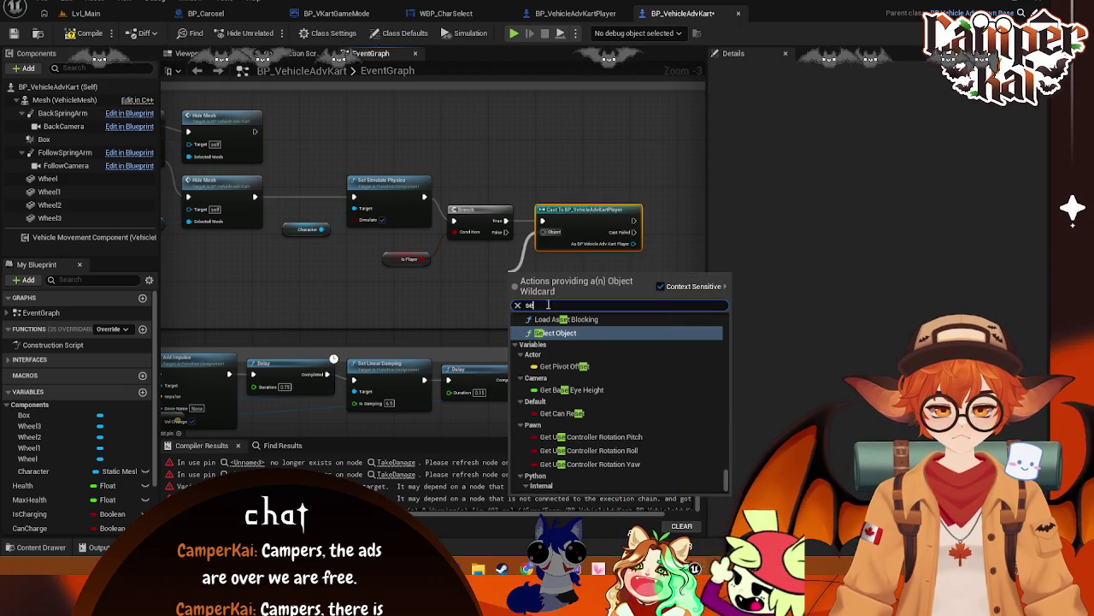
left_click(544, 176)
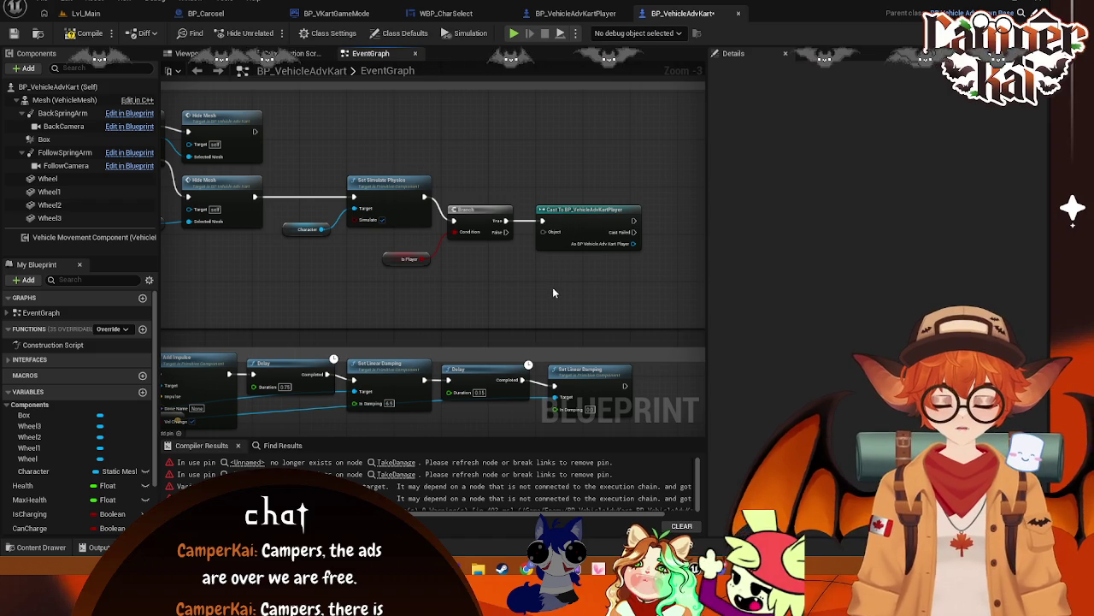
- Capture a screenshot of the graph region around the new cast node
key("Print")
mouse_move(197, 94)
left_mouse_down()
mouse_move(291, 207)
mouse_move(682, 318)
left_mouse_up()
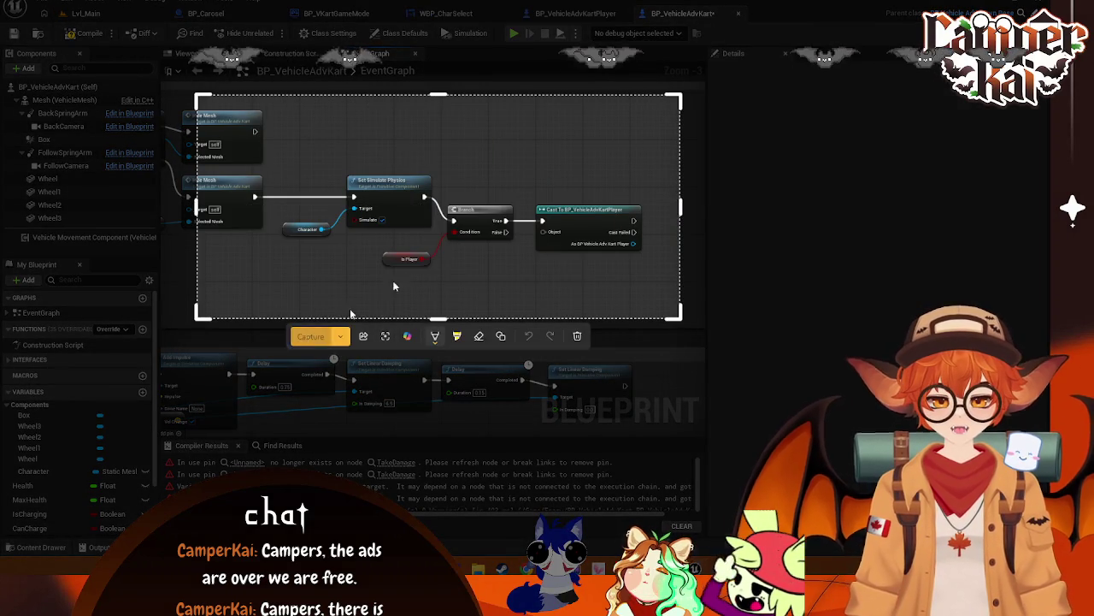
left_click(311, 336)
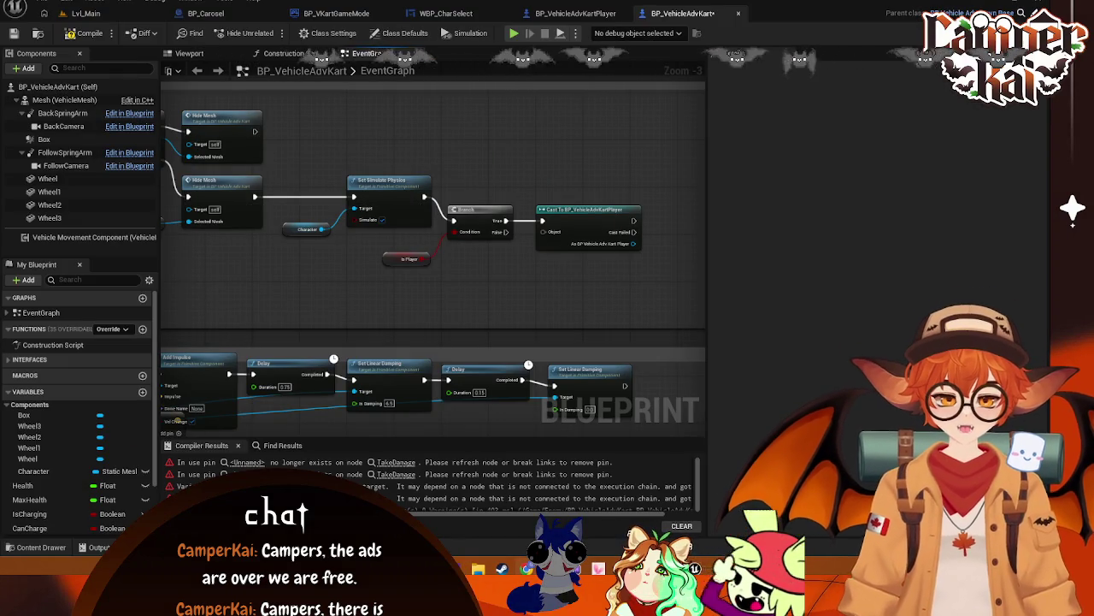
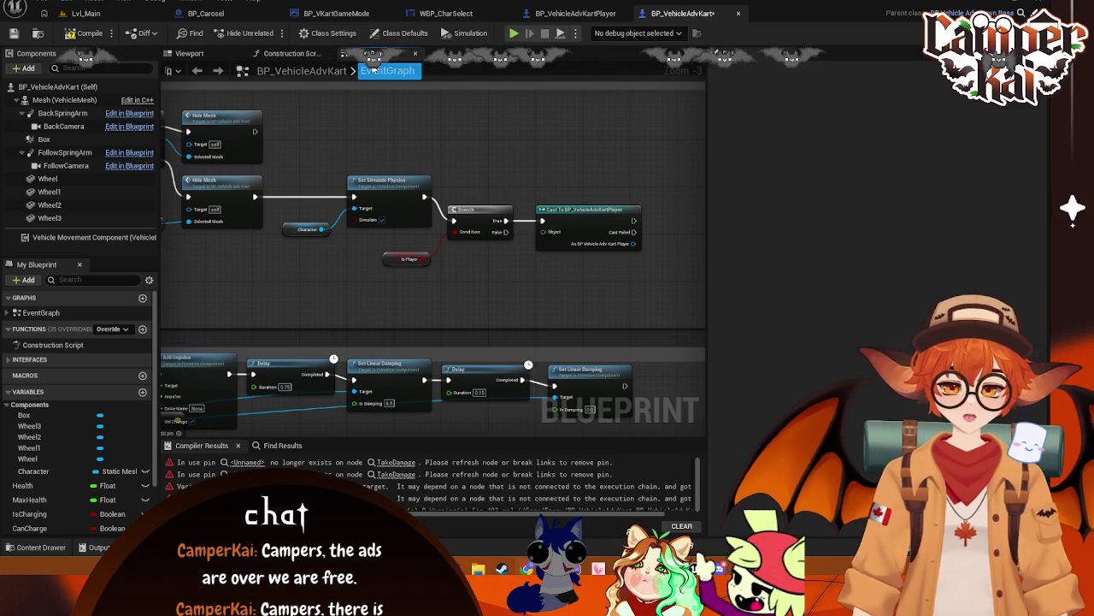
- Look up the death function in BP_VehicleAdvKartPlayer's list of overridable functions
left_click(549, 19)
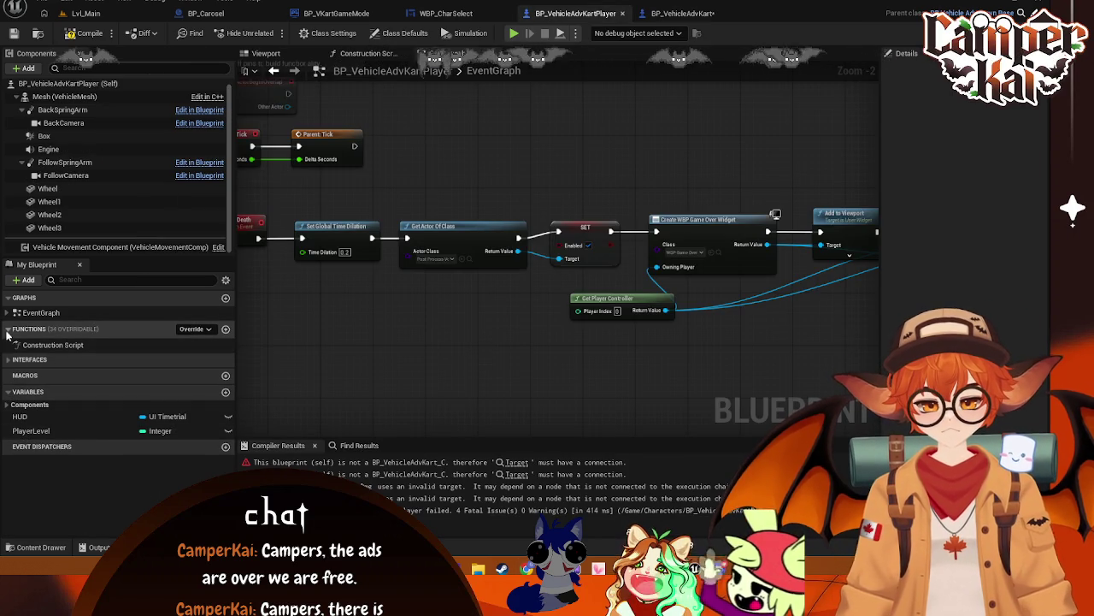
left_click(188, 328)
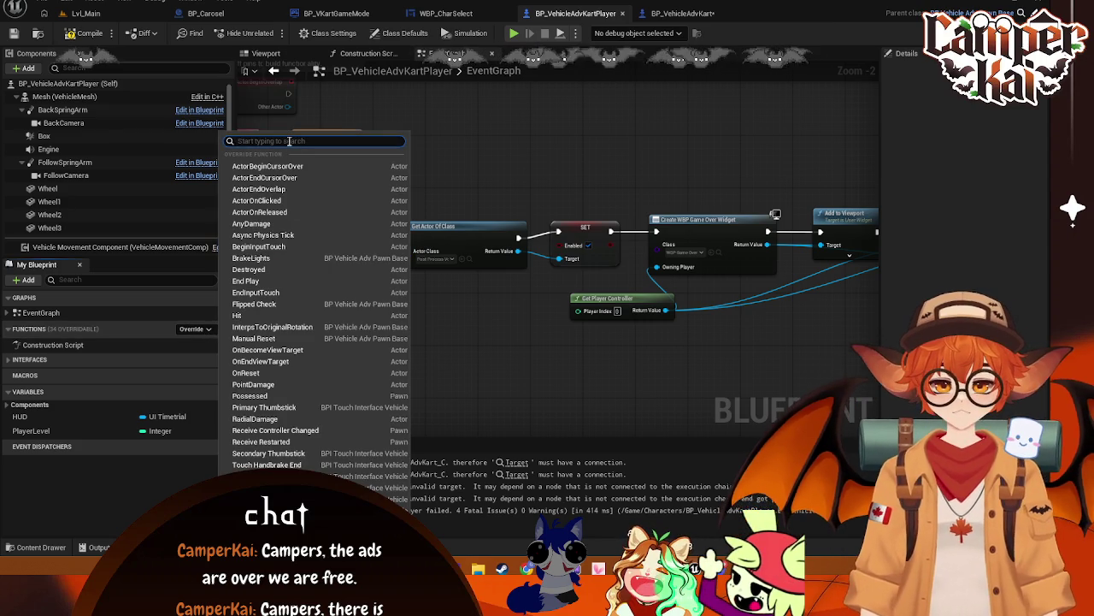
type("death")
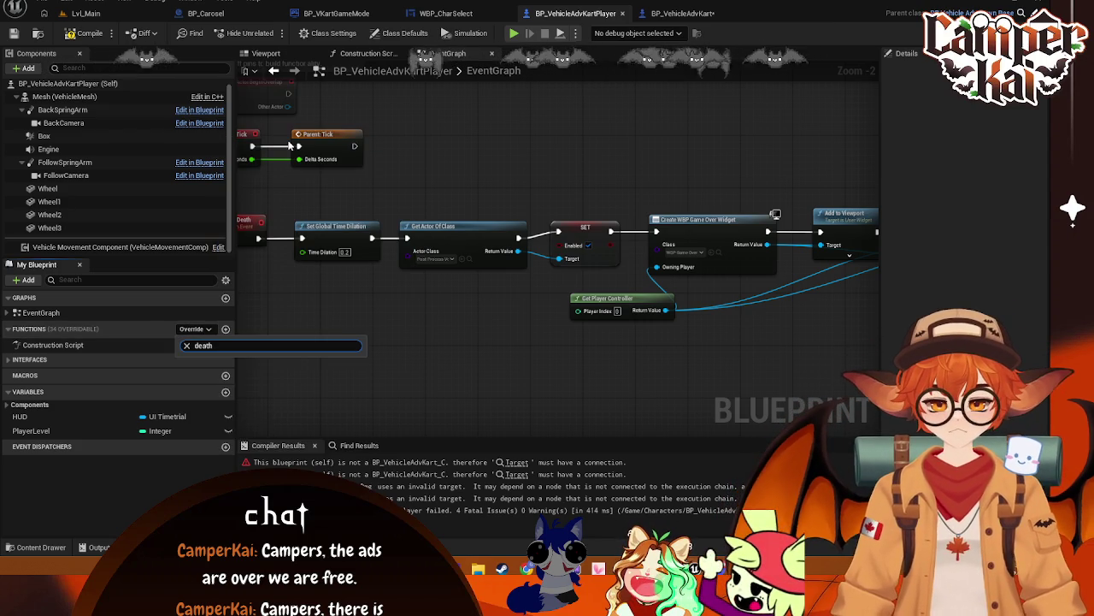
- Delete the Cast To BP_VehicleAdvKartPlayer node in BP_VehicleAdvKart and save the blueprint
left_click(682, 13)
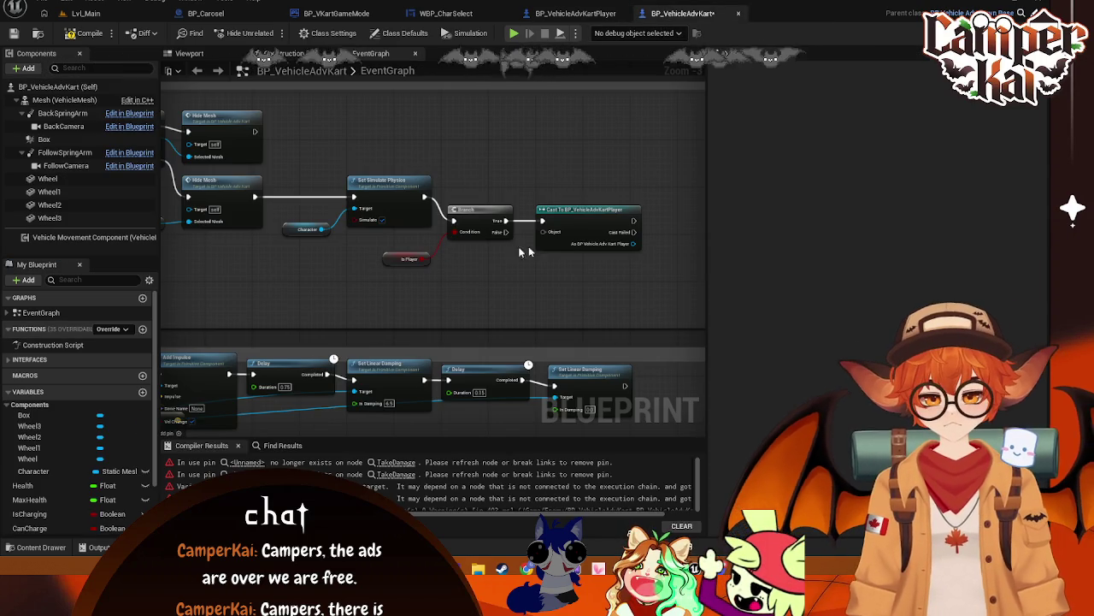
left_click(585, 223)
key("Delete")
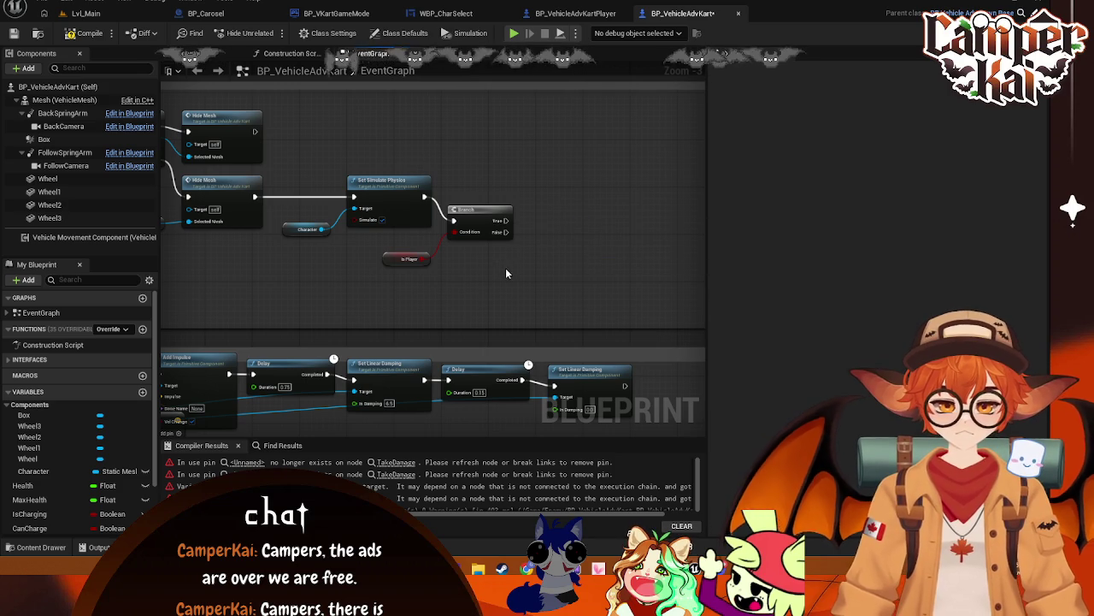
key("ctrl+s")
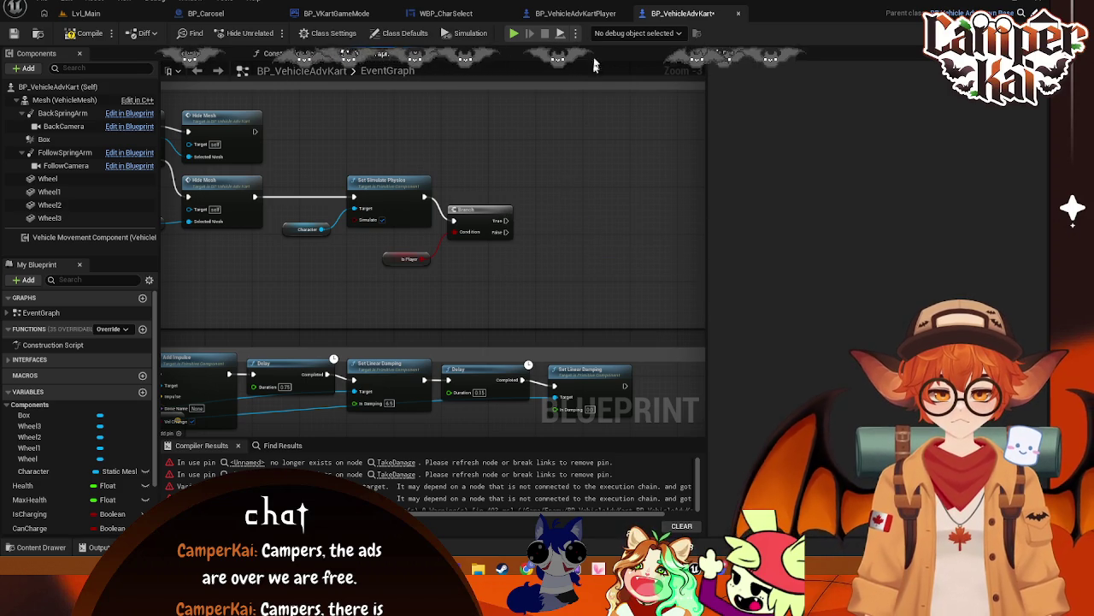
- Select the death event's game-over nodes in BP_VehicleAdvKartPlayer, then return to BP_VehicleAdvKart
left_click(575, 13)
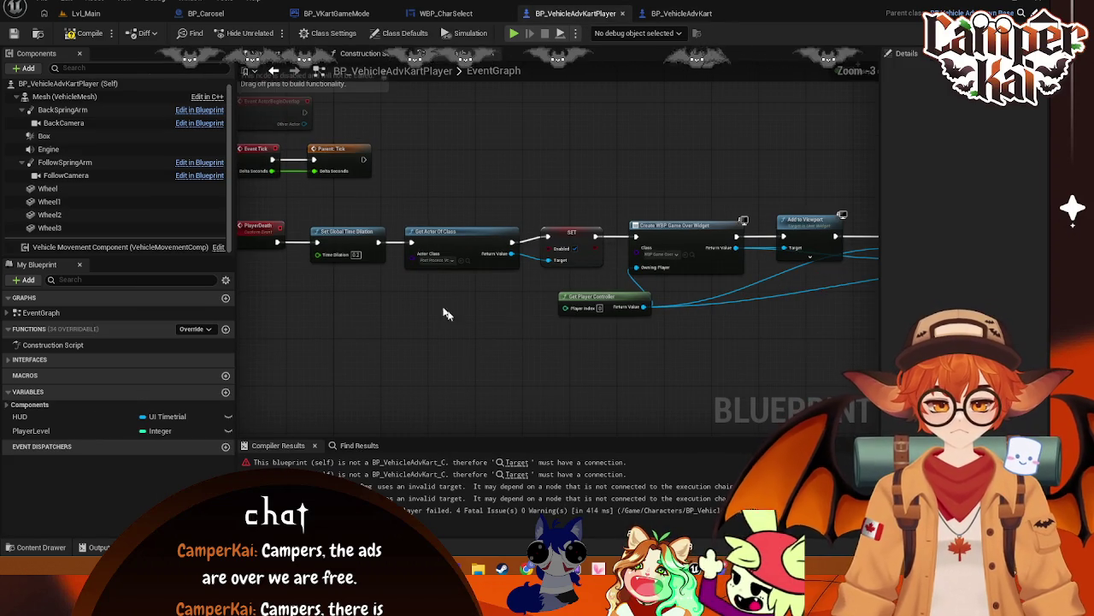
scroll(440, 352, "down", 1)
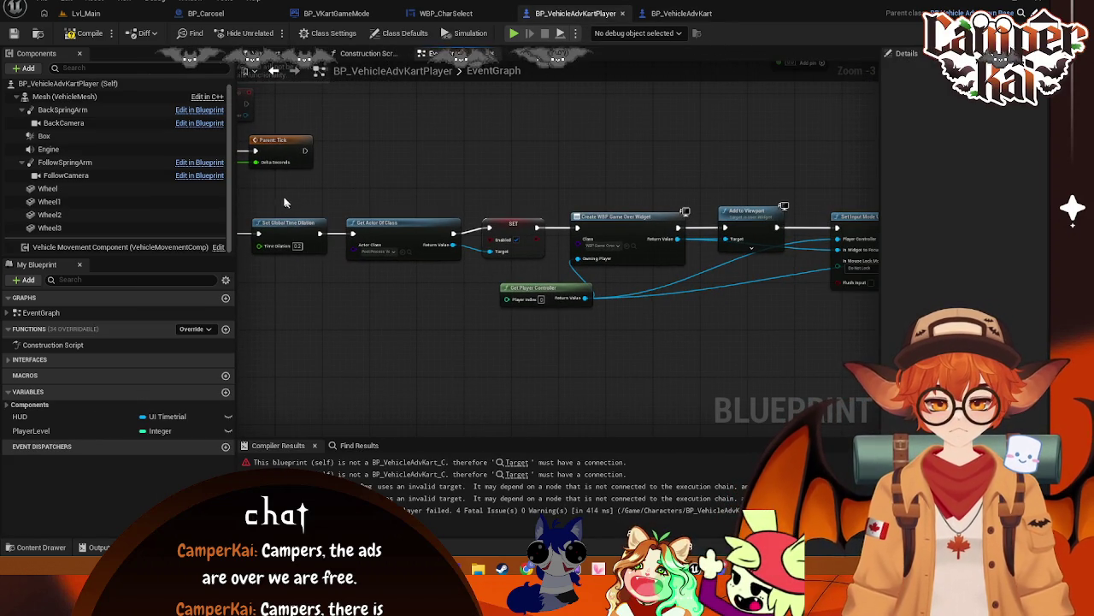
mouse_move(268, 194)
left_mouse_down()
mouse_move(804, 327)
mouse_move(694, 327)
left_mouse_up()
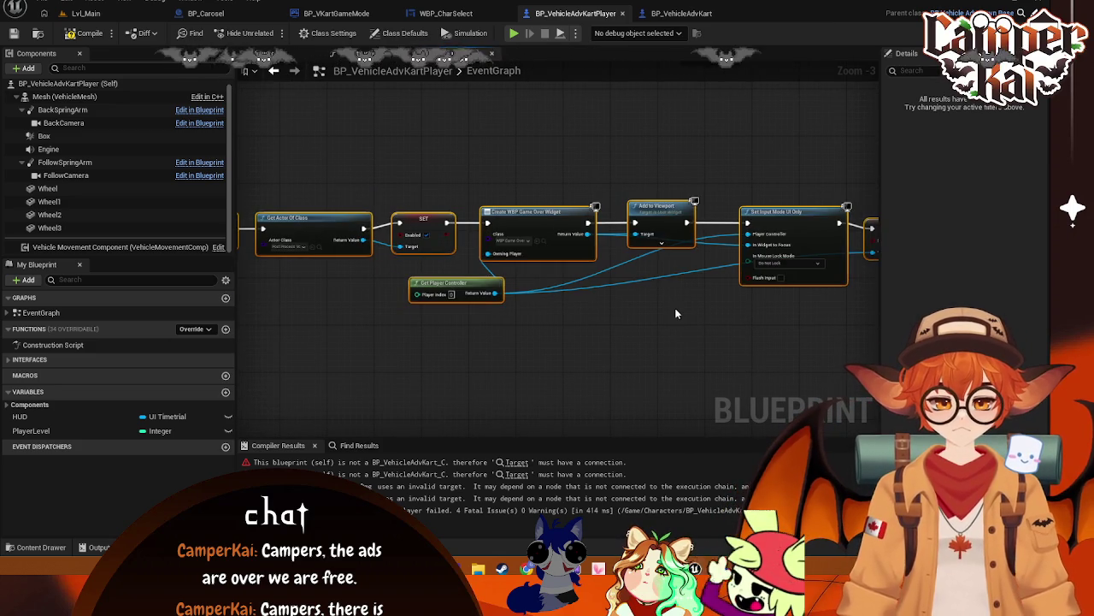
key("Delete")
key("ctrl+z")
left_click(403, 272)
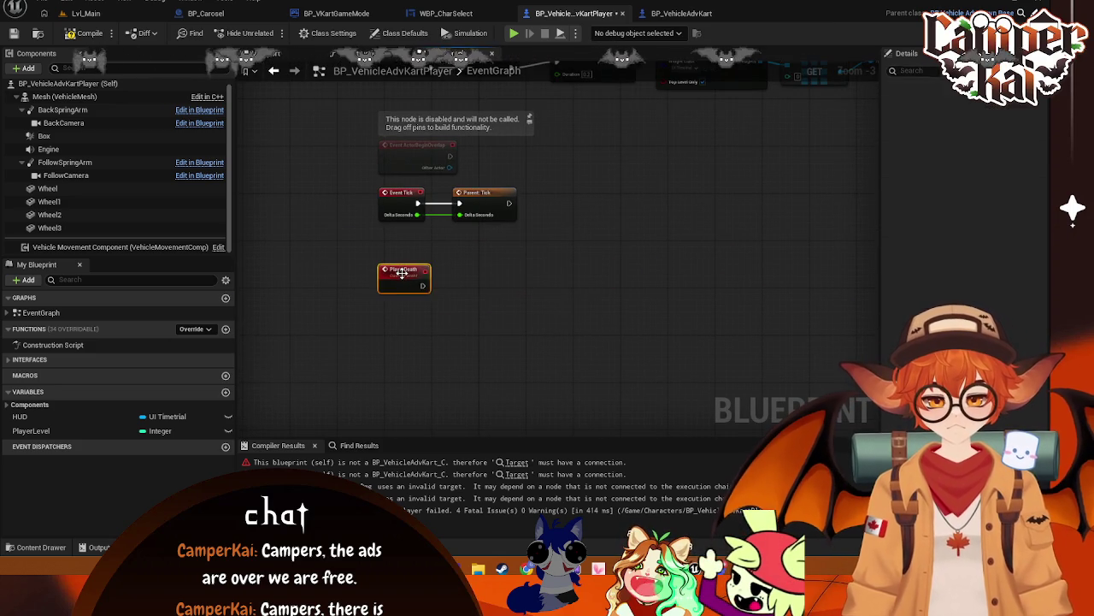
left_click(675, 14)
scroll(439, 204, "down", 2)
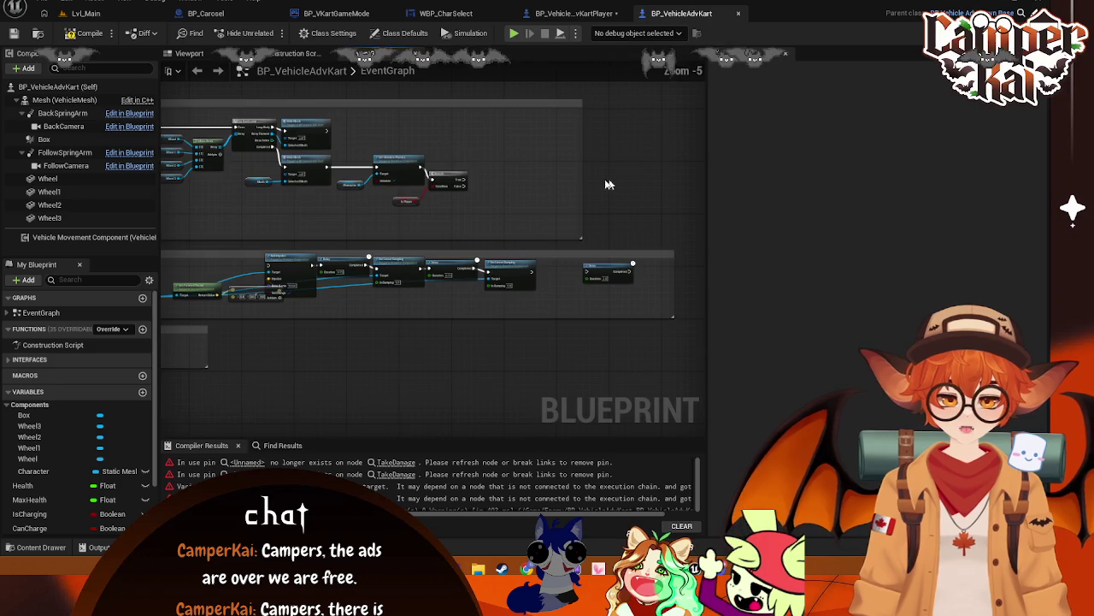
- Wire the Branch's True output to the game-over nodes and widen the comment to enclose them
mouse_move(581, 171)
left_mouse_down()
mouse_move(762, 196)
mouse_move(560, 201)
left_mouse_up()
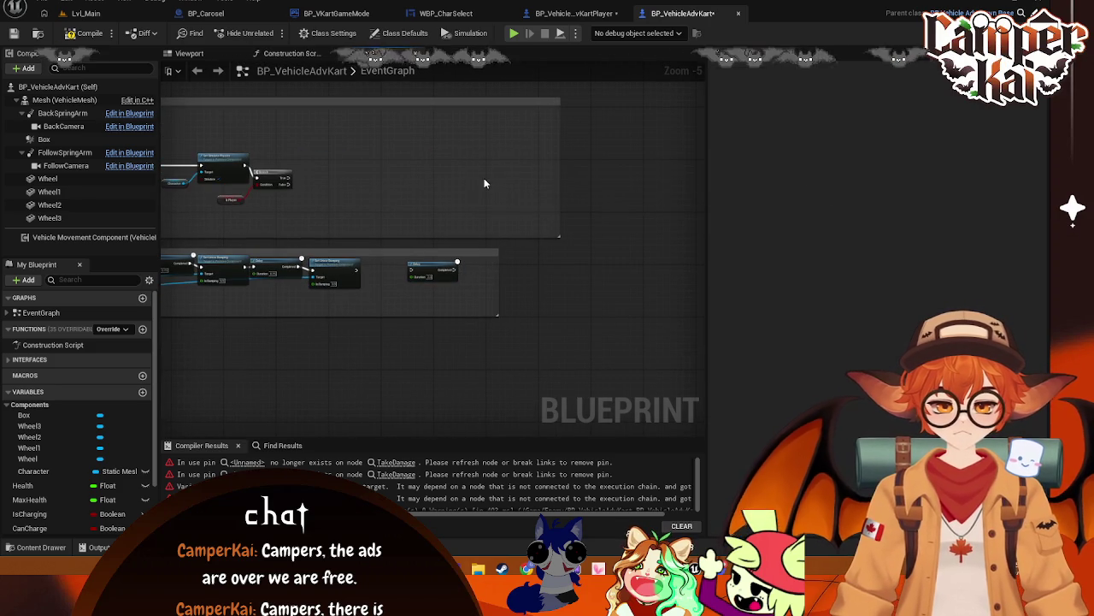
left_click_drag(316, 182, 419, 193)
scroll(419, 193, "up", 3)
left_click_drag(356, 180, 408, 188)
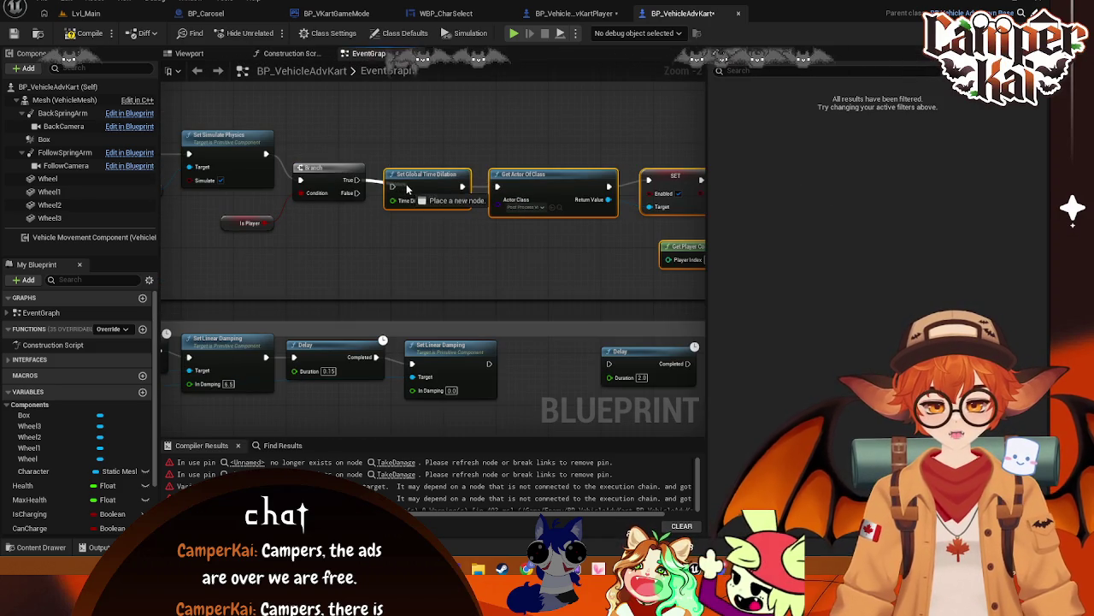
scroll(518, 231, "down", 3)
mouse_move(694, 197)
left_mouse_down()
mouse_move(489, 171)
mouse_move(459, 154)
left_mouse_up()
left_click(443, 178)
left_click_drag(505, 219, 695, 225)
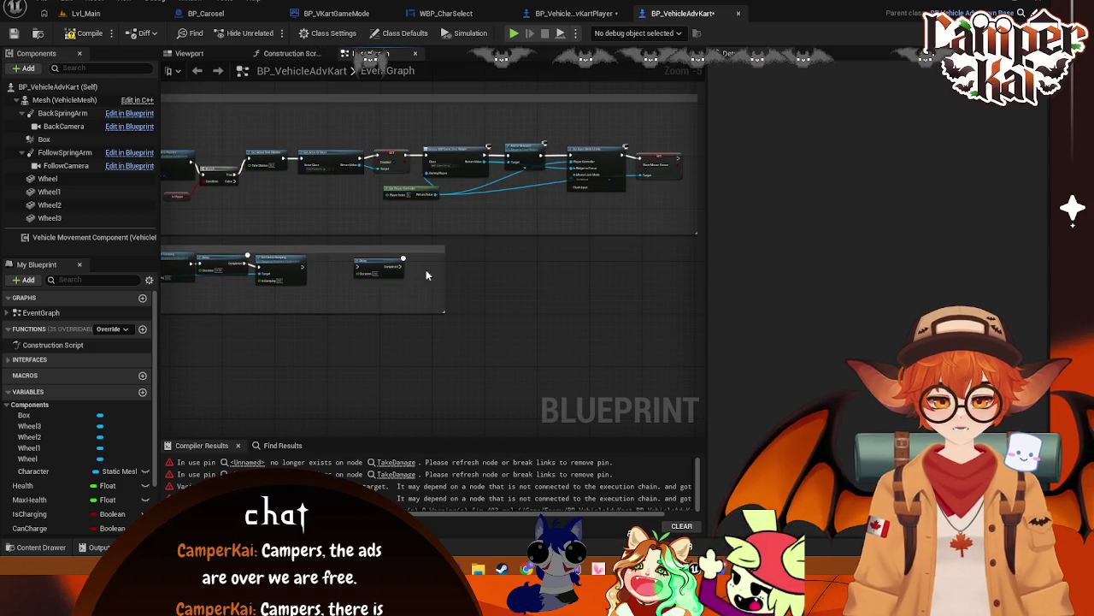
- Check the Game Over widget and input-mode nodes, then move Boost's Make Vector node down-left
scroll(451, 292, "up", 4)
mouse_move(451, 291)
left_mouse_down()
mouse_move(461, 305)
mouse_move(395, 326)
left_mouse_up()
mouse_move(636, 304)
left_mouse_down()
mouse_move(372, 293)
mouse_move(587, 288)
mouse_move(577, 300)
mouse_move(241, 267)
mouse_move(571, 308)
mouse_move(450, 235)
mouse_move(358, 254)
mouse_move(371, 265)
mouse_move(390, 339)
mouse_move(442, 341)
left_mouse_up()
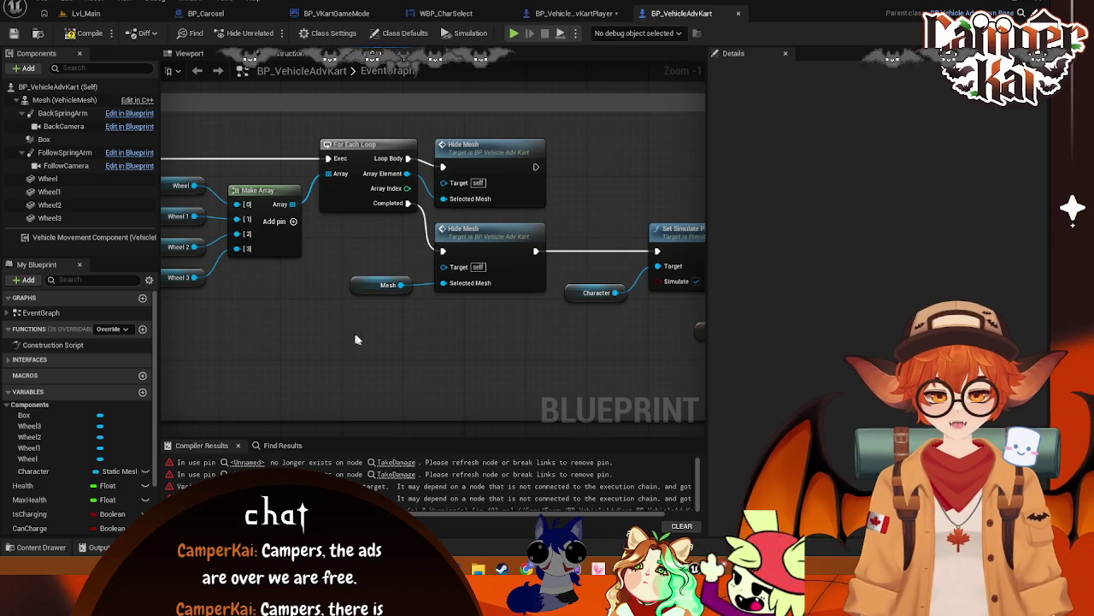
scroll(532, 327, "down", 3)
left_click_drag(493, 264, 292, 164)
scroll(537, 252, "up", 2)
mouse_move(534, 189)
left_mouse_down()
mouse_move(522, 212)
mouse_move(493, 203)
mouse_move(607, 205)
mouse_move(350, 205)
mouse_move(601, 253)
mouse_move(589, 250)
left_mouse_up()
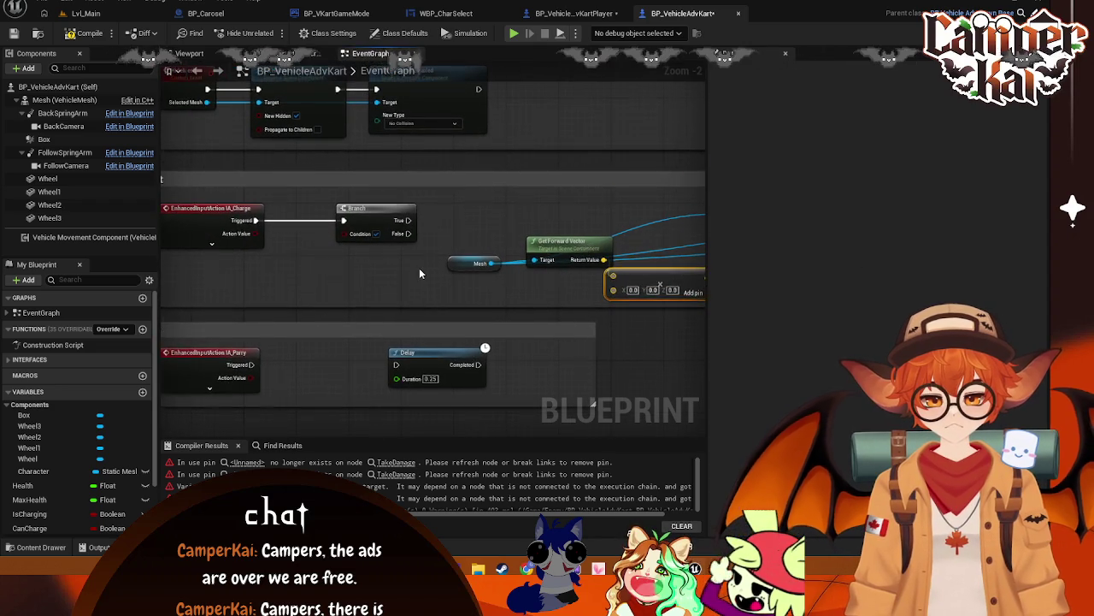
- Feed a Can Charge getter into the Boost Branch and wire its True output to Add Impulse
scroll(419, 268, "down", 1)
left_click_drag(305, 300, 430, 325)
scroll(431, 331, "up", 1)
left_click_drag(529, 264, 503, 265)
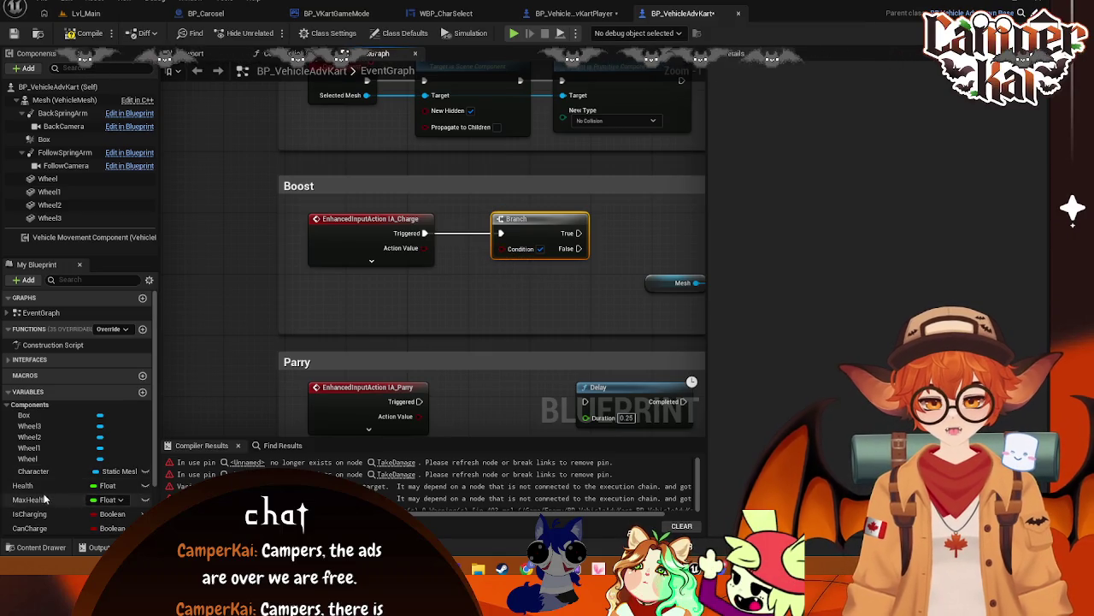
scroll(44, 499, "down", 1)
left_click_drag(30, 510, 443, 313)
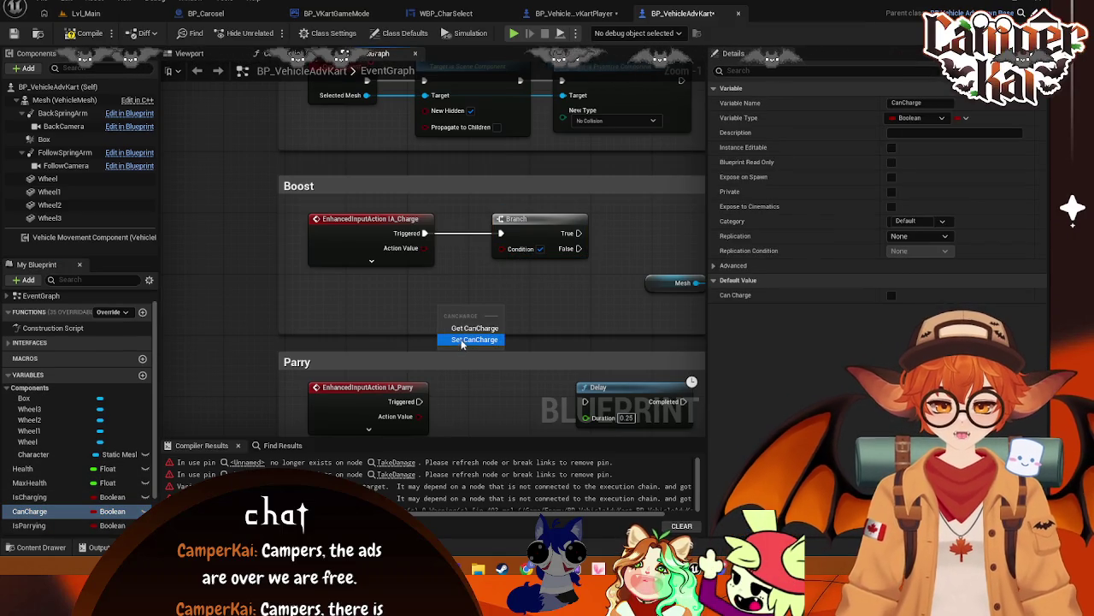
left_click(467, 331)
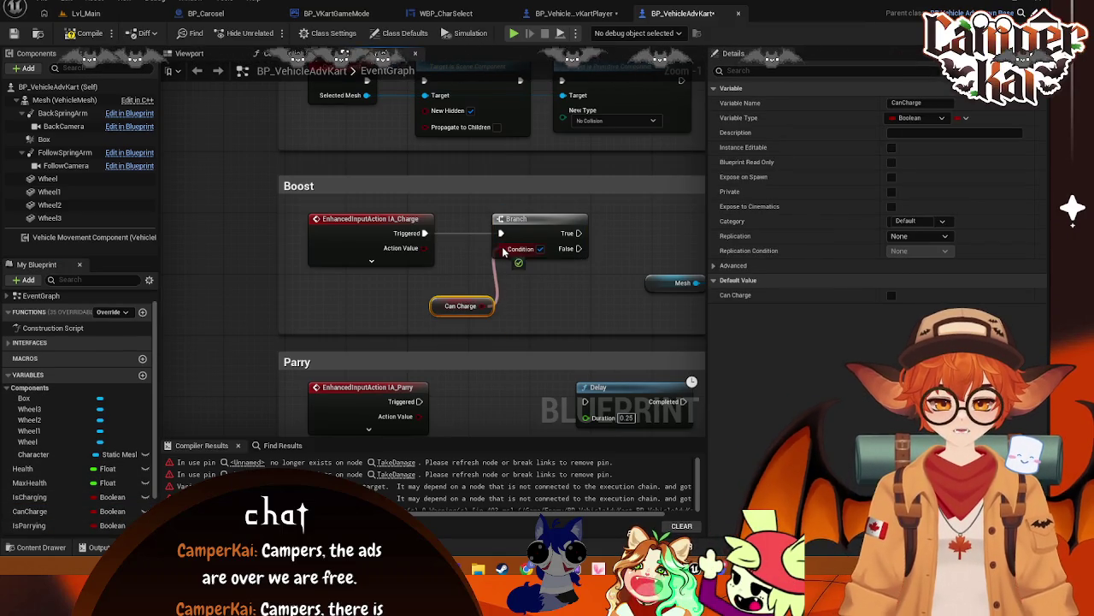
scroll(376, 273, "down", 1)
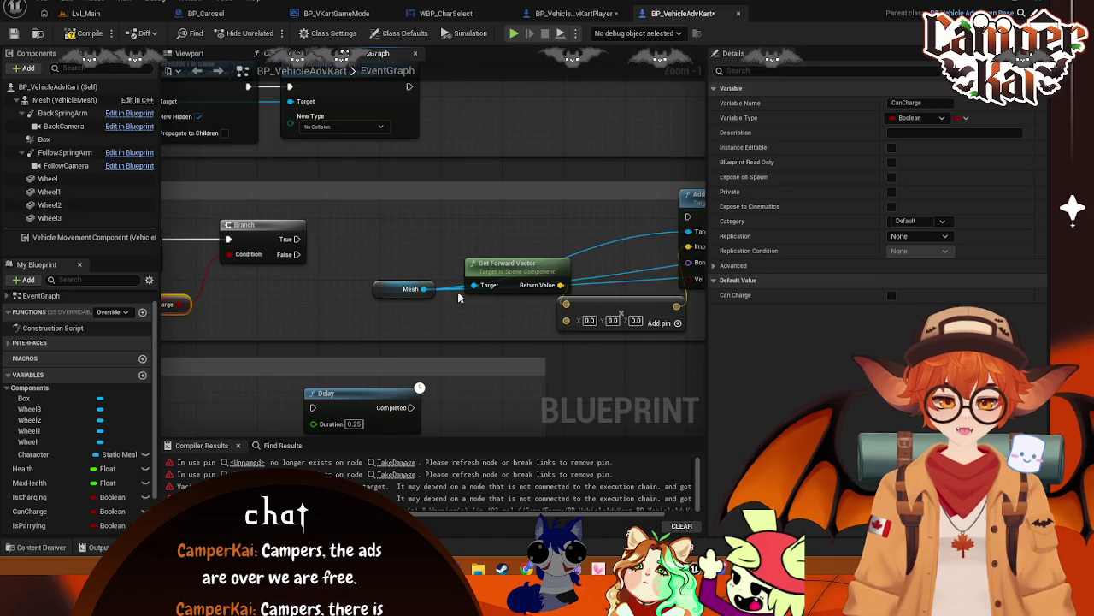
mouse_move(306, 250)
left_mouse_down()
mouse_move(630, 220)
mouse_move(641, 229)
mouse_move(341, 224)
left_mouse_up()
- Rearrange the Mesh and Get Forward Vector nodes and edit the vector's Z value
scroll(464, 250, "down", 5)
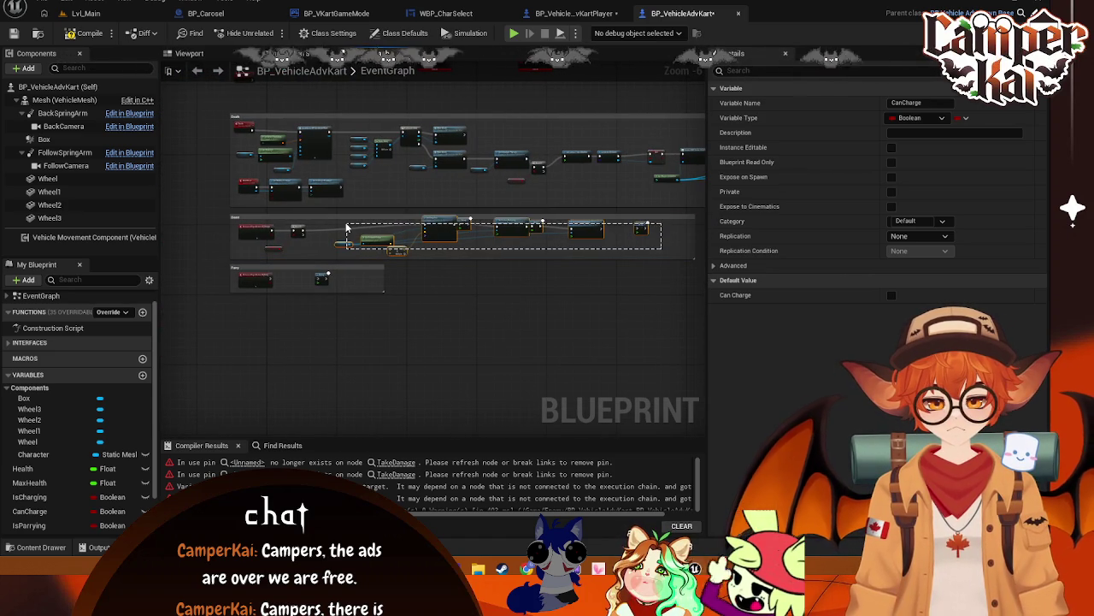
left_click_drag(345, 225, 347, 226)
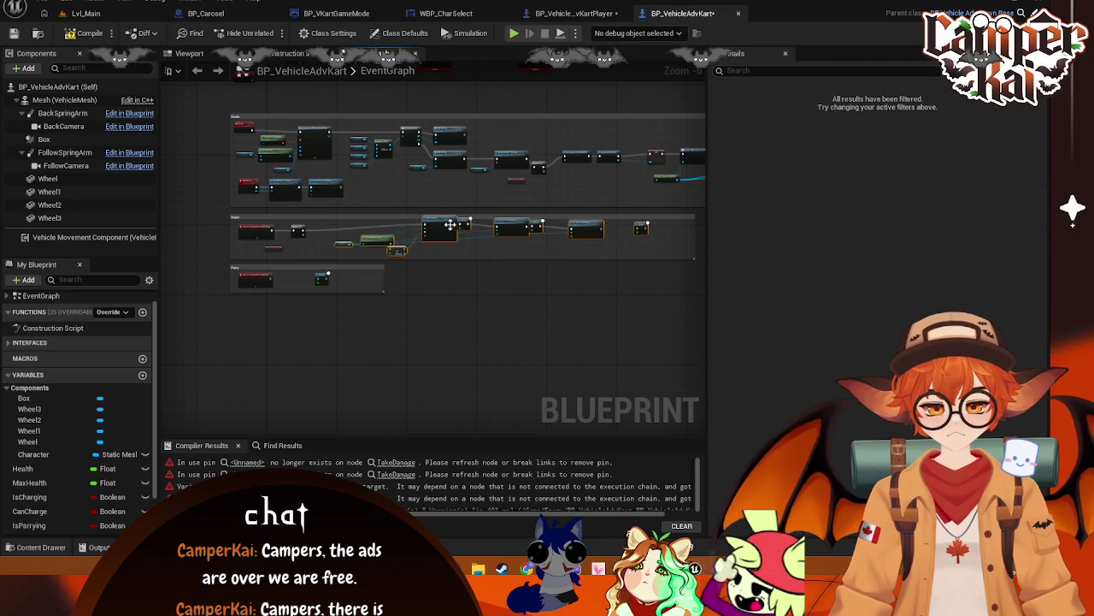
scroll(452, 224, "up", 6)
mouse_move(467, 303)
left_mouse_down()
mouse_move(493, 328)
mouse_move(412, 318)
left_mouse_up()
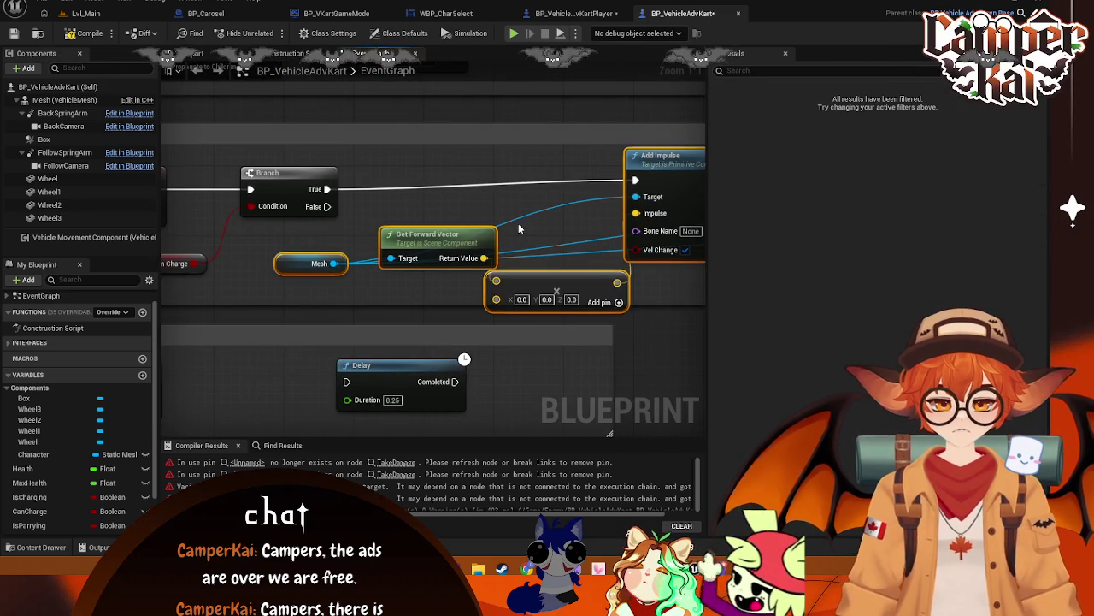
mouse_move(311, 263)
left_mouse_down()
mouse_move(256, 271)
mouse_move(268, 280)
left_mouse_up()
mouse_move(431, 241)
left_mouse_down()
mouse_move(400, 261)
mouse_move(405, 268)
left_mouse_up()
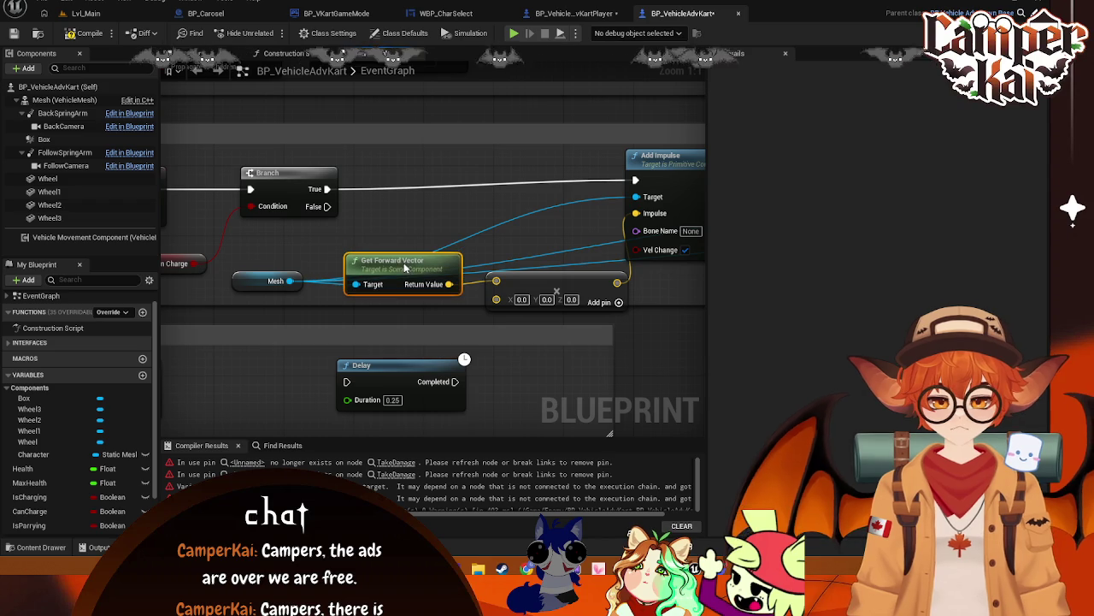
left_click(570, 299)
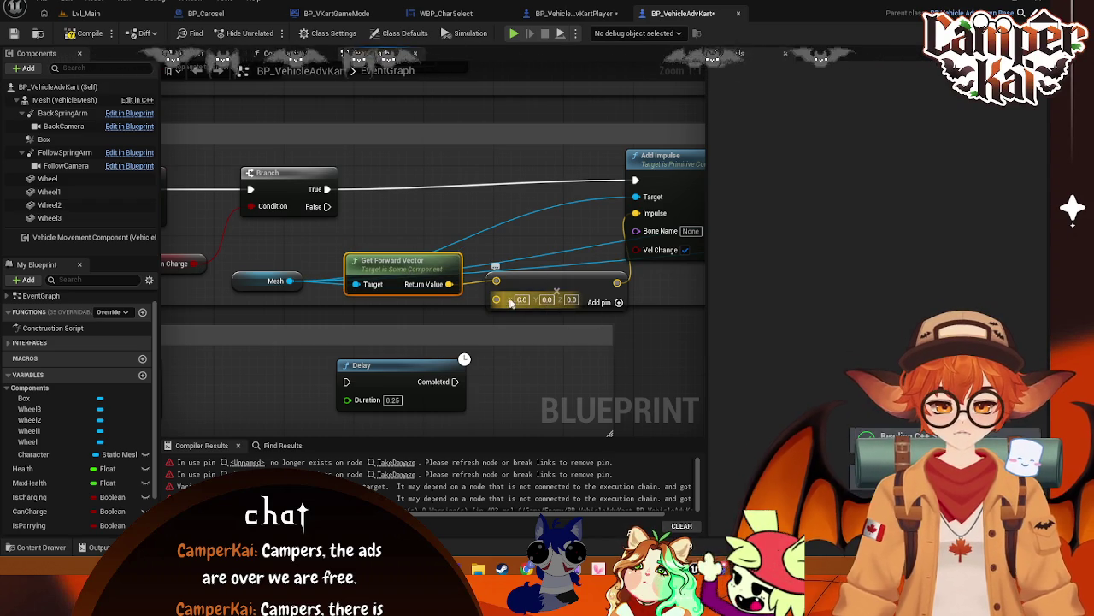
left_click_drag(503, 282, 458, 297)
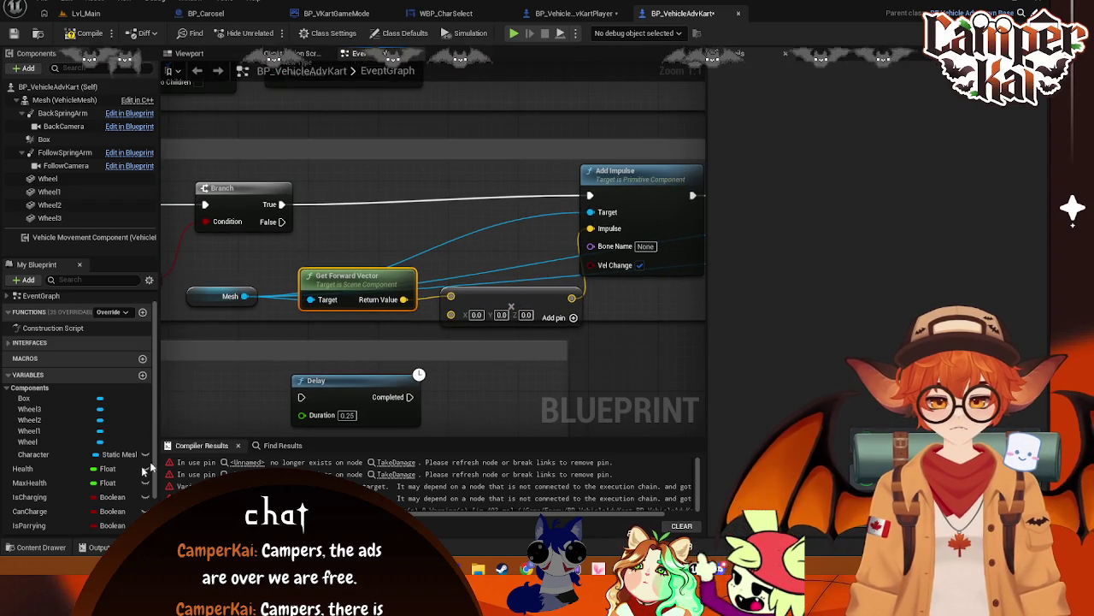
- Wire a Charge Strength getter into the multiply node and tidy the Add Impulse and Delay nodes
scroll(51, 494, "down", 2)
mouse_move(48, 519)
left_mouse_down()
mouse_move(376, 342)
mouse_move(426, 349)
mouse_move(450, 313)
mouse_move(339, 308)
mouse_move(347, 266)
left_mouse_up()
left_click(407, 357)
left_click_drag(337, 309, 354, 307)
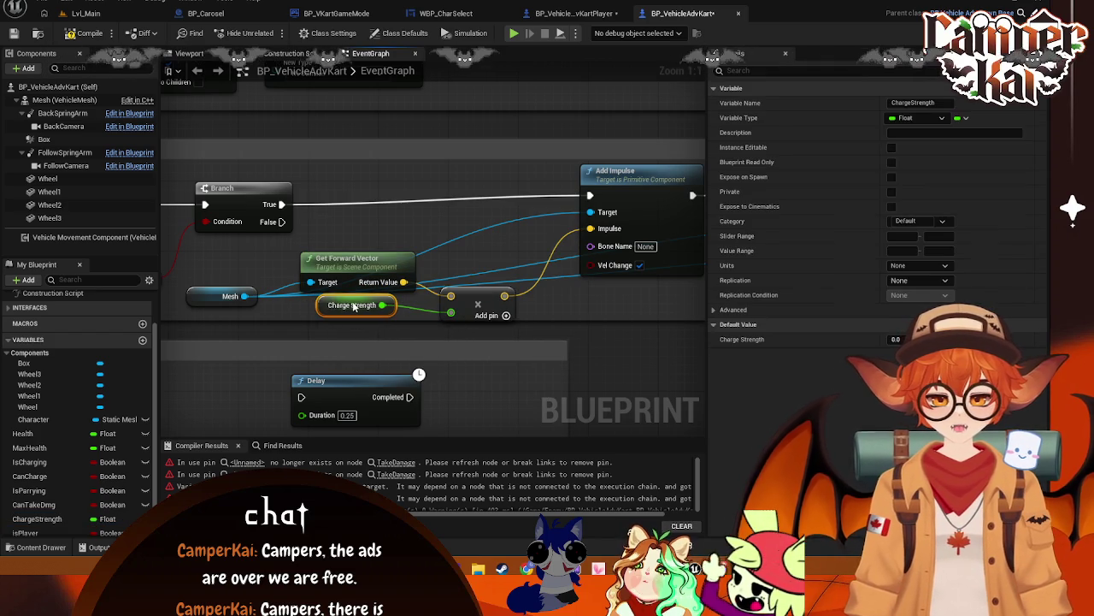
mouse_move(647, 186)
left_mouse_down()
mouse_move(579, 187)
mouse_move(603, 186)
left_mouse_up()
left_click_drag(341, 202, 36, 202)
mouse_move(451, 211)
left_mouse_down()
mouse_move(427, 211)
mouse_move(383, 177)
left_mouse_up()
left_click(515, 145)
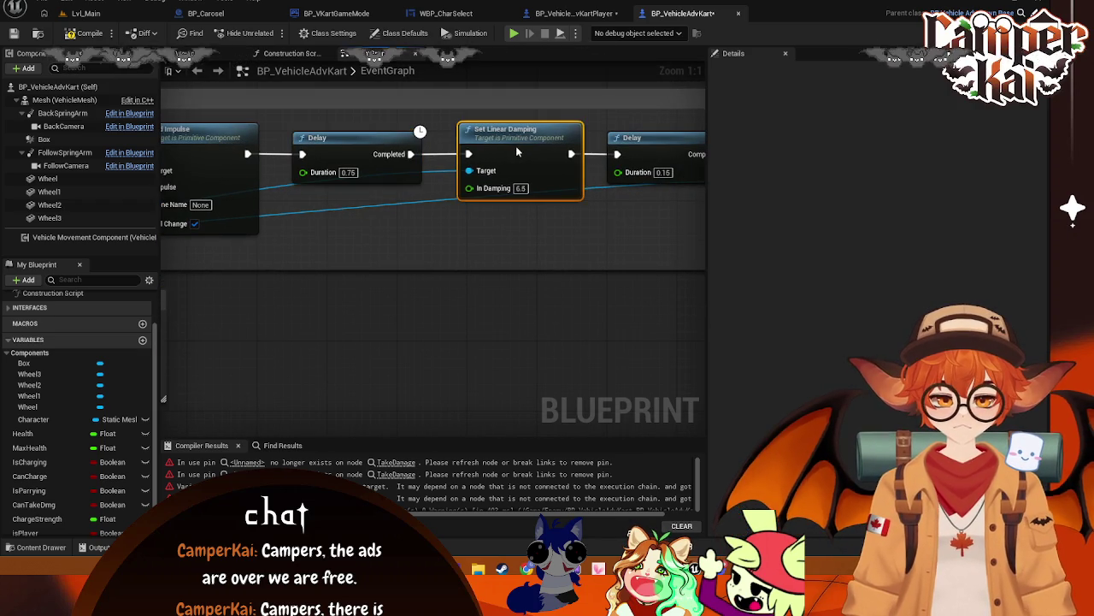
- Shrink the Boost comment box to fit its nodes and save the blueprint
left_click_drag(681, 158, 398, 166)
scroll(587, 215, "down", 3)
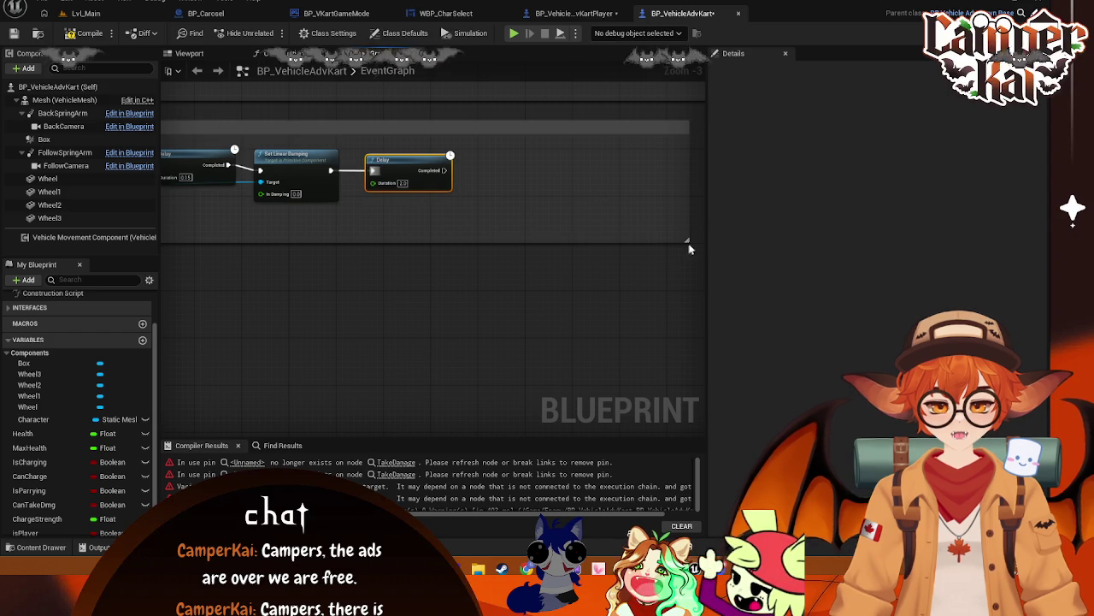
left_click_drag(687, 213, 457, 207)
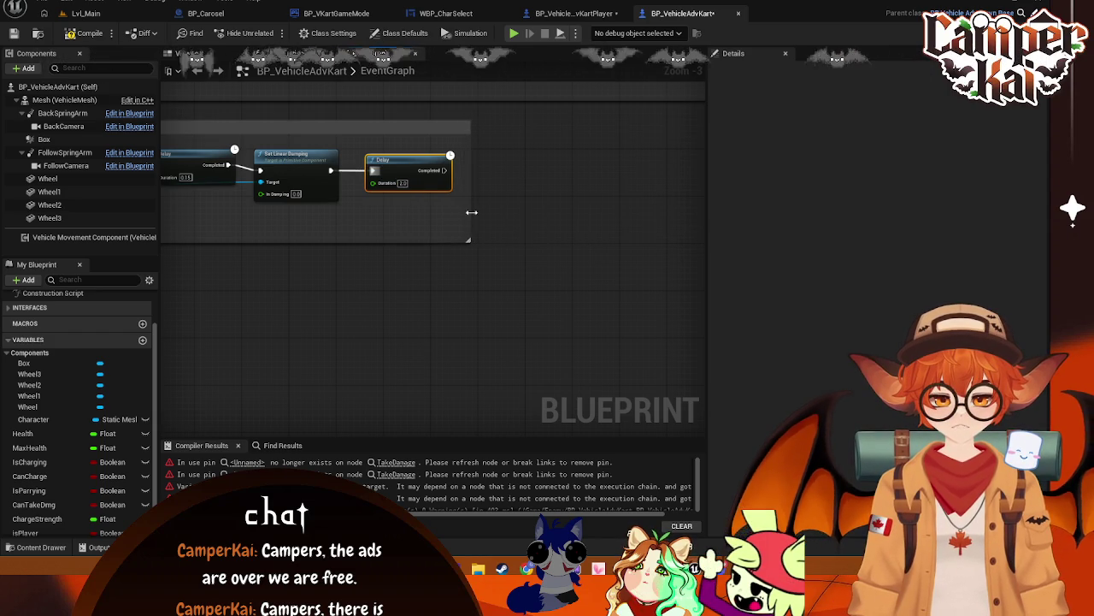
scroll(523, 325, "up", 2)
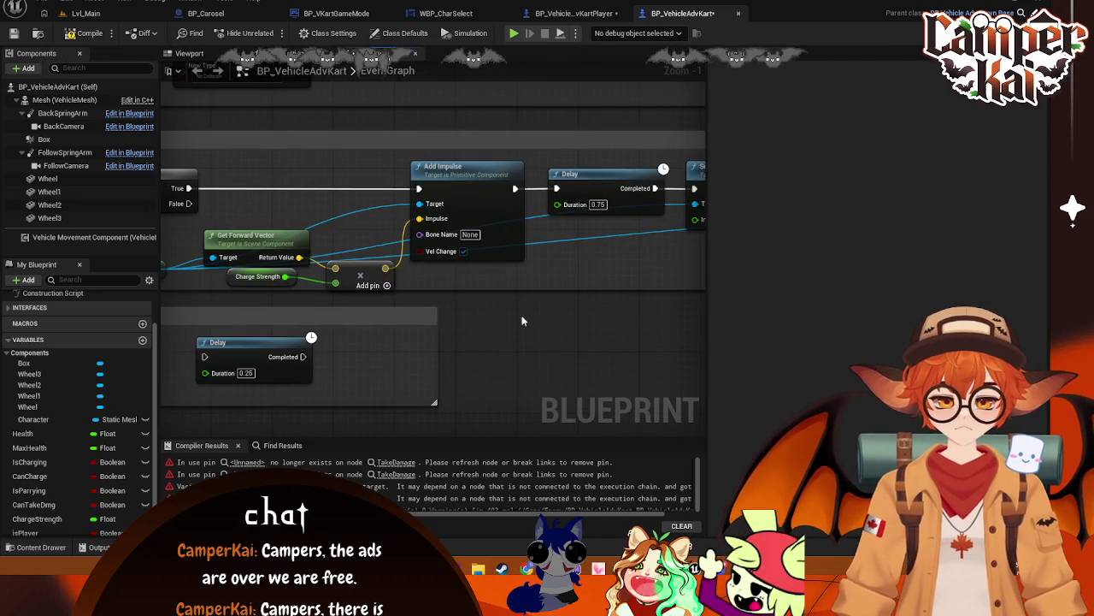
left_click_drag(619, 288, 625, 281)
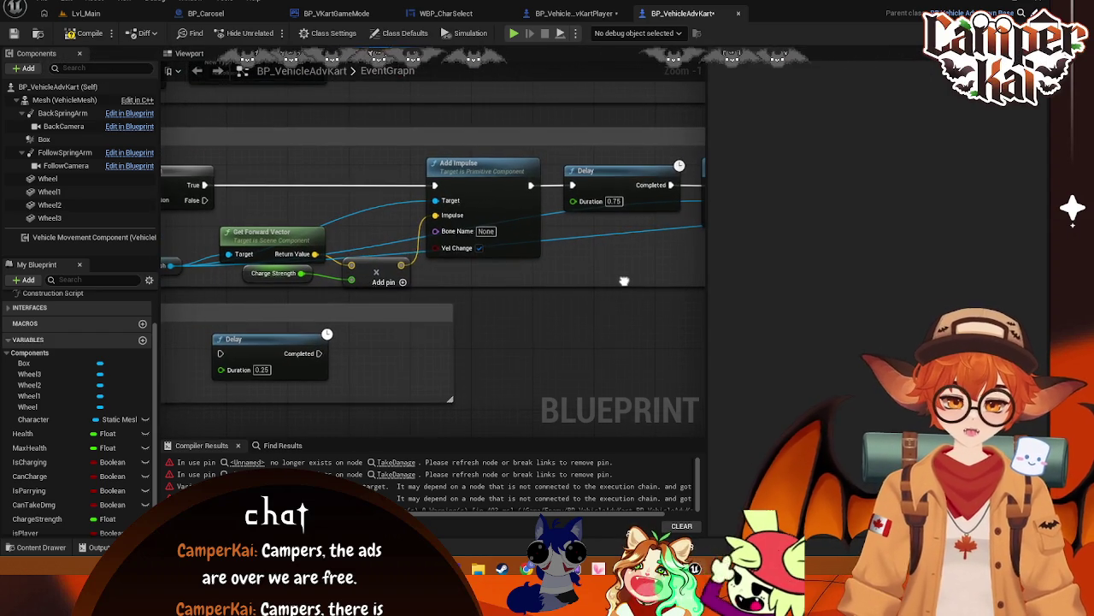
left_click(382, 254)
left_click_drag(381, 253, 313, 253)
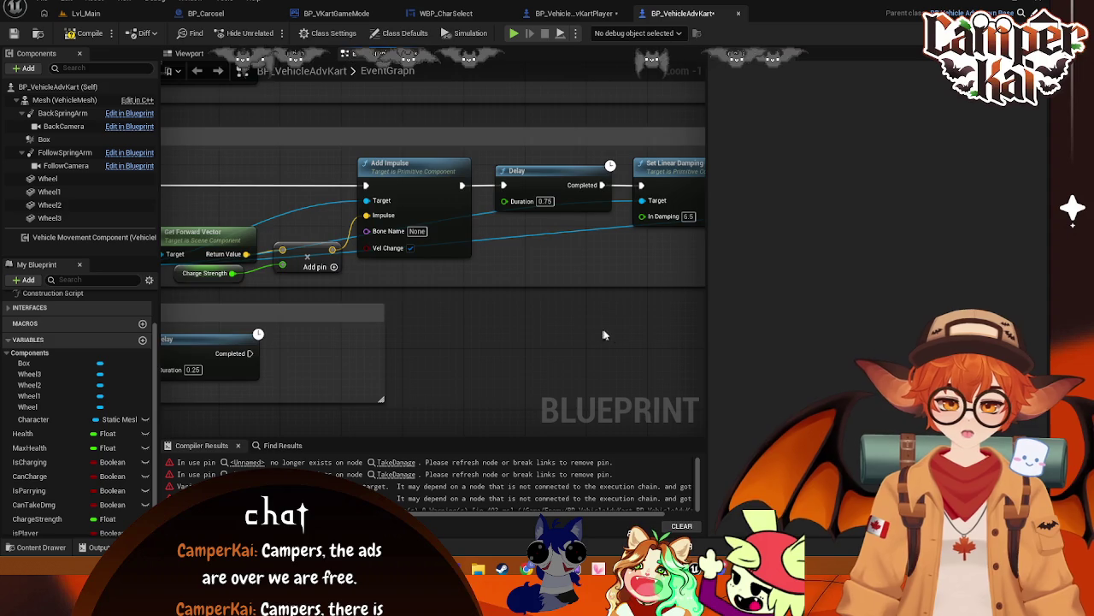
left_click_drag(598, 333, 456, 334)
key("ctrl+s")
- Insert a Set Can Charge (false) node between Branch True and Add Impulse
mouse_move(341, 328)
left_mouse_down()
mouse_move(273, 235)
mouse_move(238, 215)
mouse_move(222, 221)
left_mouse_up()
mouse_move(351, 165)
left_mouse_down()
mouse_move(343, 174)
mouse_move(342, 159)
left_mouse_up()
left_click(640, 293)
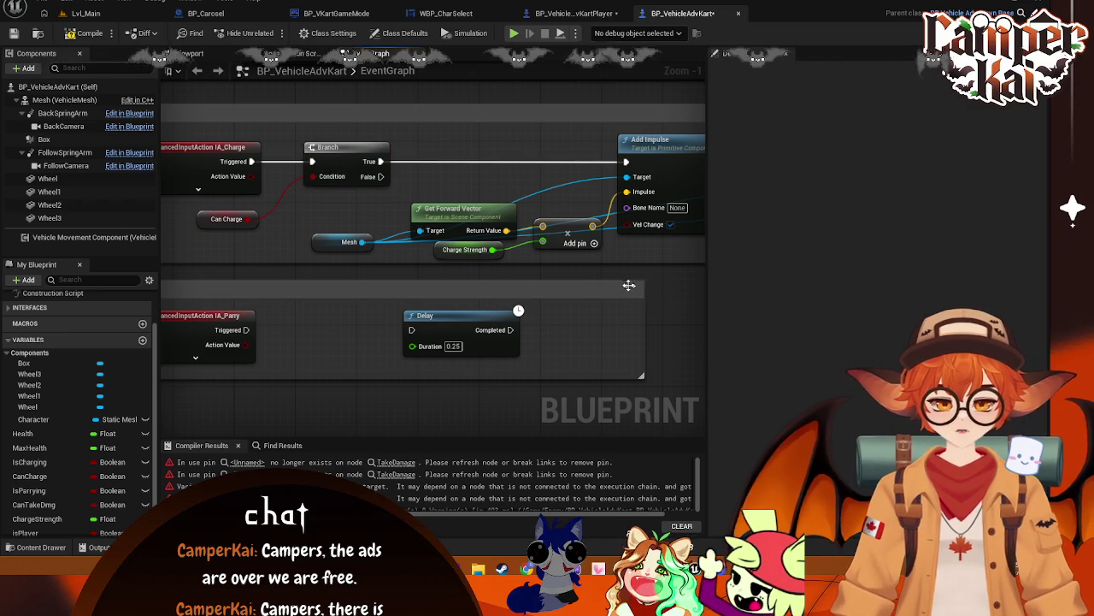
mouse_move(581, 265)
left_mouse_down()
mouse_move(348, 253)
mouse_move(268, 301)
mouse_move(428, 300)
mouse_move(483, 256)
left_mouse_up()
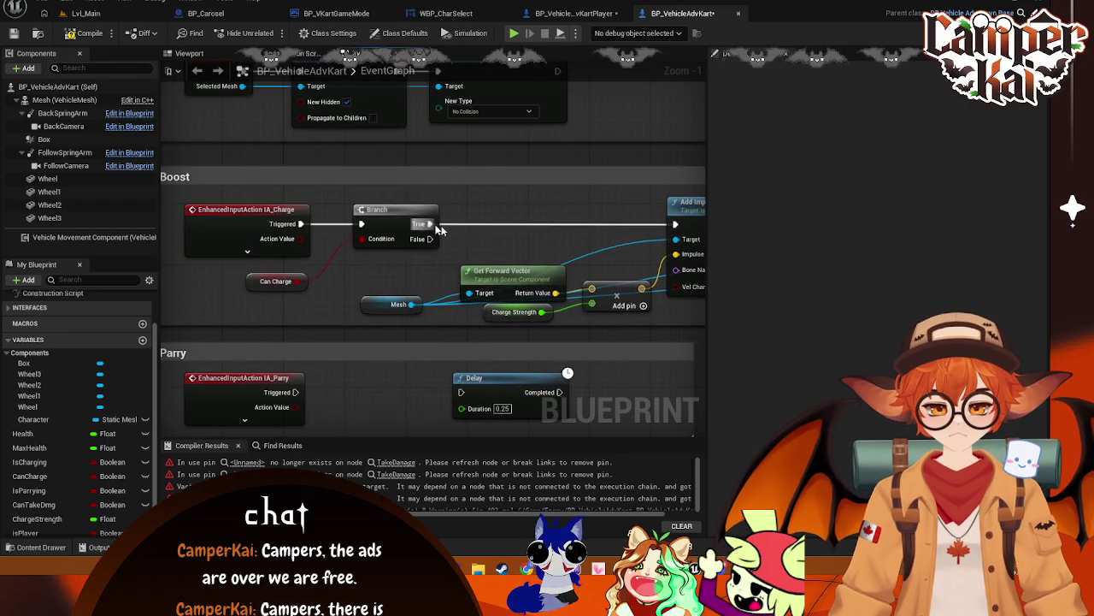
left_click_drag(430, 223, 482, 232)
left_click(275, 280)
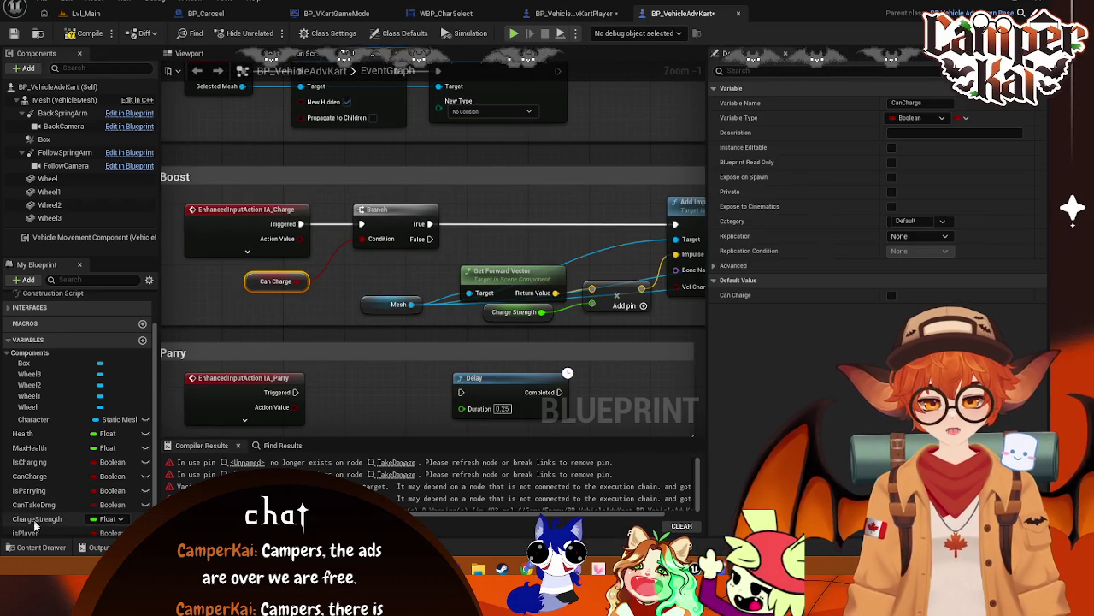
mouse_move(30, 476)
left_mouse_down()
mouse_move(51, 476)
mouse_move(530, 229)
mouse_move(517, 225)
left_mouse_up()
left_click(552, 250)
left_click_drag(430, 223, 523, 224)
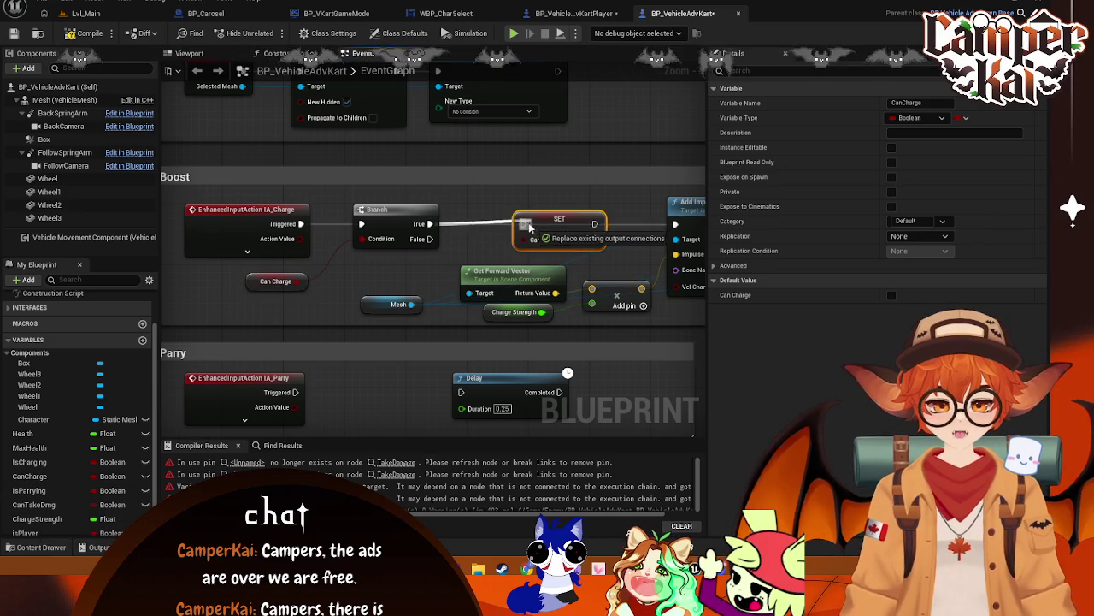
left_click_drag(595, 223, 675, 224)
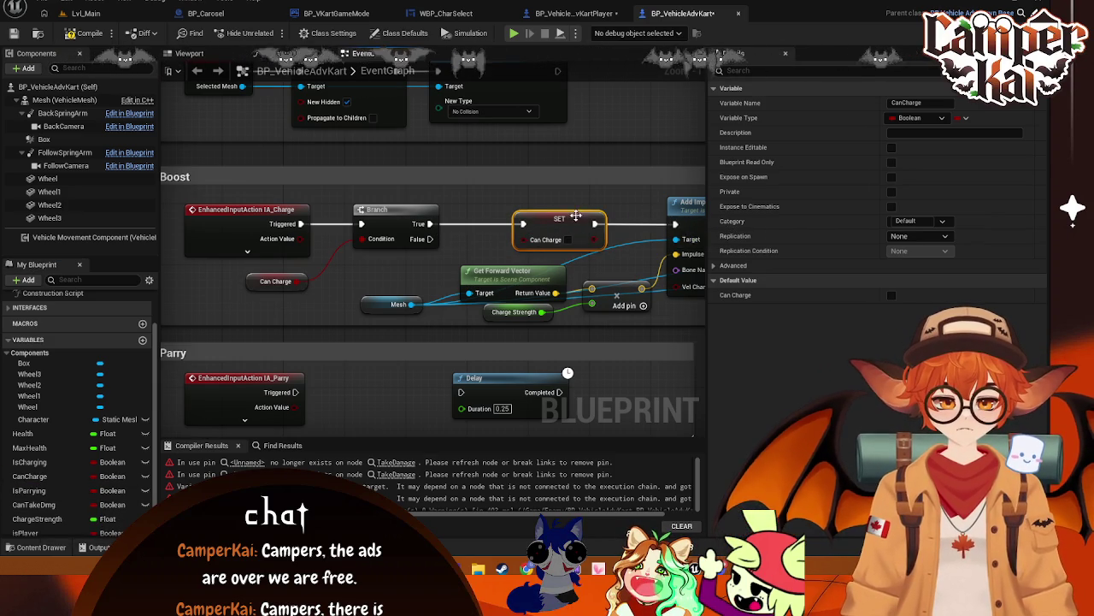
left_click_drag(569, 218, 538, 219)
- Set CanCharge's default value to true and nudge the Get Forward Vector node
mouse_move(587, 275)
left_mouse_down()
mouse_move(582, 242)
mouse_move(317, 240)
left_mouse_up()
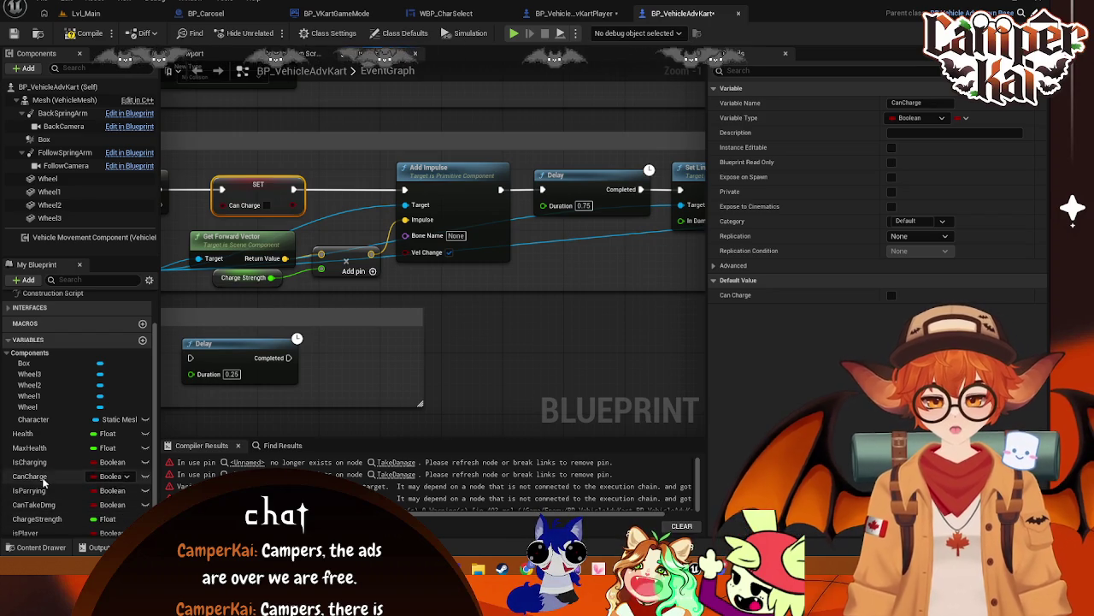
left_click(30, 475)
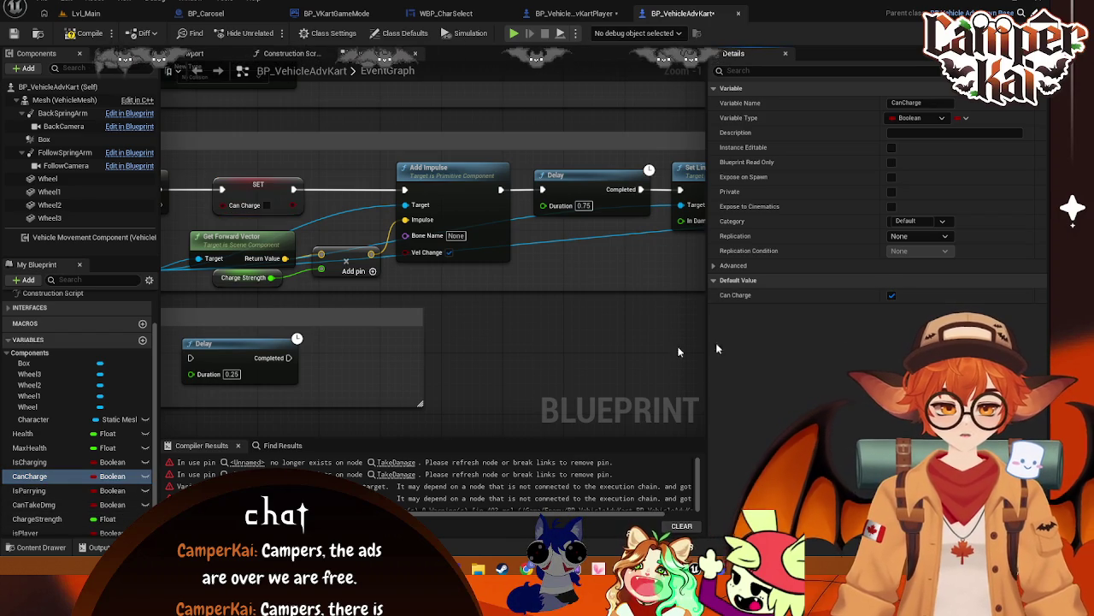
mouse_move(572, 336)
left_mouse_down()
mouse_move(575, 322)
mouse_move(484, 324)
mouse_move(502, 292)
mouse_move(502, 321)
mouse_move(517, 324)
left_mouse_up()
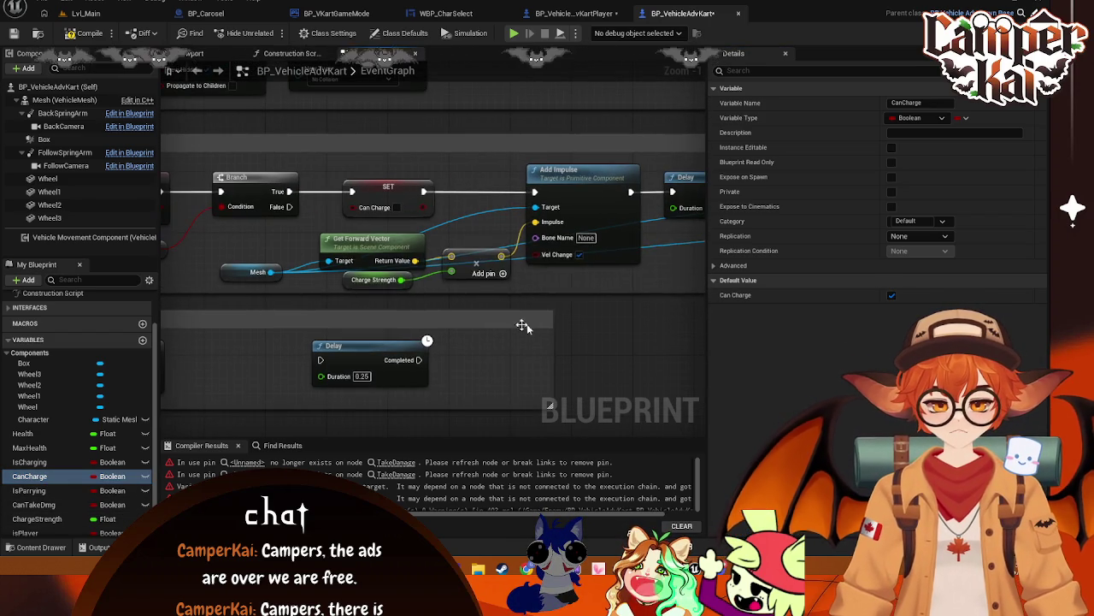
left_click_drag(366, 249, 371, 243)
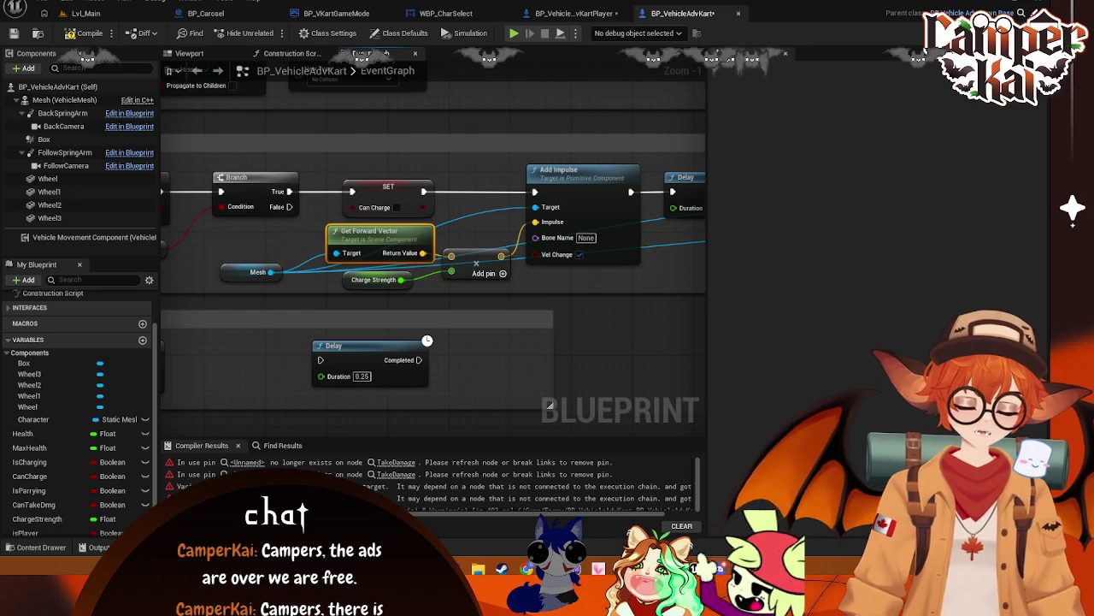
mouse_move(180, 389)
left_mouse_down()
mouse_move(248, 318)
mouse_move(454, 308)
left_mouse_up()
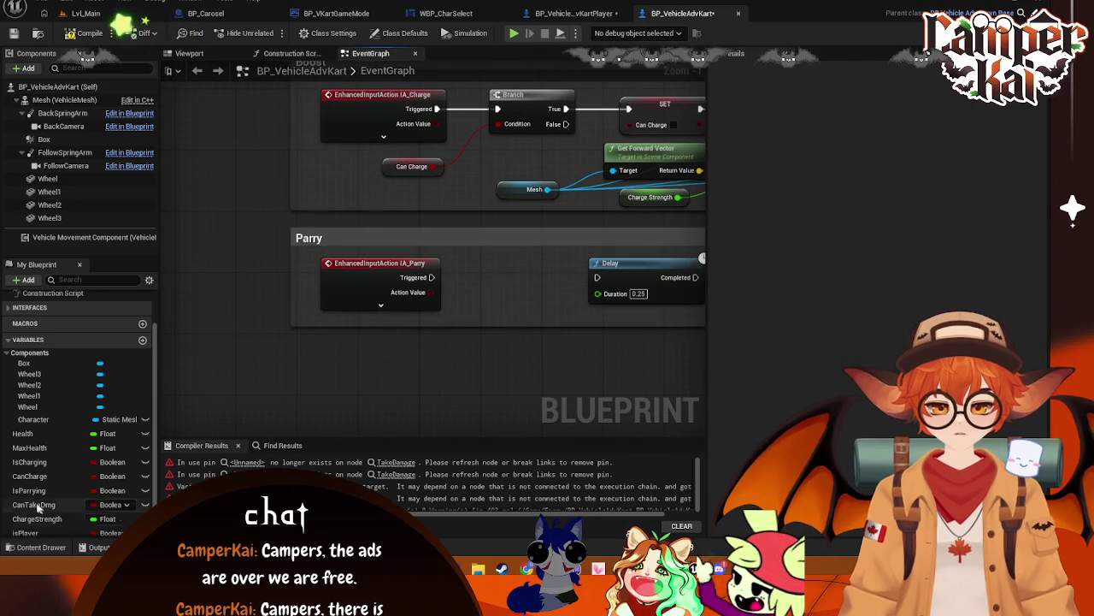
- Add a Branch after the IA_Parry trigger, then delete it as unwanted
left_click_drag(432, 277, 469, 280)
type("br")
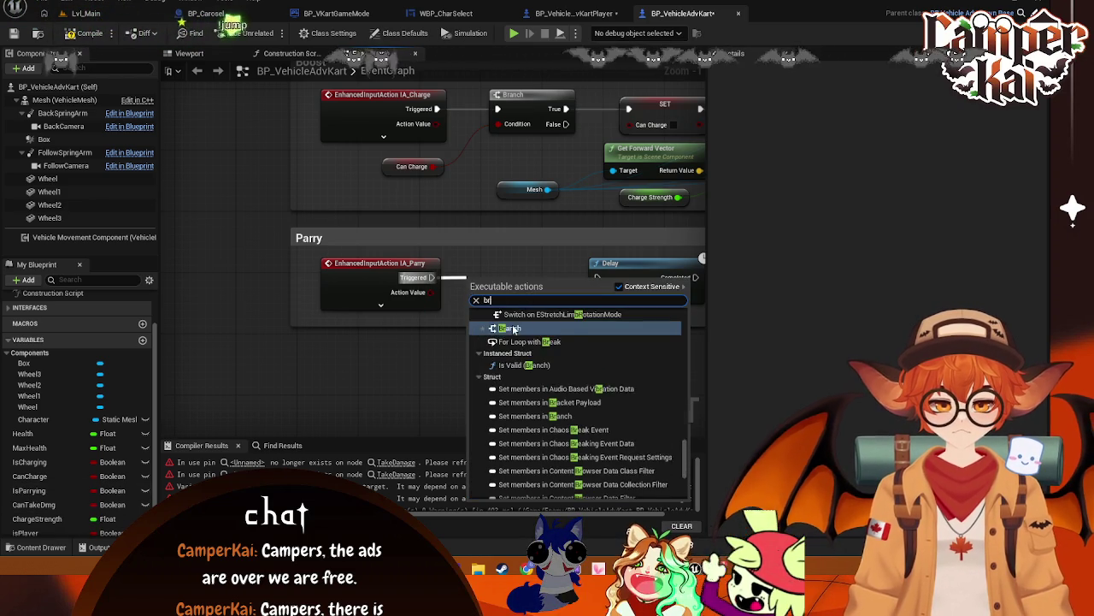
left_click(510, 329)
scroll(47, 530, "down", 1)
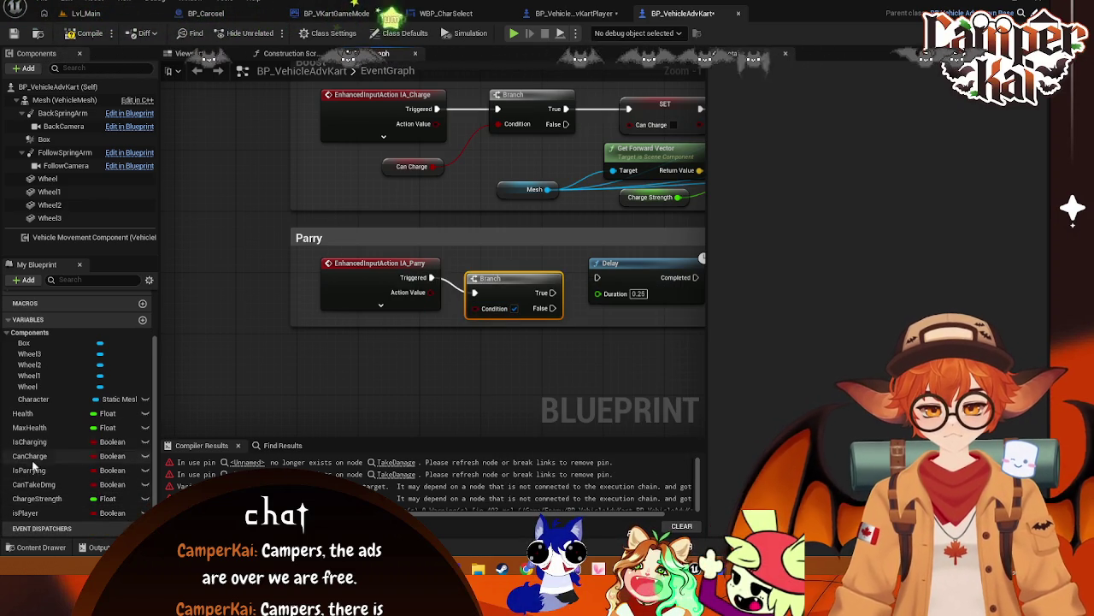
mouse_move(42, 471)
left_mouse_down()
mouse_move(119, 463)
mouse_move(97, 468)
mouse_move(106, 476)
mouse_move(407, 354)
left_mouse_up()
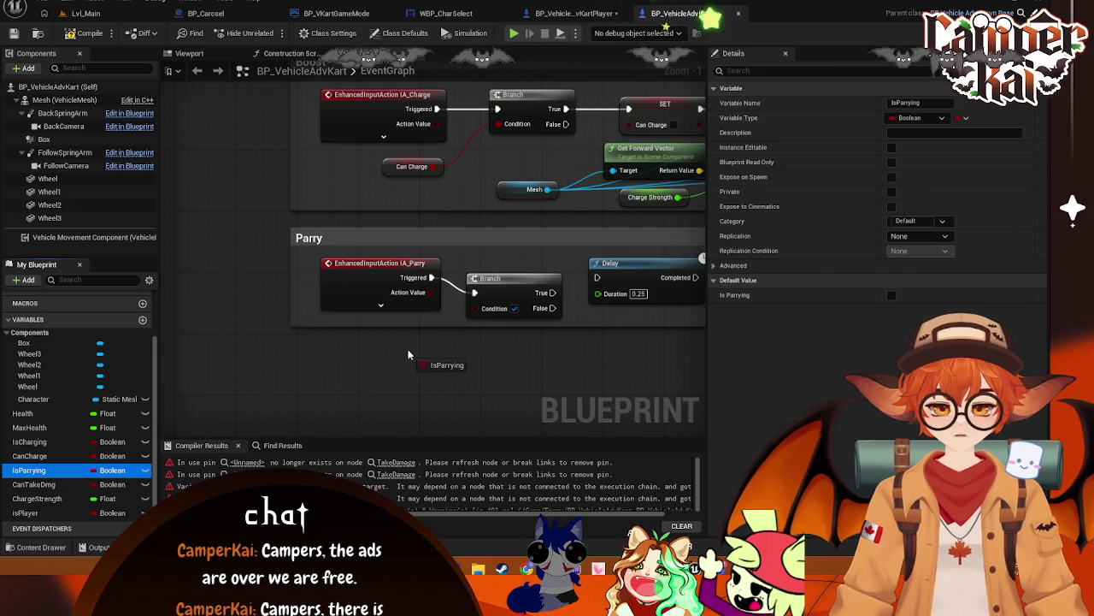
left_click(505, 282)
key("Delete")
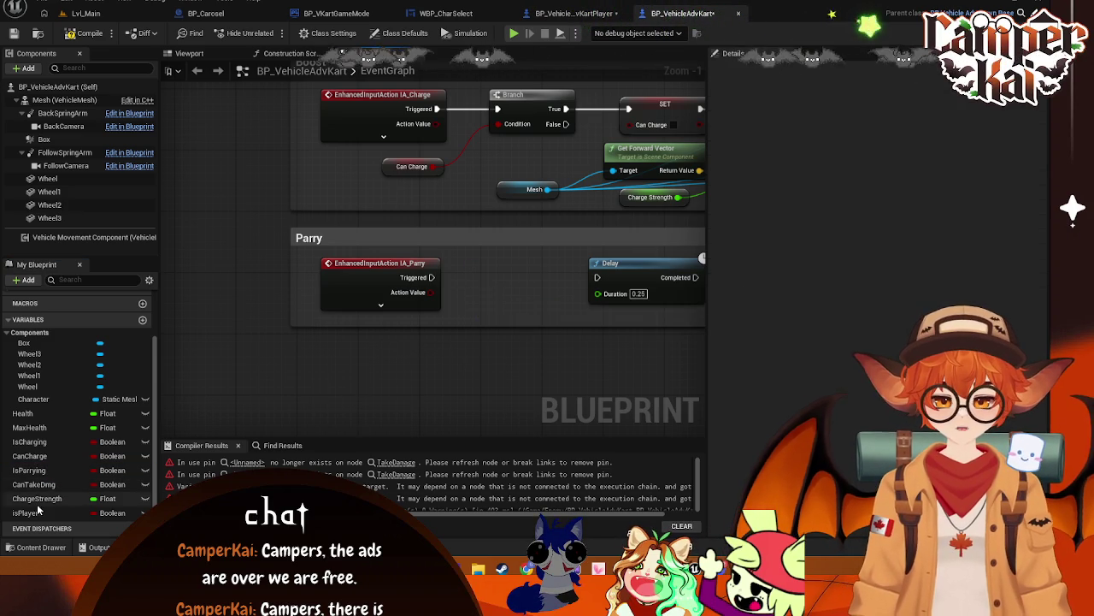
- Add an Is Parrying setter set to true and connect it into the 0.25 s Delay
left_click(42, 470)
mouse_move(42, 470)
left_mouse_down()
mouse_move(451, 395)
mouse_move(516, 272)
left_mouse_up()
left_click(453, 397)
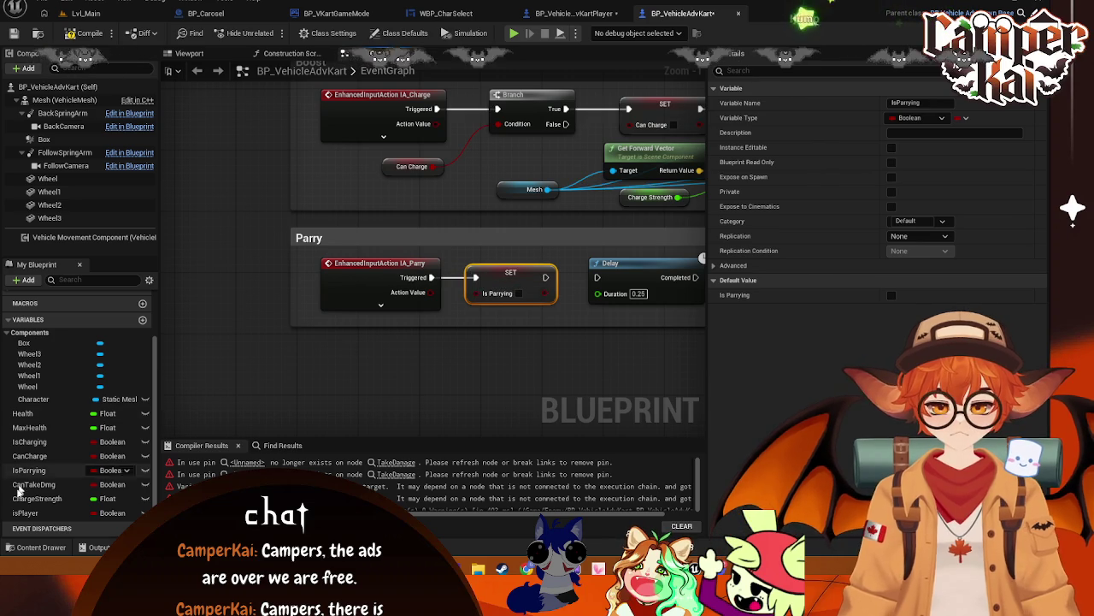
left_click(30, 470)
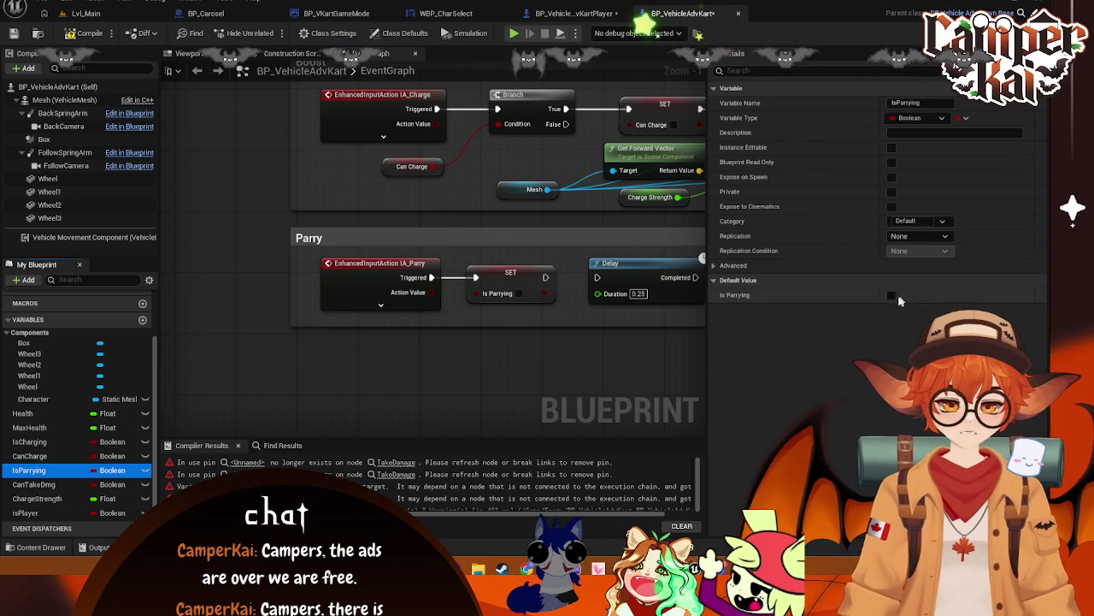
left_click(892, 295)
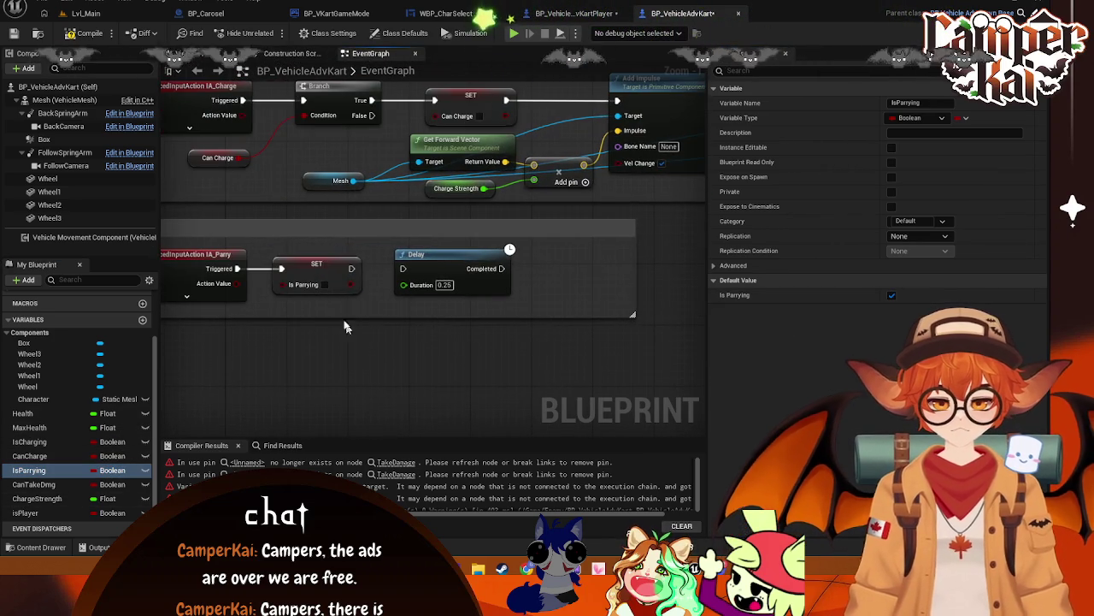
left_click_drag(349, 271, 403, 268)
- Add a second Is Parrying setter, unchecked, that runs when the Delay completes
mouse_move(30, 470)
left_mouse_down()
mouse_move(586, 244)
mouse_move(557, 270)
left_mouse_up()
left_click(574, 295)
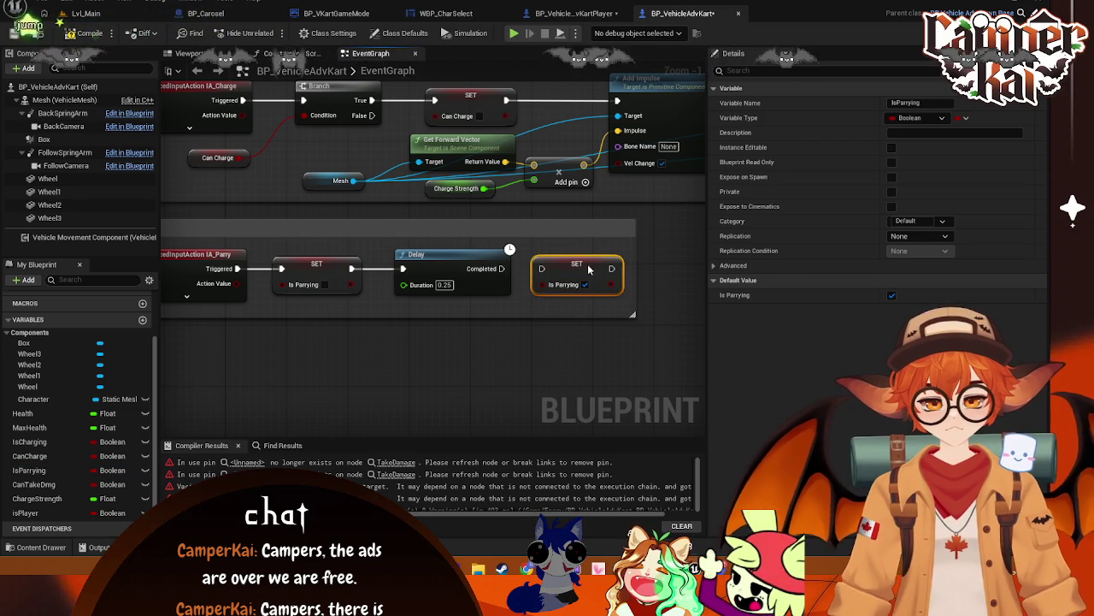
left_click_drag(502, 268, 542, 269)
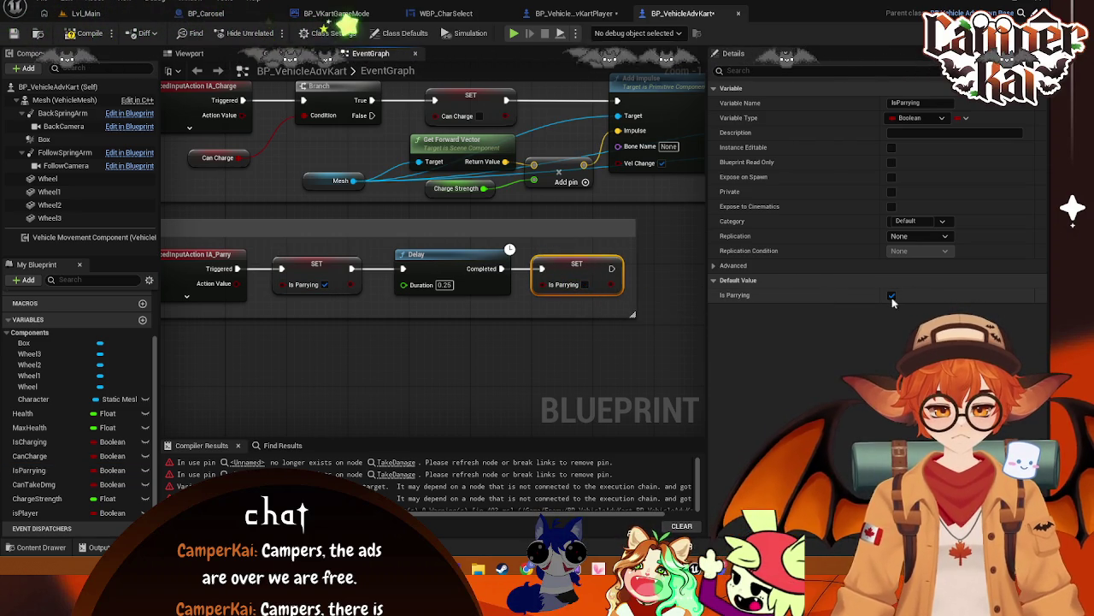
left_click_drag(343, 402, 319, 369)
scroll(500, 355, "down", 2)
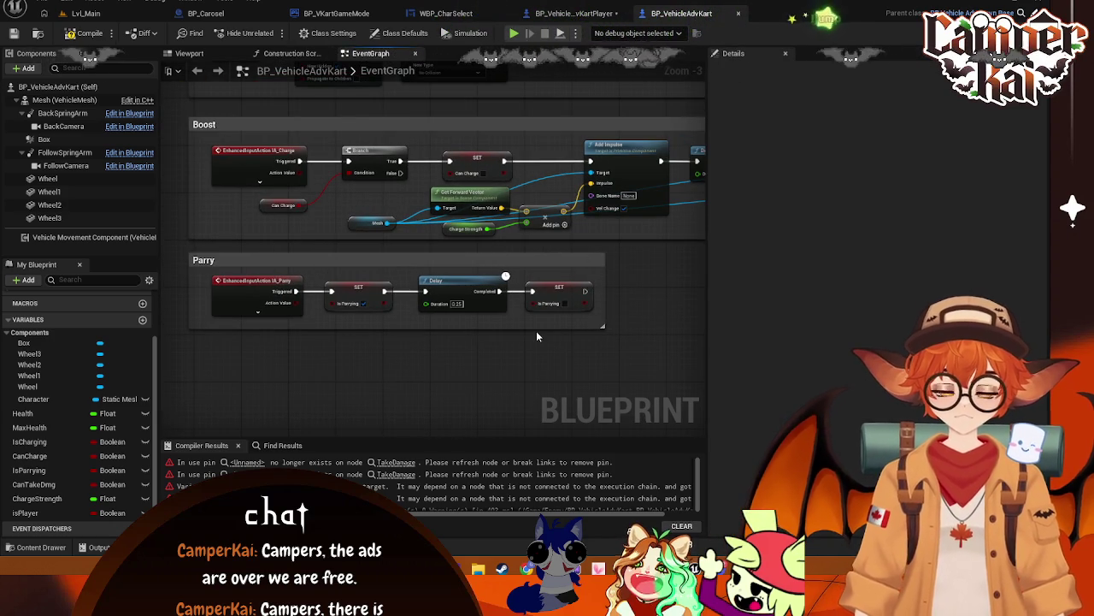
- Look over the Boost chain from Add Impulse through Set Linear Damping
mouse_move(613, 239)
left_mouse_down()
mouse_move(342, 276)
mouse_move(586, 292)
mouse_move(562, 289)
left_mouse_up()
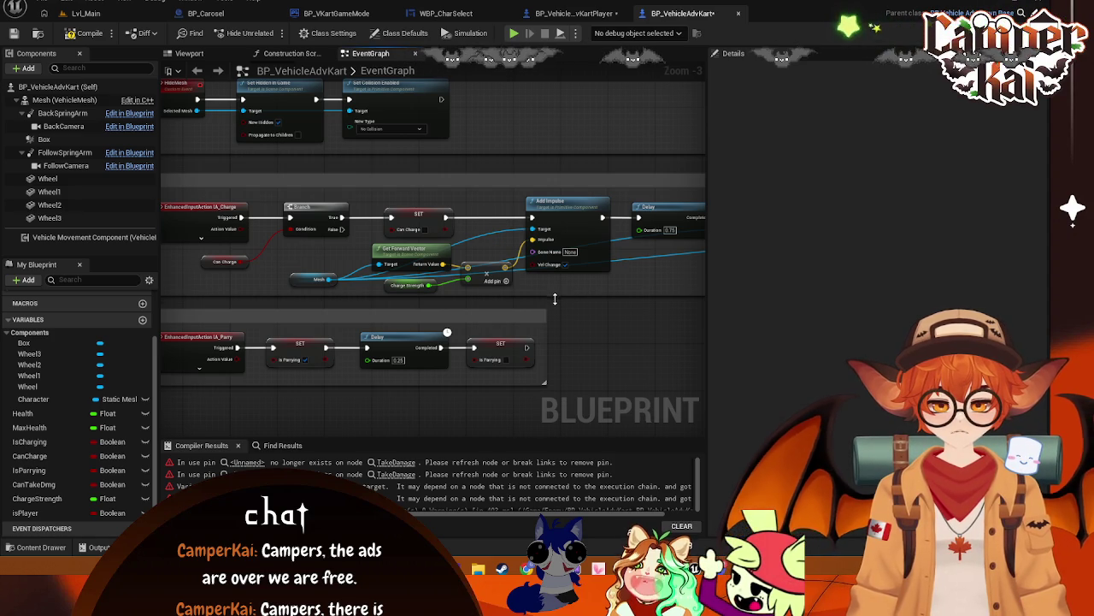
left_click_drag(624, 346, 327, 319)
mouse_move(445, 329)
left_mouse_down()
mouse_move(692, 334)
mouse_move(413, 309)
mouse_move(554, 415)
mouse_move(345, 283)
mouse_move(537, 351)
left_mouse_up()
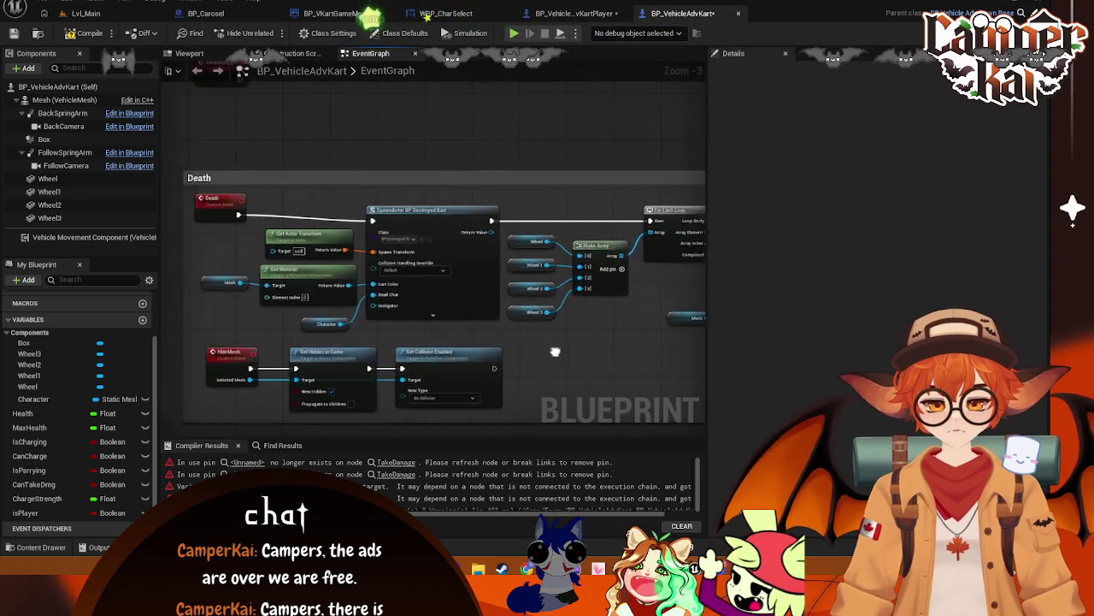
scroll(536, 352, "up", 1)
- Delete the broken Can Take Dmg node and place a fresh Can Take Dmg getter beside the first Branch
mouse_move(449, 129)
left_mouse_down()
mouse_move(449, 337)
mouse_move(473, 389)
left_mouse_up()
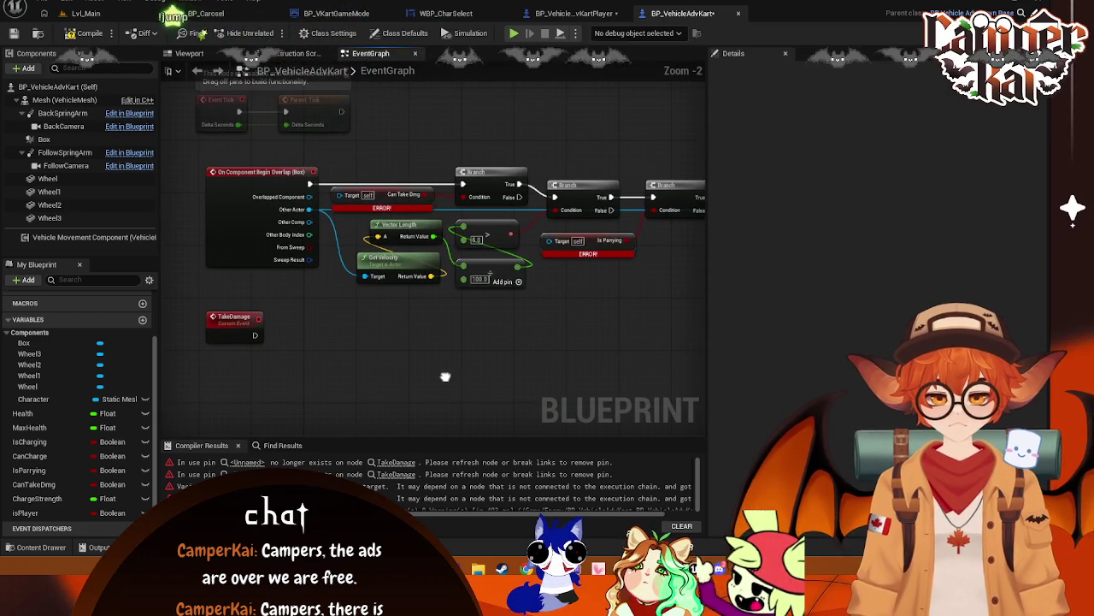
left_click(381, 196)
key("Delete")
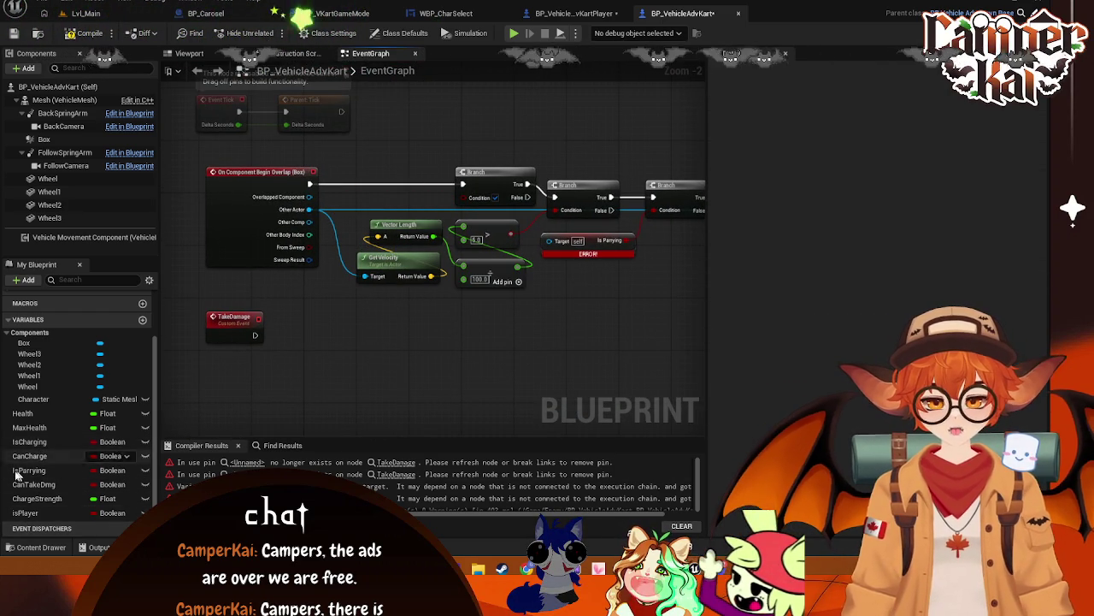
mouse_move(34, 484)
left_mouse_down()
mouse_move(377, 188)
mouse_move(471, 201)
left_mouse_up()
left_click(406, 211)
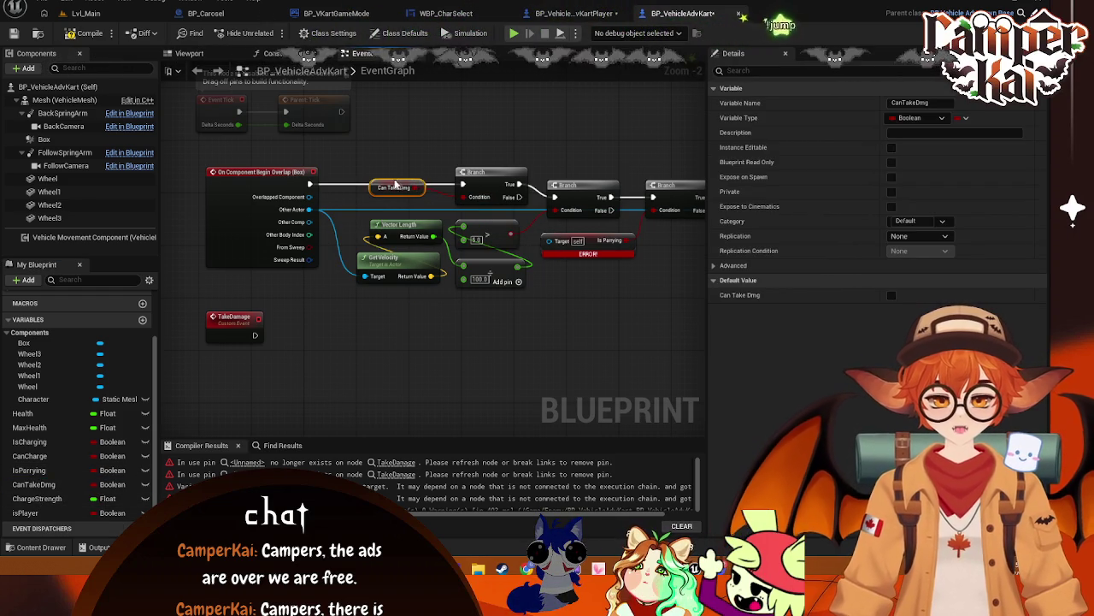
mouse_move(380, 188)
left_mouse_down()
mouse_move(347, 201)
mouse_move(395, 194)
left_mouse_up()
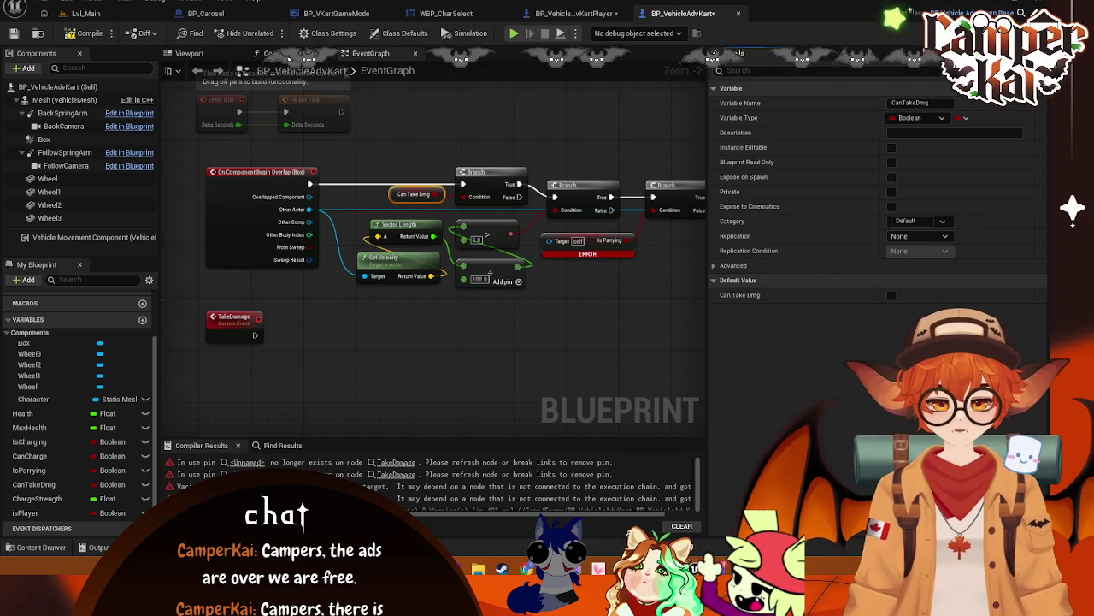
left_click_drag(513, 342, 351, 323)
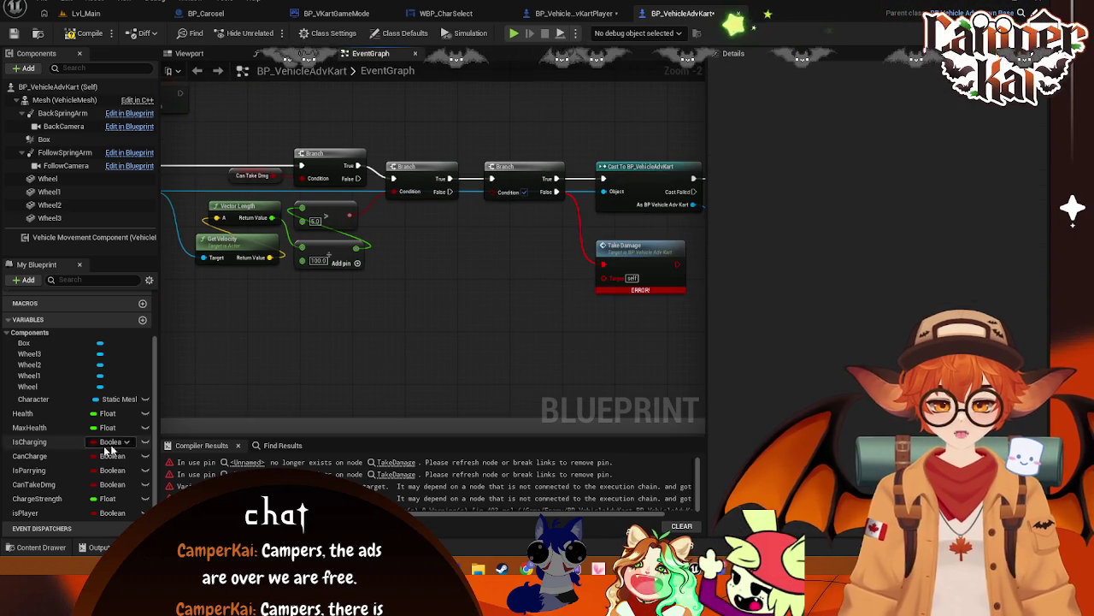
- Feed an Is Parrying getter into the third Branch's condition
left_click(35, 470)
mouse_move(494, 268)
left_mouse_down()
mouse_move(462, 247)
mouse_move(494, 191)
left_mouse_up()
mouse_move(450, 250)
left_mouse_down()
mouse_move(435, 220)
mouse_move(415, 220)
left_mouse_up()
left_click_drag(629, 245, 484, 222)
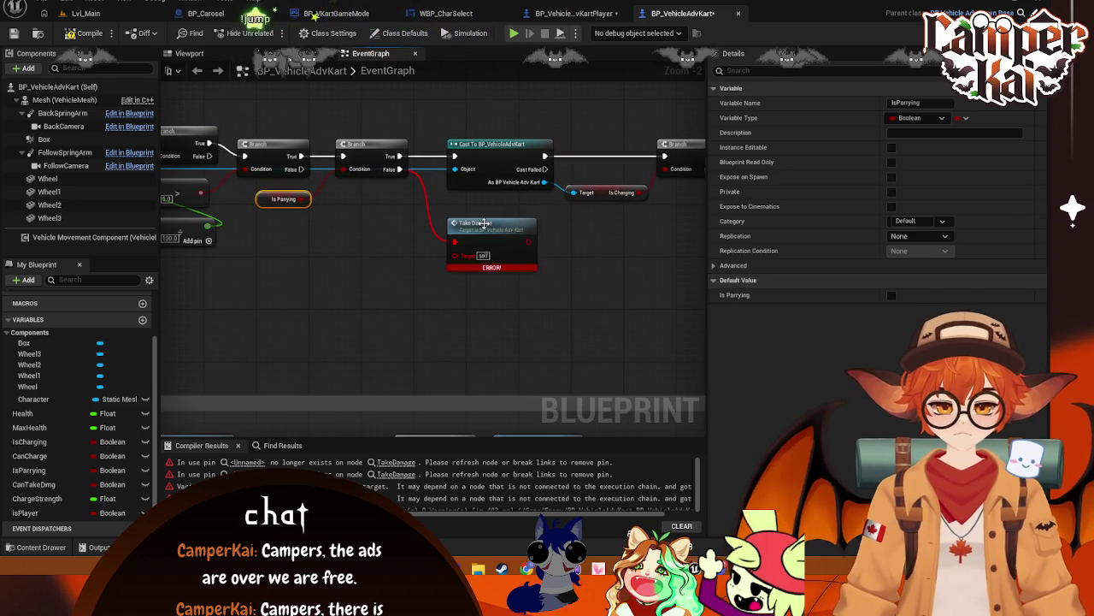
mouse_move(472, 283)
left_mouse_down()
mouse_move(556, 316)
mouse_move(486, 307)
mouse_move(520, 294)
left_mouse_up()
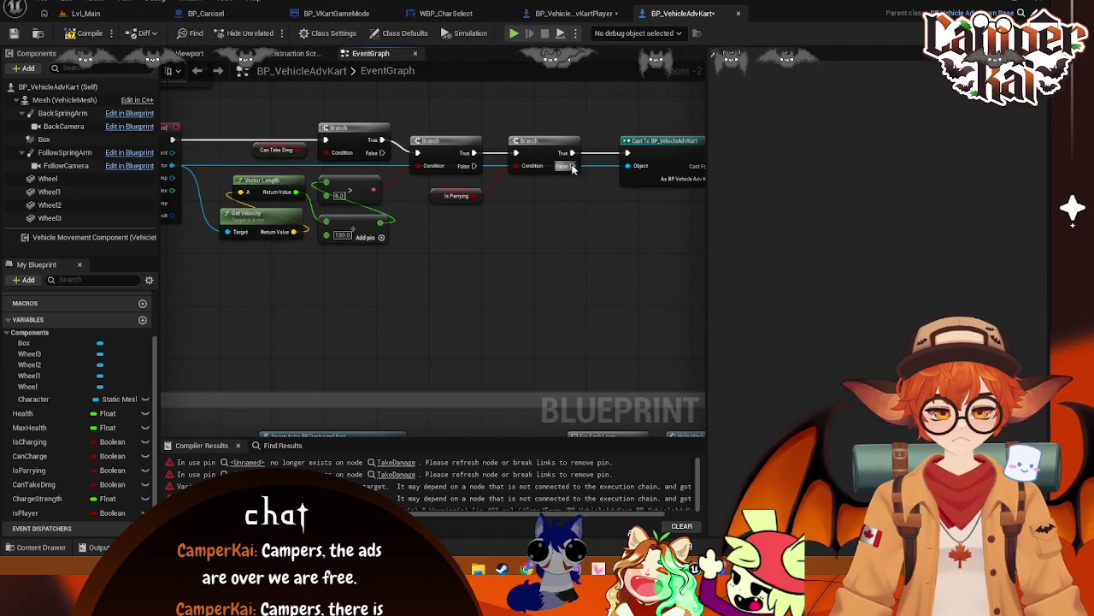
- Add a Take Damage call on the second Branch's False output
left_click_drag(572, 166, 607, 254)
type("take da")
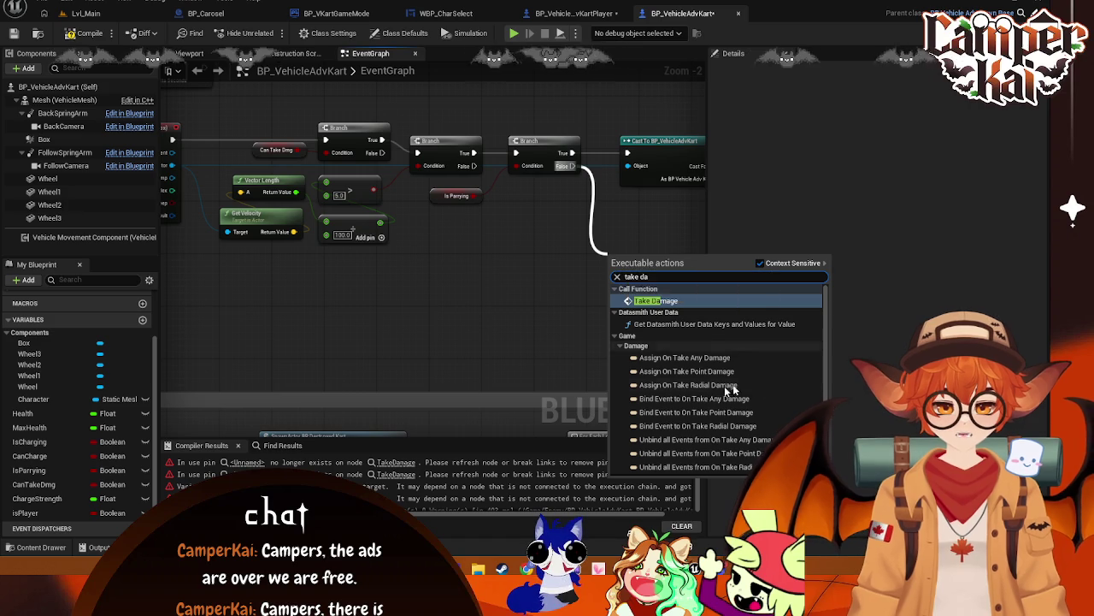
key("Return")
left_click_drag(620, 248, 631, 211)
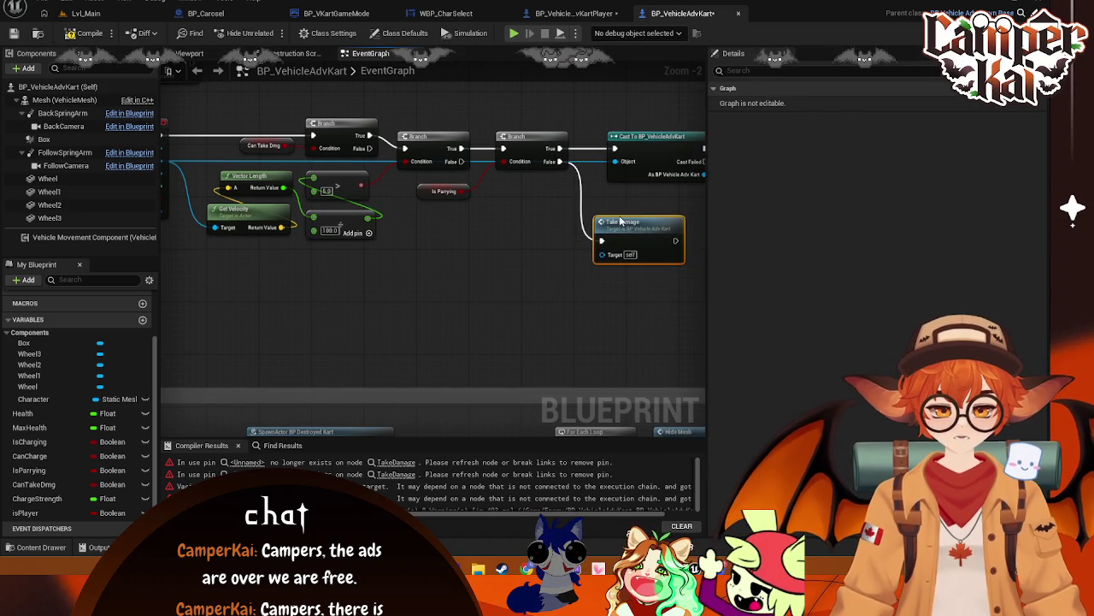
- Delete the errored Take Damage node and add a new Take Damage call from the Branch's False output
left_click_drag(524, 308, 434, 231)
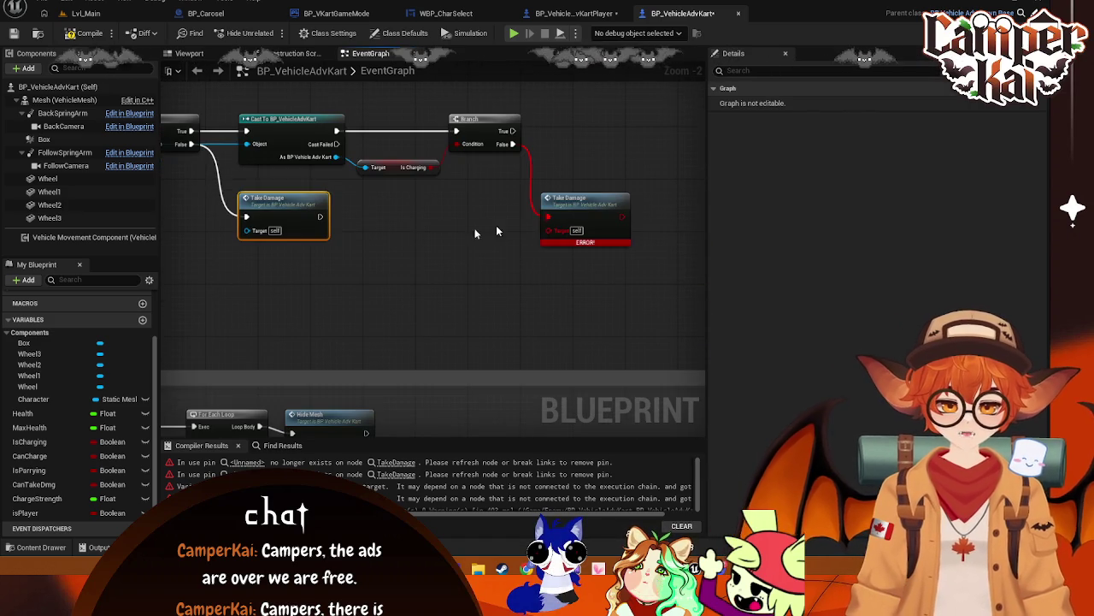
left_click(596, 197)
key("Delete")
left_click_drag(513, 143, 560, 201)
type("take d")
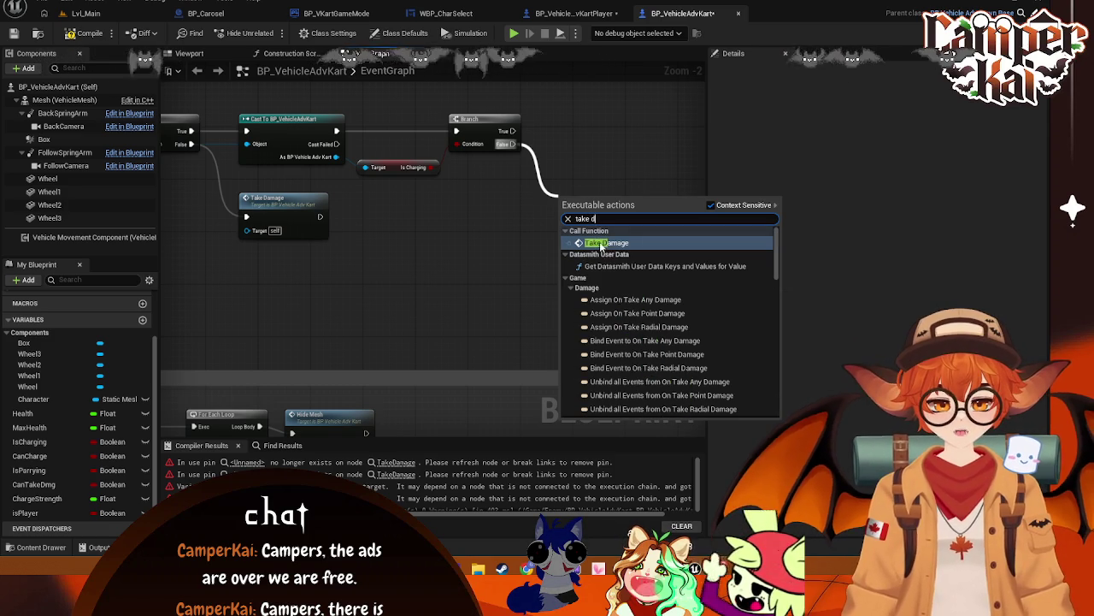
left_click(608, 243)
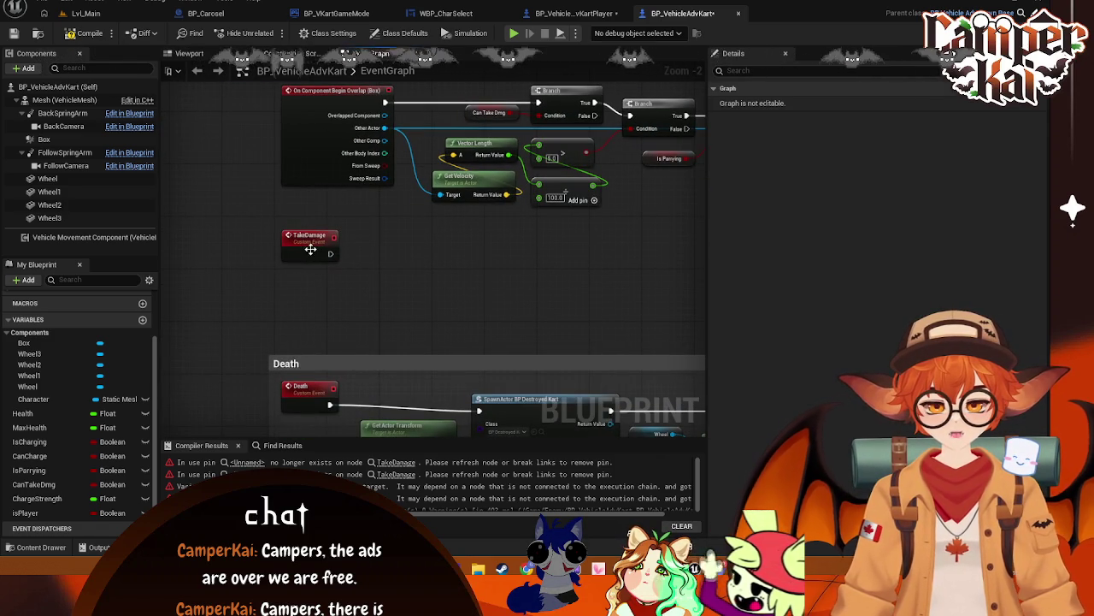
- Add a Float input DamageAmount to the TakeDamage event and wire the damage value into the second call
left_click(311, 253)
left_click(1041, 215)
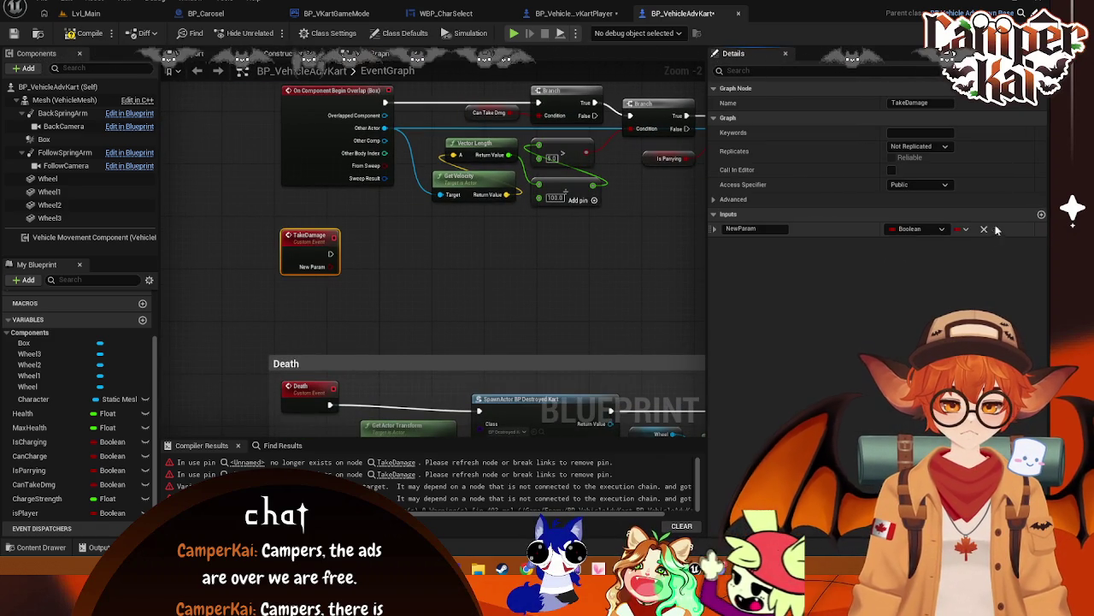
left_click(919, 228)
left_click(777, 226)
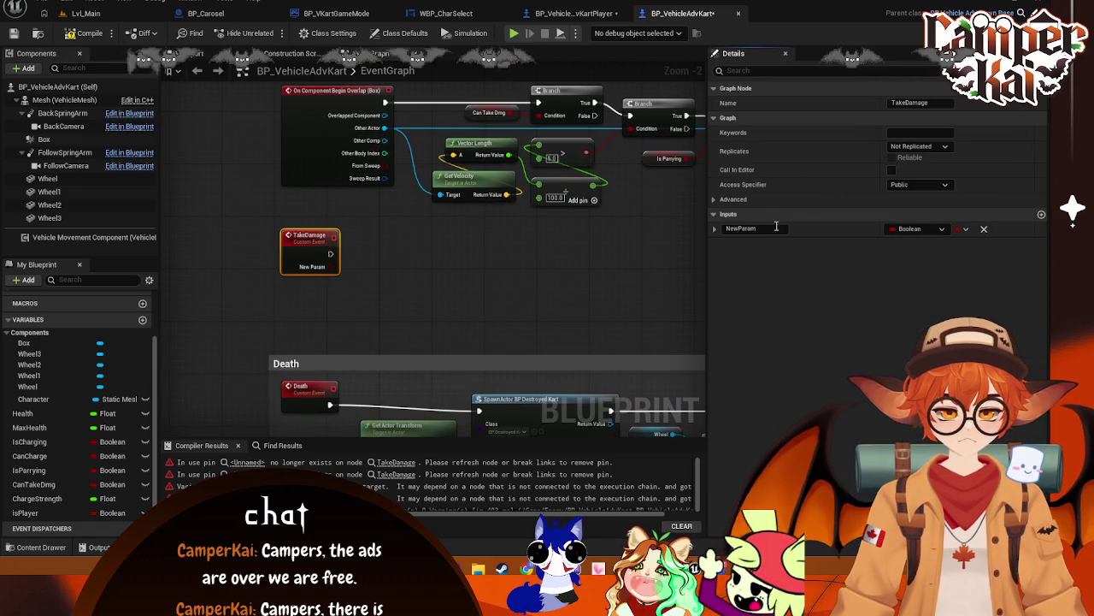
left_click(776, 228)
type("Dama")
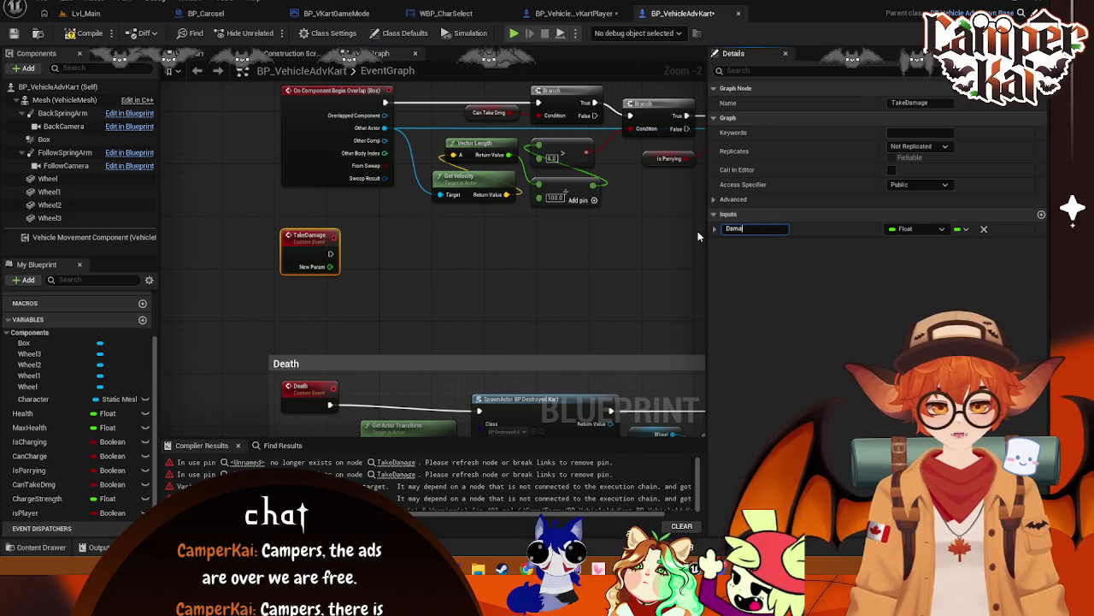
type("geAmount")
key("Return")
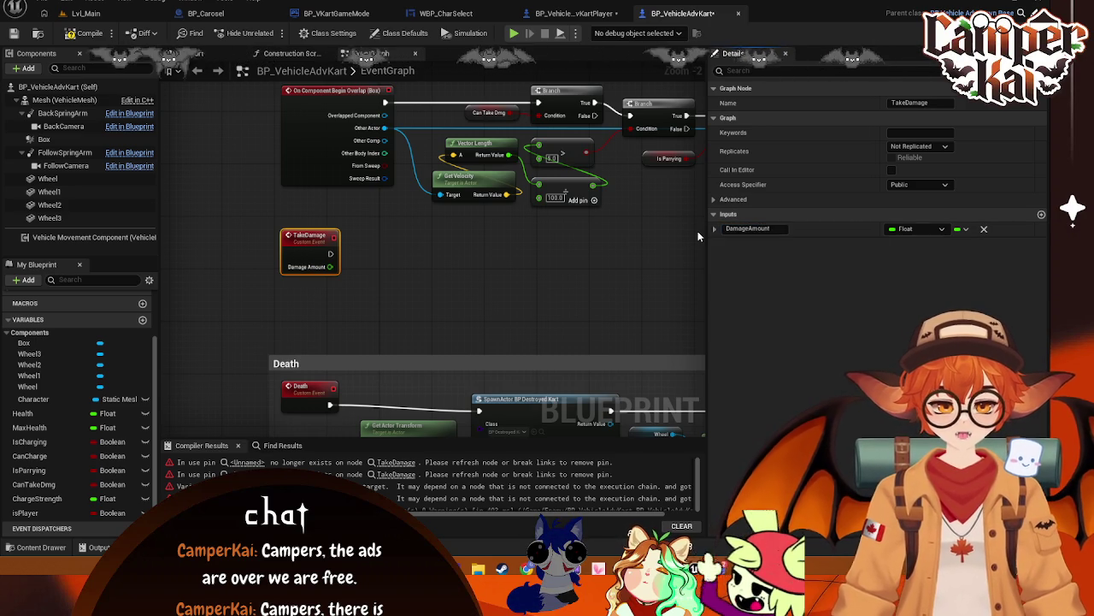
left_click(697, 235)
mouse_move(625, 275)
left_mouse_down()
mouse_move(277, 221)
mouse_move(816, 257)
mouse_move(536, 237)
left_mouse_up()
mouse_move(418, 287)
left_mouse_down()
mouse_move(630, 305)
mouse_move(651, 333)
left_mouse_up()
- Move the second Take Damage call up-left beside the Is Charging Branch and review the overlap nodes
left_click(481, 243)
mouse_move(472, 229)
left_mouse_down()
mouse_move(298, 189)
mouse_move(225, 189)
left_mouse_up()
left_click_drag(537, 213, 520, 188)
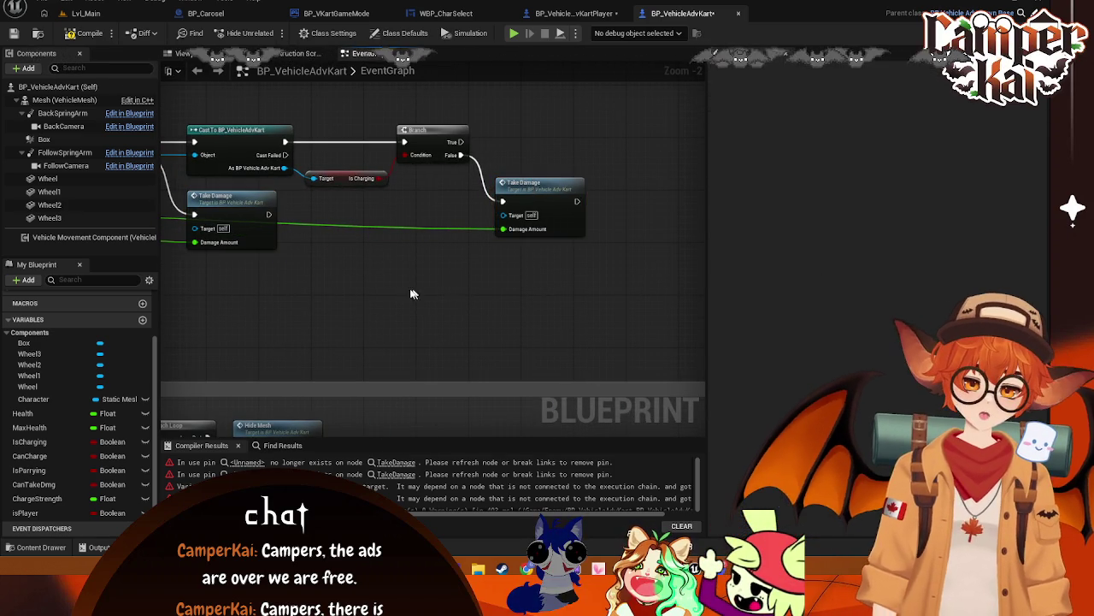
left_click_drag(410, 288, 639, 297)
mouse_move(491, 305)
left_mouse_down()
mouse_move(653, 264)
mouse_move(589, 331)
mouse_move(545, 315)
mouse_move(464, 325)
mouse_move(486, 251)
mouse_move(381, 304)
mouse_move(553, 305)
mouse_move(514, 301)
left_mouse_up()
mouse_move(599, 272)
left_mouse_down()
mouse_move(282, 272)
mouse_move(469, 270)
left_mouse_up()
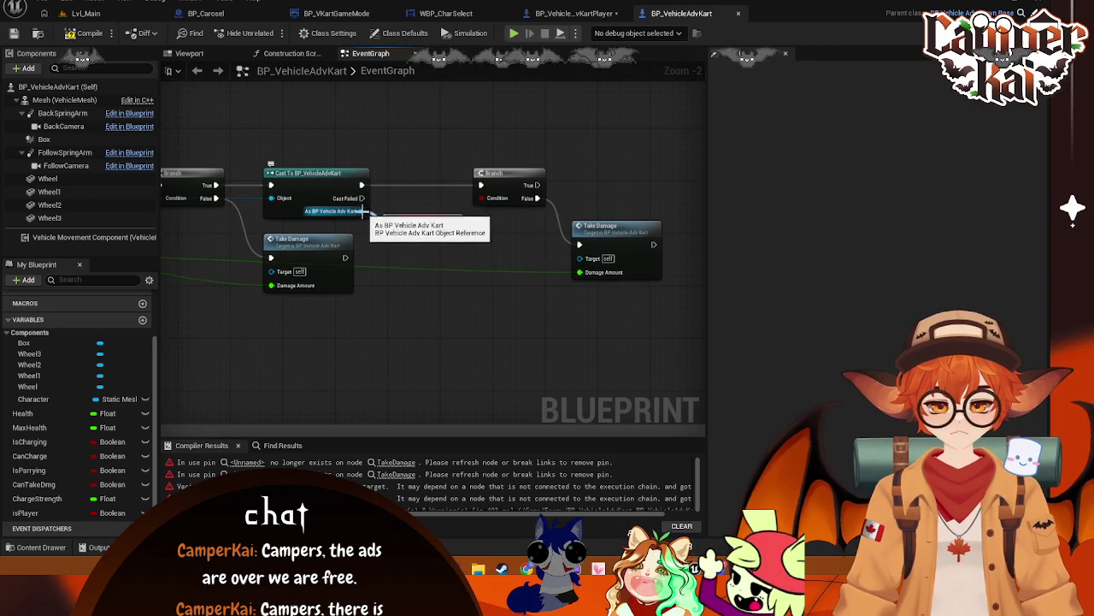
- Drag a wire from the cast kart reference and search 'take damage', then cancel the search
left_click_drag(363, 211, 590, 181)
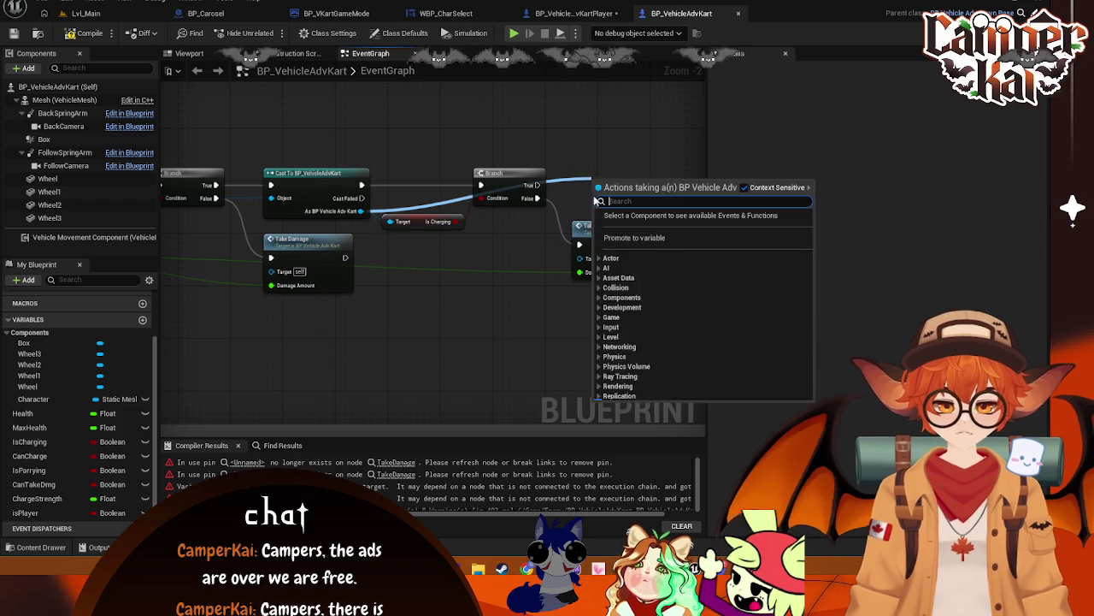
type("take damge")
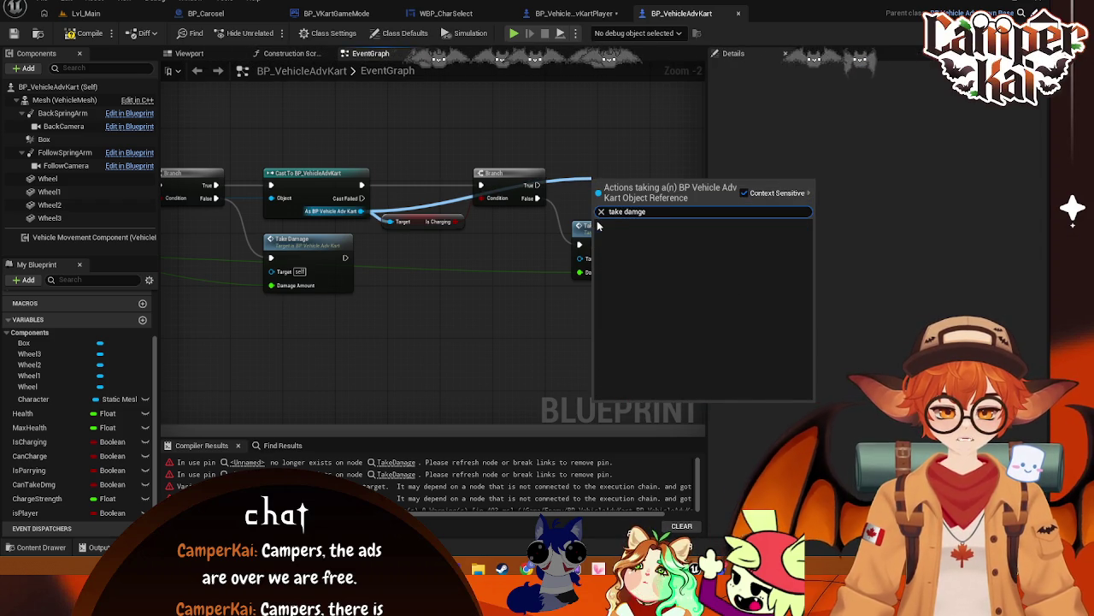
key("BackSpace")
key("BackSpace")
type("age")
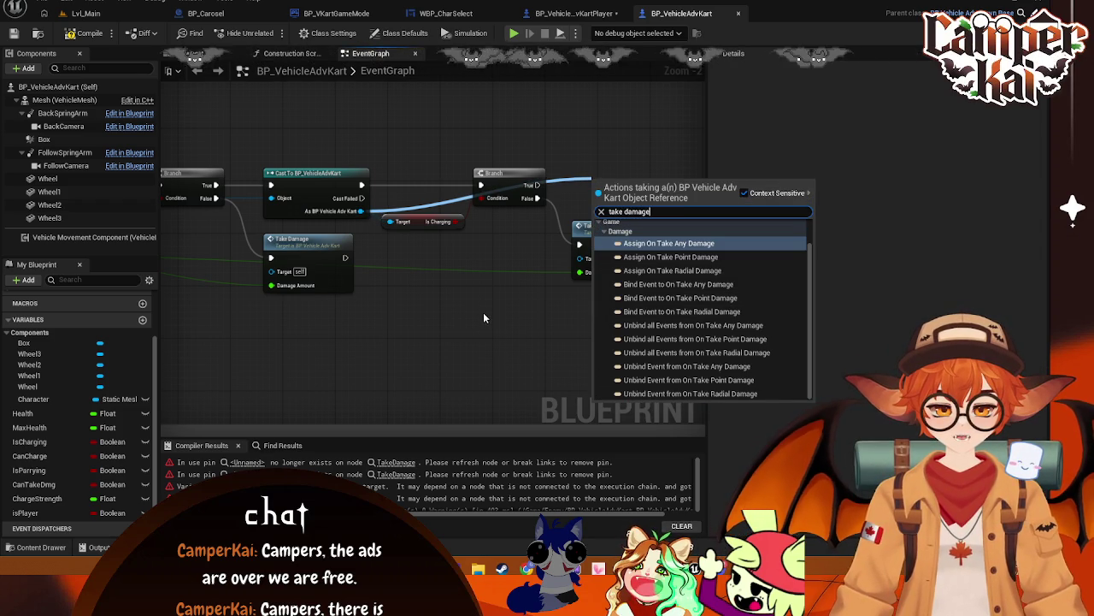
left_click(501, 297)
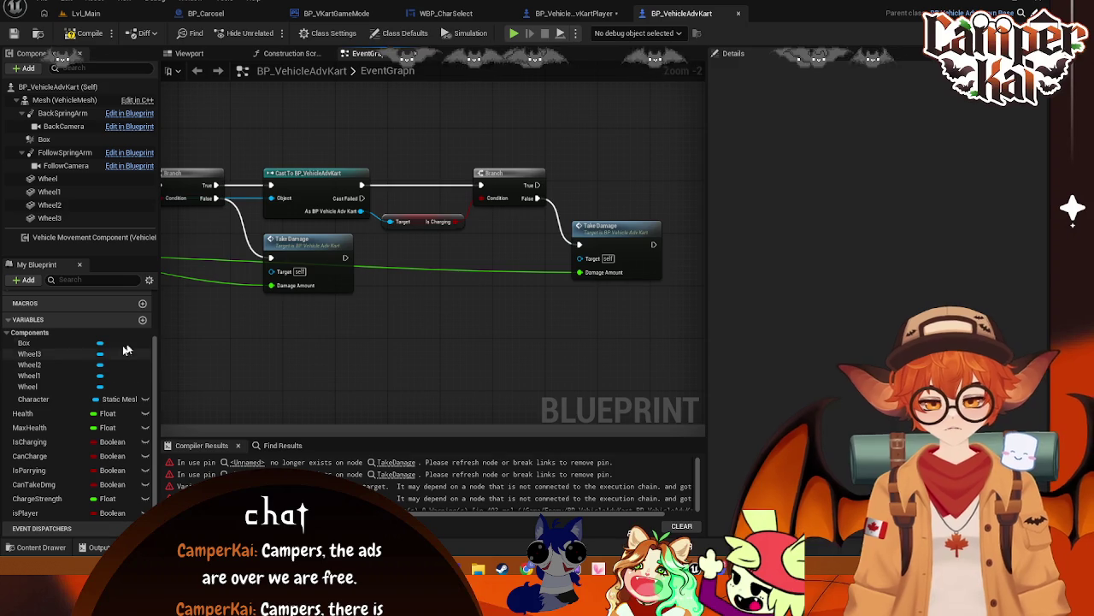
- Inspect the TakeDamage custom event's advanced settings, then frame the cast, branch and Take Damage nodes
left_click_drag(304, 366, 581, 342)
left_click(360, 307)
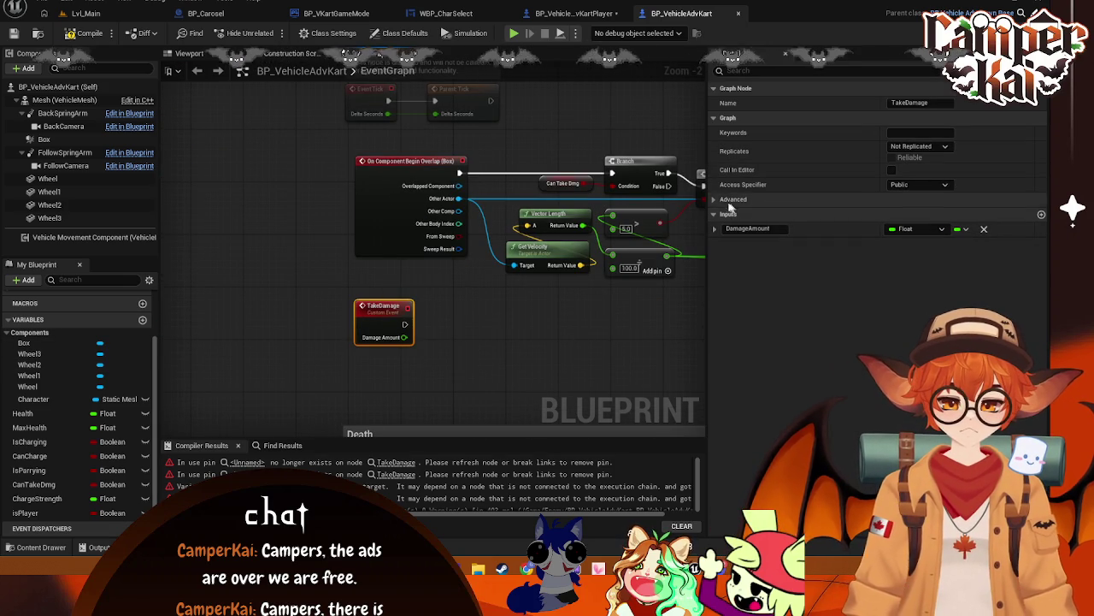
left_click(731, 199)
left_click(719, 199)
mouse_move(684, 316)
left_mouse_down()
mouse_move(533, 313)
mouse_move(390, 257)
mouse_move(491, 296)
mouse_move(623, 317)
mouse_move(634, 332)
left_mouse_up()
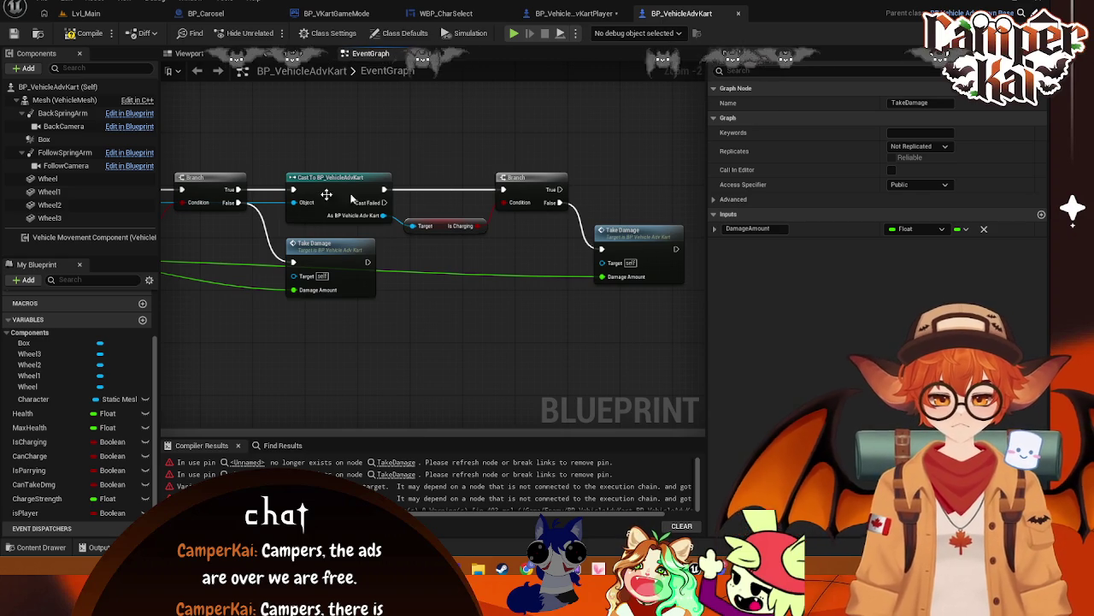
- Screenshot the graph region showing the cast, branch and Take Damage calls
key("Print")
mouse_move(168, 149)
left_mouse_down()
mouse_move(232, 199)
mouse_move(698, 302)
left_mouse_up()
left_click(290, 320)
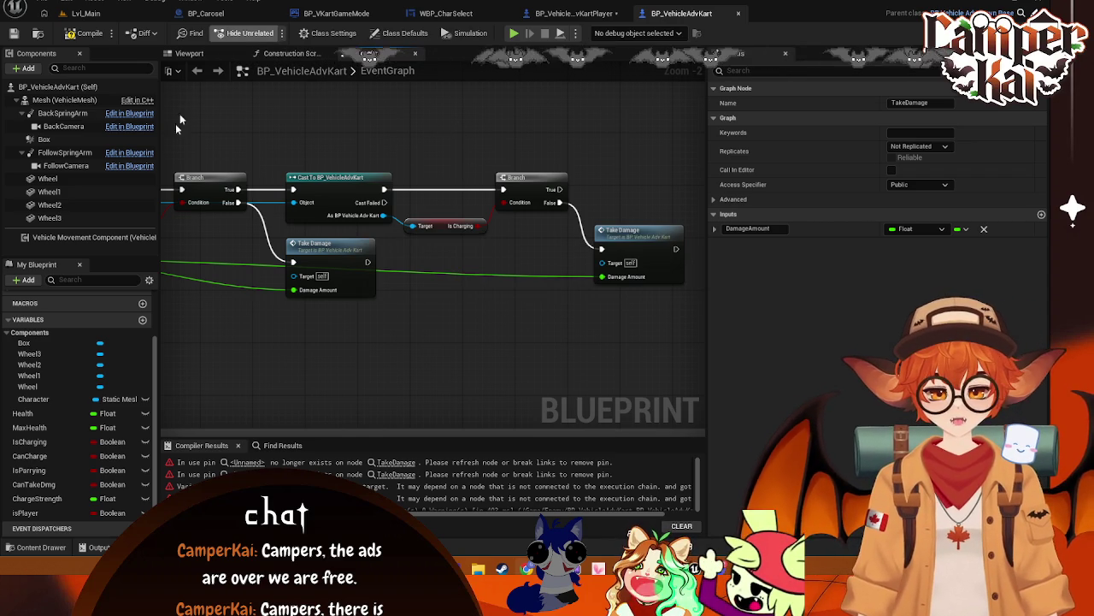
- Reposition the cast node and make room on the right of the graph
left_click_drag(462, 271, 427, 253)
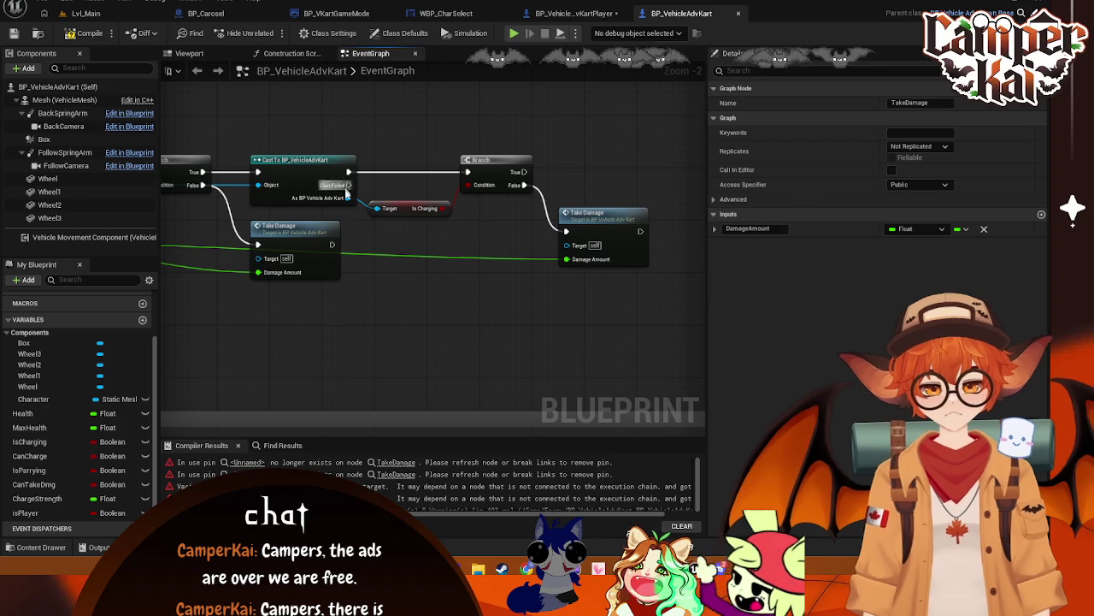
mouse_move(344, 211)
left_mouse_down()
mouse_move(375, 243)
mouse_move(586, 197)
mouse_move(349, 194)
mouse_move(339, 204)
left_mouse_up()
left_click_drag(456, 255, 568, 224)
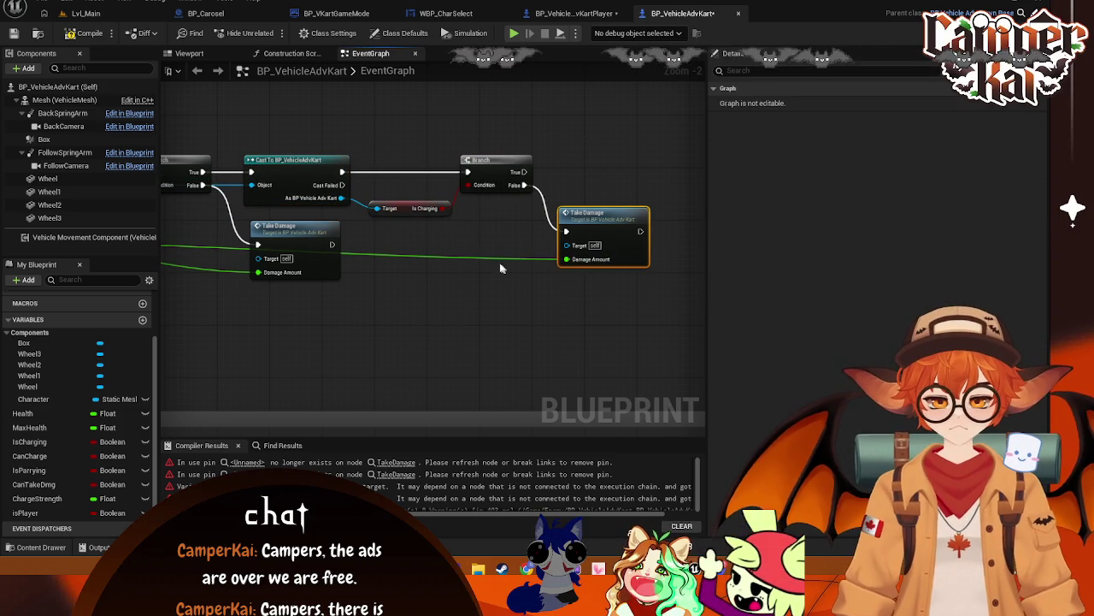
left_click_drag(483, 258, 517, 231)
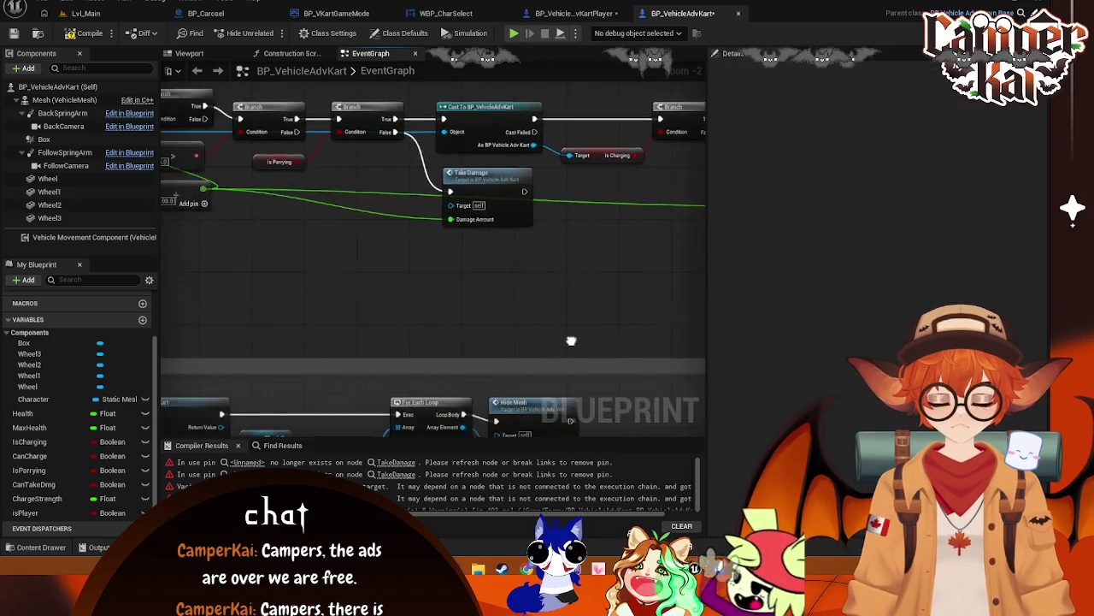
- Add a new Take Damage call targeting the cast kart, fed by the summed damage value
right_click(491, 168)
type("take dam")
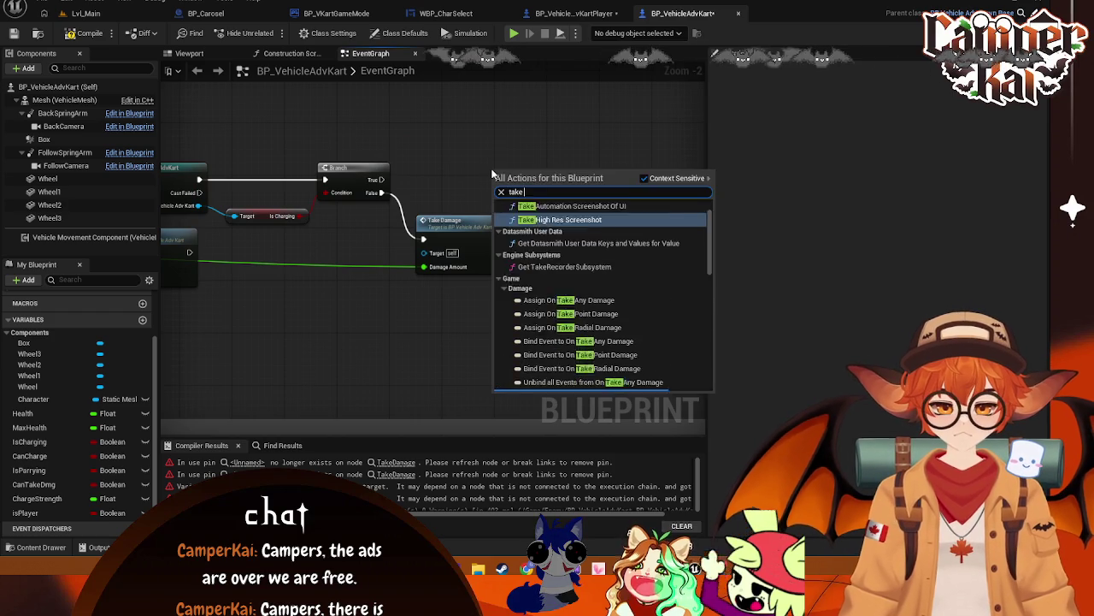
left_click(539, 217)
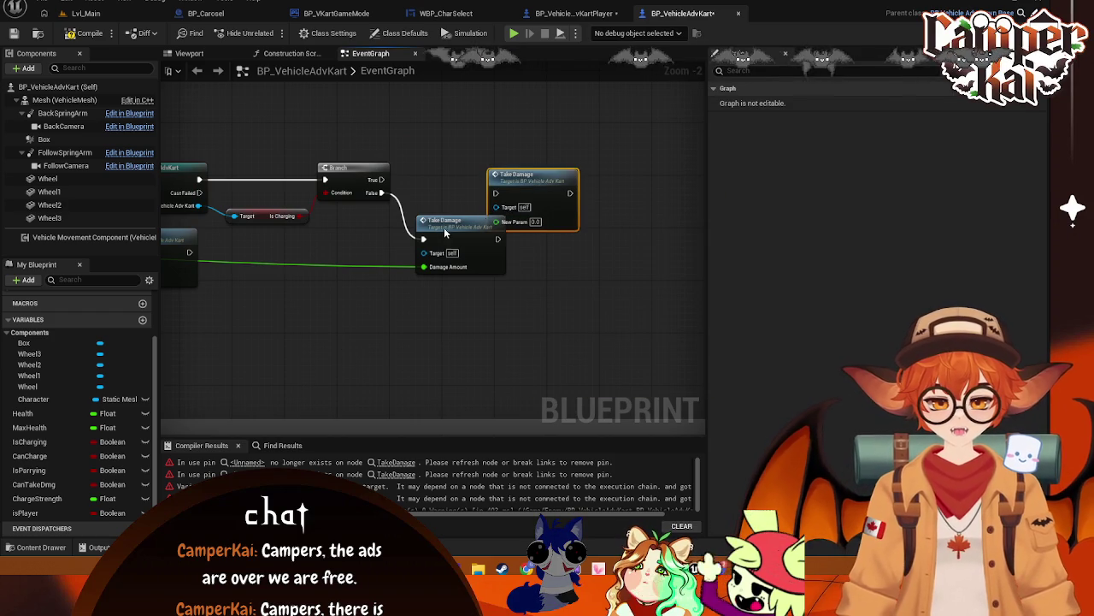
left_click_drag(440, 225, 432, 257)
mouse_move(199, 207)
left_mouse_down()
mouse_move(505, 210)
mouse_move(476, 177)
mouse_move(444, 172)
left_mouse_up()
mouse_move(370, 220)
left_mouse_down()
mouse_move(604, 291)
mouse_move(593, 292)
left_mouse_up()
mouse_move(219, 239)
left_mouse_down()
mouse_move(733, 237)
mouse_move(539, 203)
left_mouse_up()
- Tidy the lower Take Damage call and bring the overlap and branch nodes back into view
left_click_drag(564, 250, 564, 231)
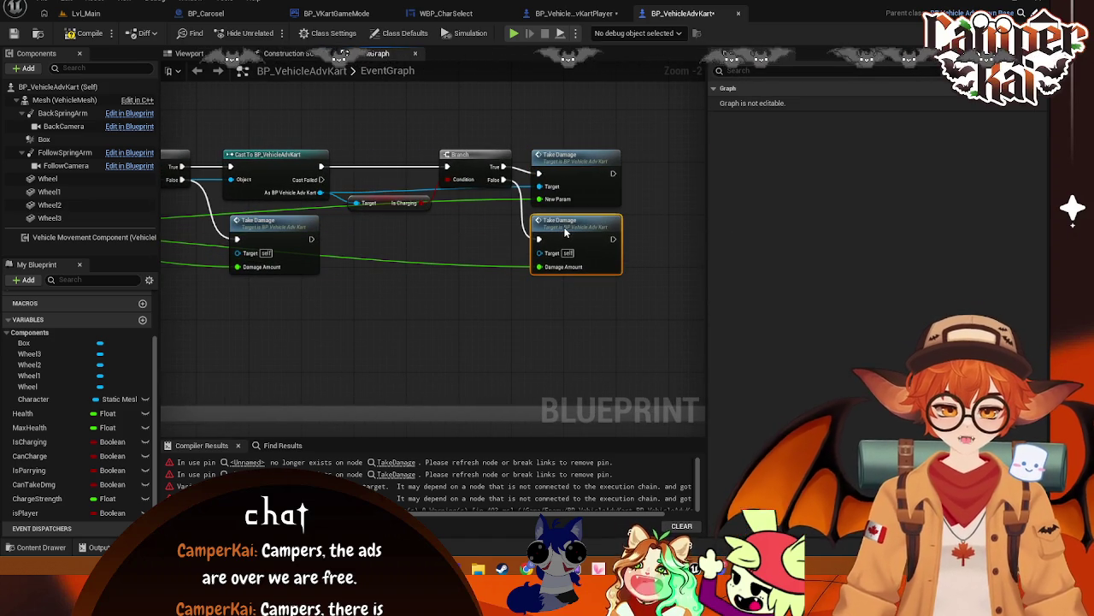
left_click(513, 314)
right_click(513, 308)
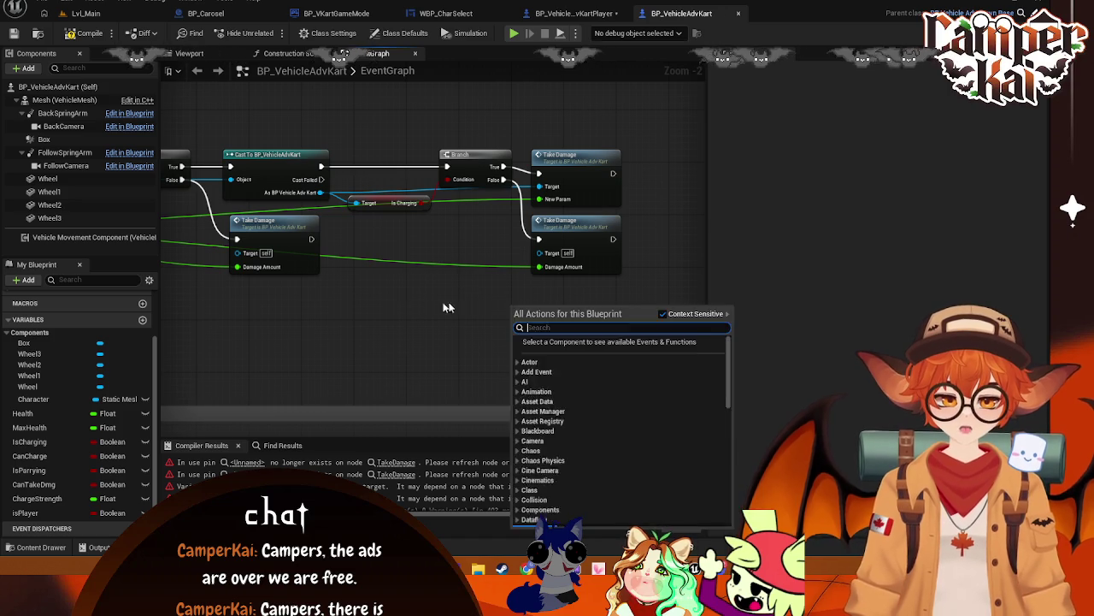
left_click(368, 312)
scroll(337, 322, "down", 1)
mouse_move(338, 321)
left_mouse_down()
mouse_move(481, 336)
mouse_move(517, 306)
mouse_move(489, 308)
left_mouse_up()
scroll(482, 336, "down", 1)
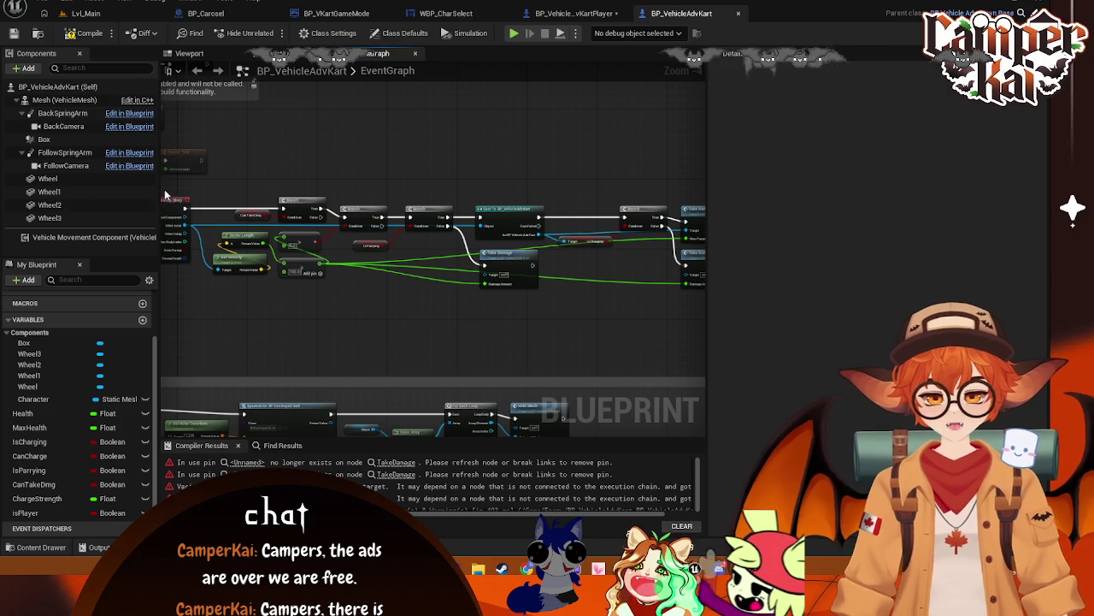
mouse_move(161, 190)
left_mouse_down()
mouse_move(679, 325)
mouse_move(707, 297)
left_mouse_up()
left_click(308, 315)
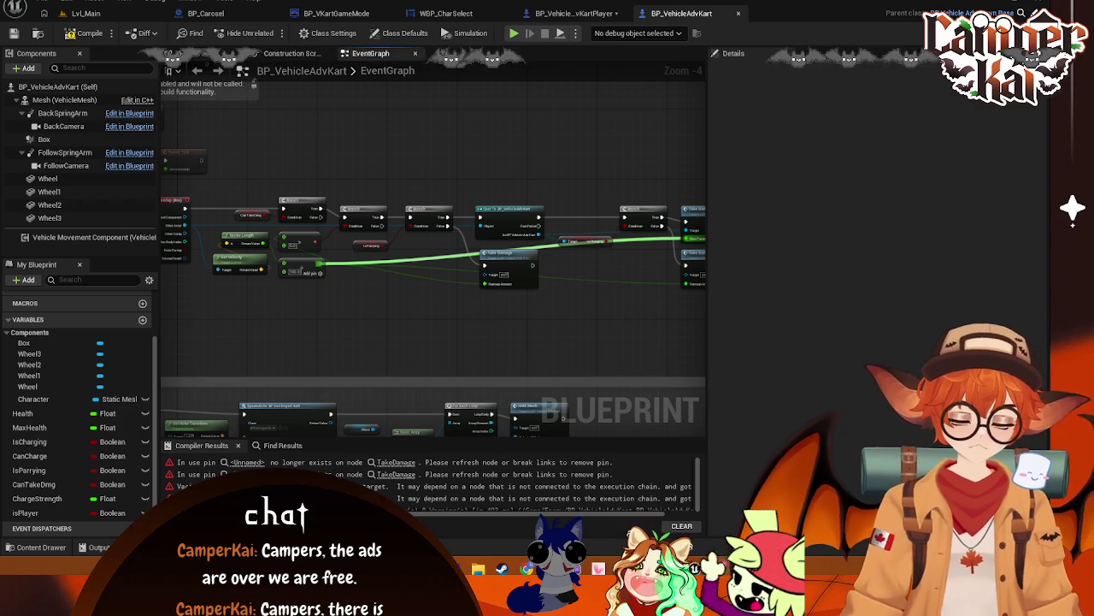
- Review the overlap event, velocity and Can Take Dmg checks, cast, branches and Take Damage calls
mouse_move(263, 309)
left_mouse_down()
mouse_move(328, 325)
mouse_move(468, 304)
left_mouse_up()
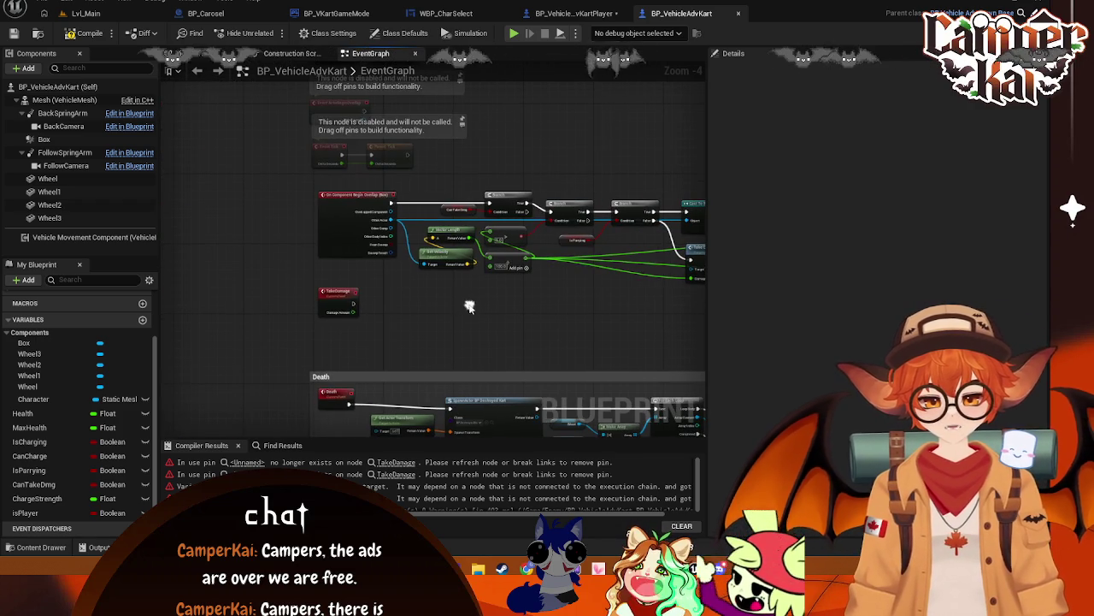
left_click(332, 295)
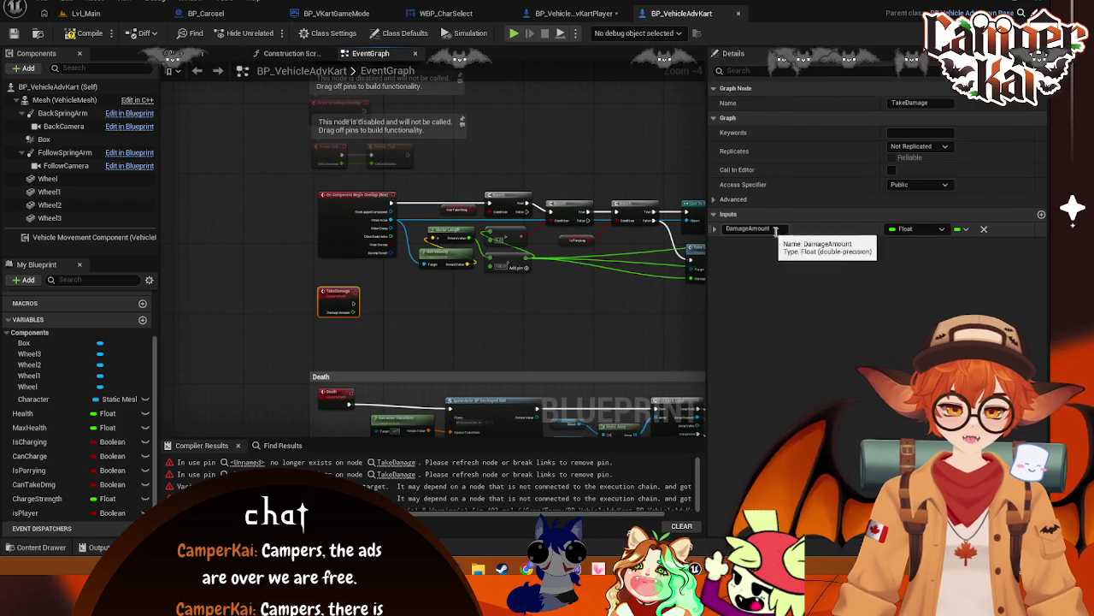
left_click(600, 339)
scroll(600, 339, "up", 2)
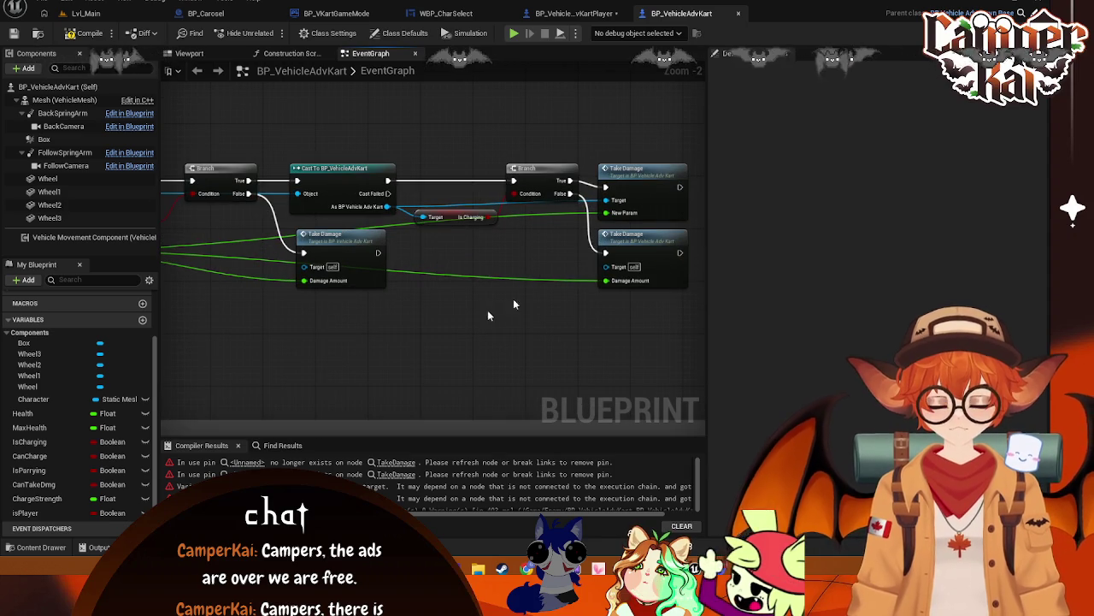
left_click(625, 216)
left_click_drag(509, 248, 557, 253)
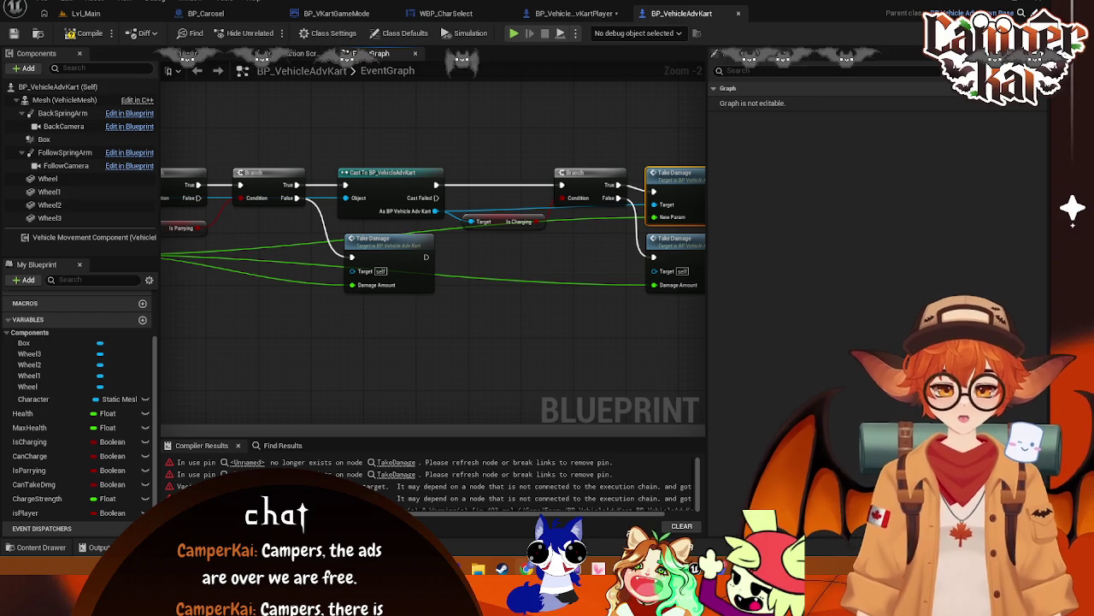
mouse_move(265, 336)
left_mouse_down()
mouse_move(552, 330)
mouse_move(530, 340)
left_mouse_up()
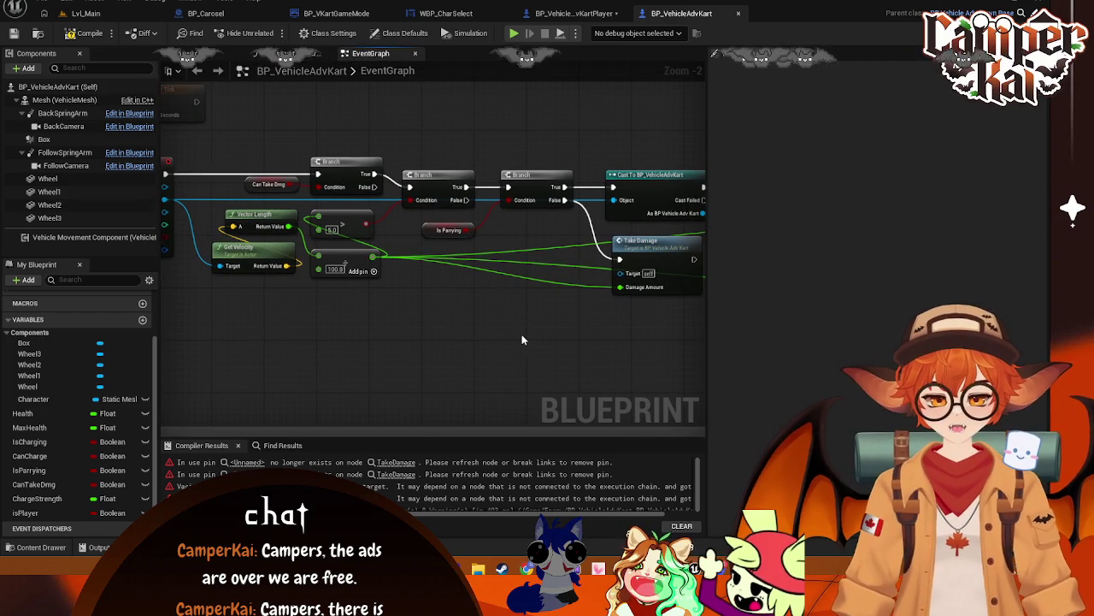
mouse_move(298, 295)
left_mouse_down()
mouse_move(435, 339)
mouse_move(380, 305)
left_mouse_up()
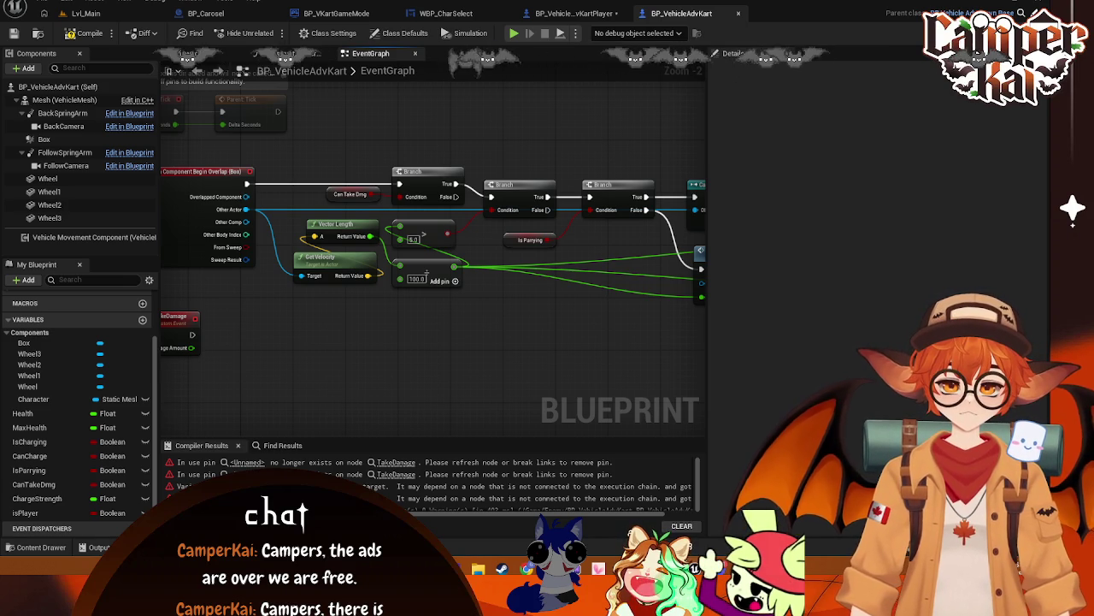
left_click_drag(606, 168, 426, 178)
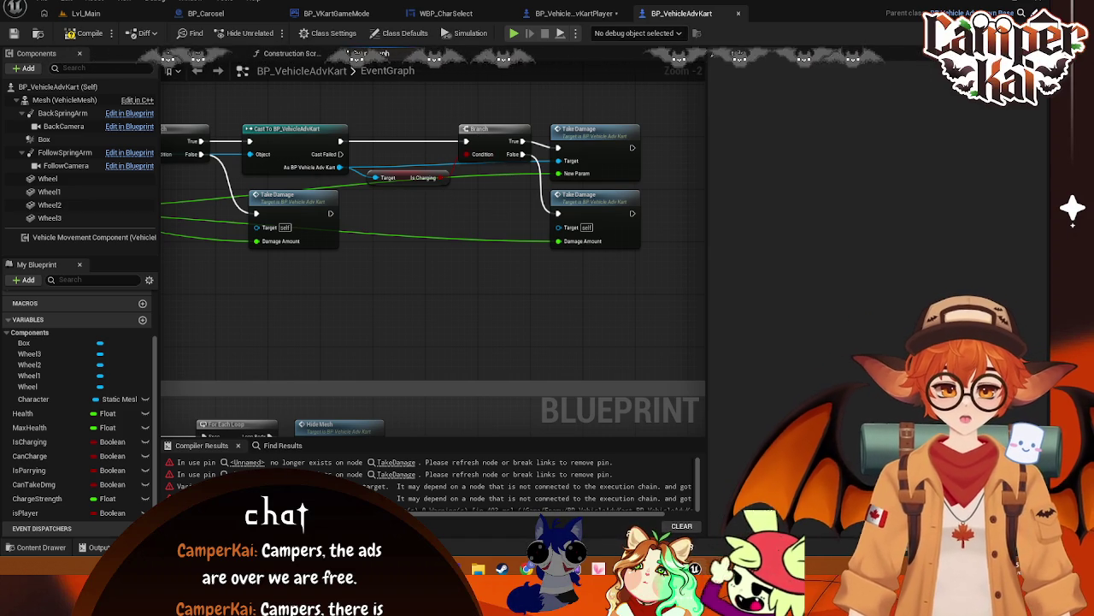
mouse_move(318, 304)
left_mouse_down()
mouse_move(525, 317)
mouse_move(557, 333)
mouse_move(650, 342)
mouse_move(462, 307)
mouse_move(419, 312)
mouse_move(437, 322)
left_mouse_up()
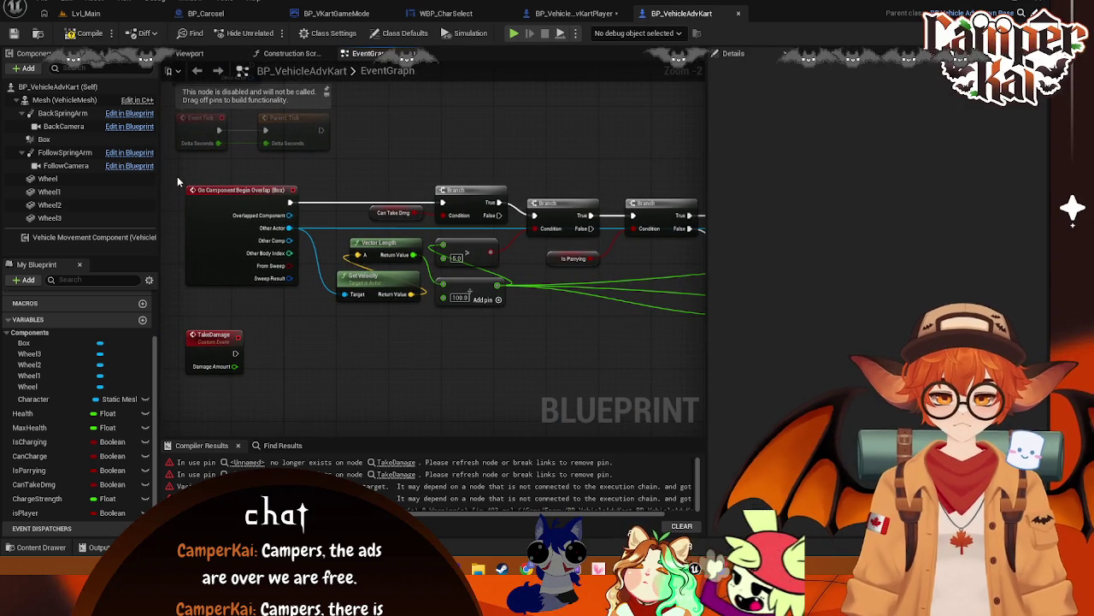
- Screenshot the overlap logic and the Cast/Take Damage nodes, then return to the TakeDamage event
mouse_move(177, 176)
left_mouse_down()
mouse_move(715, 311)
mouse_move(703, 317)
left_mouse_up()
left_click(329, 335)
left_click_drag(684, 274, 347, 278)
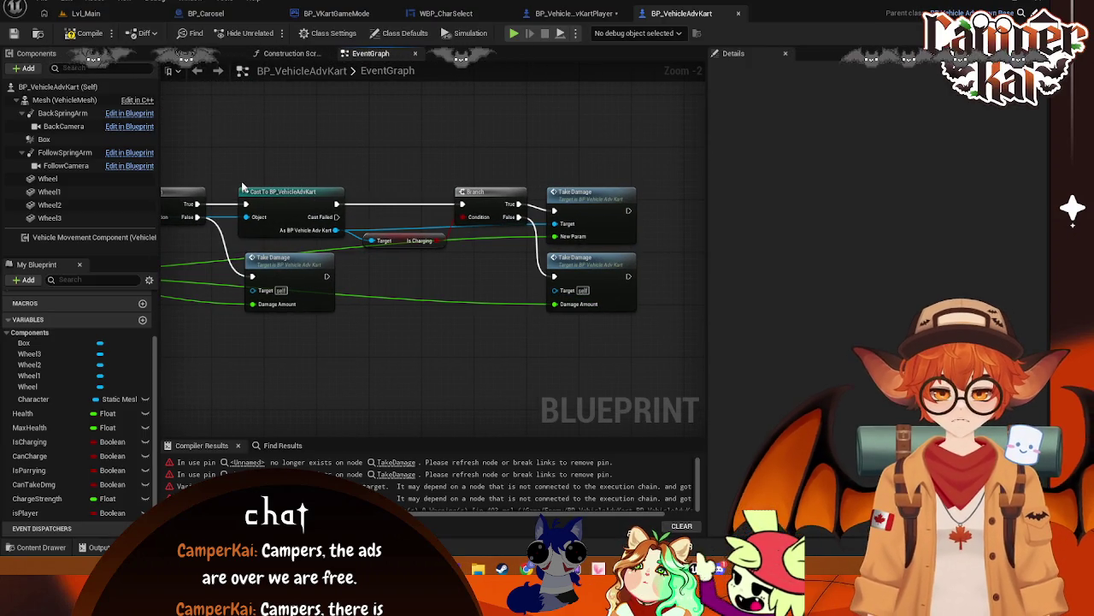
mouse_move(232, 180)
left_mouse_down()
mouse_move(257, 231)
mouse_move(650, 319)
left_mouse_up()
left_click(313, 338)
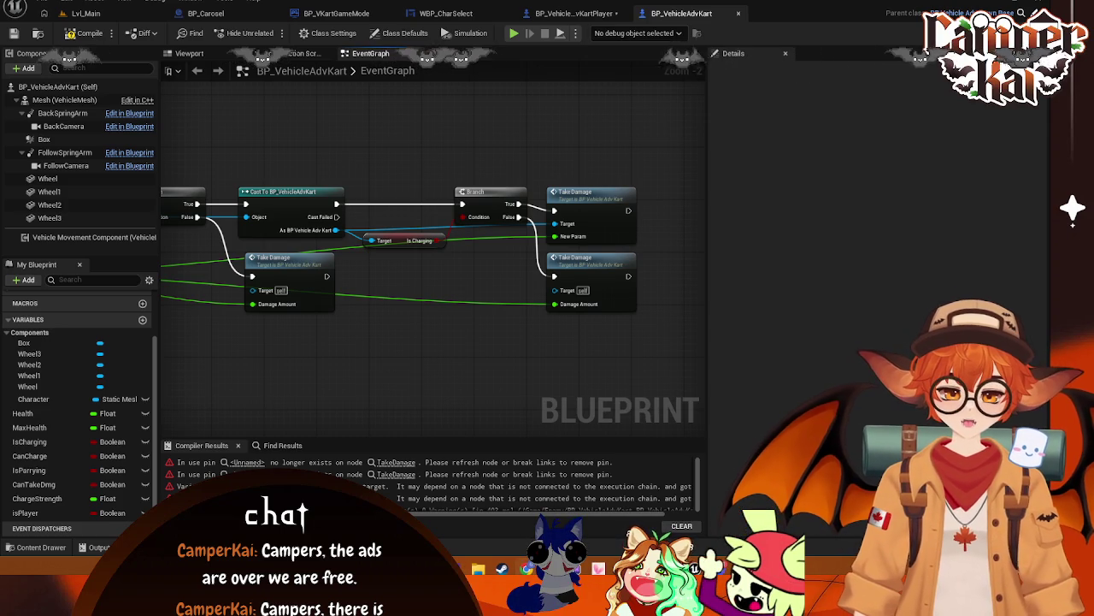
mouse_move(262, 389)
left_mouse_down()
mouse_move(488, 303)
mouse_move(451, 323)
mouse_move(435, 295)
mouse_move(319, 272)
mouse_move(372, 283)
left_mouse_up()
- Abandon the Branch node search off the TakeDamage event
type("Branch")
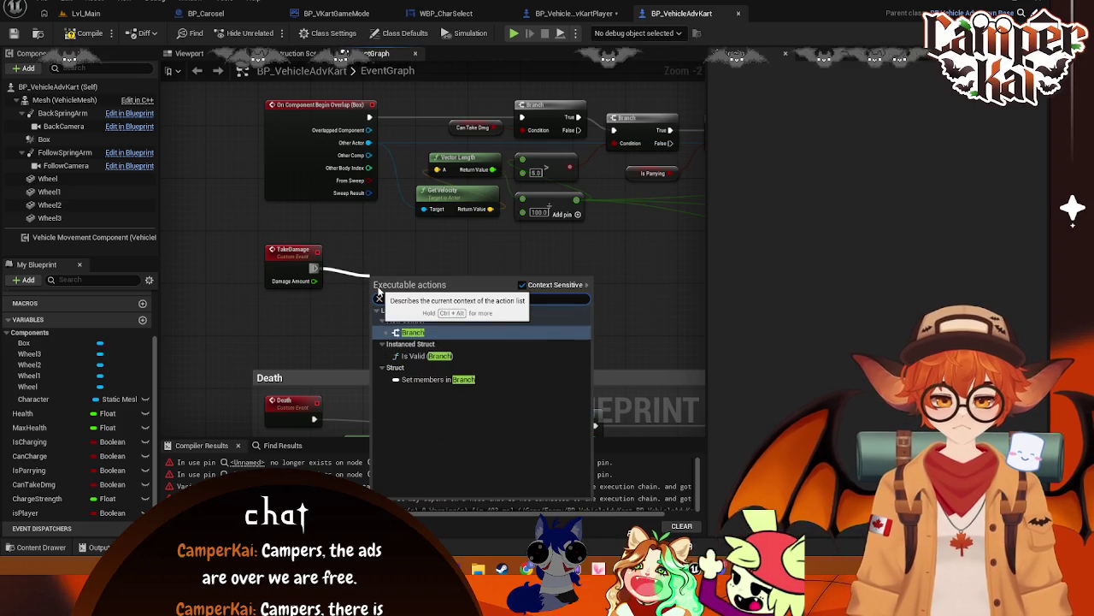
left_click(379, 299)
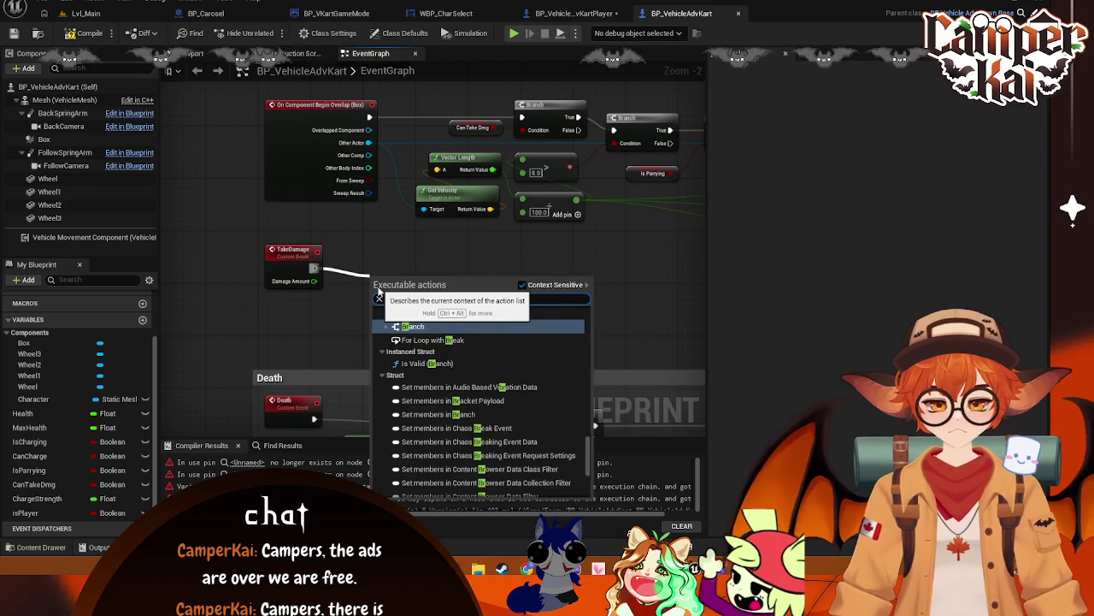
left_click(349, 265)
- Add a Subtract node computing Health minus Damage Amount, placed beside its inputs
left_click_drag(316, 281, 413, 291)
type("minus")
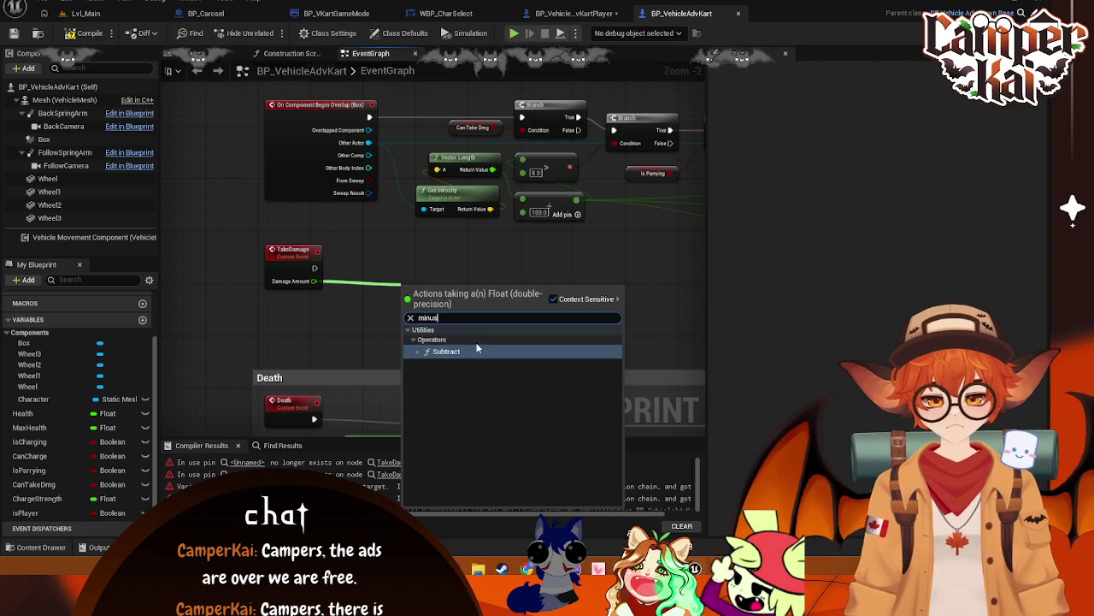
left_click(453, 348)
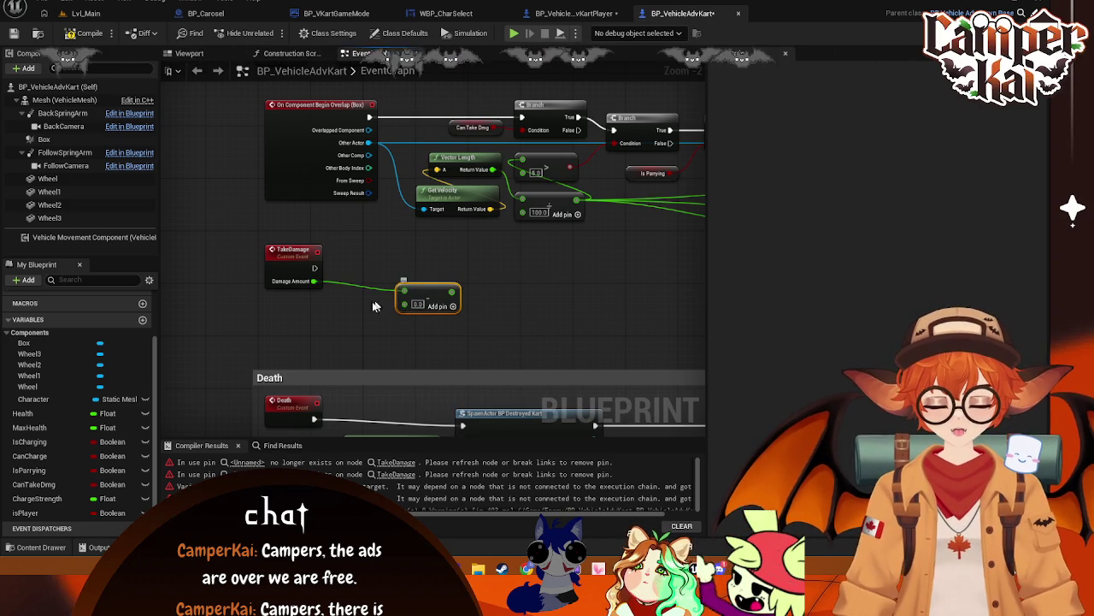
mouse_move(23, 413)
left_mouse_down()
mouse_move(209, 366)
mouse_move(400, 292)
left_mouse_up()
left_click(312, 343)
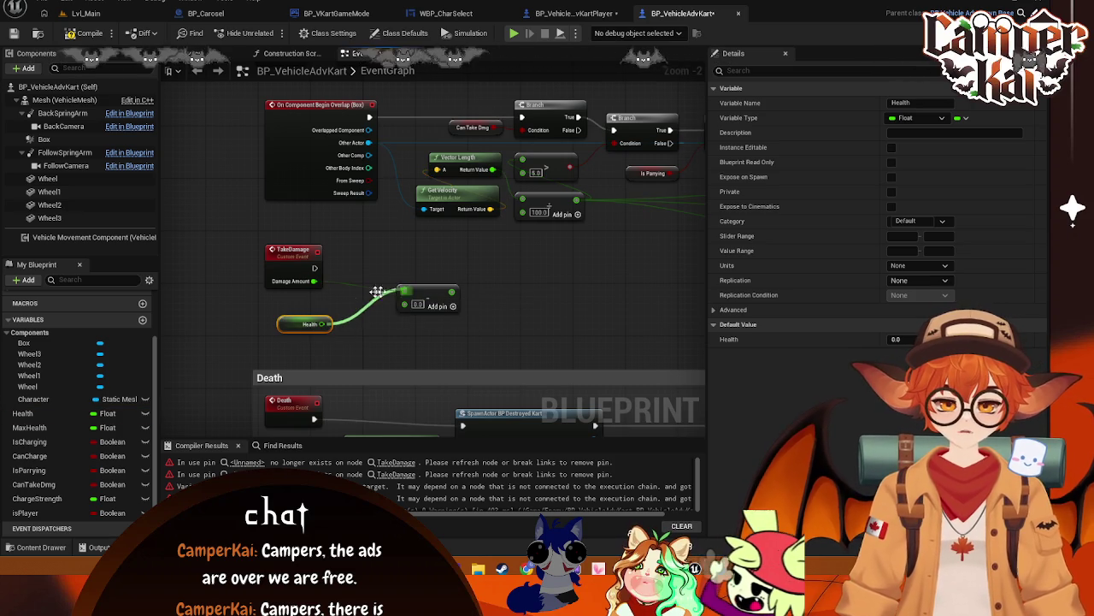
left_click_drag(315, 280, 404, 302)
mouse_move(301, 314)
left_mouse_down()
mouse_move(287, 307)
mouse_move(300, 298)
left_mouse_up()
scroll(332, 297, "up", 2)
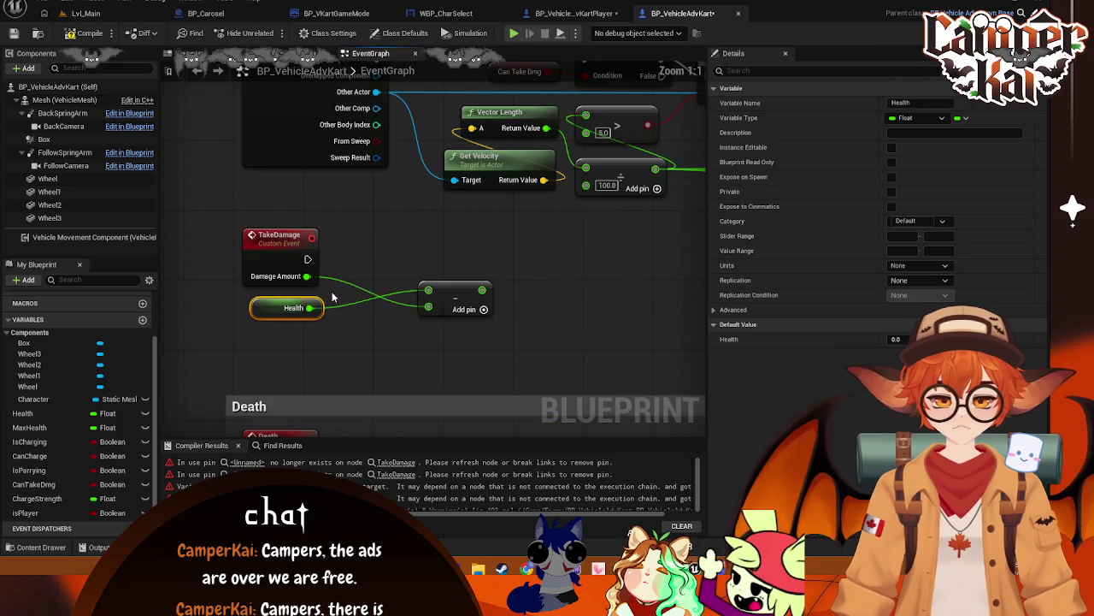
mouse_move(457, 287)
left_mouse_down()
mouse_move(394, 275)
mouse_move(379, 297)
left_mouse_up()
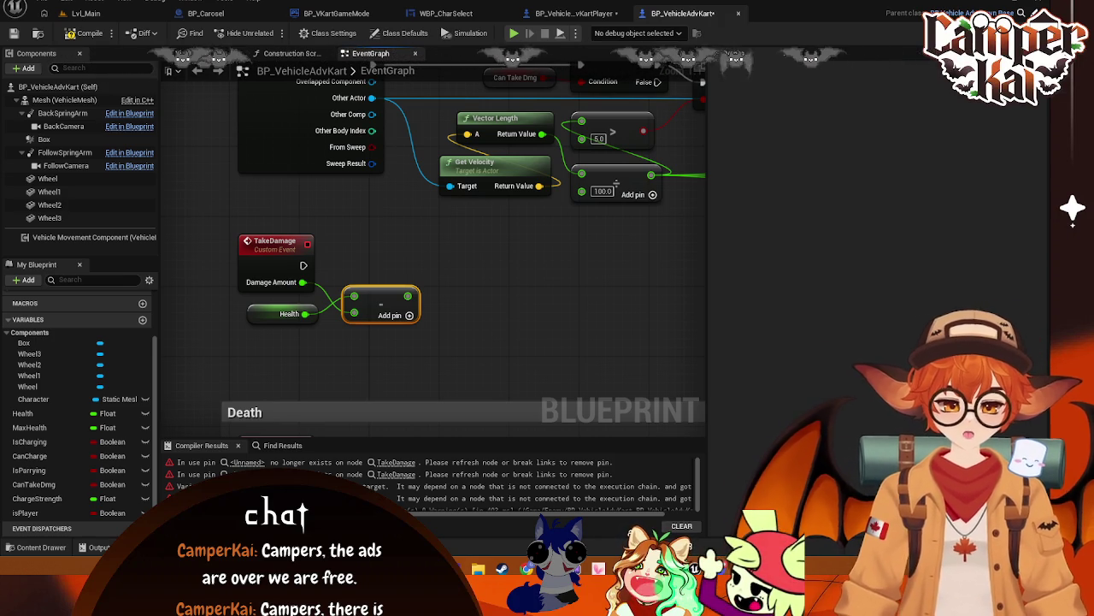
mouse_move(431, 317)
left_mouse_down()
mouse_move(469, 309)
mouse_move(425, 298)
left_mouse_up()
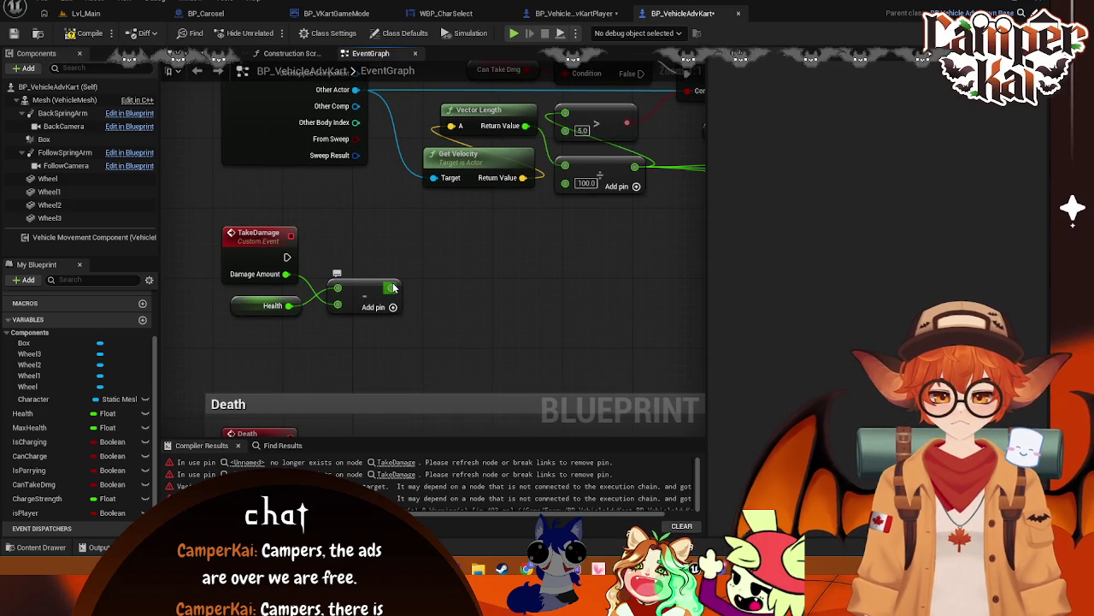
- Add a SET Health node on TakeDamage's execution path, fed by the subtraction result
mouse_move(288, 257)
left_mouse_down()
mouse_move(433, 263)
mouse_move(419, 257)
left_mouse_up()
type("set health")
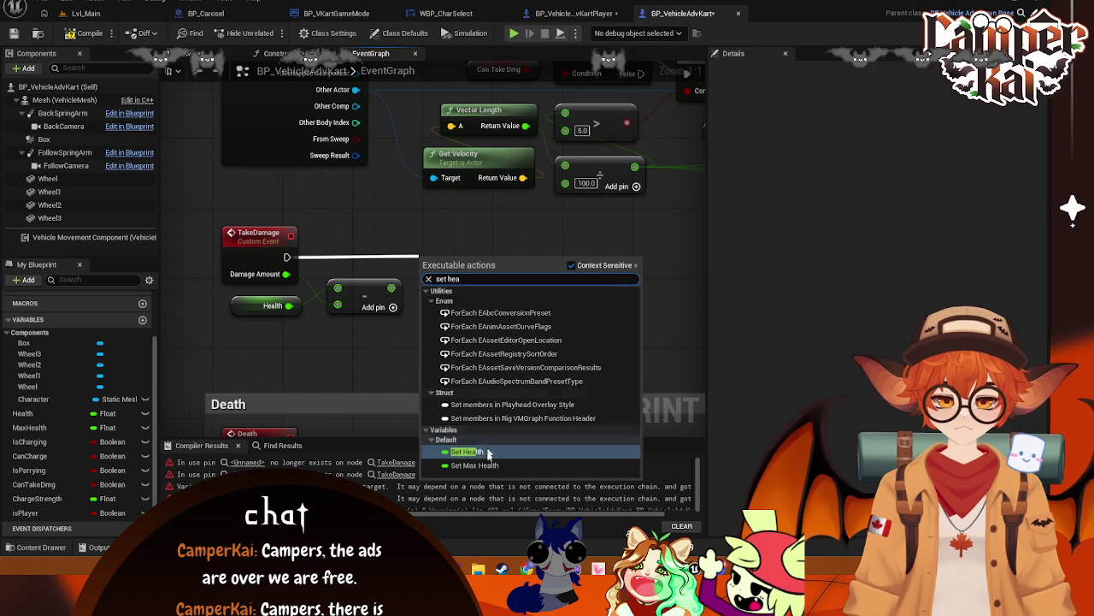
left_click(479, 450)
mouse_move(391, 287)
left_mouse_down()
mouse_move(426, 284)
mouse_move(441, 259)
left_mouse_up()
left_click(458, 301)
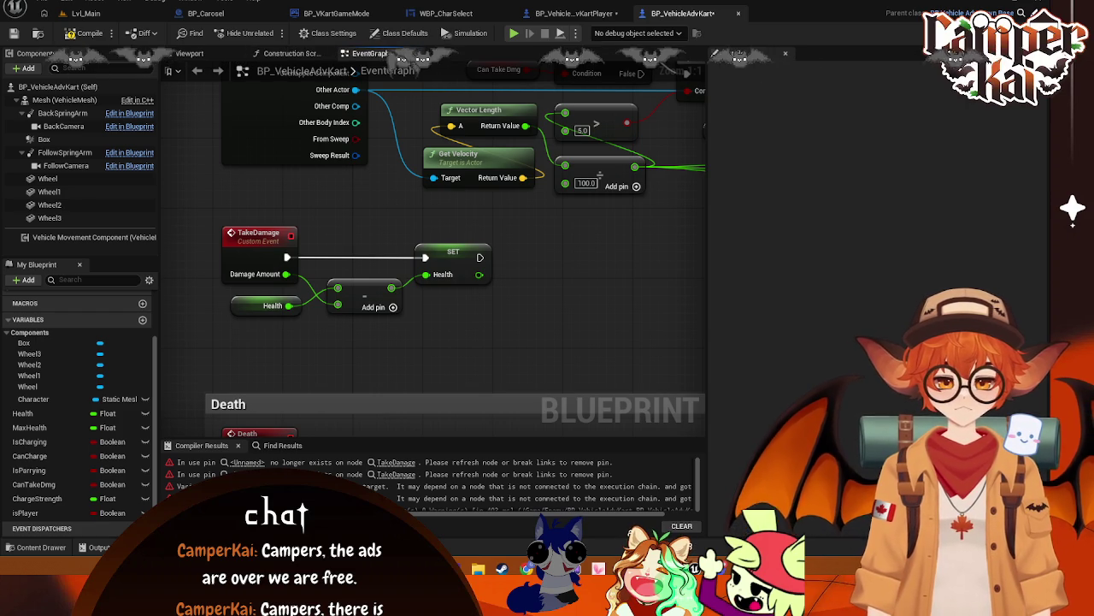
- Add a Branch node after SET Health and line it up beside it
mouse_move(743, 223)
left_mouse_down()
mouse_move(440, 251)
mouse_move(401, 285)
mouse_move(474, 291)
mouse_move(210, 278)
mouse_move(515, 288)
mouse_move(503, 271)
mouse_move(437, 260)
mouse_move(479, 241)
mouse_move(470, 248)
mouse_move(530, 283)
left_mouse_up()
key("Up")
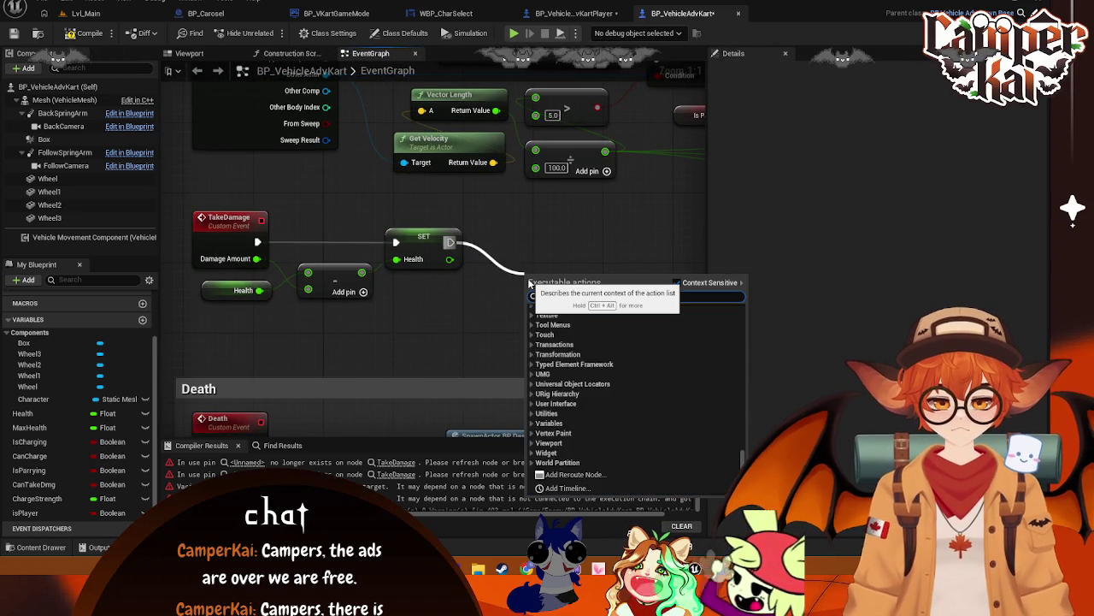
type("ban")
key("BackSpace")
key("BackSpace")
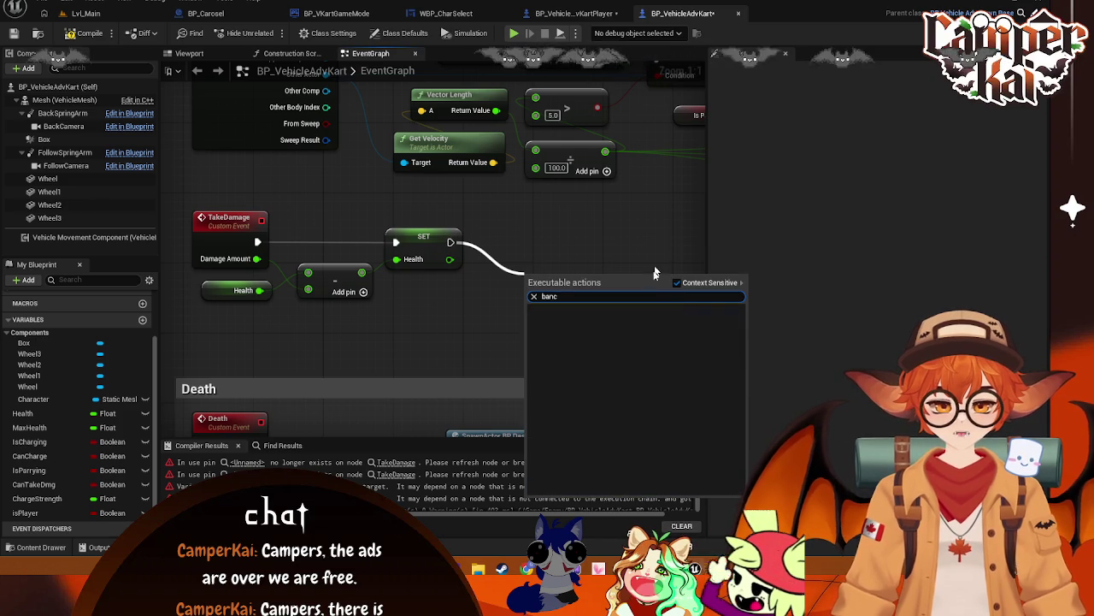
type("ran")
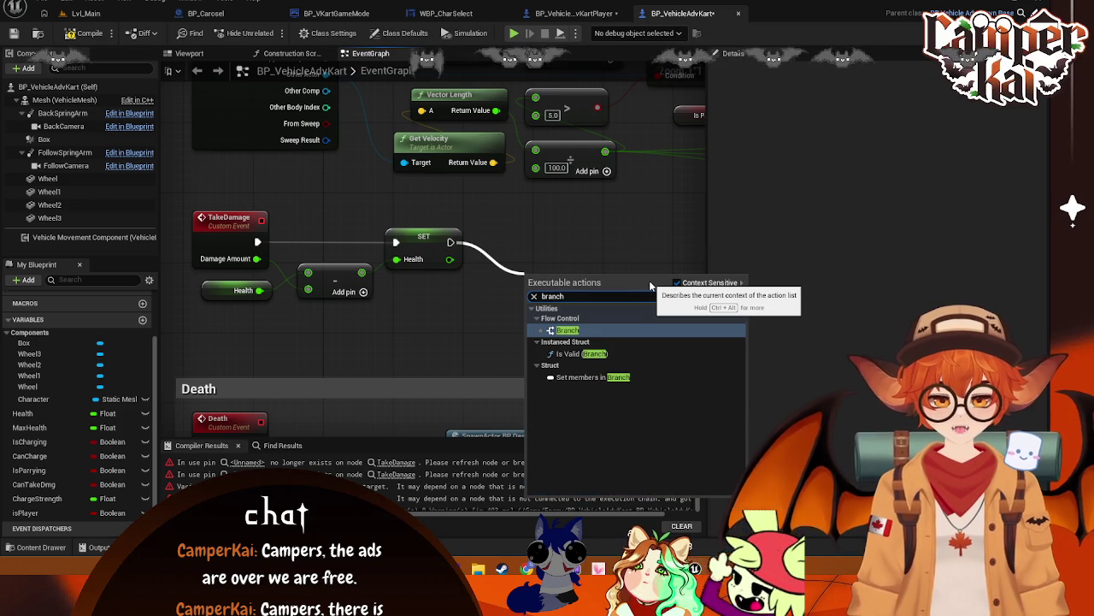
key("Return")
mouse_move(544, 282)
left_mouse_down()
mouse_move(537, 230)
mouse_move(552, 230)
left_mouse_up()
- Duplicate the Health getter and compare it with a <= 0.0 node near the Branch
left_click(244, 291)
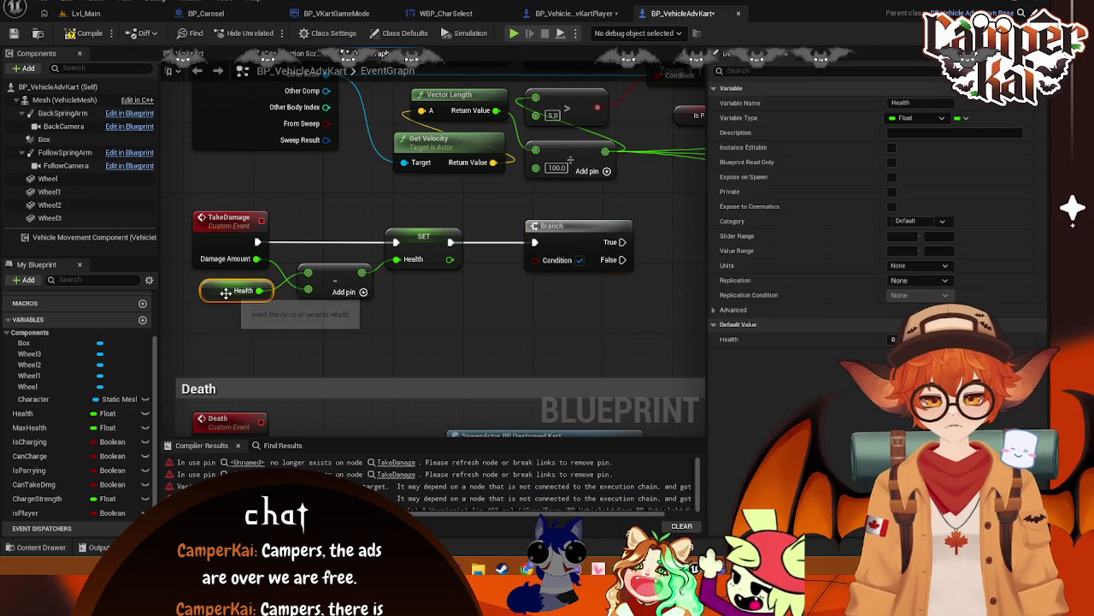
key("ctrl+w")
left_click_drag(245, 306, 540, 316)
type("less")
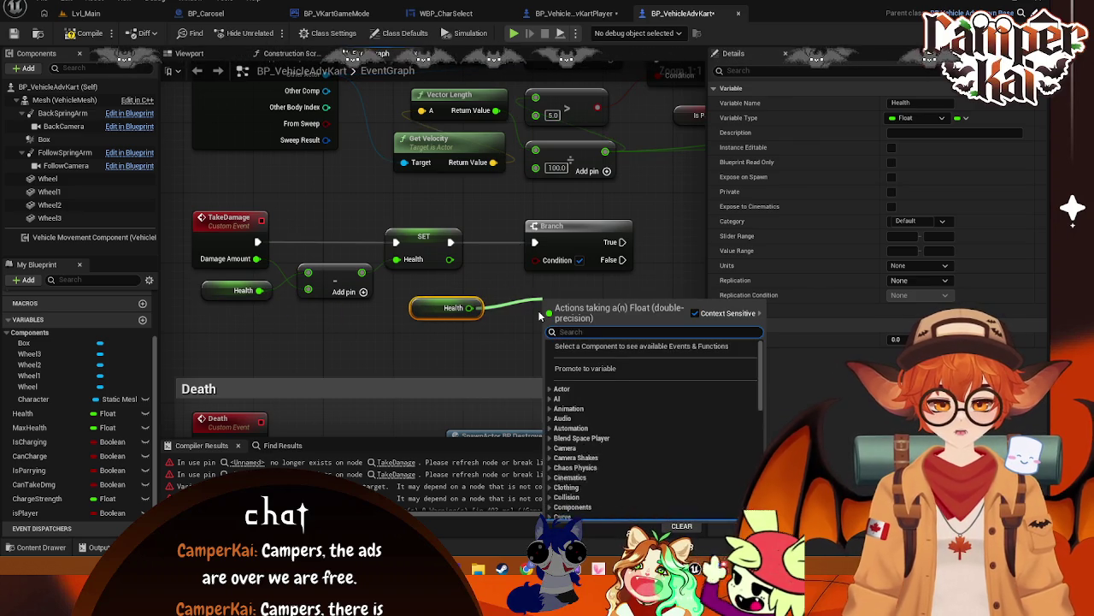
left_click(590, 379)
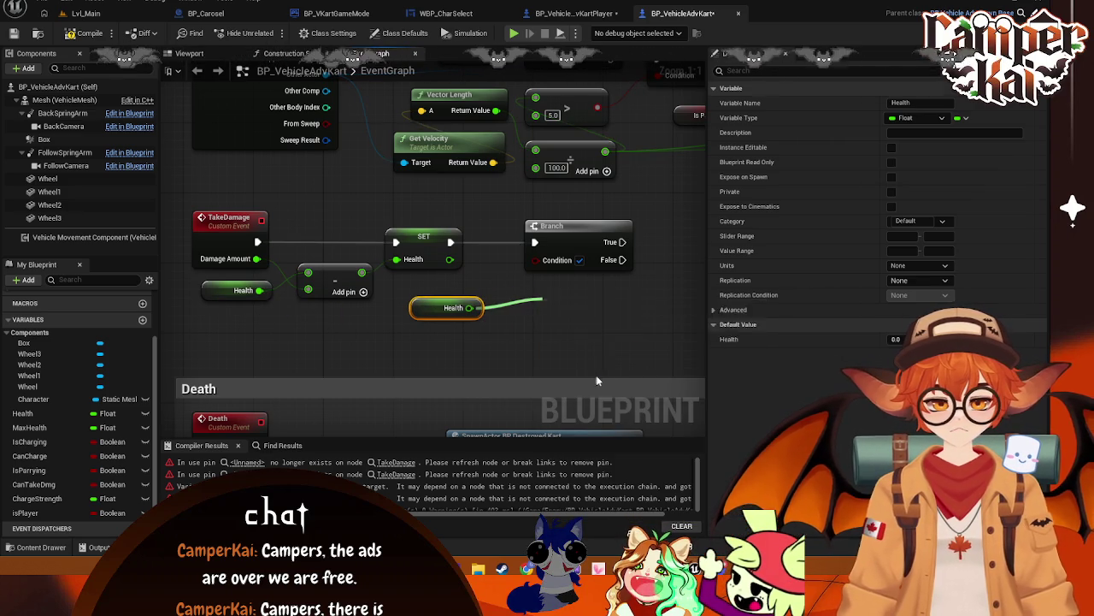
left_click(627, 230)
left_click_drag(626, 230, 674, 230)
mouse_move(597, 321)
left_mouse_down()
mouse_move(555, 303)
mouse_move(545, 286)
left_mouse_up()
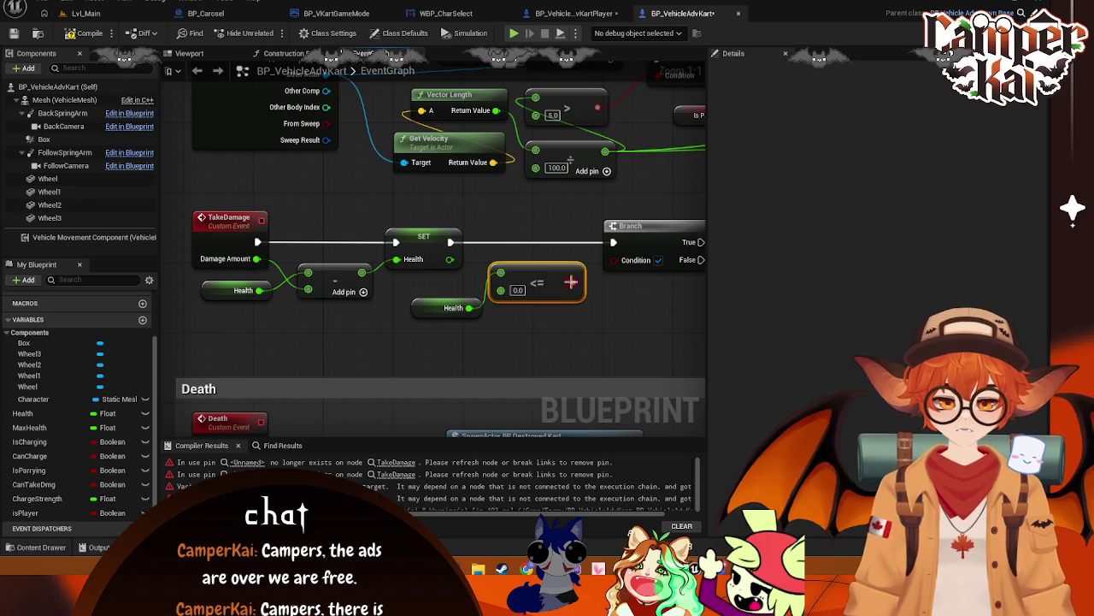
left_click(657, 231)
left_click_drag(627, 312, 520, 302)
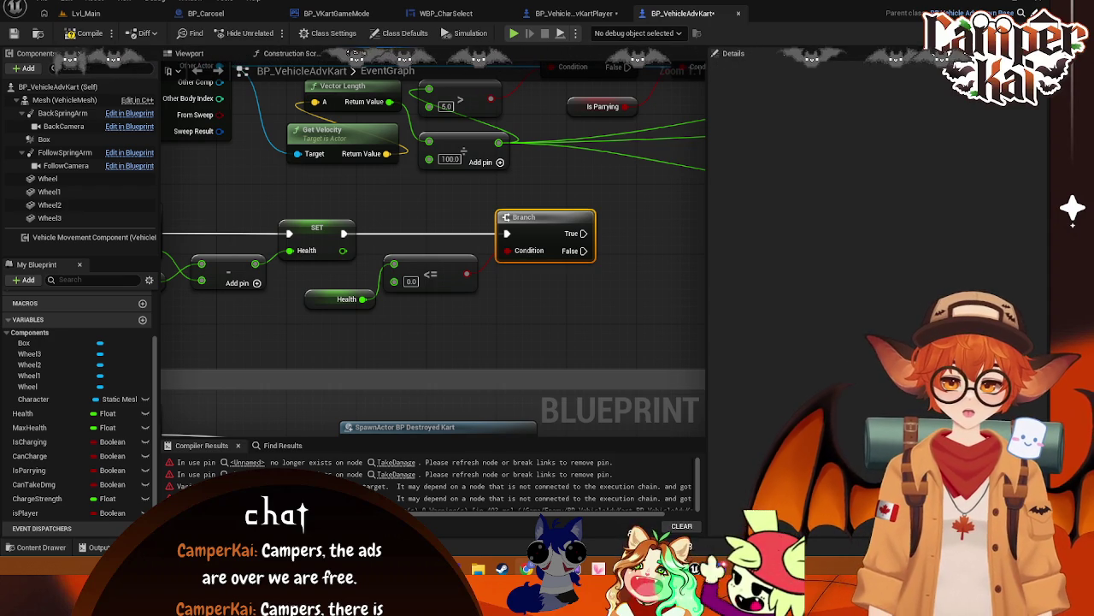
- Start and dismiss a screen capture, then bring the TakeDamage event back into view
key("super+shift+s")
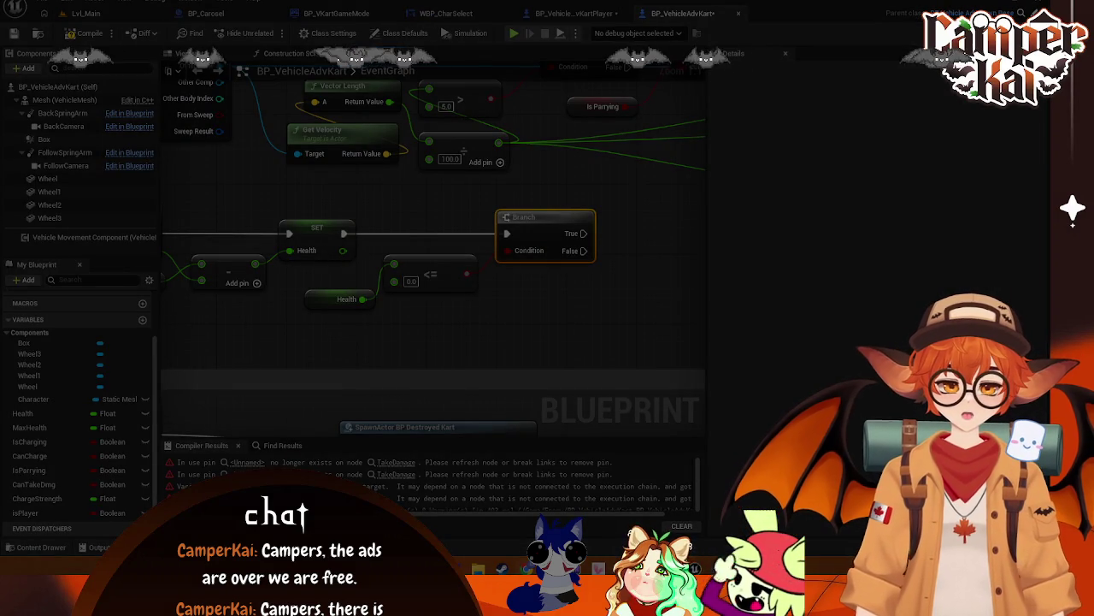
key("Escape")
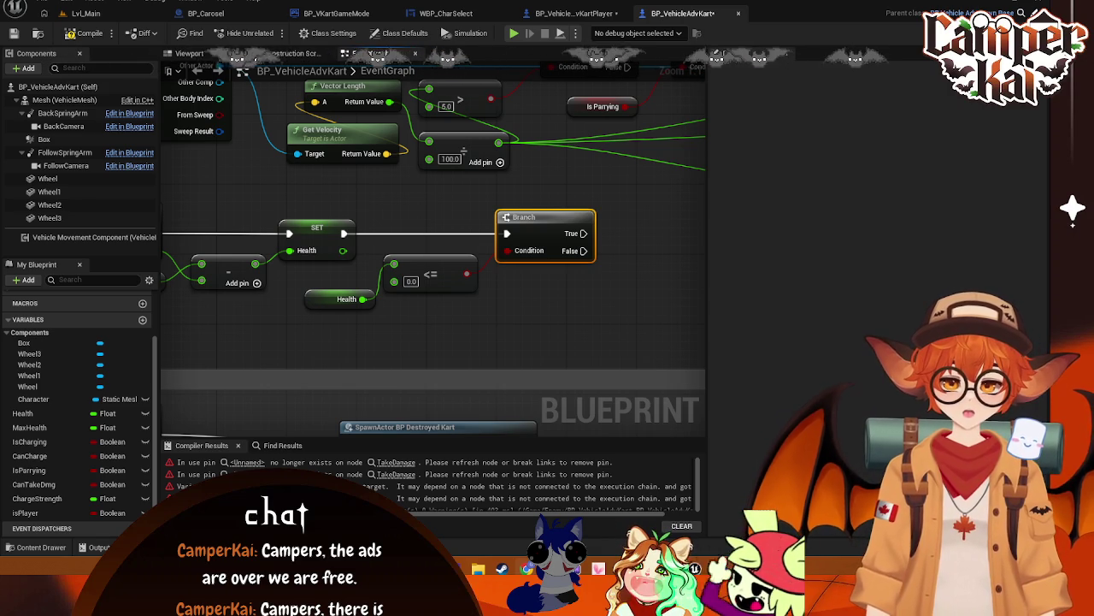
left_click(509, 272)
left_click_drag(509, 272, 554, 317)
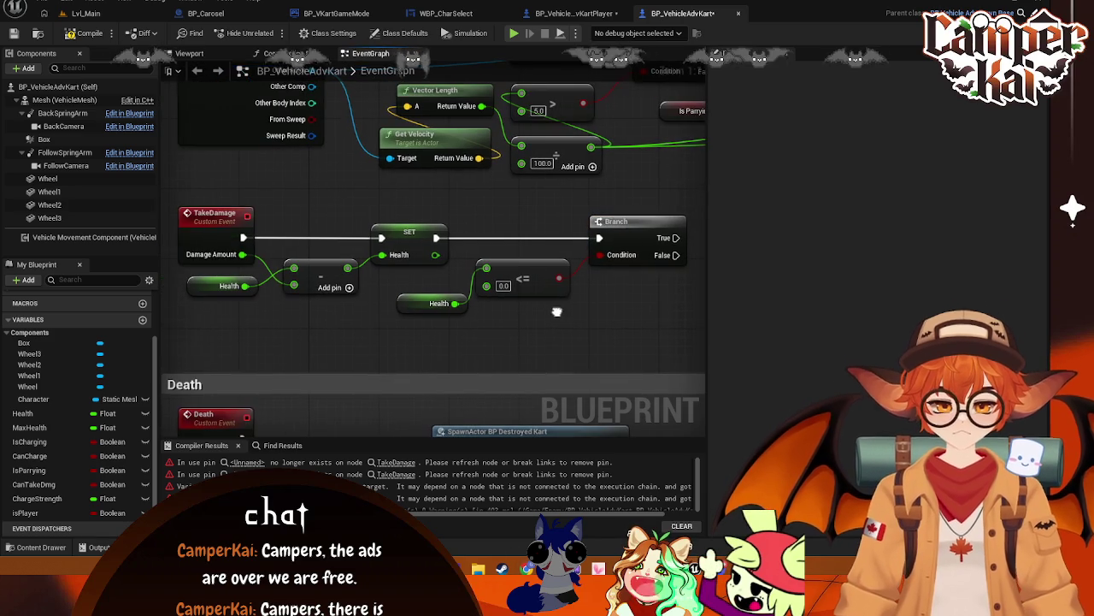
scroll(513, 291, "up", 2)
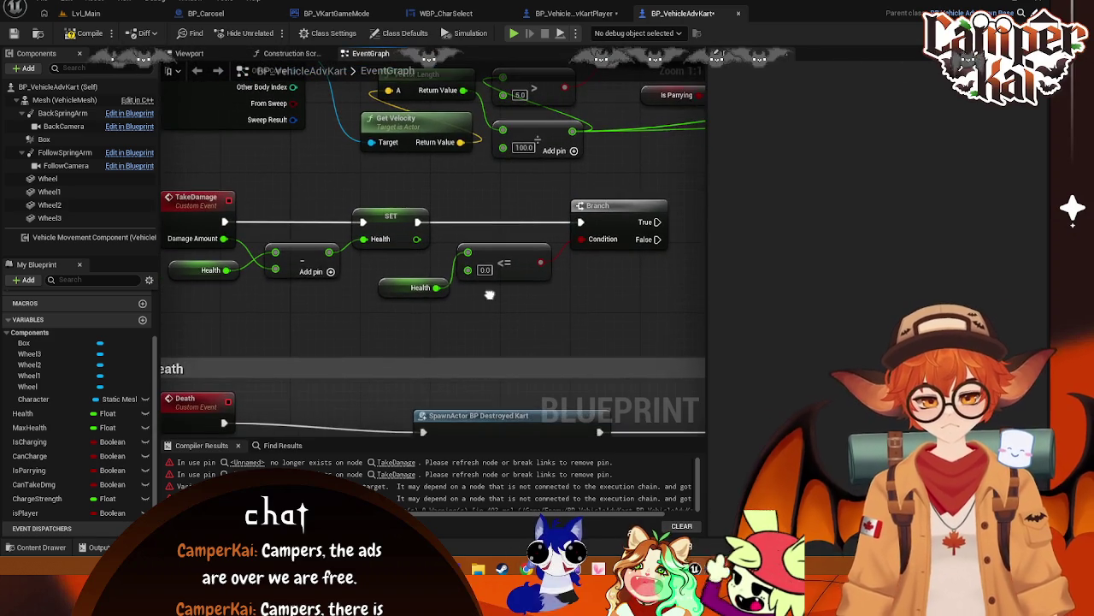
scroll(510, 299, "down", 2)
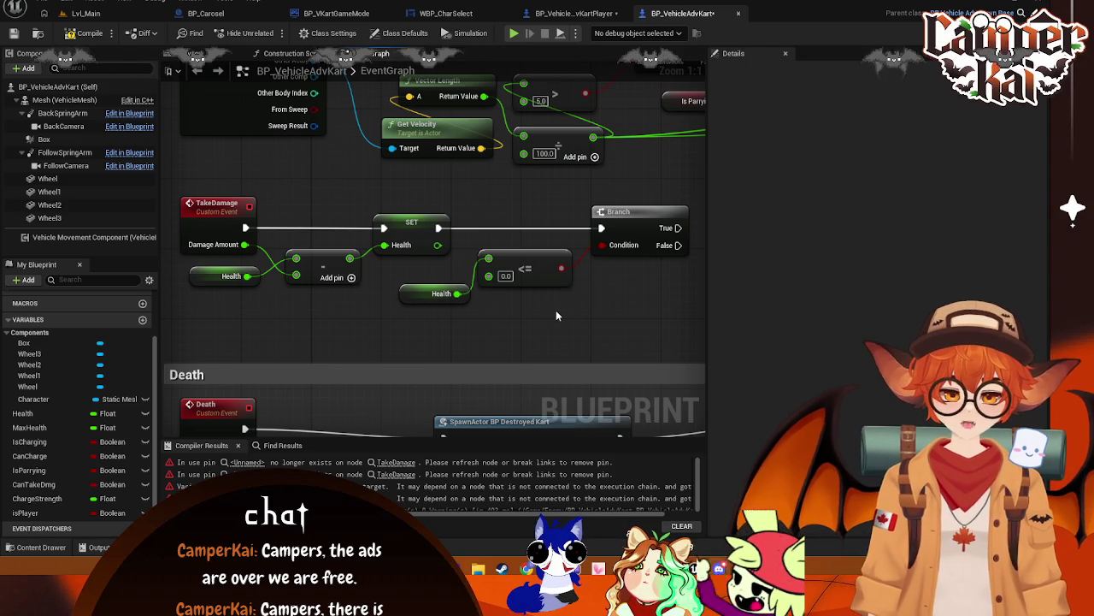
- Arrange the Health getter and <= 0.0 node, then drag a wire off the Branch True output
left_click_drag(540, 319, 407, 274)
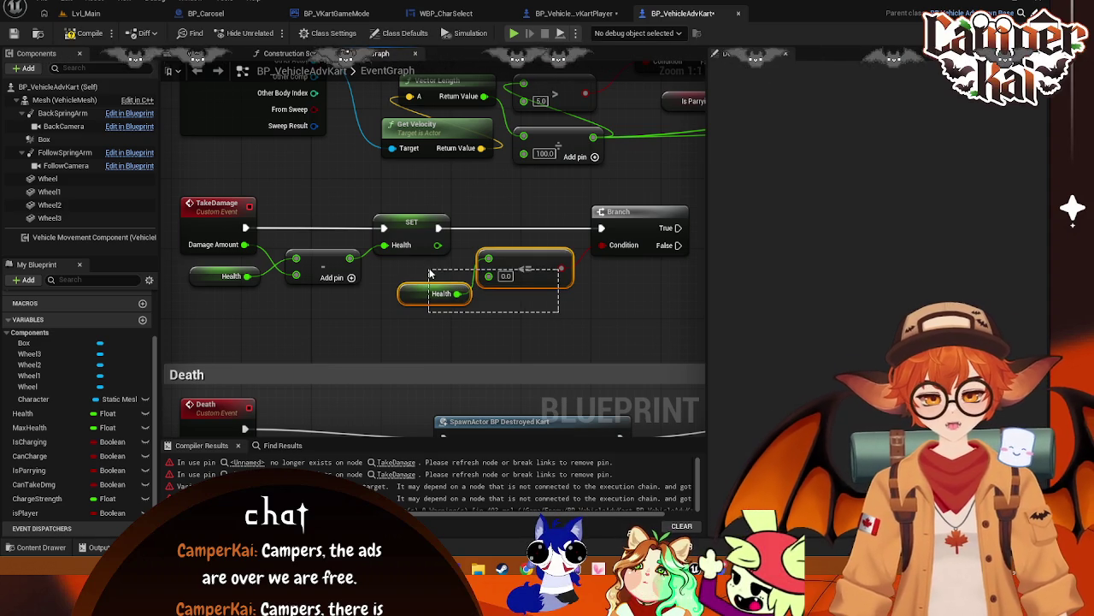
mouse_move(511, 285)
left_mouse_down()
mouse_move(515, 250)
mouse_move(516, 261)
left_mouse_up()
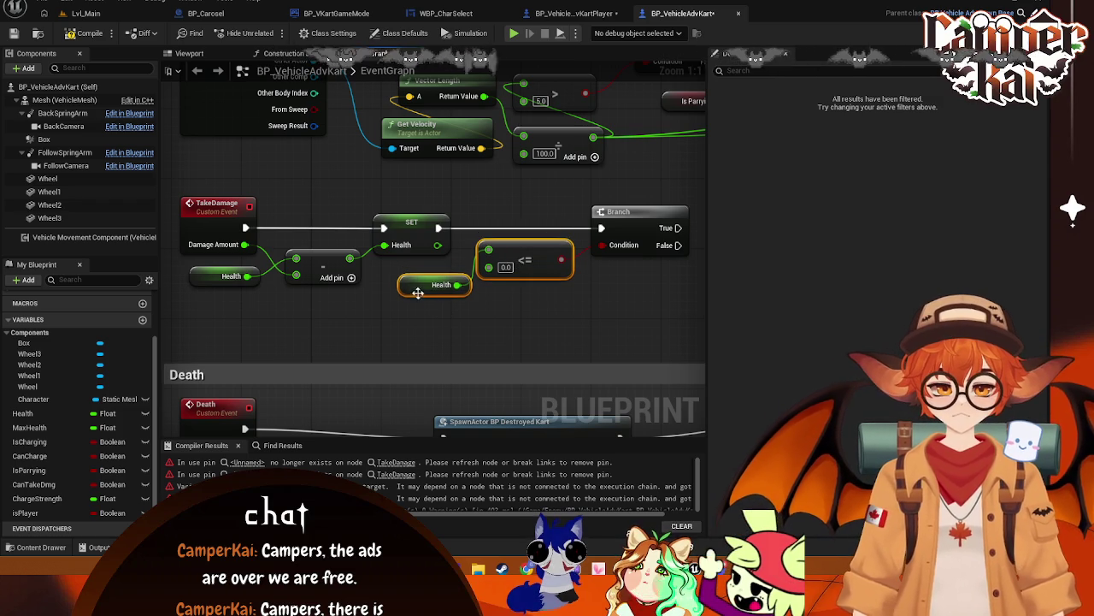
left_click_drag(415, 288, 401, 280)
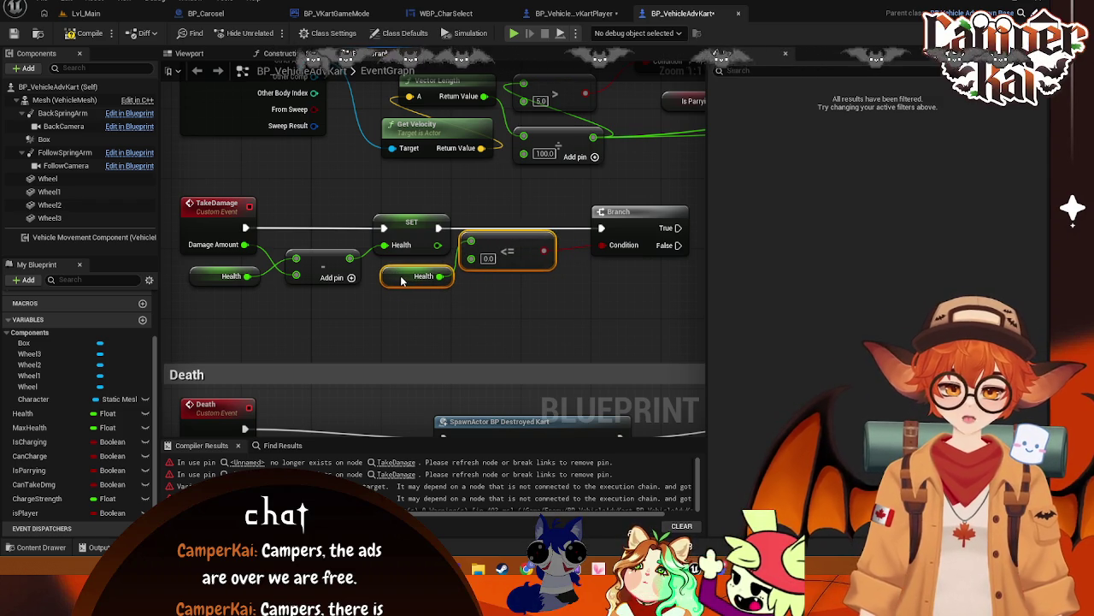
left_click(539, 301)
left_click_drag(511, 251, 529, 260)
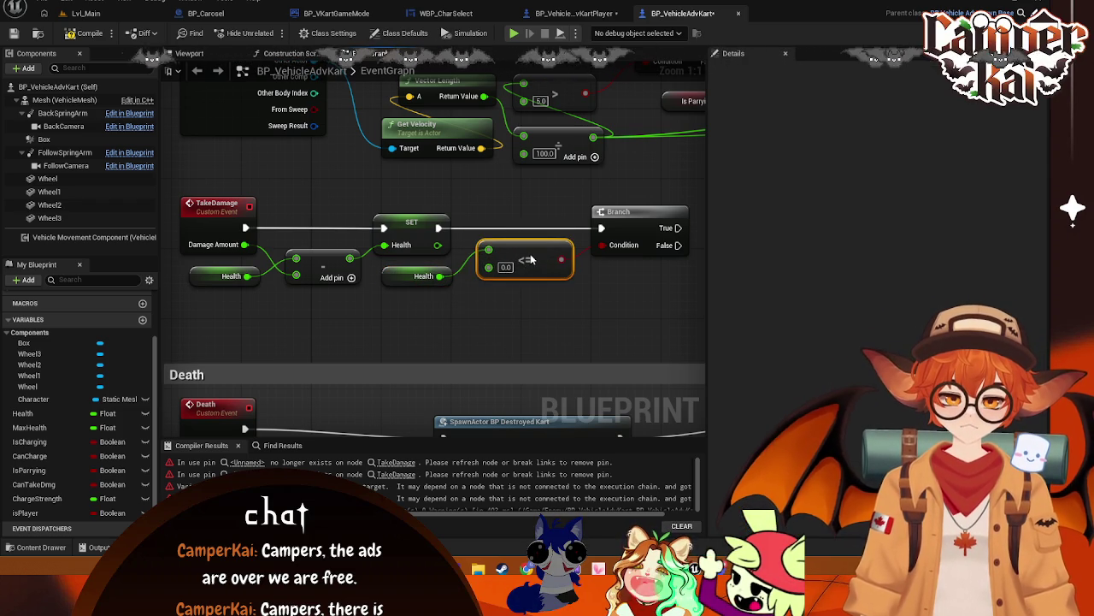
left_click(548, 306)
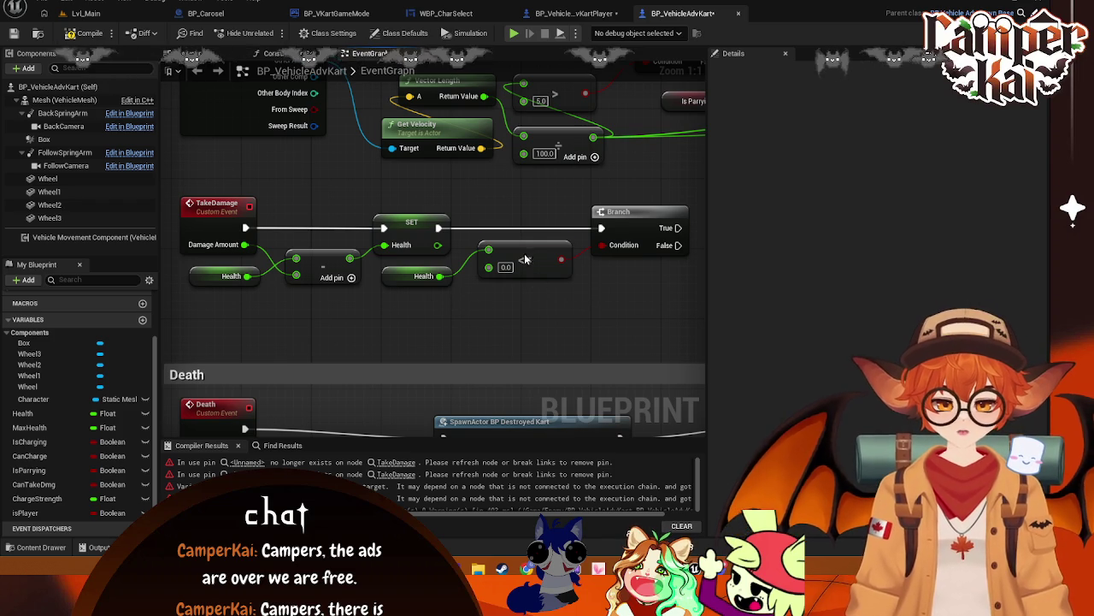
left_click_drag(525, 257, 526, 266)
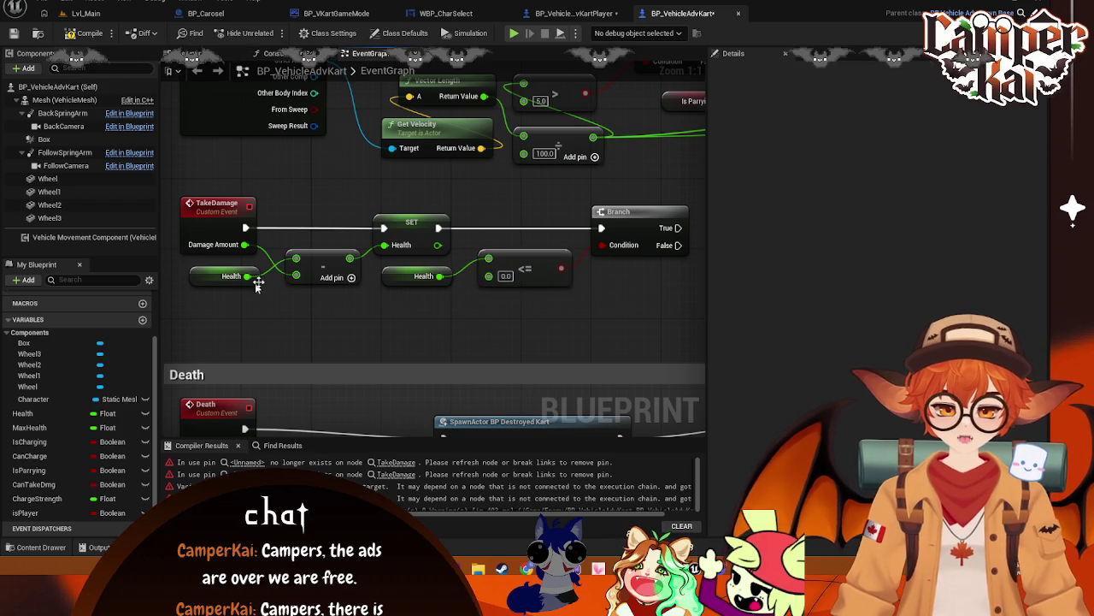
mouse_move(650, 310)
left_mouse_down()
mouse_move(595, 291)
mouse_move(621, 299)
left_mouse_up()
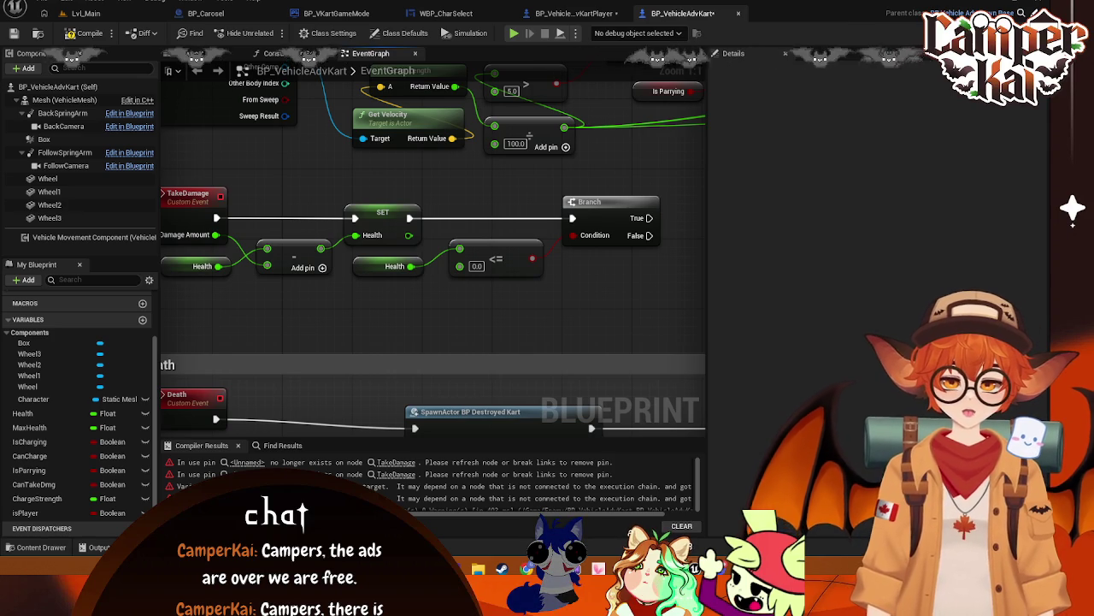
mouse_move(568, 296)
left_mouse_down()
mouse_move(515, 285)
mouse_move(455, 298)
left_mouse_up()
left_click_drag(537, 223, 589, 229)
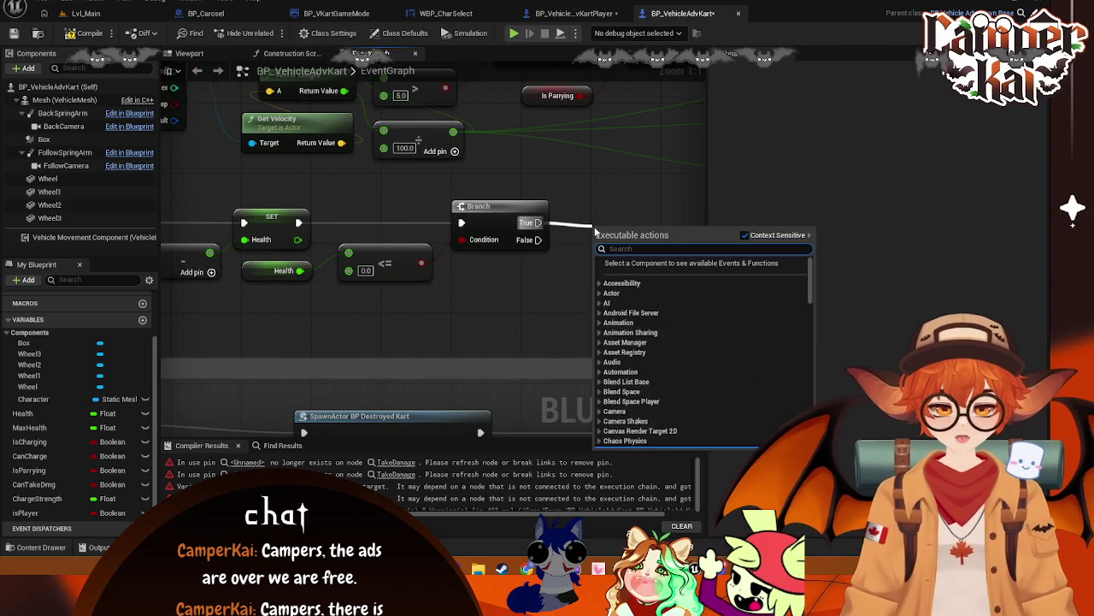
- Add a Death call on the Branch True path, position it, and save the blueprint
type("Dea")
left_click(642, 273)
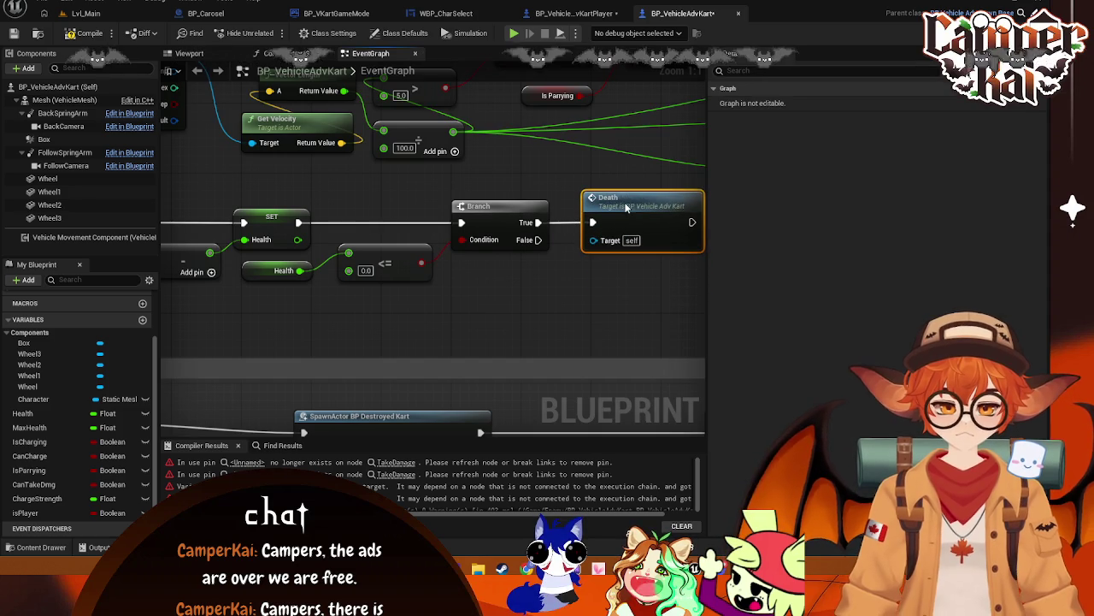
right_click(603, 278)
left_click(630, 208)
left_click_drag(630, 208, 615, 208)
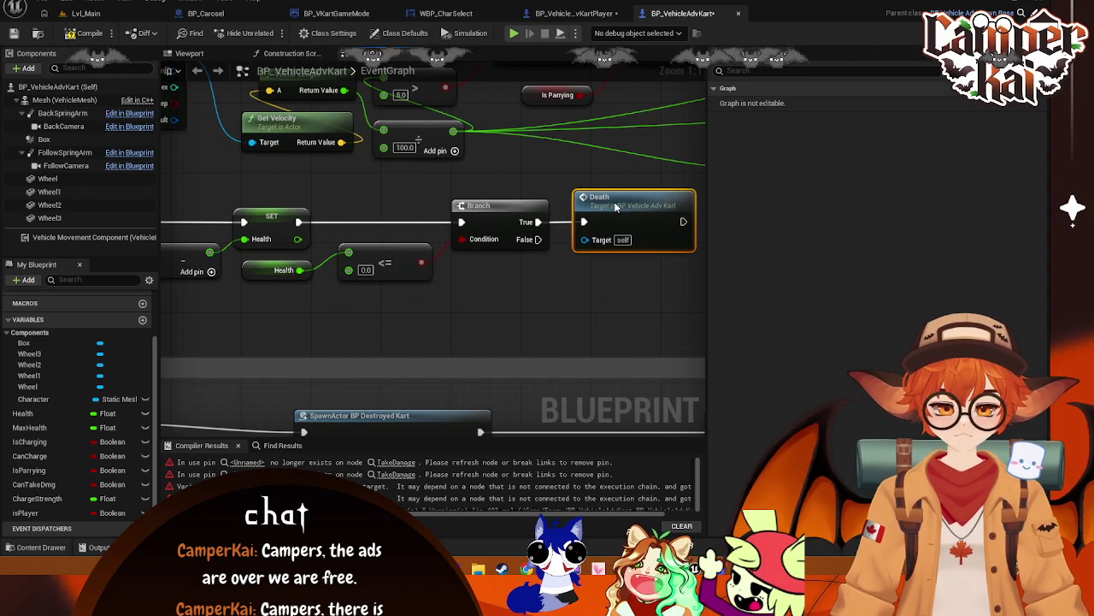
left_click(487, 303)
scroll(488, 303, "down", 1)
key("ctrl+s")
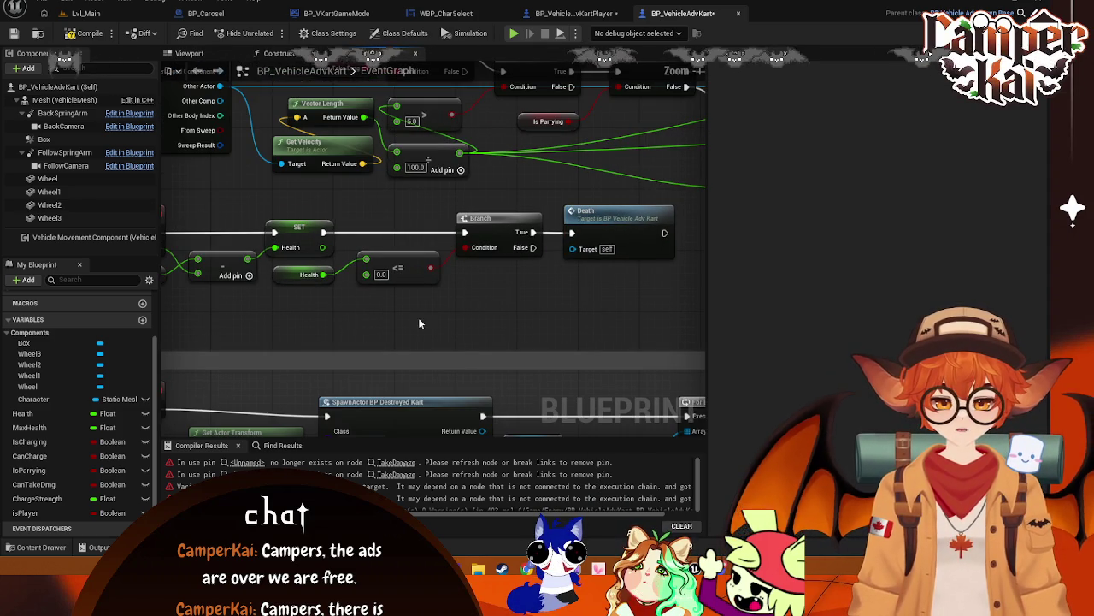
- Save BP_VehicleAdvKart and flip between it and BP_VehicleAdvKartPlayer, ending on BP_VehicleAdvKartPlayer
right_click(419, 322)
left_click(572, 13)
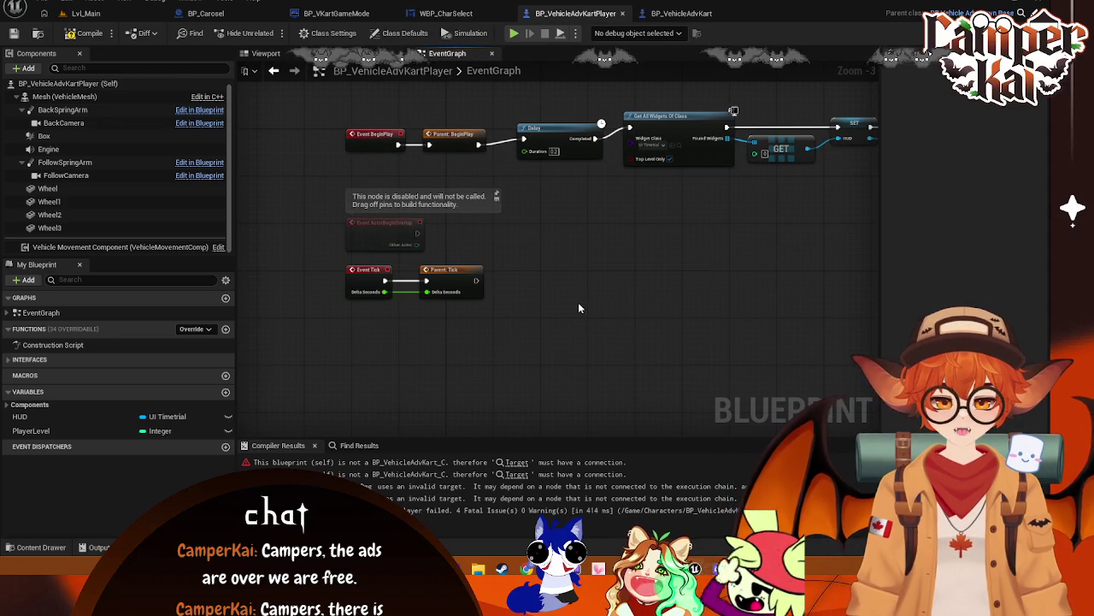
left_click(682, 12)
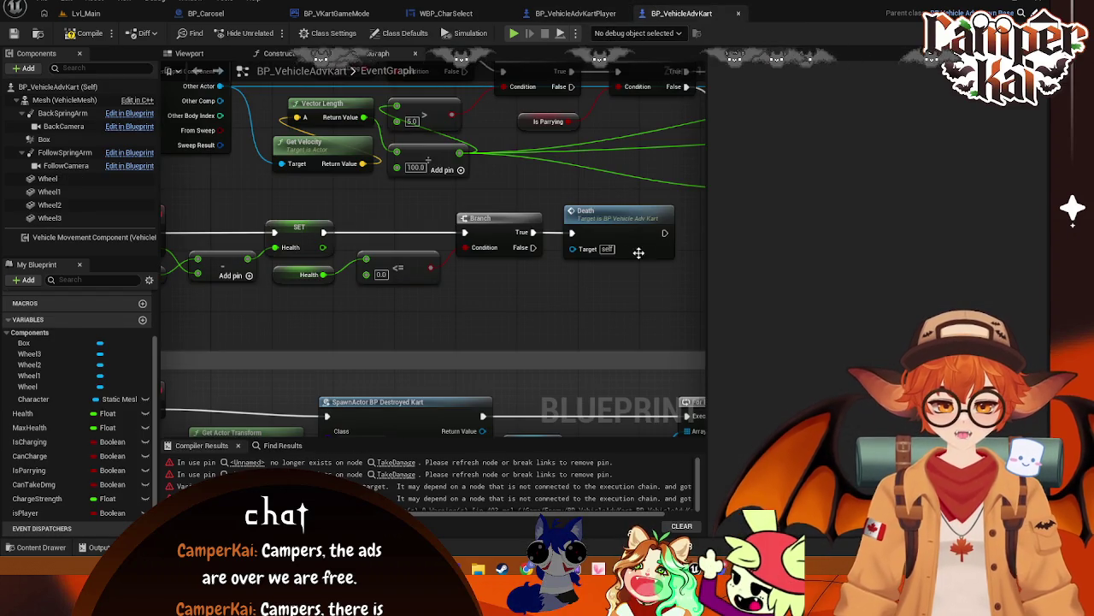
key("ctrl+s")
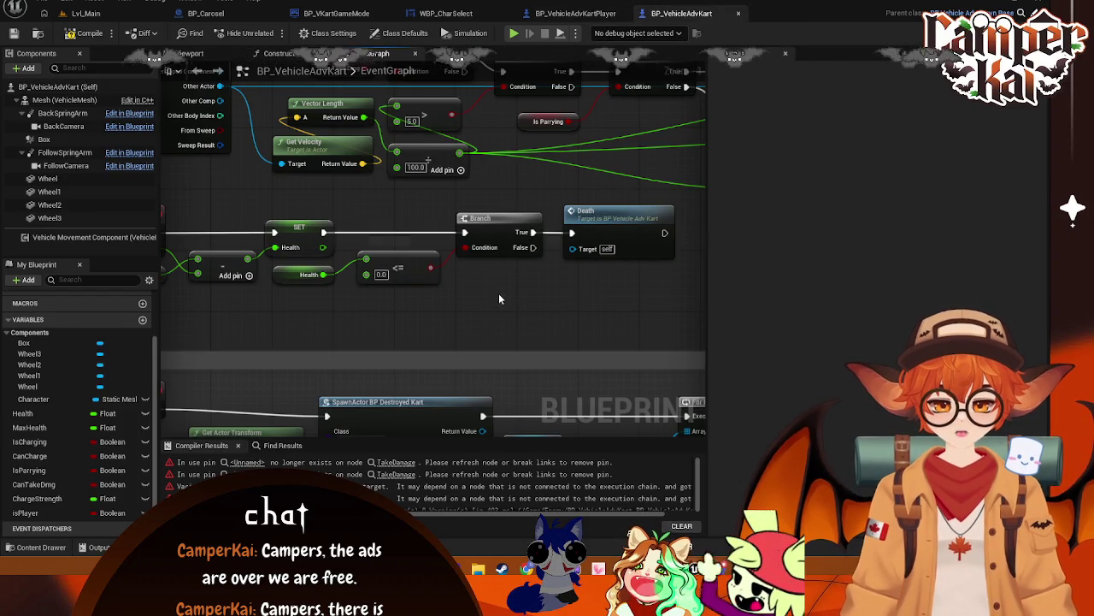
left_click_drag(379, 309, 473, 286)
scroll(470, 291, "down", 2)
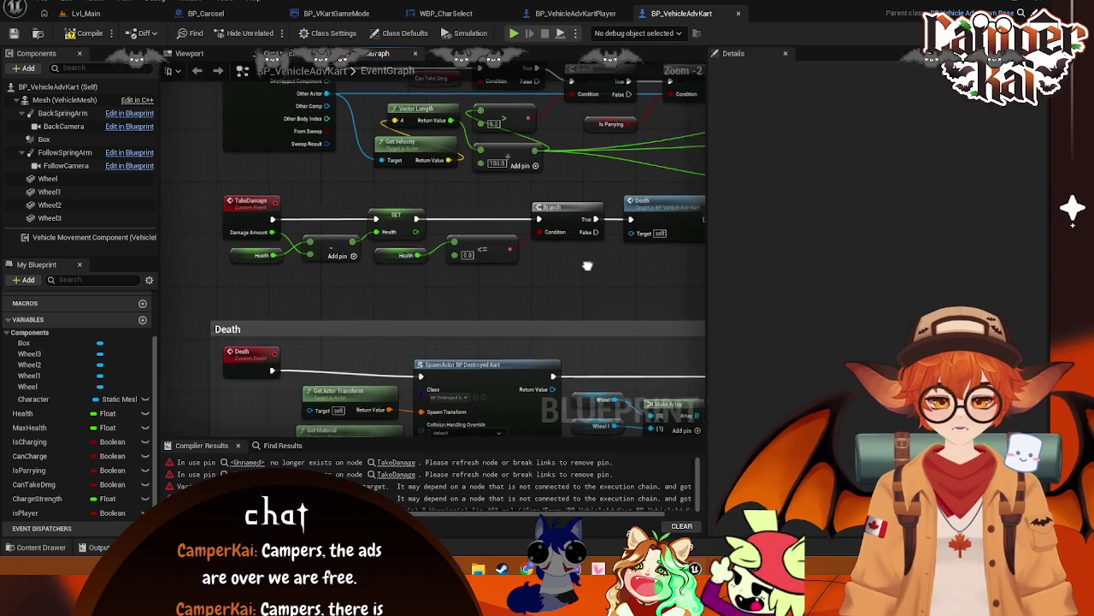
left_click(564, 14)
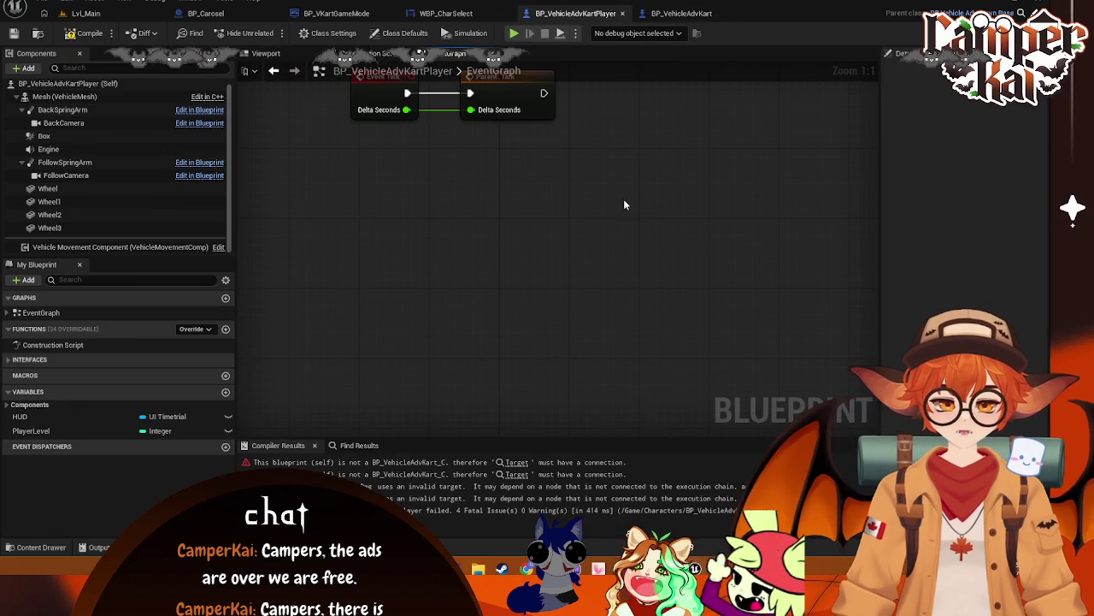
- In BP_VehicleAdvKart, delete the broken Take Damage call after the charging check
left_click(680, 14)
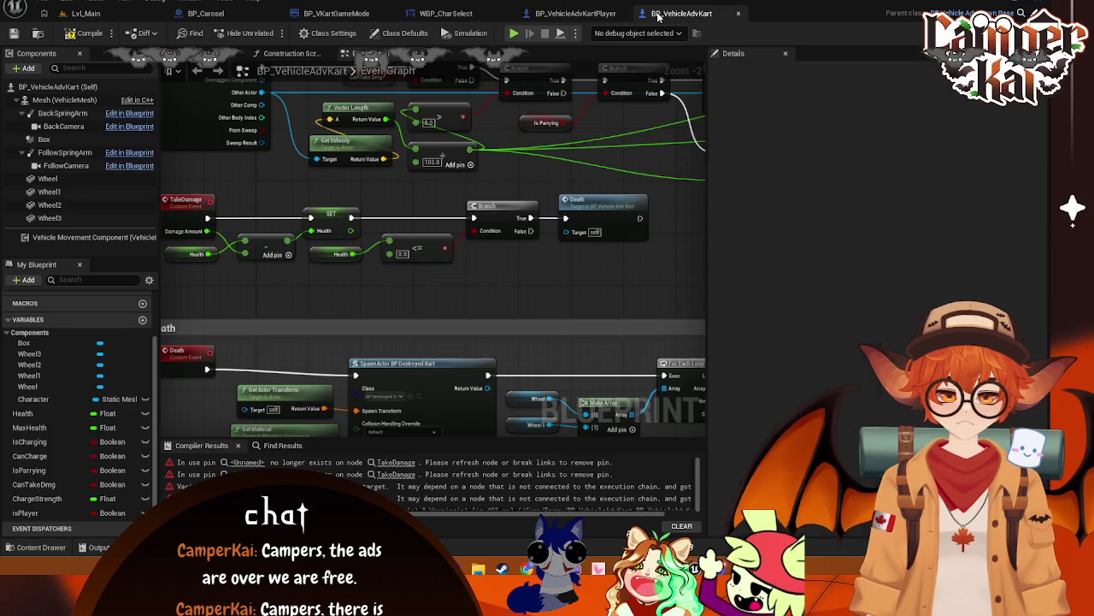
mouse_move(480, 265)
left_mouse_down()
mouse_move(570, 181)
mouse_move(564, 197)
mouse_move(544, 200)
left_mouse_up()
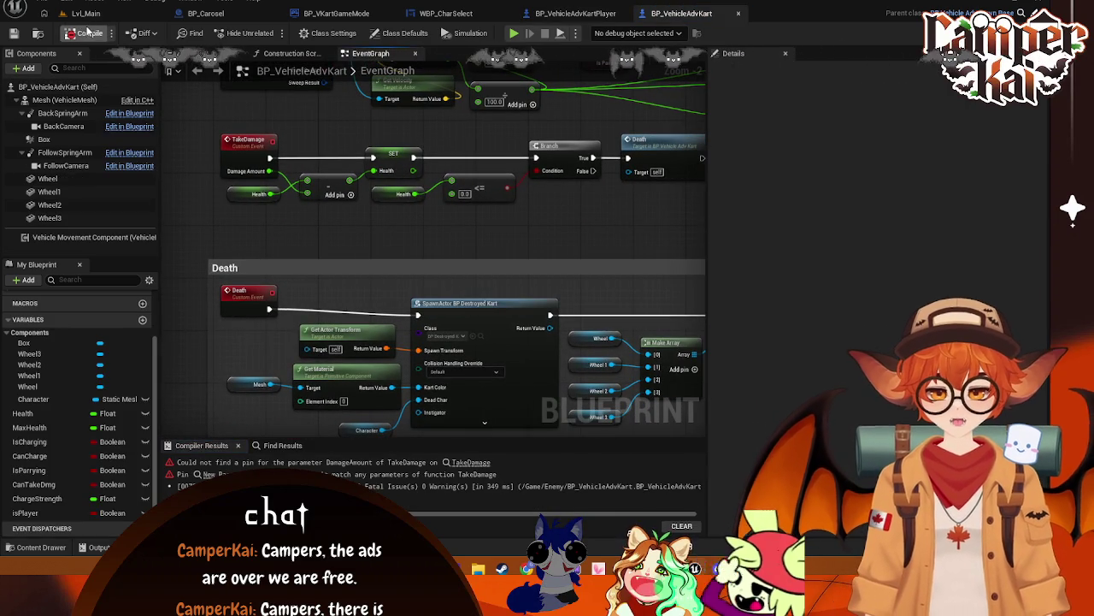
mouse_move(589, 135)
left_mouse_down()
mouse_move(402, 184)
mouse_move(425, 185)
left_mouse_up()
scroll(589, 135, "up", 5)
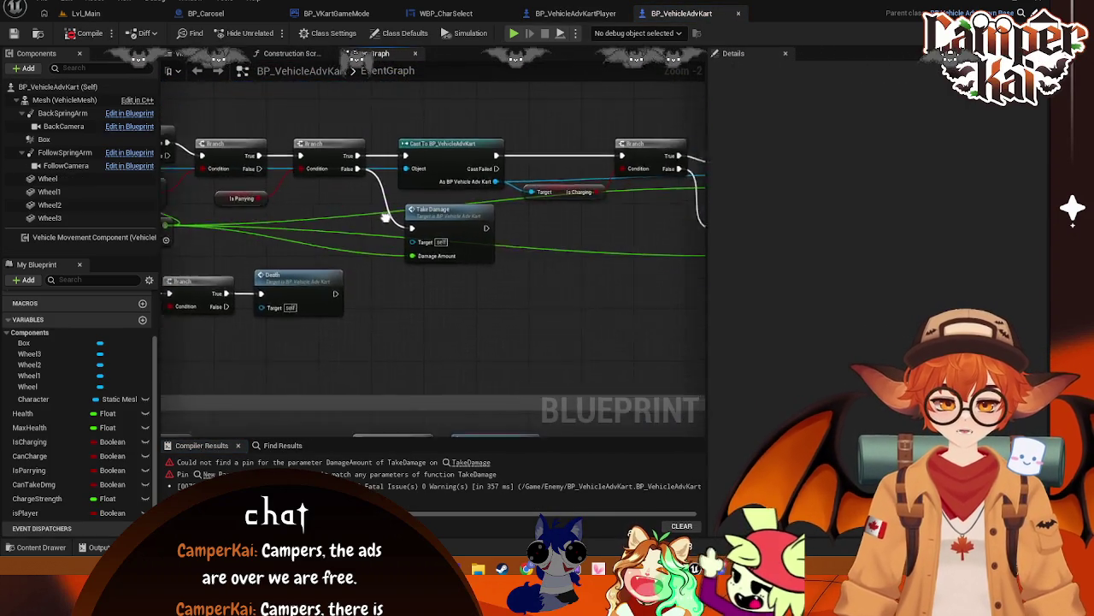
left_click(477, 172)
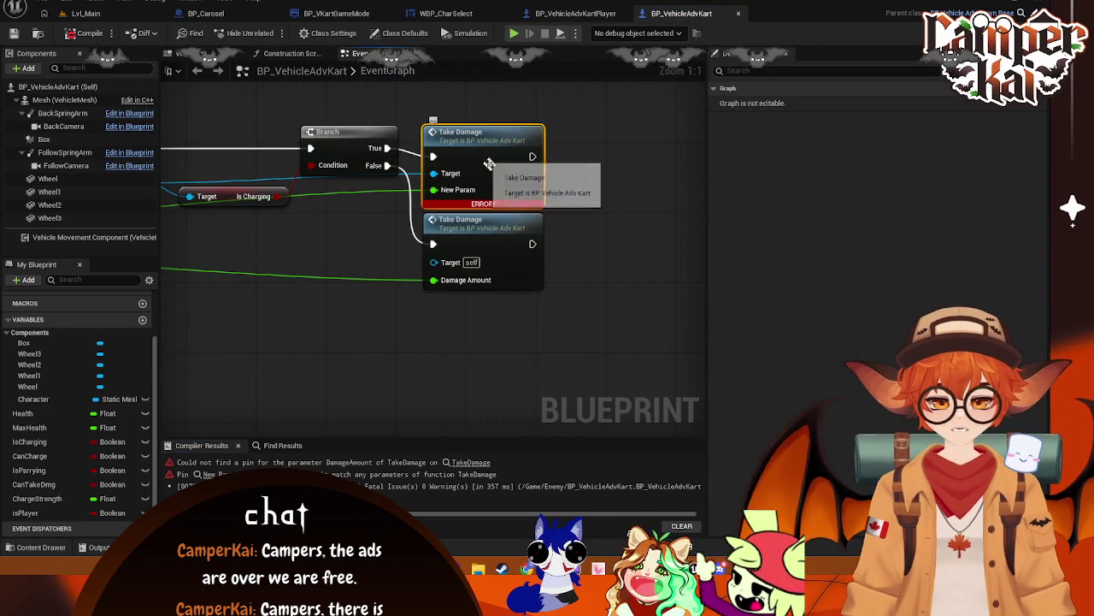
key("Delete")
- Add a new Take Damage call on Branch True targeting the cast kart, and save
mouse_move(387, 148)
left_mouse_down()
mouse_move(428, 168)
mouse_move(476, 161)
left_mouse_up()
type("take")
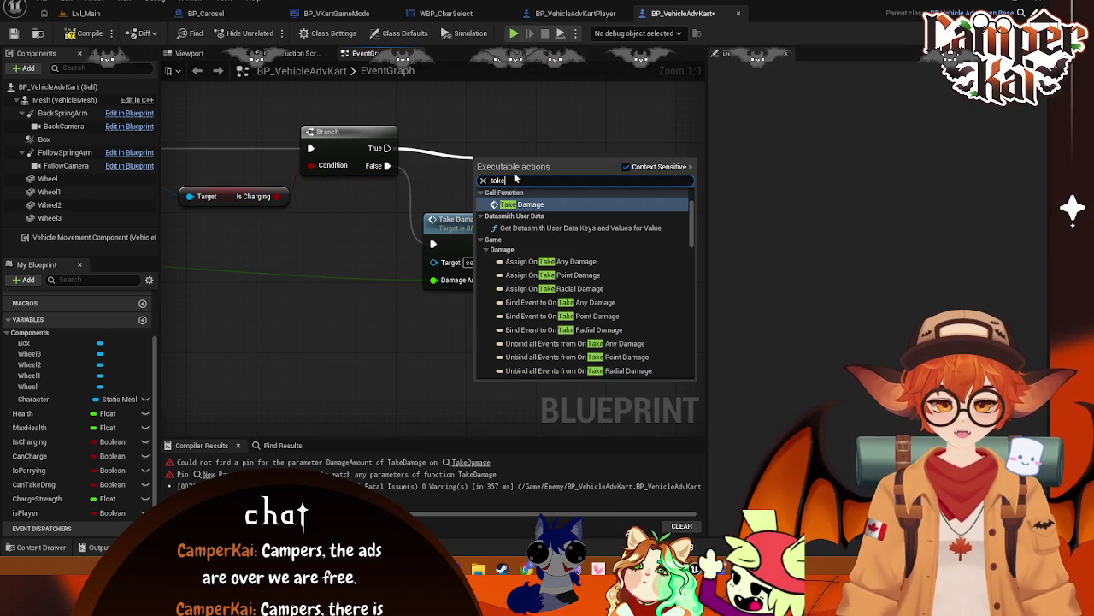
key("Return")
mouse_move(524, 160)
left_mouse_down()
mouse_move(497, 125)
mouse_move(468, 123)
left_mouse_up()
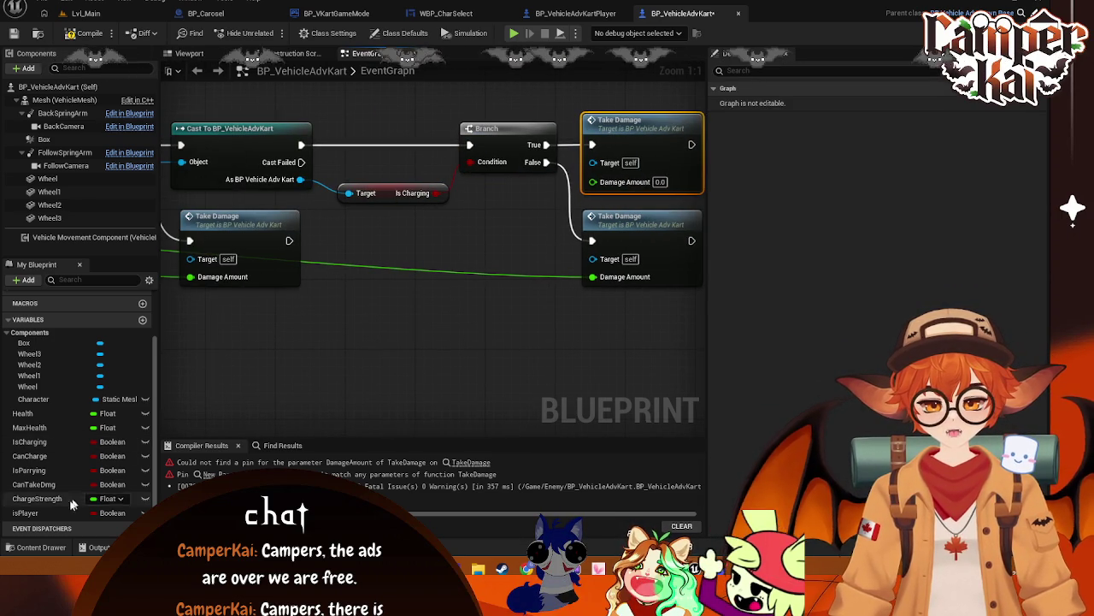
mouse_move(379, 337)
left_mouse_down()
mouse_move(667, 303)
mouse_move(583, 302)
mouse_move(684, 321)
mouse_move(296, 261)
mouse_move(796, 254)
mouse_move(572, 242)
mouse_move(409, 212)
left_mouse_up()
scroll(584, 308, "down", 3)
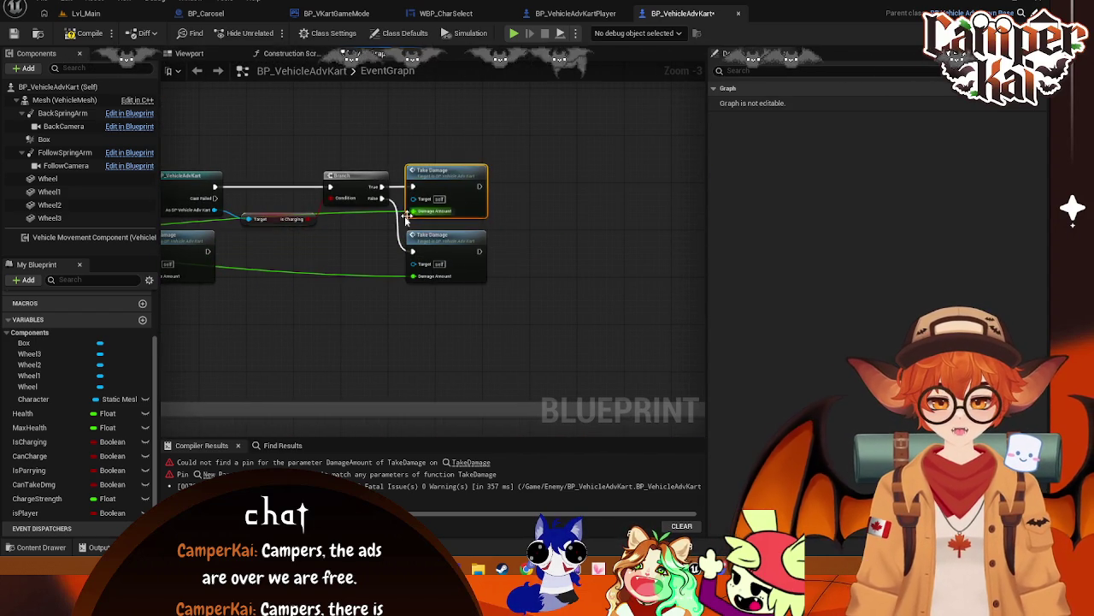
scroll(342, 238, "up", 1)
scroll(343, 238, "up", 1)
mouse_move(267, 201)
left_mouse_down()
mouse_move(342, 214)
mouse_move(513, 190)
mouse_move(551, 165)
left_mouse_up()
key("ctrl+s")
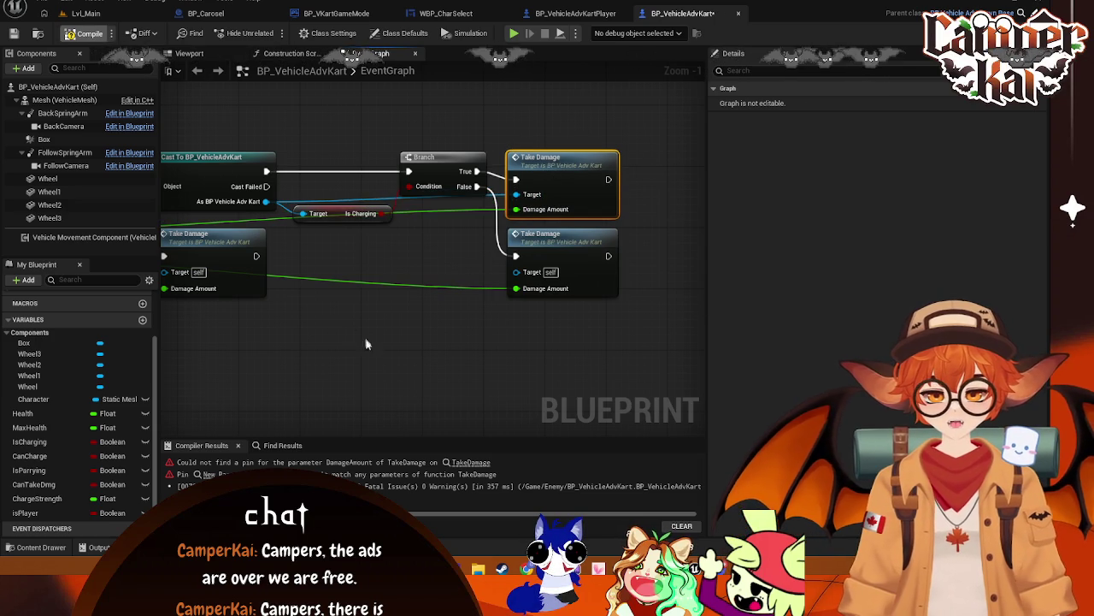
key("ctrl+s")
left_click(85, 13)
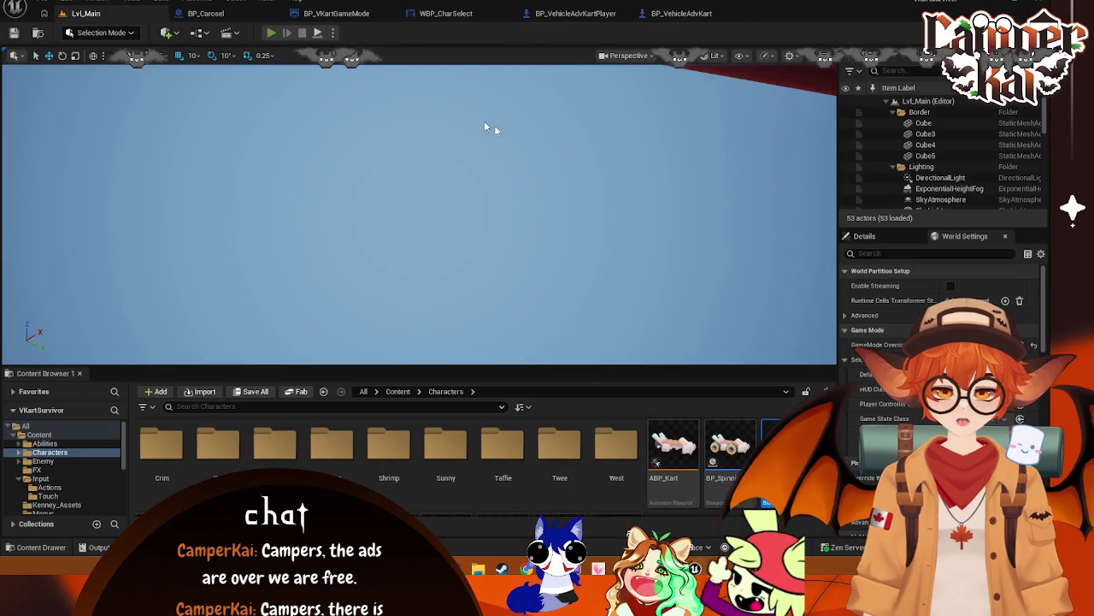
- Playtest from the main menu through racer select, drive along the track, then stop the session
key("alt+p")
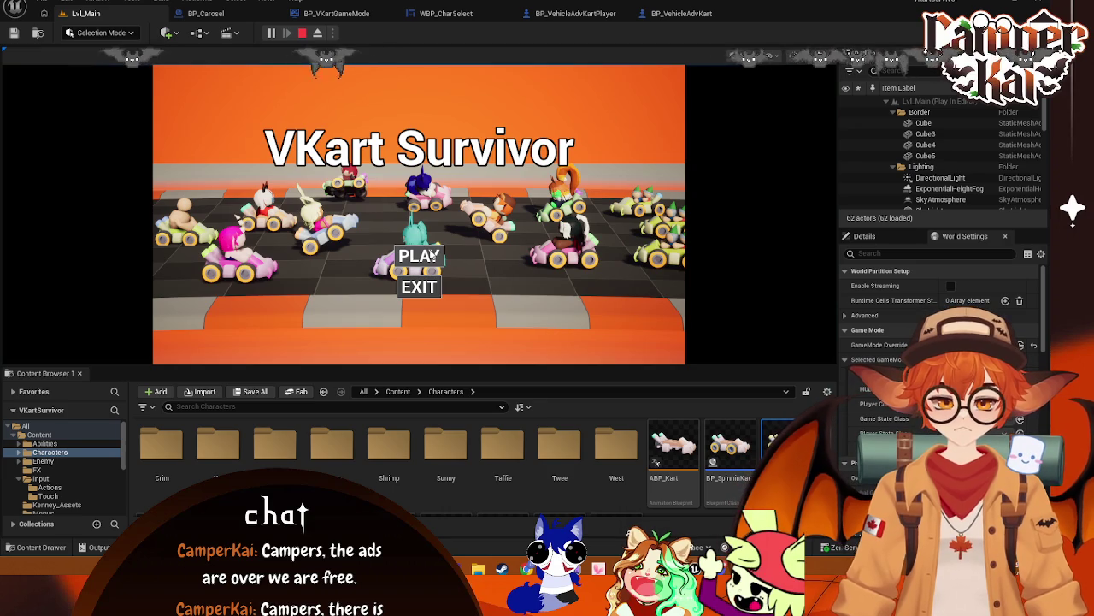
left_click(433, 255)
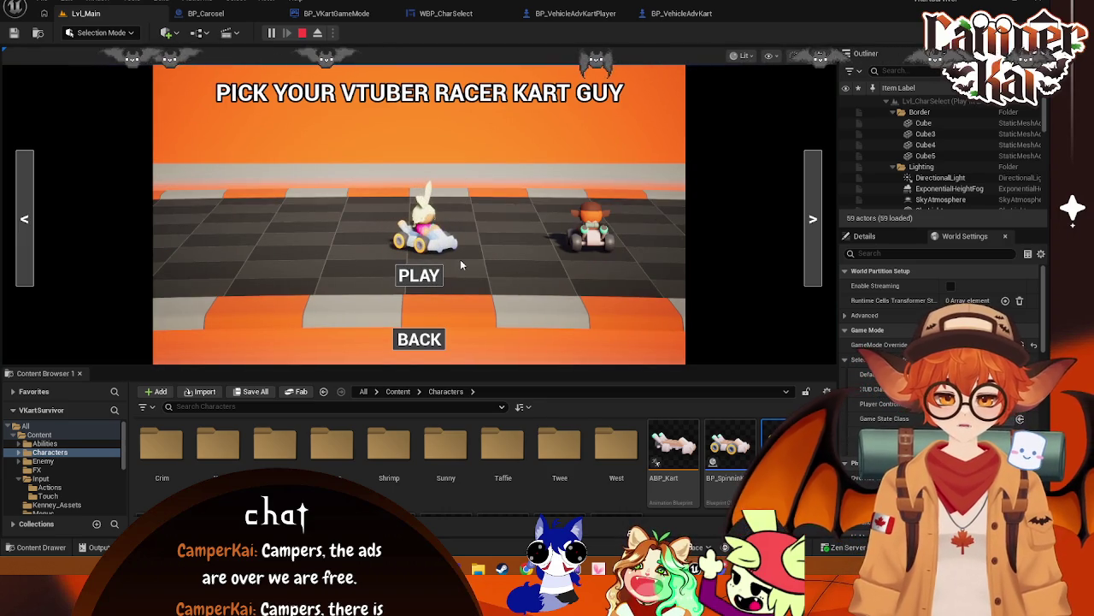
left_click(419, 274)
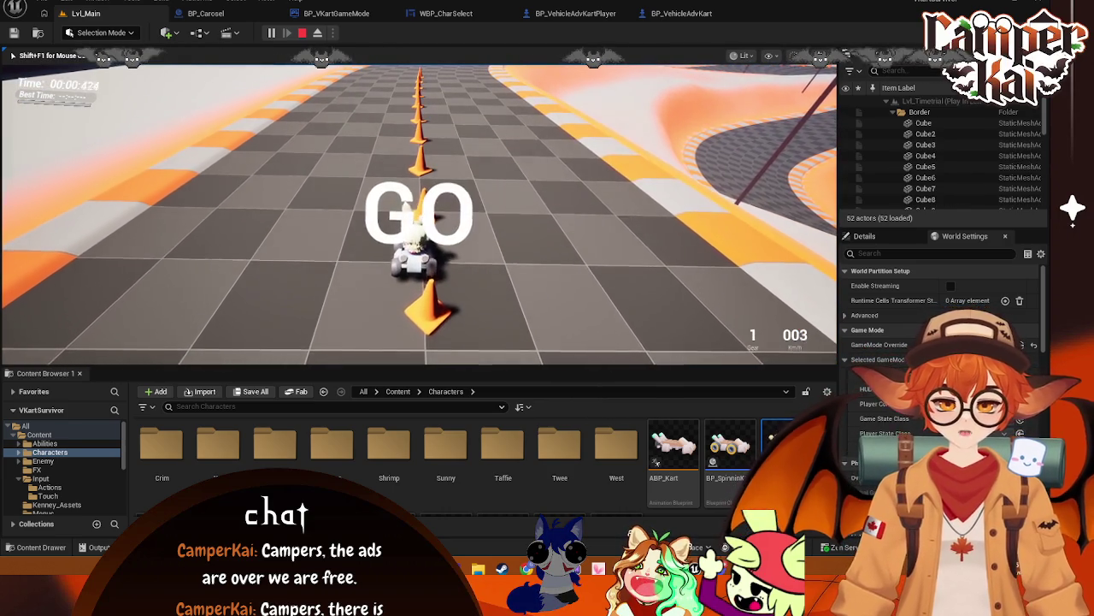
key("w")
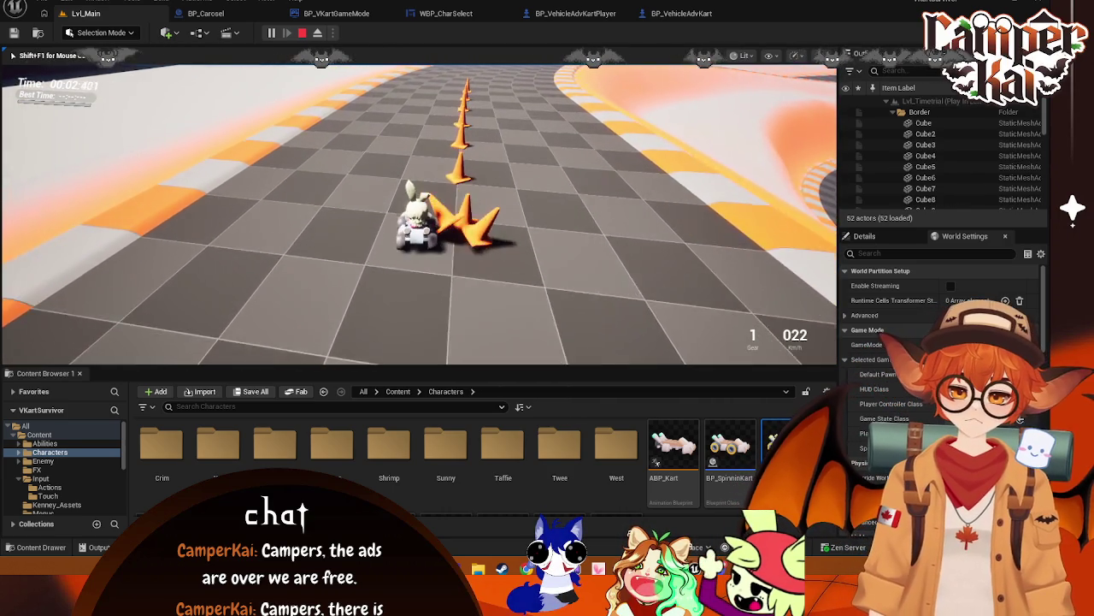
key("d")
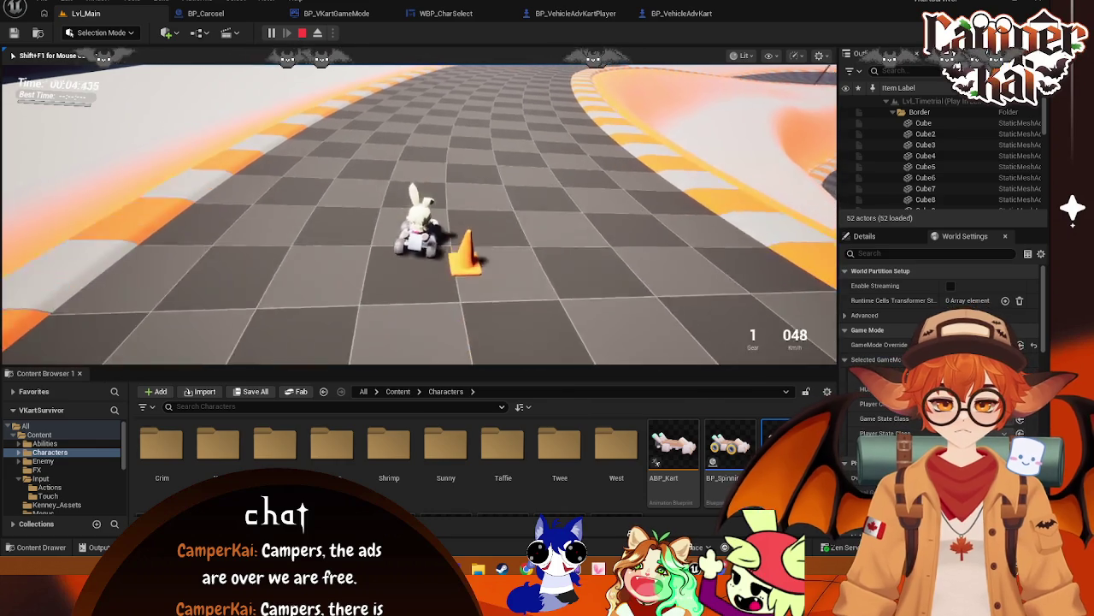
key("d")
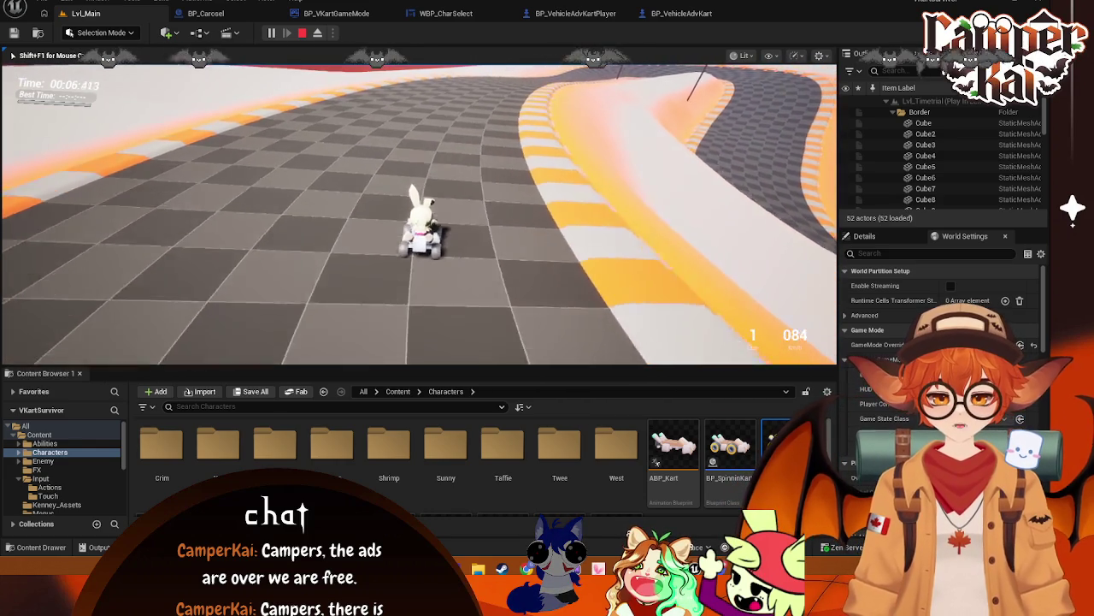
key("Escape")
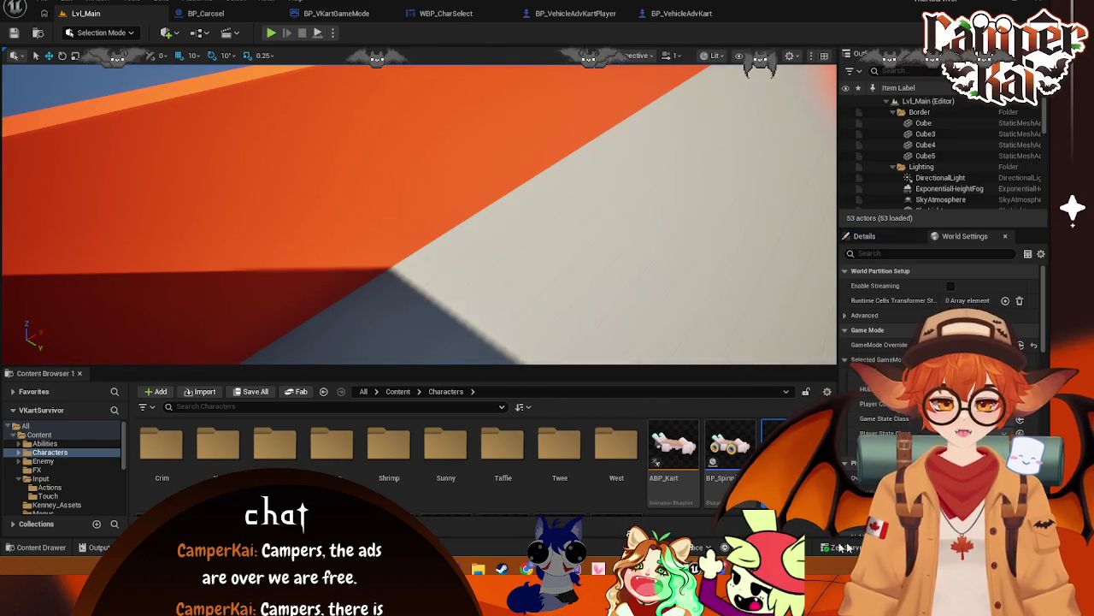
left_click(336, 14)
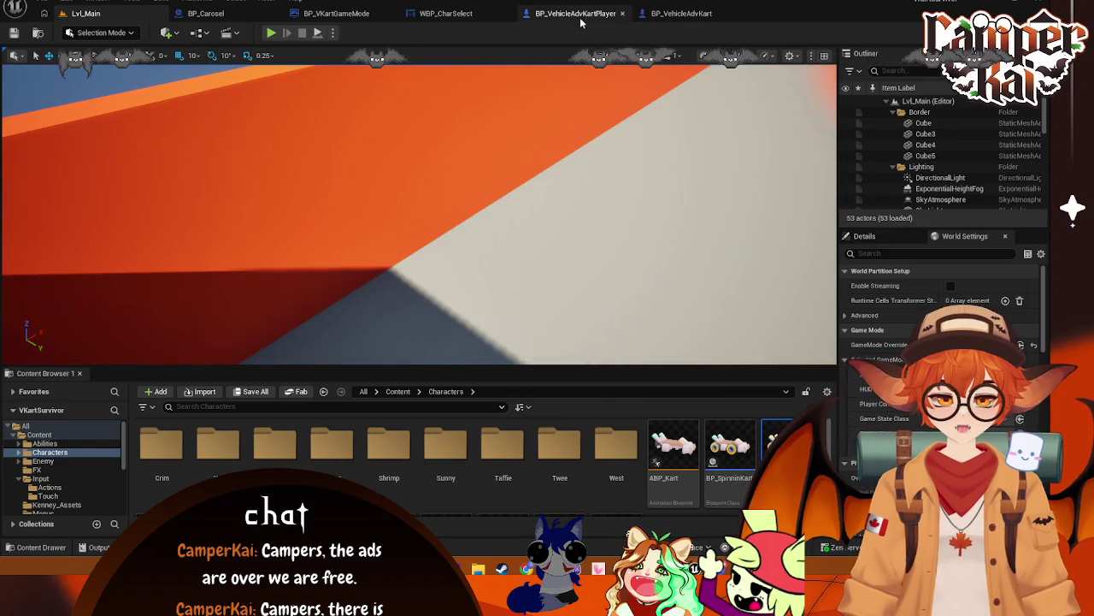
- Review the Boost and Parry graphs in BP_VehicleAdvKart, then save BP_VehicleAdvKartPlayer
left_click(675, 14)
left_click_drag(409, 216, 643, 203)
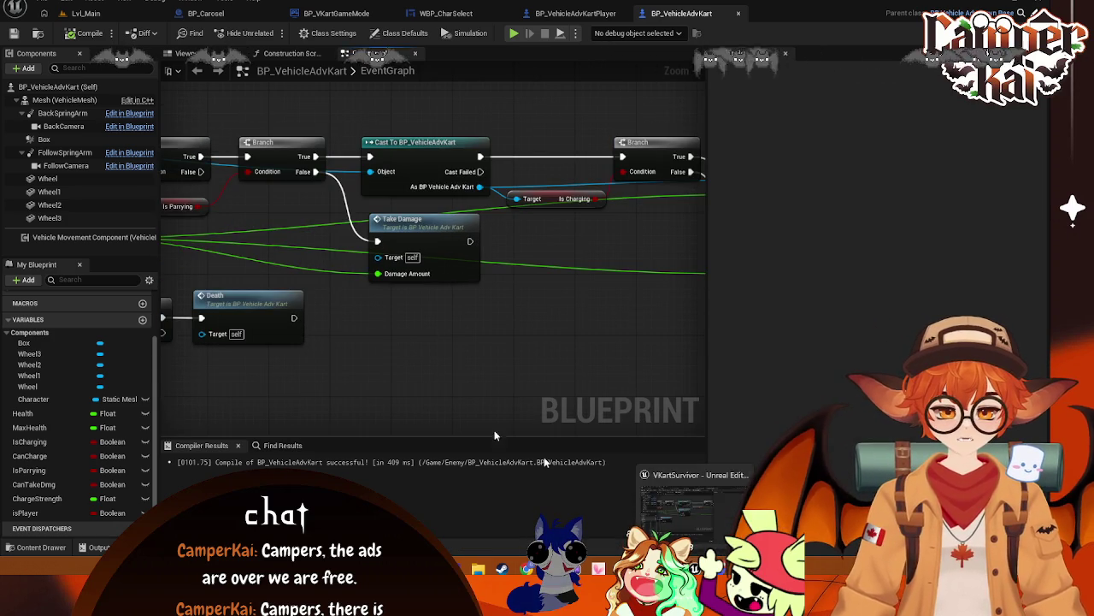
scroll(450, 382, "down", 1)
mouse_move(231, 381)
left_mouse_down()
mouse_move(547, 378)
mouse_move(556, 282)
mouse_move(585, 243)
left_mouse_up()
left_click_drag(443, 249, 429, 159)
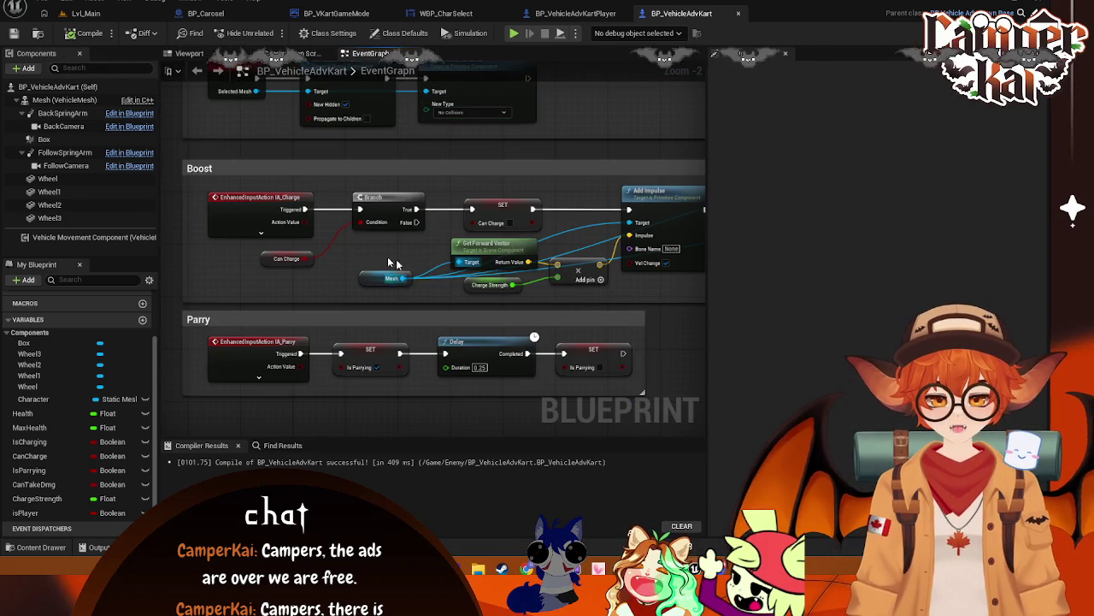
left_click(575, 13)
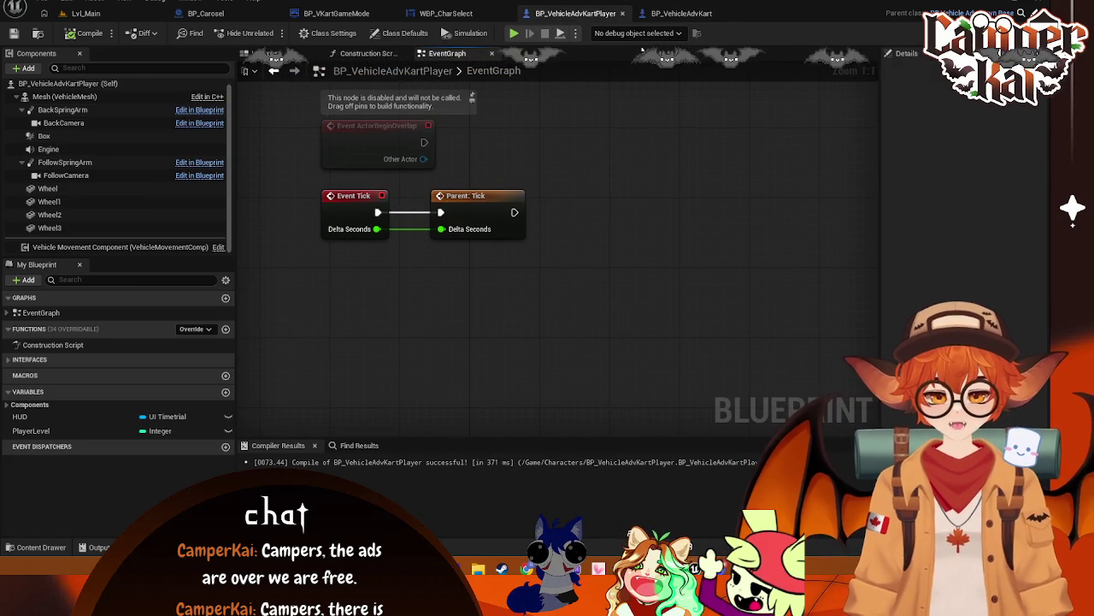
key("ctrl+s")
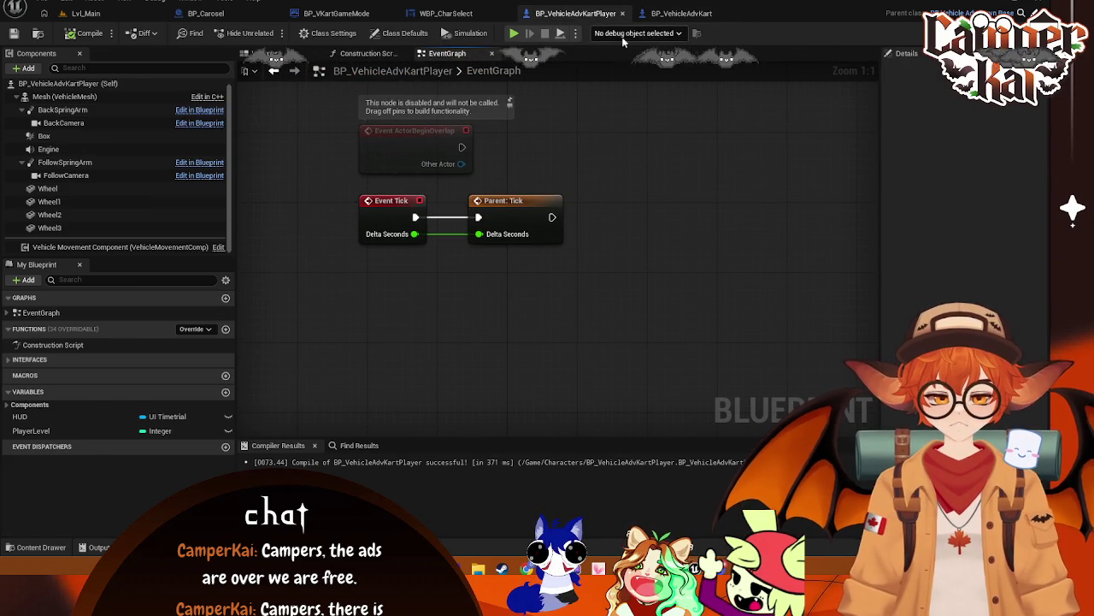
- Marquee-select the Boost and Parry comment boxes in BP_VehicleAdvKart's event graph
left_click(660, 15)
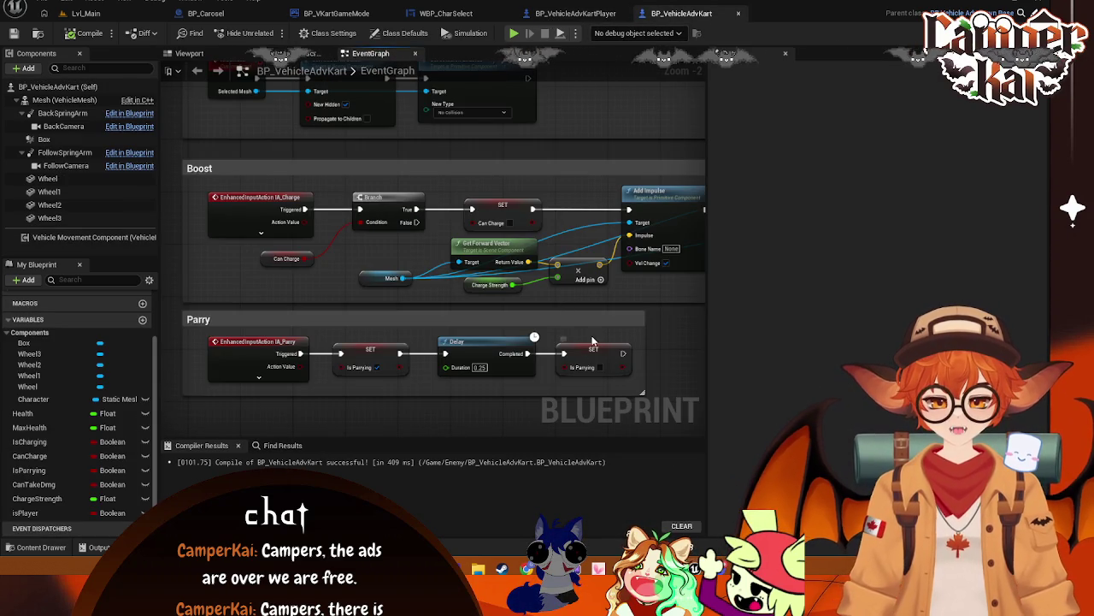
mouse_move(384, 149)
left_mouse_down()
mouse_move(359, 288)
mouse_move(398, 364)
mouse_move(400, 103)
left_mouse_up()
scroll(597, 303, "down", 1)
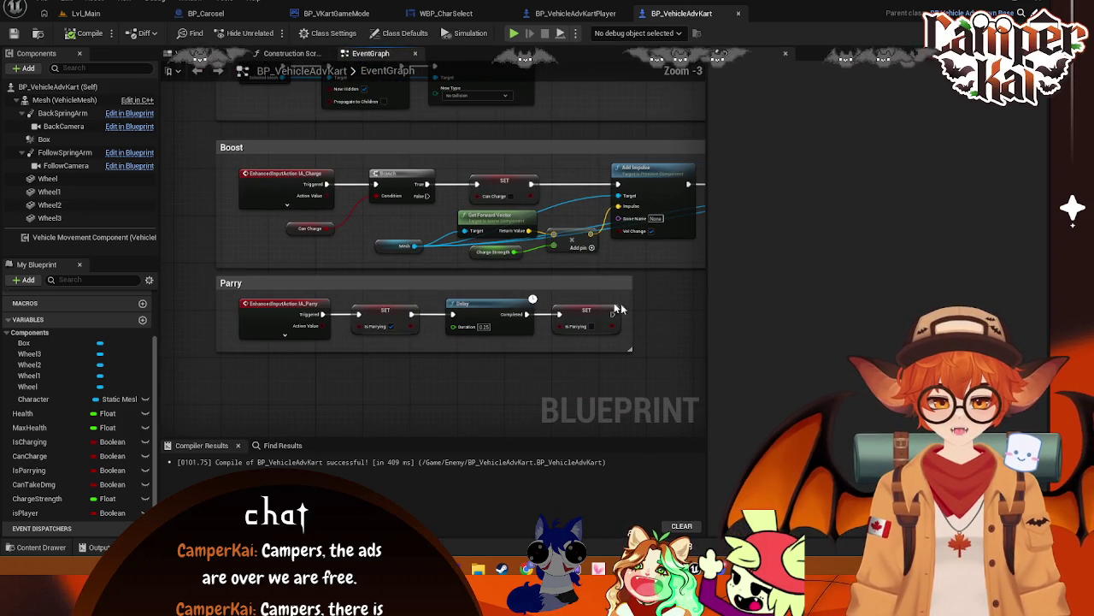
mouse_move(200, 132)
left_mouse_down()
mouse_move(725, 364)
mouse_move(768, 366)
mouse_move(746, 376)
mouse_move(599, 372)
left_mouse_up()
mouse_move(277, 315)
left_mouse_down()
mouse_move(320, 335)
mouse_move(283, 308)
left_mouse_up()
left_click_drag(723, 315, 557, 316)
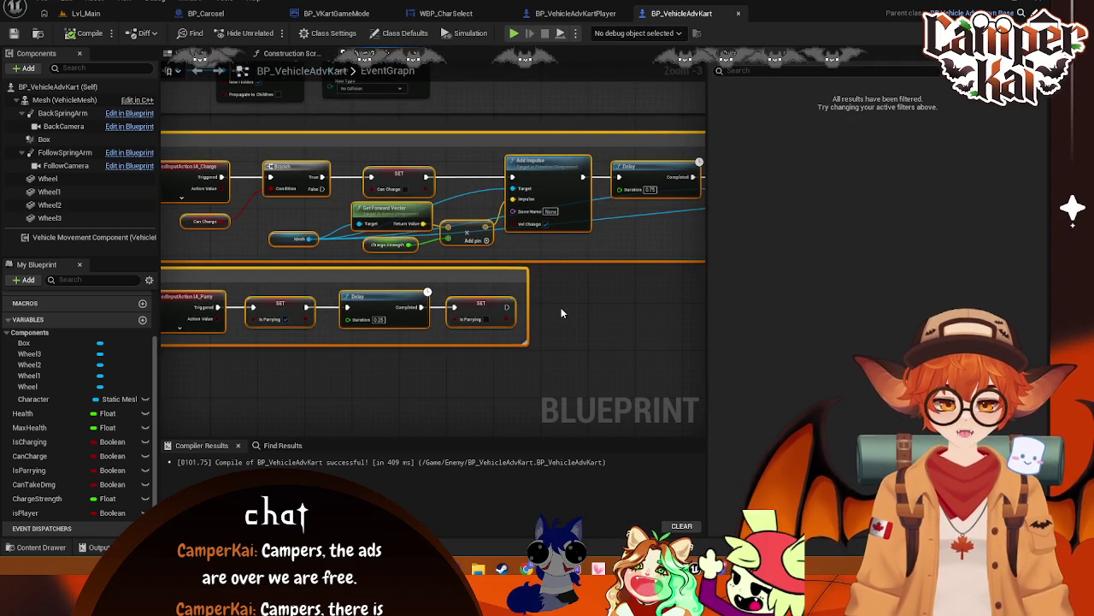
key("ctrl+Tab")
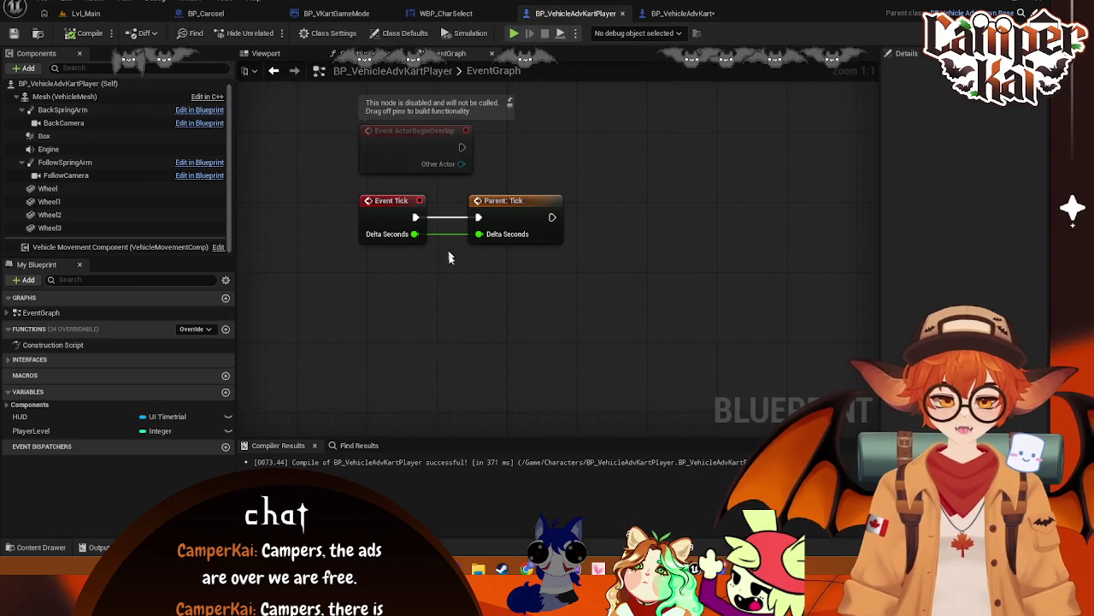
- Paste the Boost and Parry sections into the player graph and compile to reveal errors
key("ctrl+v")
left_click_drag(433, 357, 452, 309)
scroll(452, 309, "down", 4)
left_click_drag(340, 154, 555, 185)
left_click(284, 263)
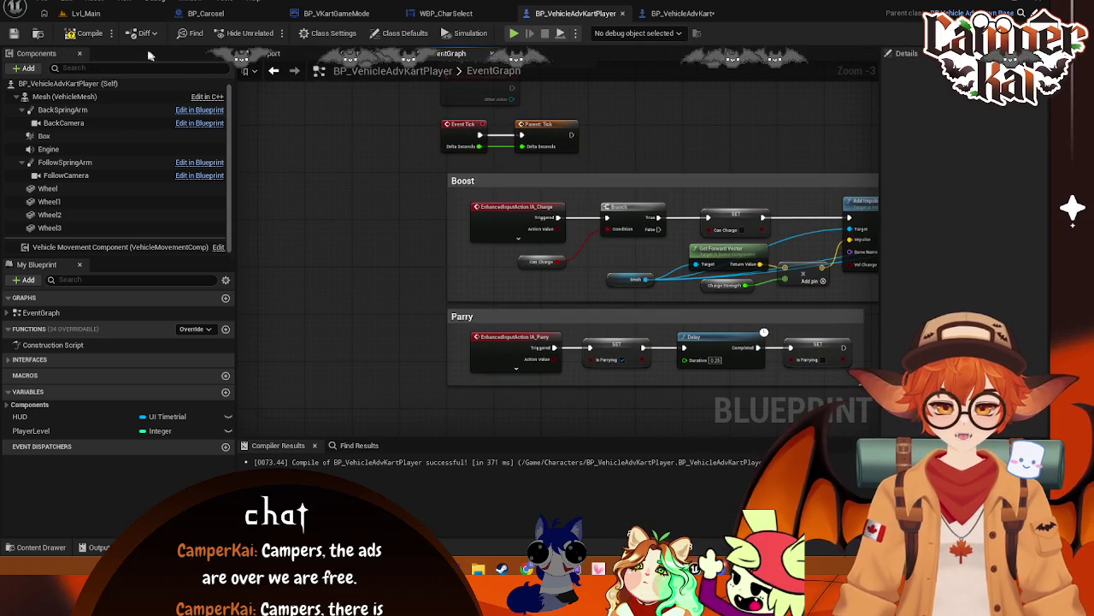
key("F7")
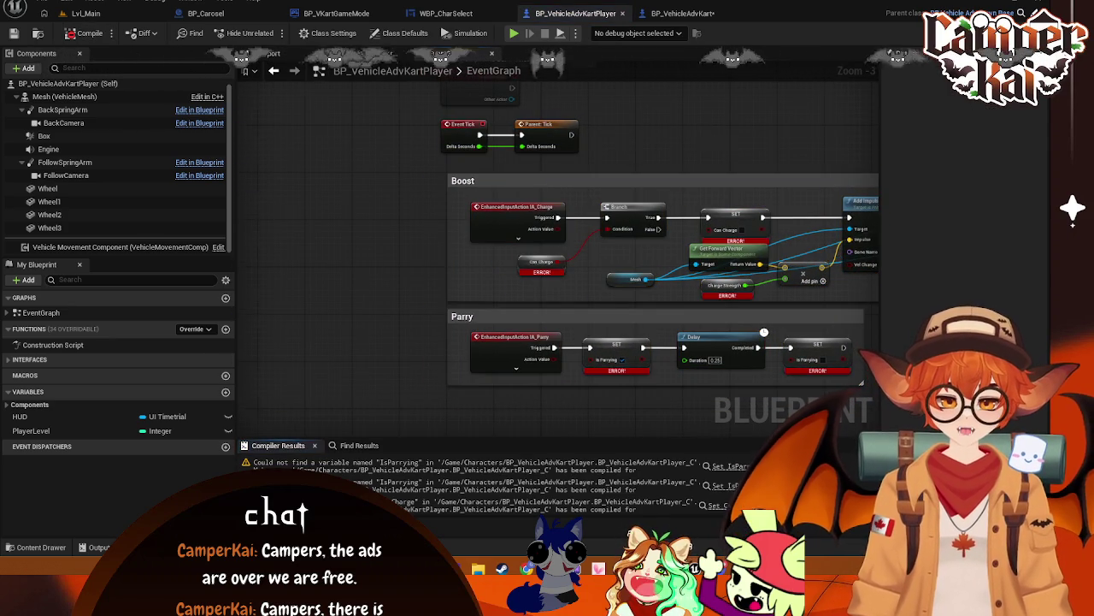
- Replace the erroring Can Charge getter with a new Get Can Charge on the Branch condition
scroll(368, 212, "up", 1)
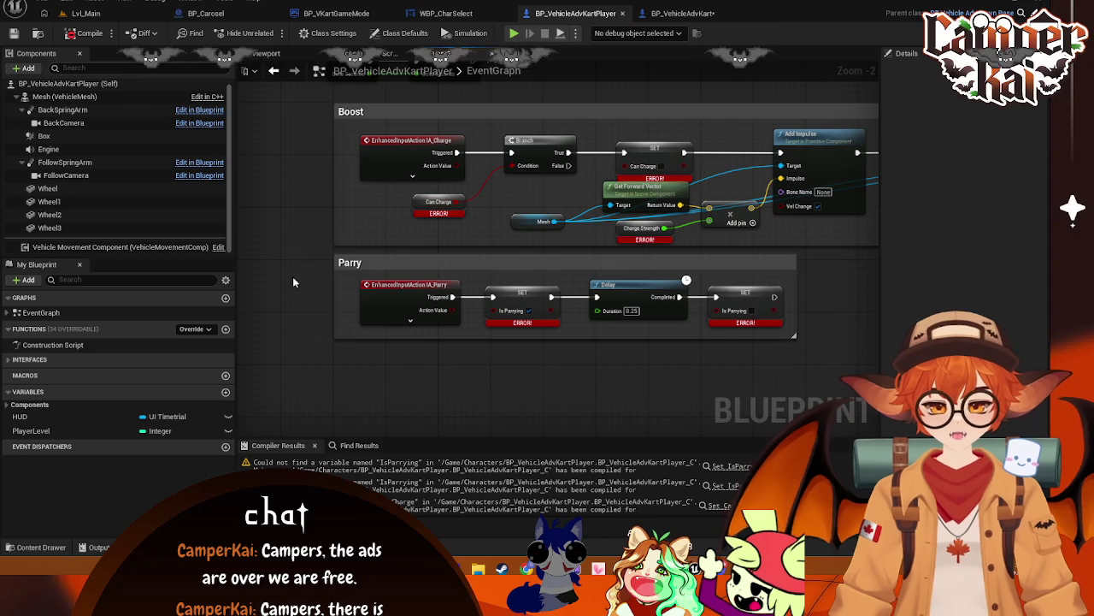
right_click(309, 231)
type("get ca")
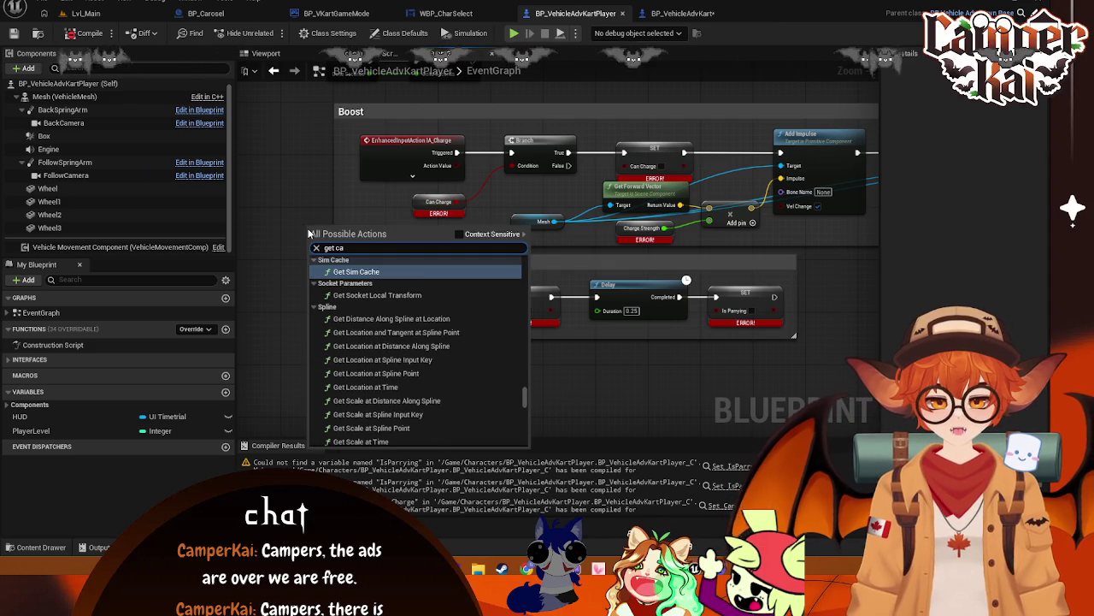
type("n cah")
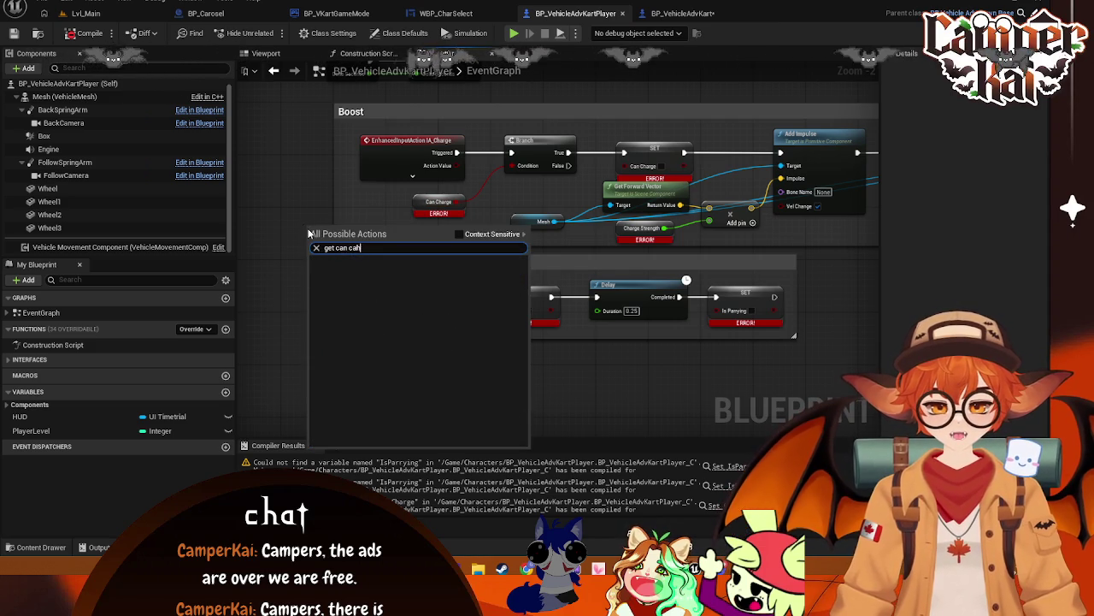
key("BackSpace")
key("BackSpace")
type("harge")
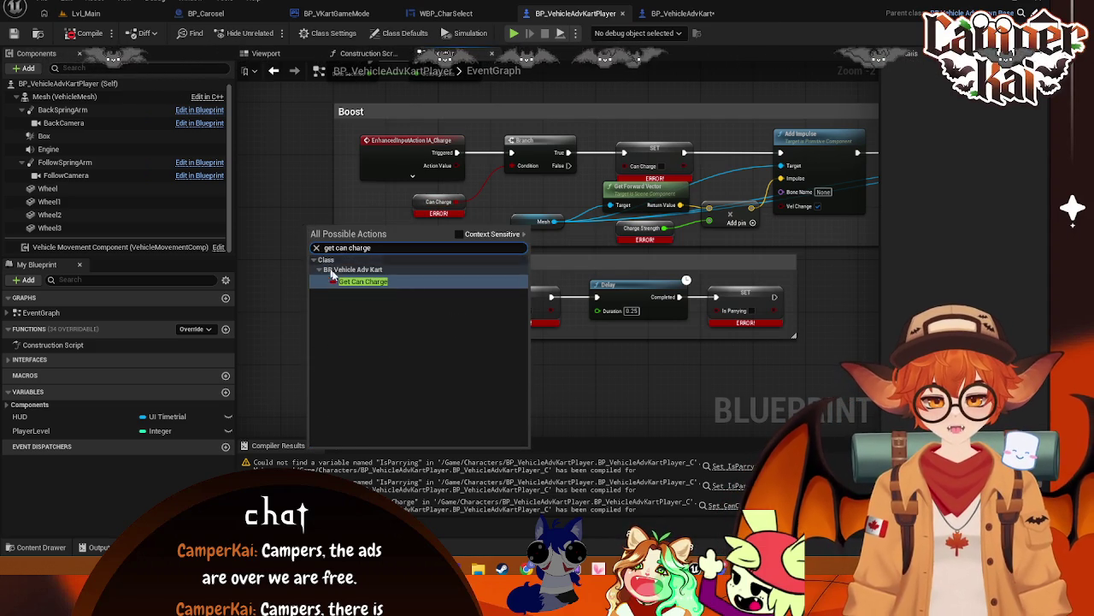
left_click(342, 282)
left_click_drag(399, 230, 511, 166)
left_click(449, 208)
key("Delete")
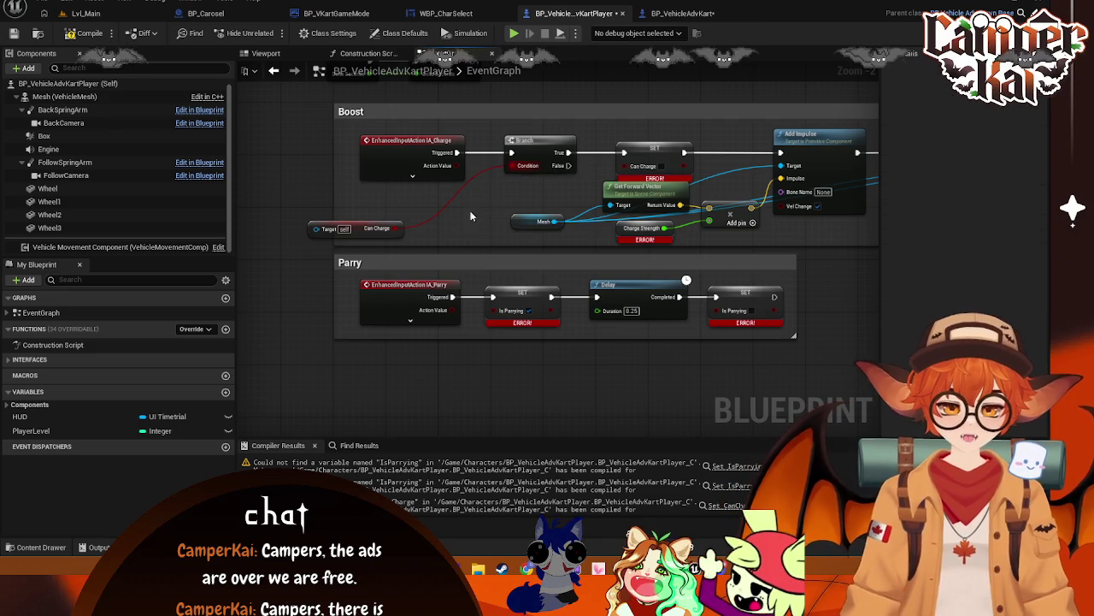
left_click_drag(357, 228, 621, 167)
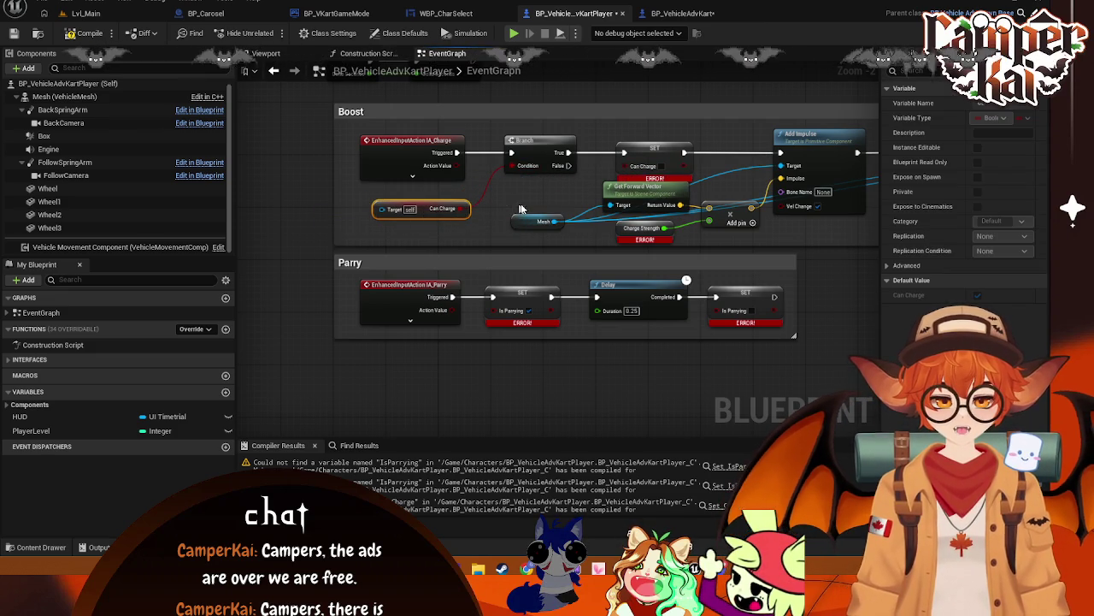
- Replace the erroring setter with a new SET Can Charge driven by Branch True
right_click(395, 242)
type("set can")
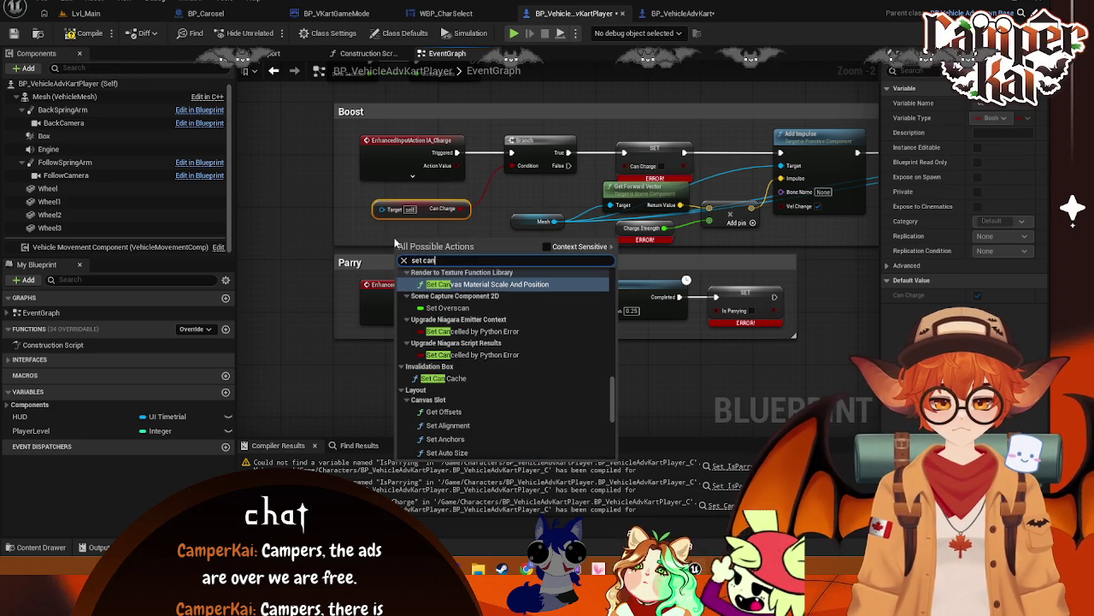
type("cahr")
key("BackSpace")
key("BackSpace")
key("BackSpace")
type("charge")
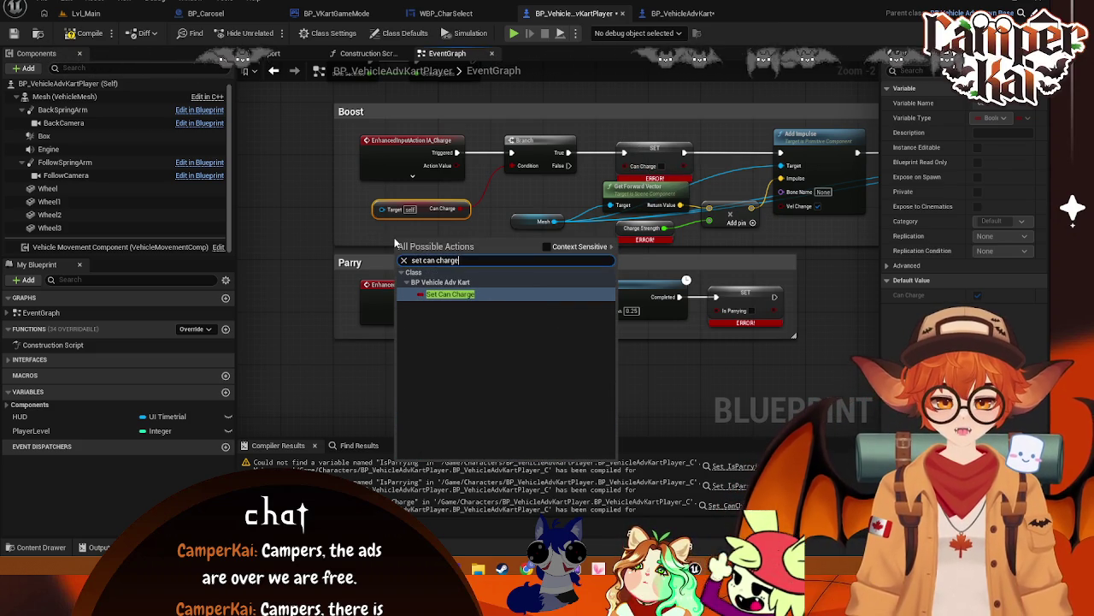
left_click(454, 296)
mouse_move(436, 241)
left_mouse_down()
mouse_move(645, 147)
mouse_move(665, 121)
mouse_move(659, 129)
left_mouse_up()
mouse_move(569, 152)
left_mouse_down()
mouse_move(634, 129)
mouse_move(780, 152)
left_mouse_up()
mouse_move(673, 177)
key("Delete")
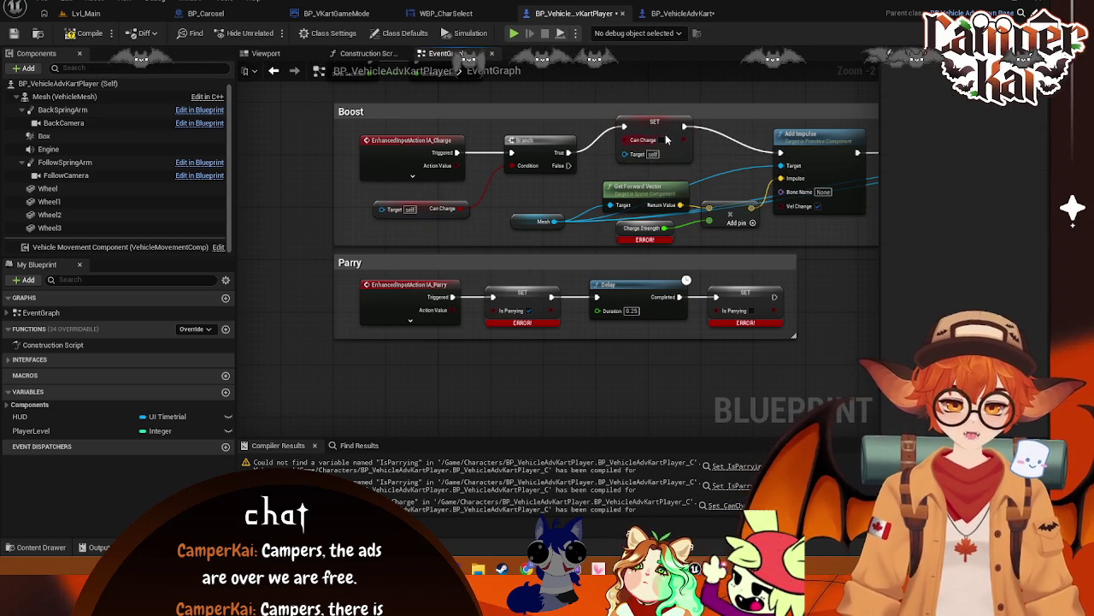
left_click_drag(660, 128, 654, 135)
- Swap the erroring Charge Strength node for a new getter wired into the add node
left_click_drag(720, 274, 640, 251)
right_click(623, 227)
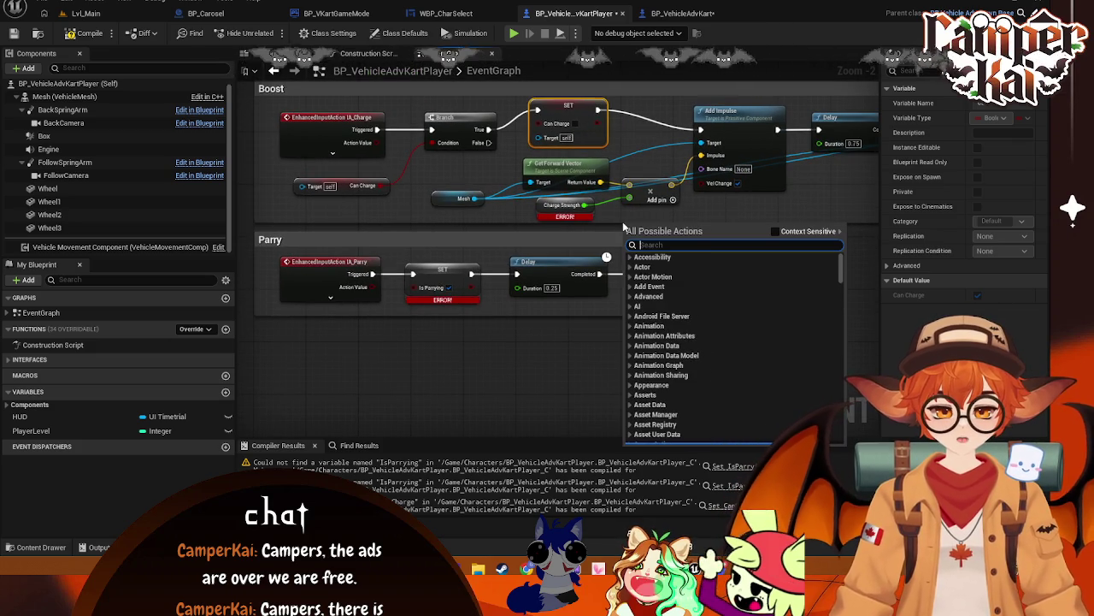
type("get chjar")
type("arge")
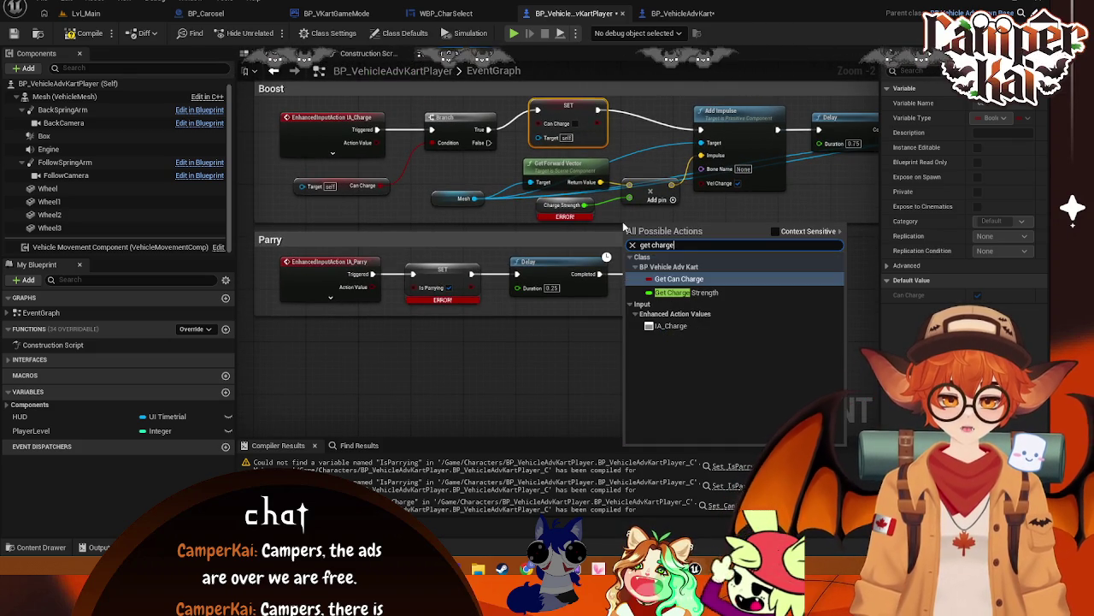
left_click(686, 293)
mouse_move(721, 225)
left_mouse_down()
mouse_move(637, 199)
mouse_move(565, 217)
left_mouse_up()
left_click(561, 205)
key("Delete")
left_click_drag(734, 210, 495, 262)
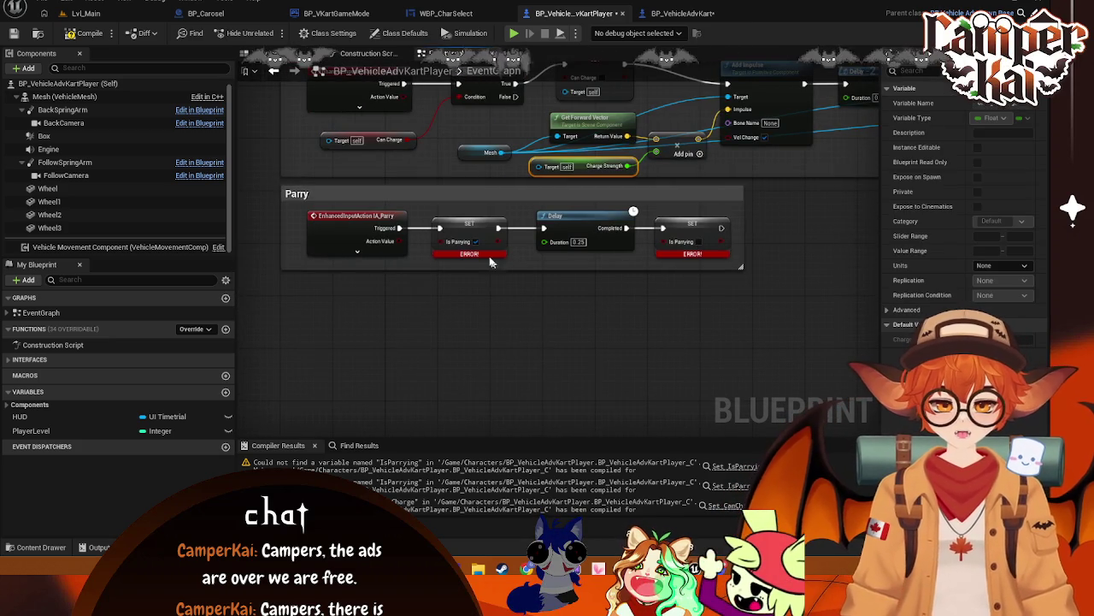
- Replace the first erroring SET Is Parrying with a new one between Triggered and Delay
right_click(425, 318)
type("sd")
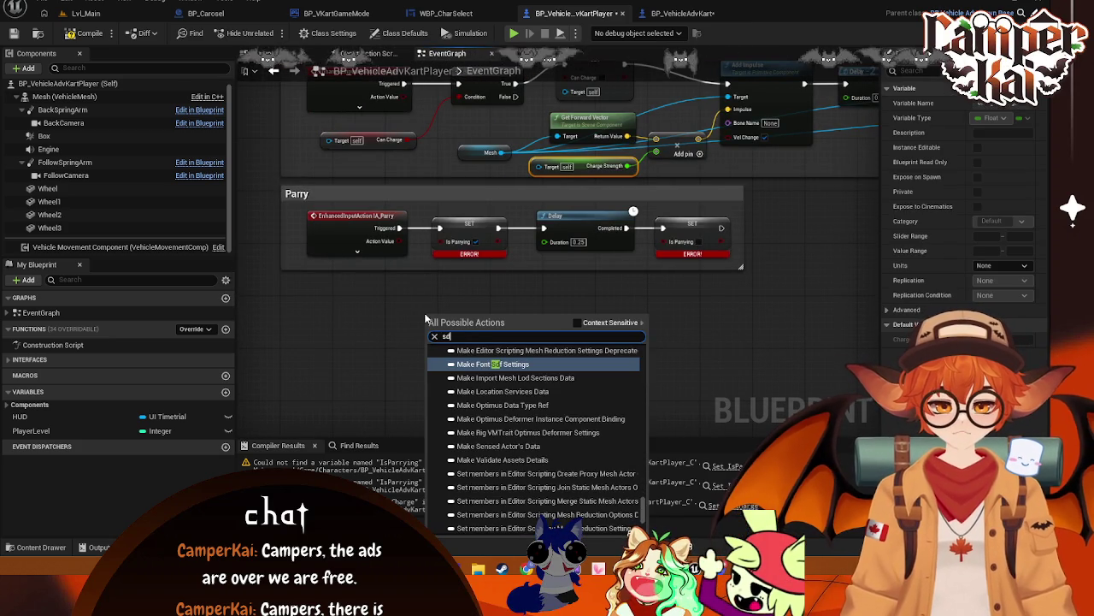
key("BackSpace")
type("et")
type("s")
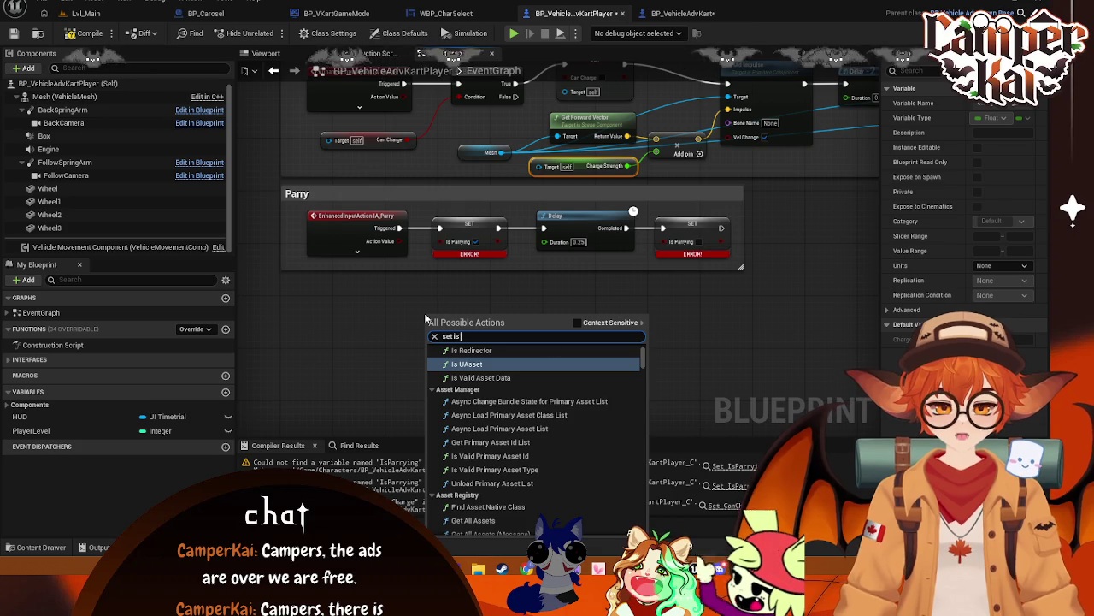
type(" parry")
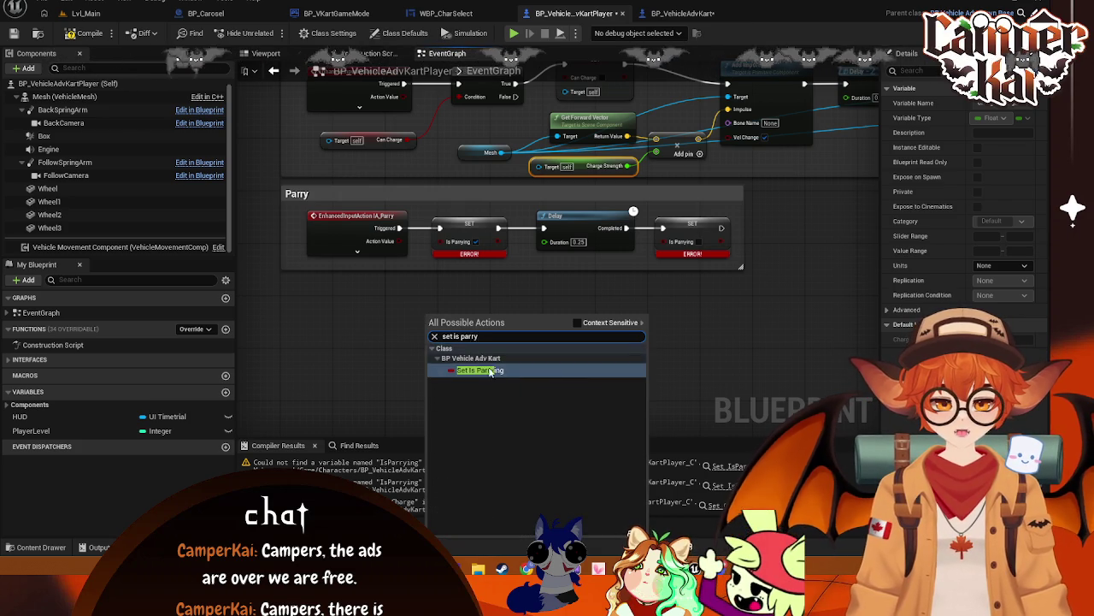
key("Return")
mouse_move(400, 229)
left_mouse_down()
mouse_move(432, 320)
mouse_move(542, 231)
left_mouse_up()
left_click(474, 331)
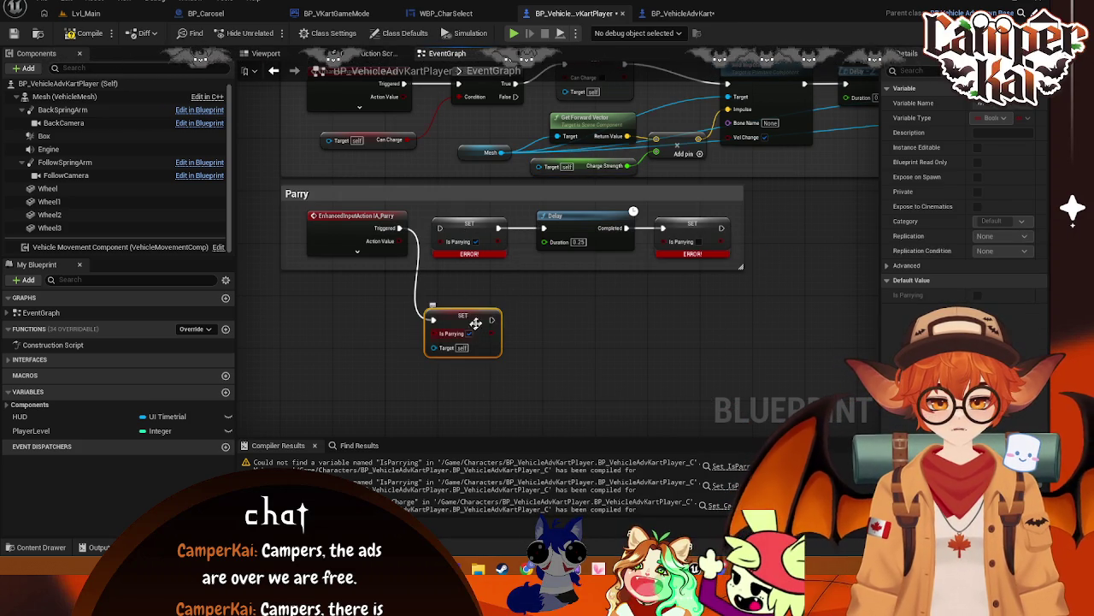
left_click_drag(492, 319, 544, 227)
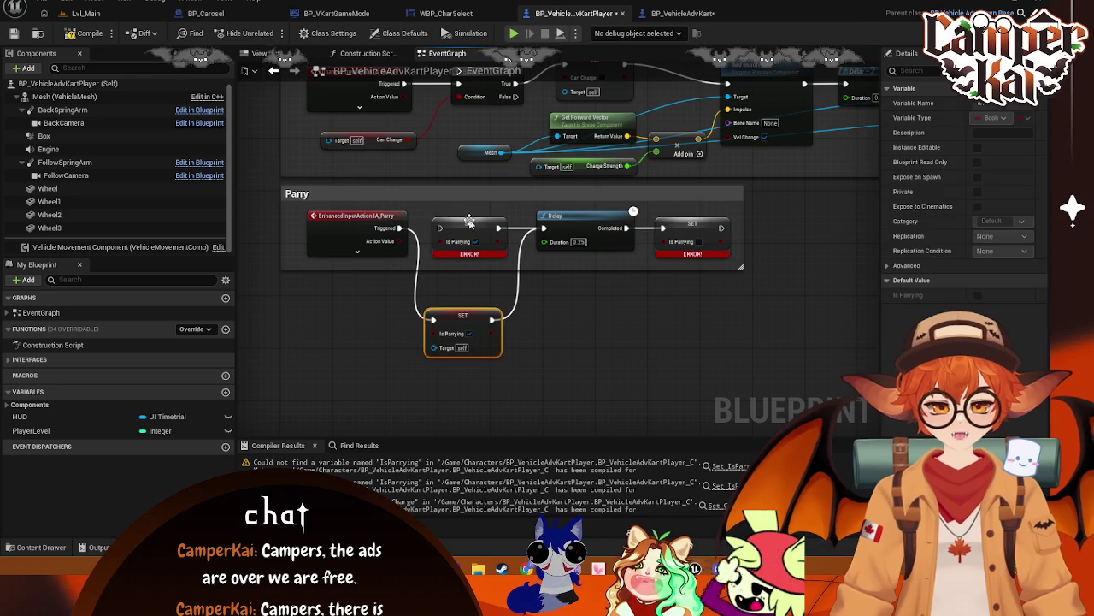
left_click(471, 231)
key("Delete")
left_click_drag(463, 323, 469, 225)
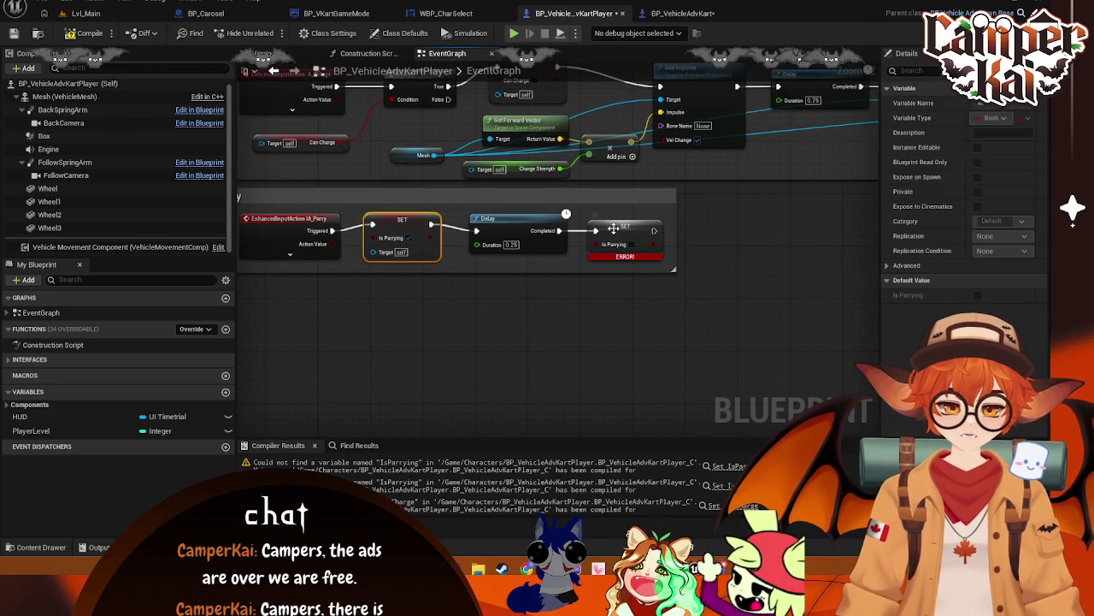
- Add a new SET Is Parrying after Delay's Completed pin, widen the Parry comment, and save
left_click(596, 241)
key("Delete")
left_click_drag(560, 230, 598, 239)
type("dr")
key("BackSpace")
key("BackSpace")
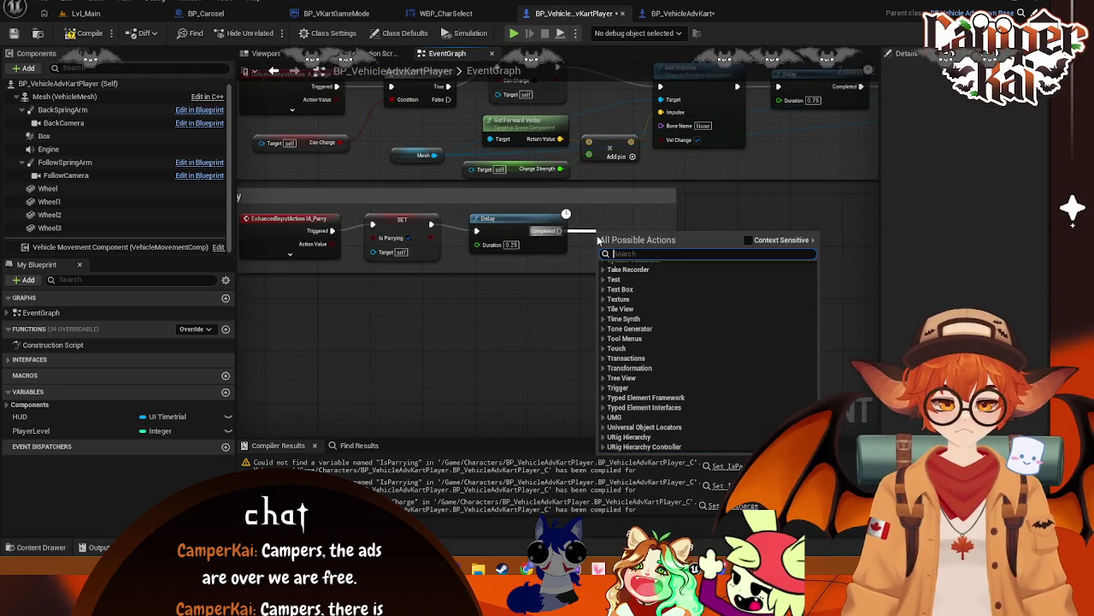
type("set")
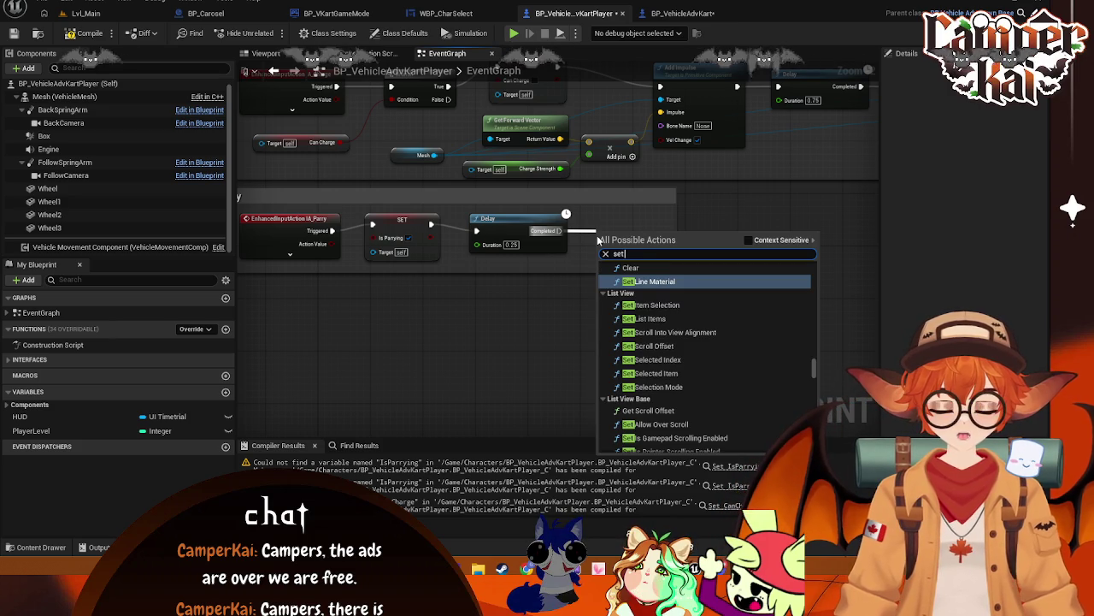
type(" is parr")
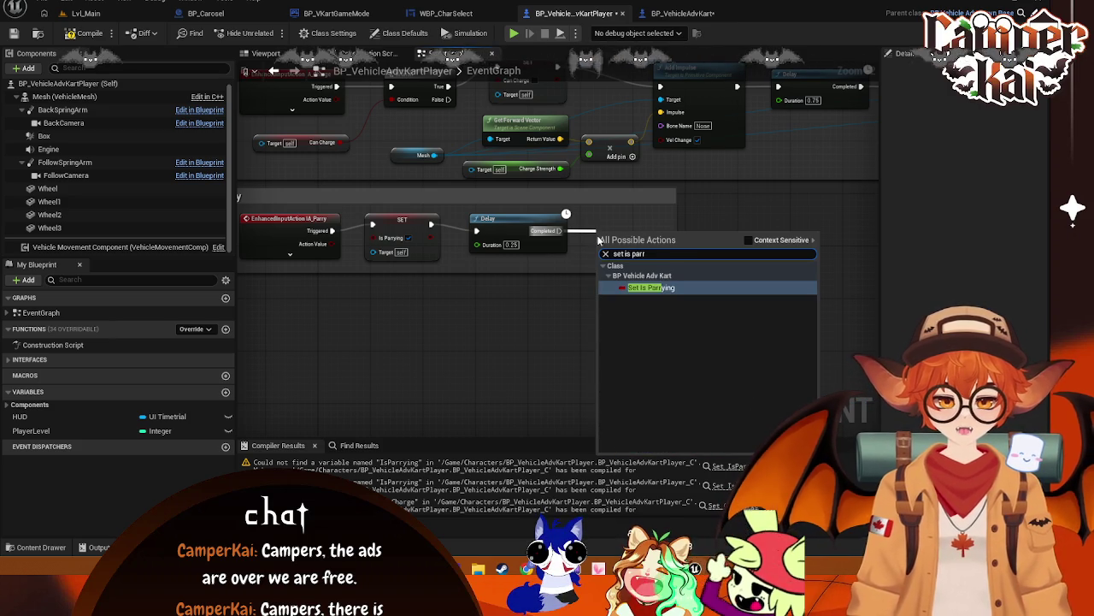
key("Return")
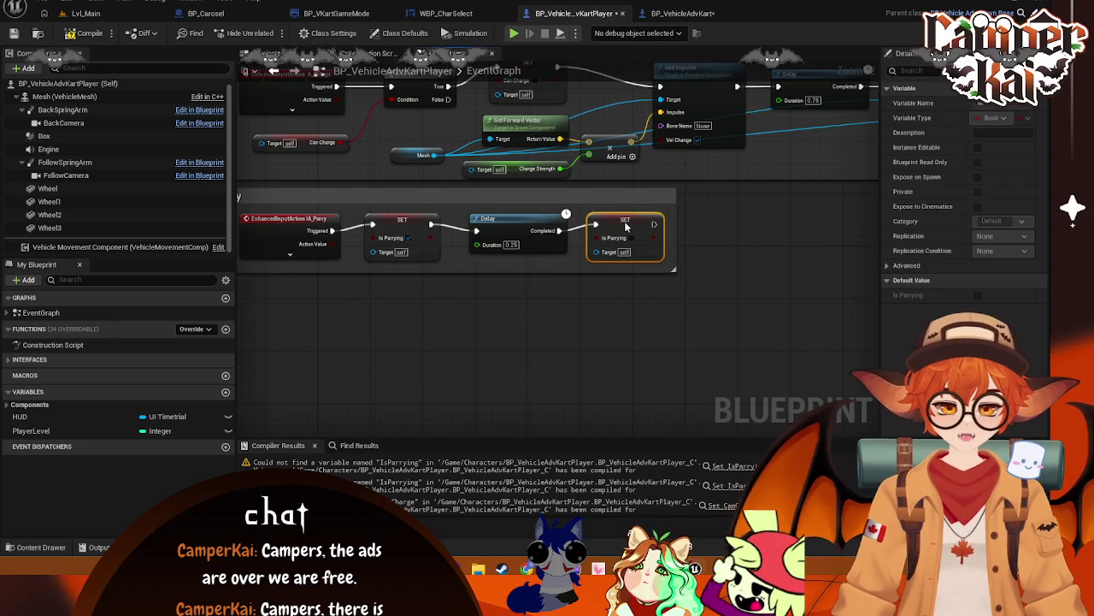
left_click_drag(676, 240, 855, 240)
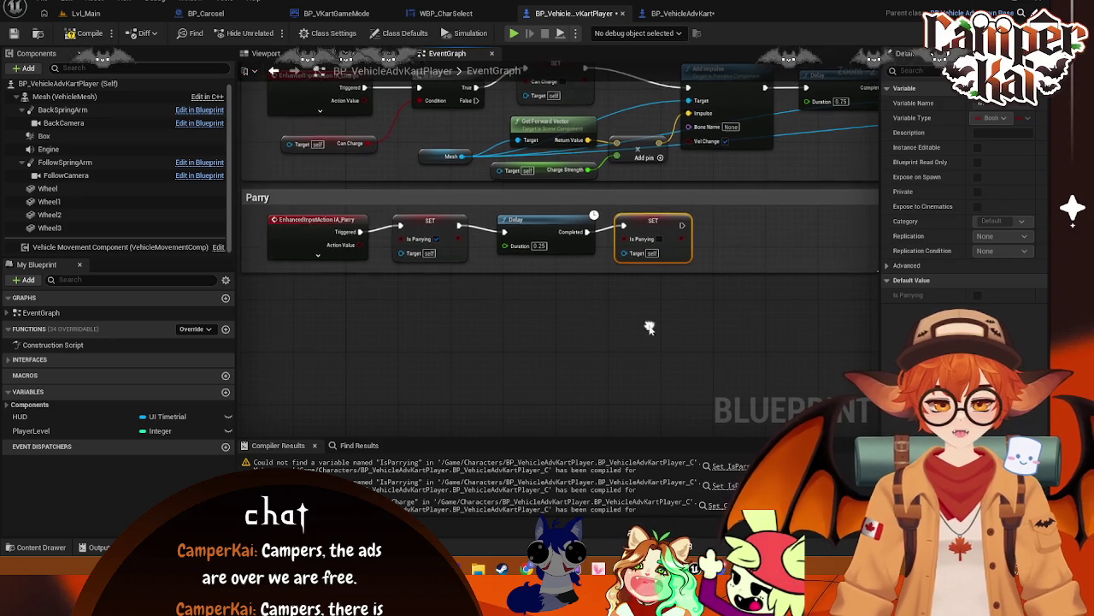
key("ctrl+s")
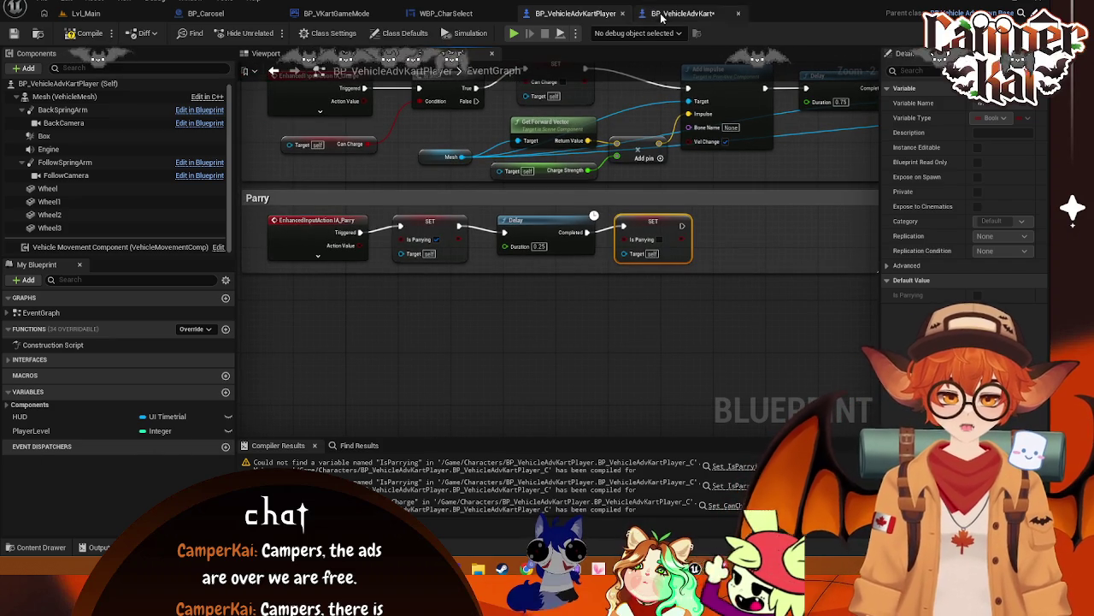
left_click(682, 13)
- Add a Boolean variable named CanParry to BP_VehicleAdvKart
key("ctrl+s")
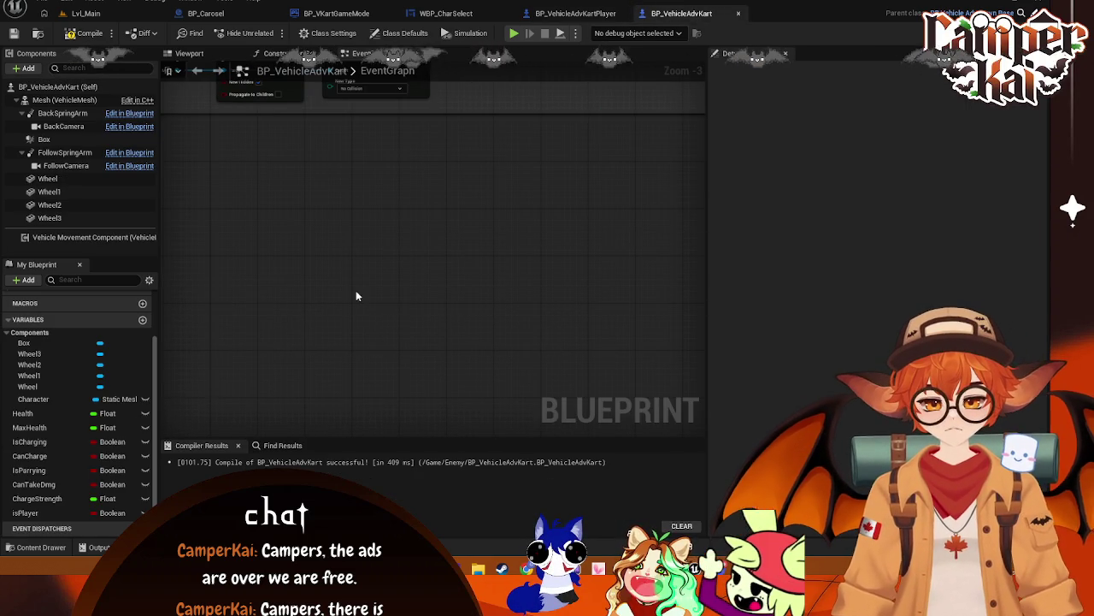
left_click_drag(357, 296, 569, 296)
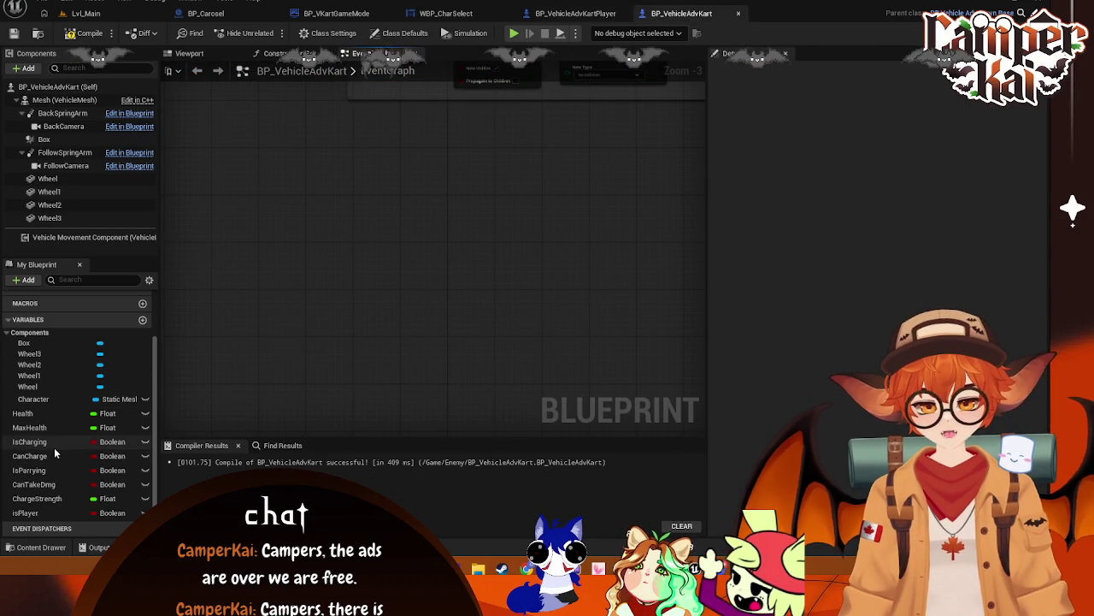
left_click(143, 321)
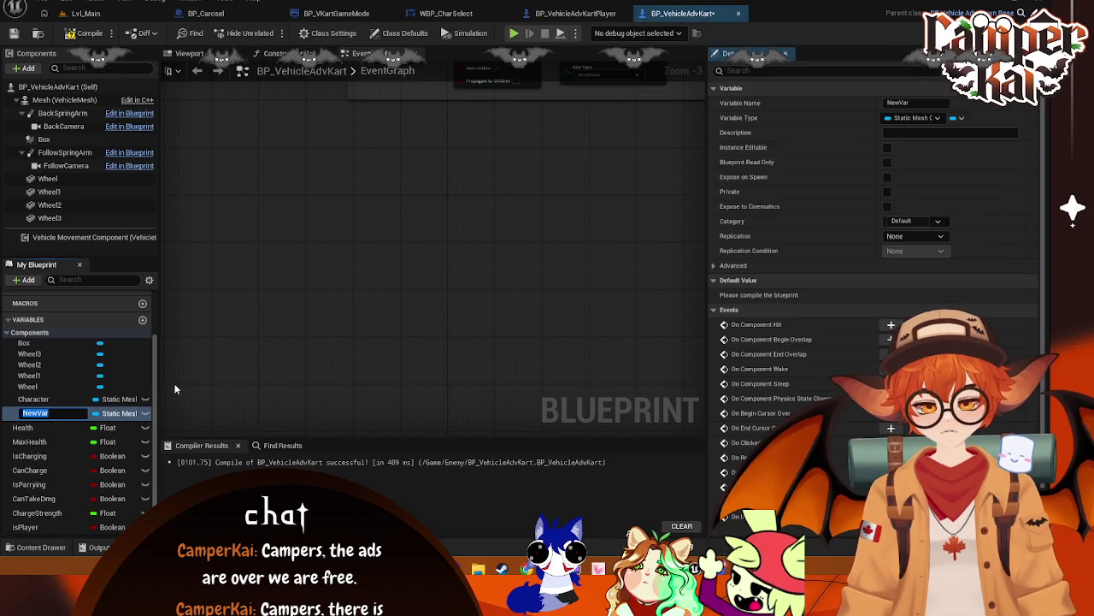
type("CanPa")
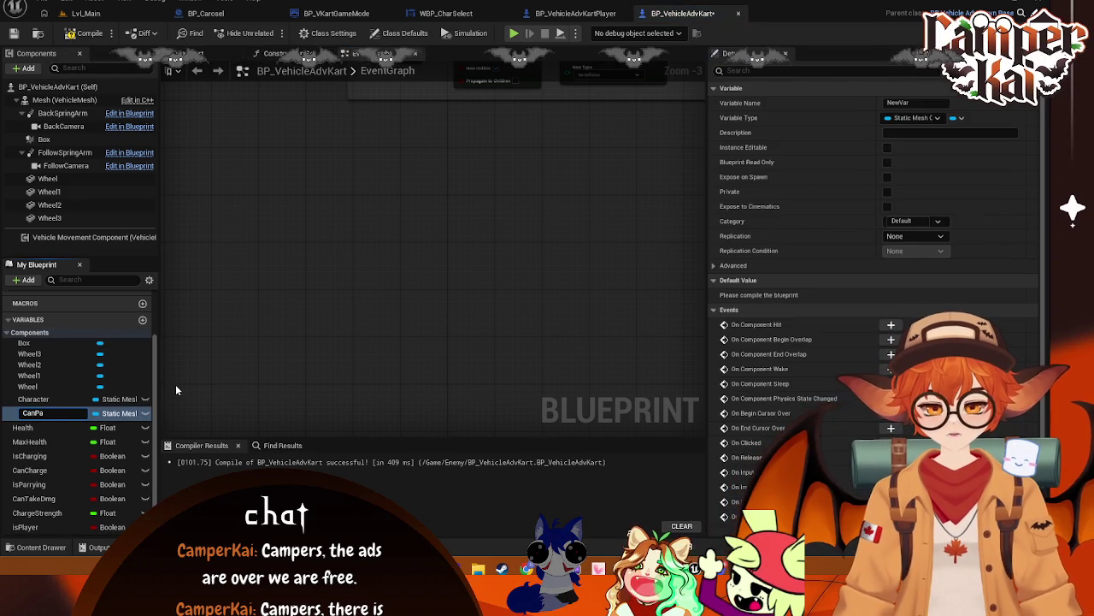
type("rry")
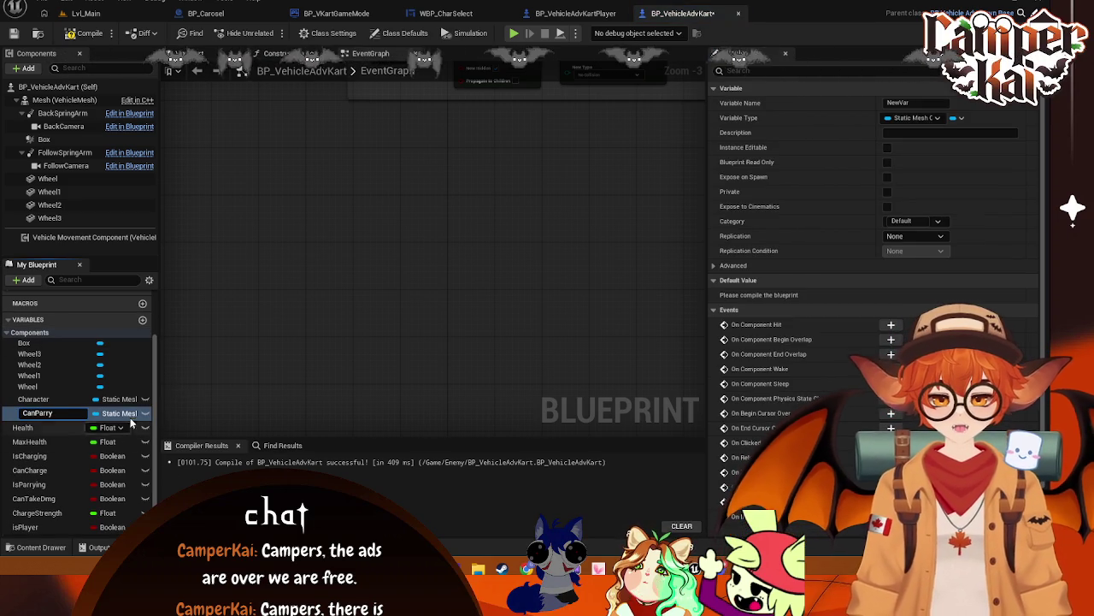
left_click(127, 414)
left_click(126, 415)
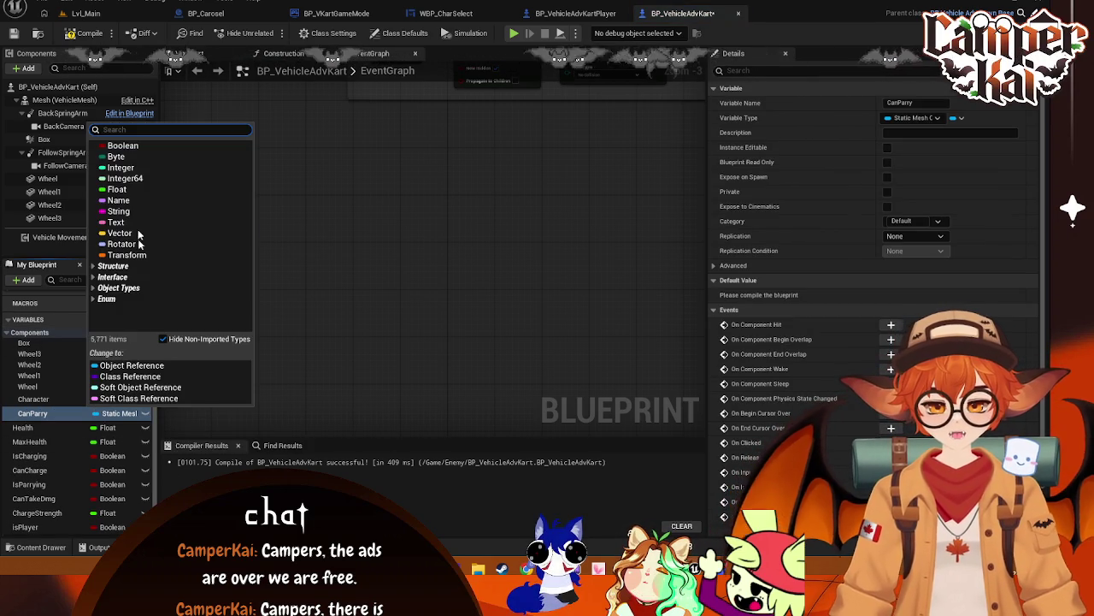
left_click(119, 146)
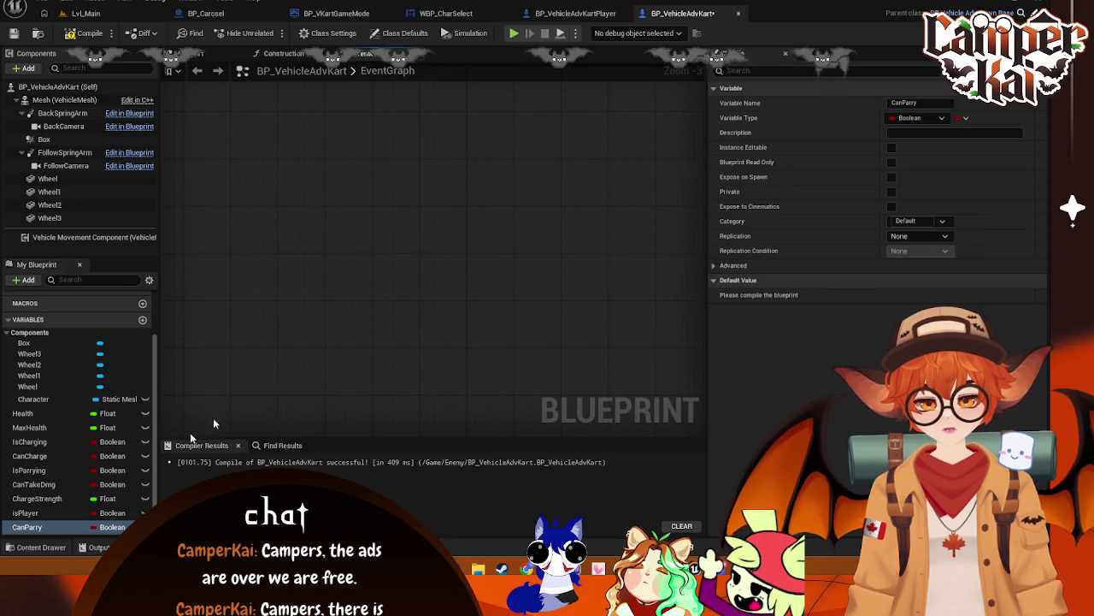
- Compile and save BP_VehicleAdvKart with CanParry defaulting to true, then close its tab
left_click(25, 528)
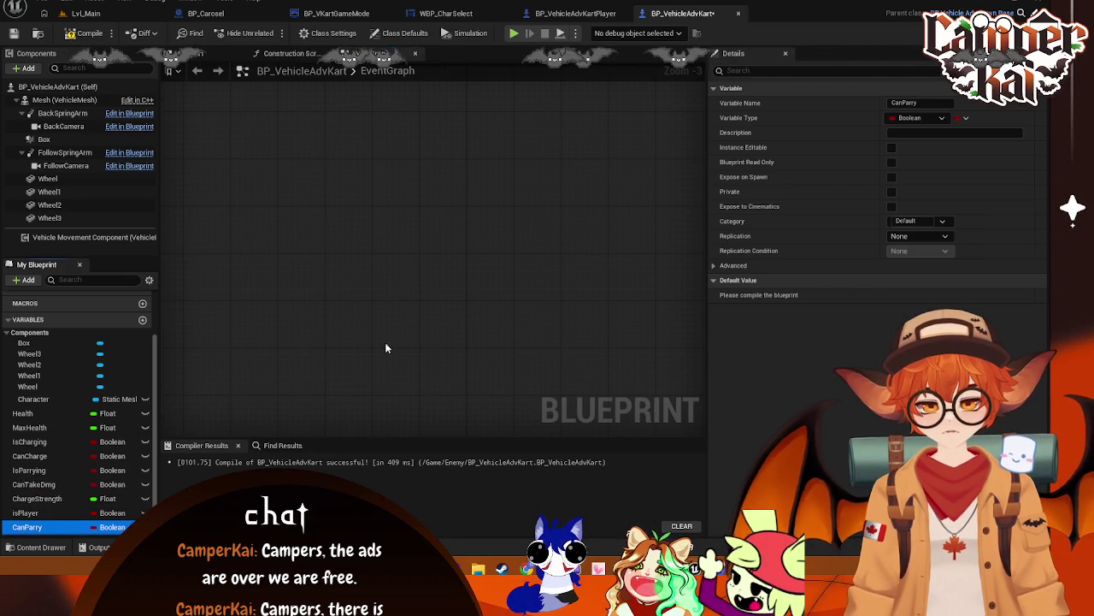
key("ctrl+s")
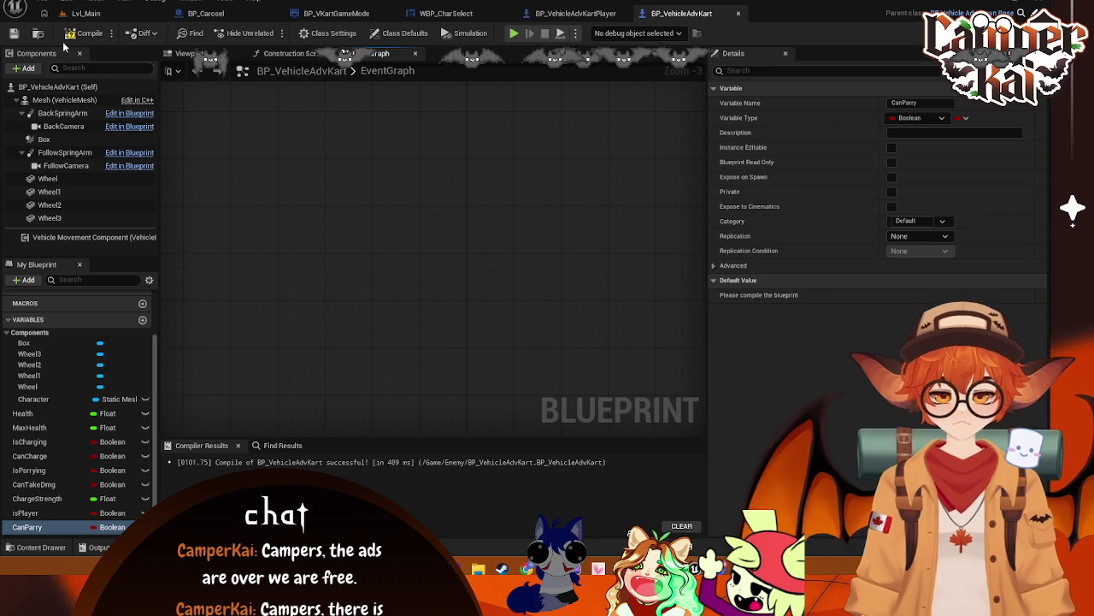
left_click(90, 33)
left_click(892, 295)
key("ctrl+s")
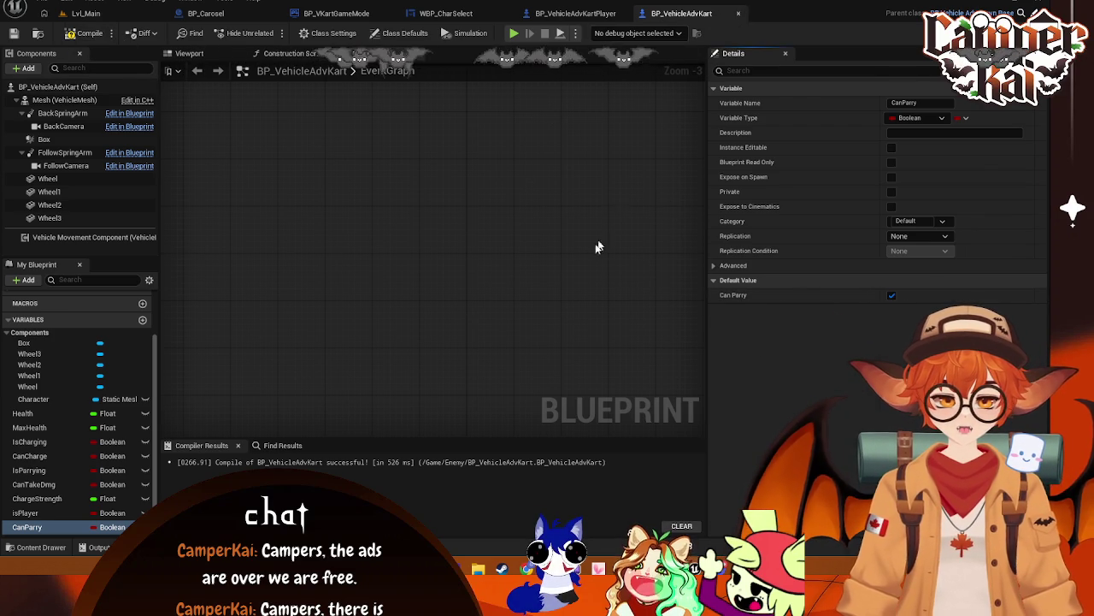
left_click(738, 13)
scroll(476, 299, "up", 2)
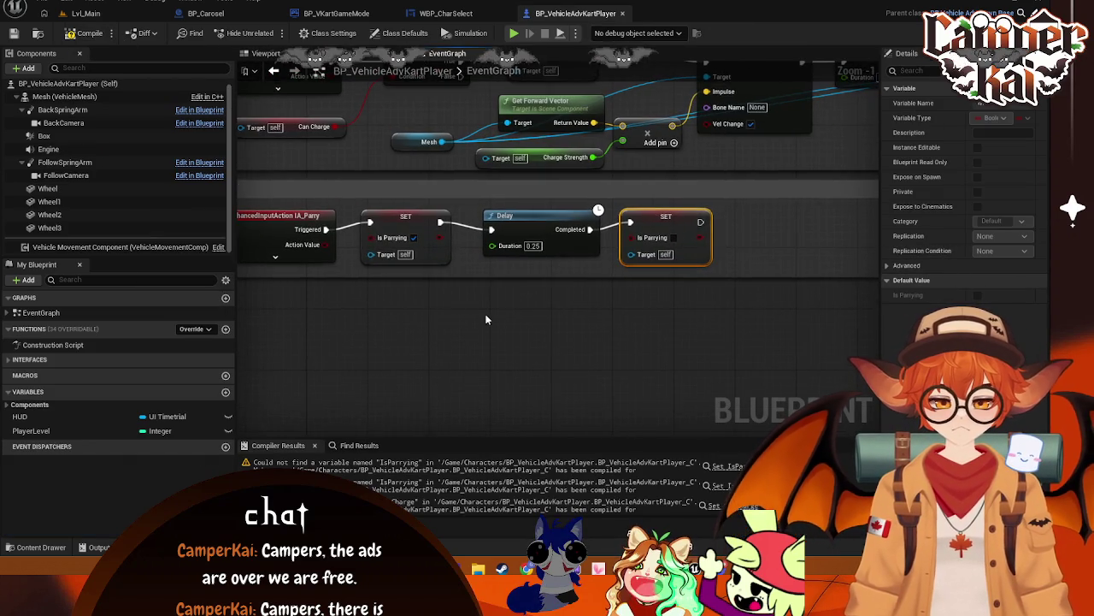
- Insert a Get Can Parry node and a Branch after the IA_Parry event
scroll(484, 316, "down", 2)
left_click_drag(682, 236, 436, 286)
left_click_drag(423, 242, 534, 241)
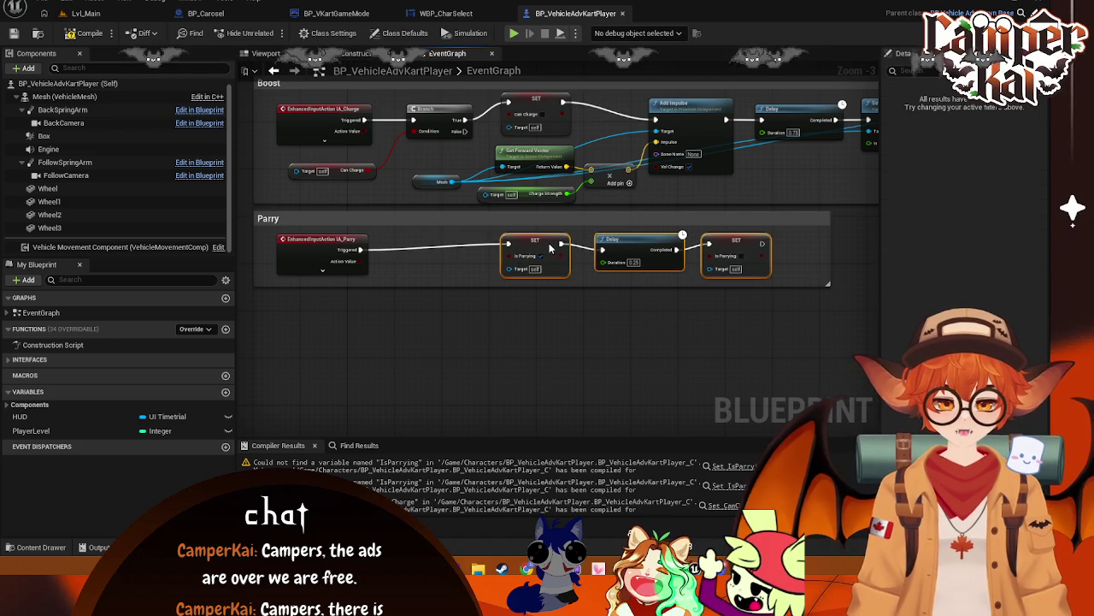
right_click(386, 305)
type("get can")
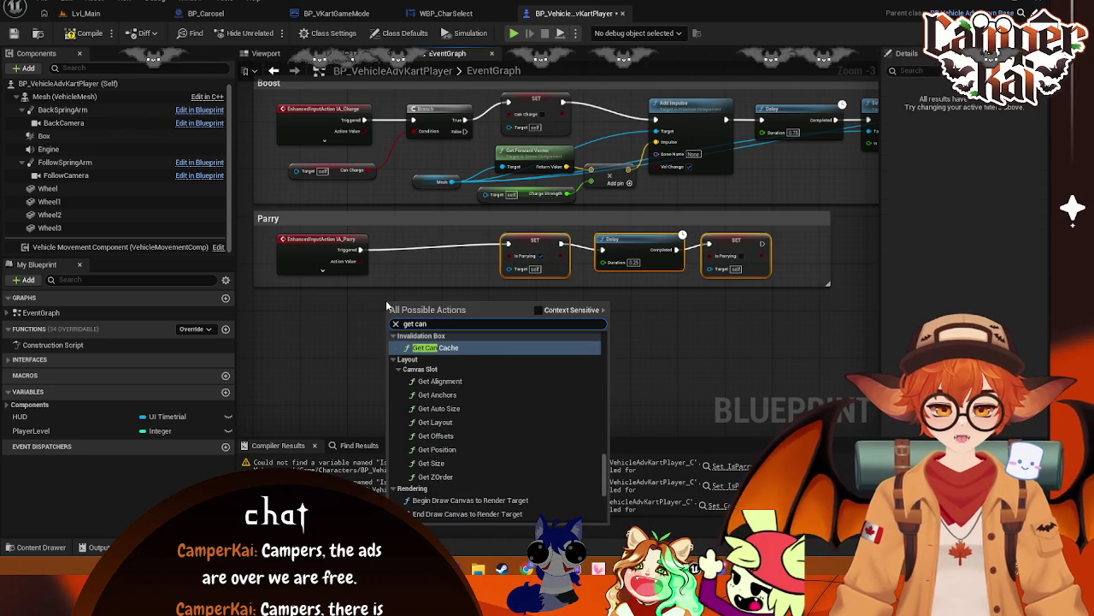
type("pa")
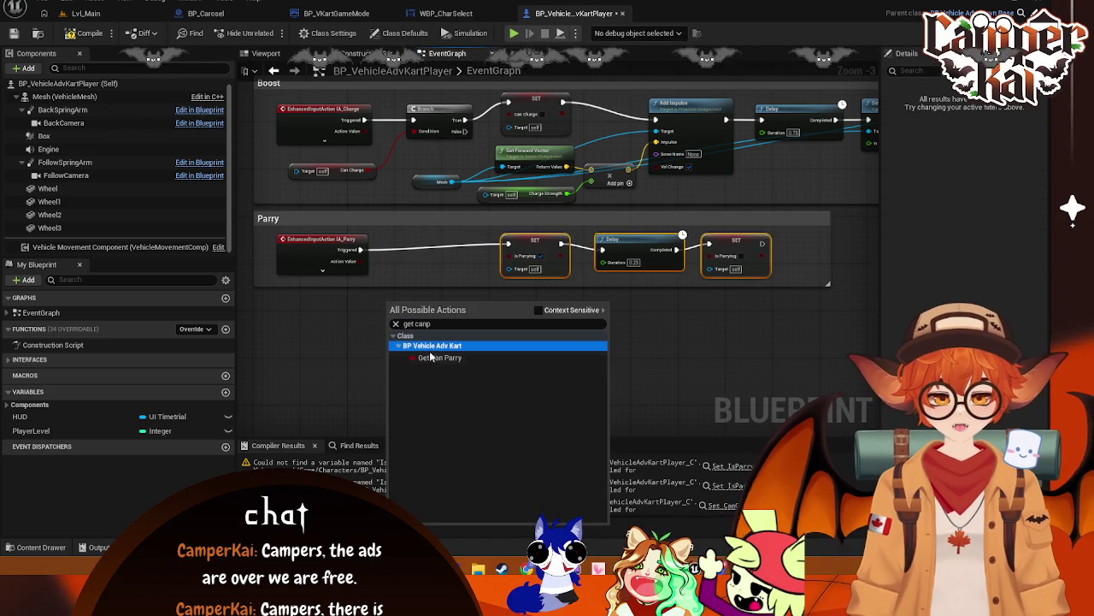
left_click(440, 357)
mouse_move(361, 250)
left_mouse_down()
mouse_move(391, 317)
mouse_move(440, 302)
mouse_move(367, 261)
left_mouse_up()
mouse_move(425, 310)
left_mouse_down()
mouse_move(419, 273)
mouse_move(394, 298)
mouse_move(402, 270)
left_mouse_up()
type("branch")
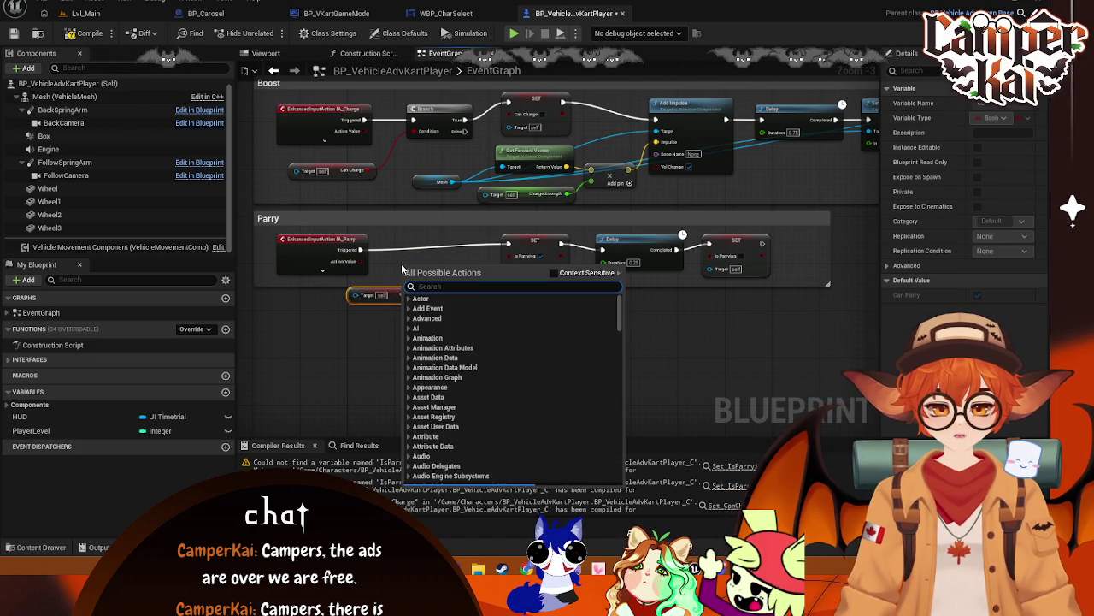
left_click(444, 320)
mouse_move(405, 269)
left_mouse_down()
mouse_move(400, 248)
mouse_move(419, 272)
mouse_move(402, 282)
mouse_move(464, 247)
left_mouse_up()
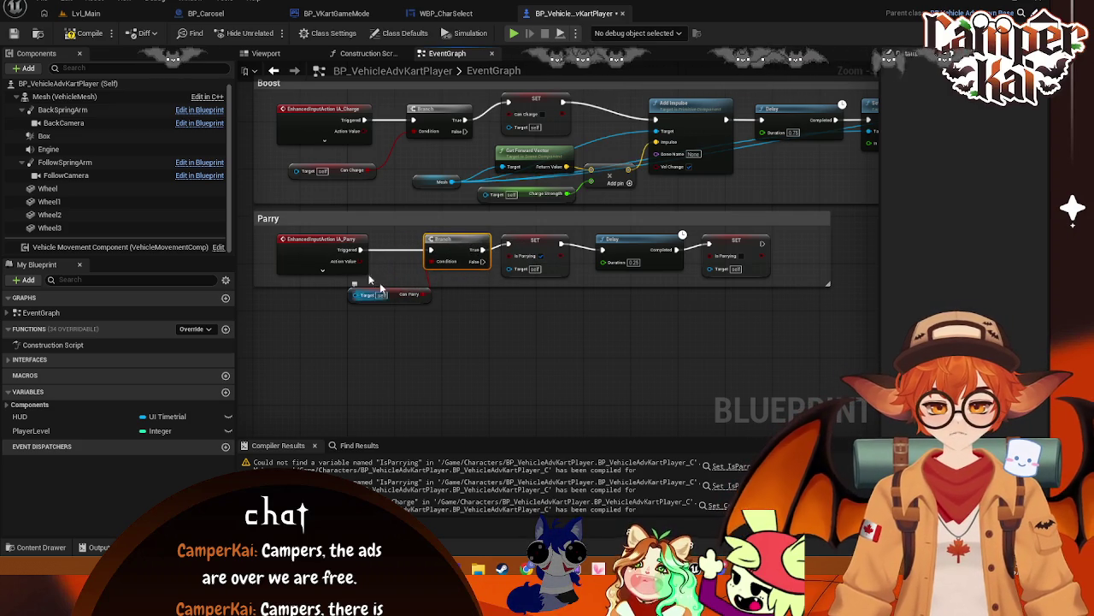
- Widen the Parry comment and line up IA_Parry, the Can Parry getter, Branch and SET Is Parrying
left_click_drag(788, 265, 664, 255)
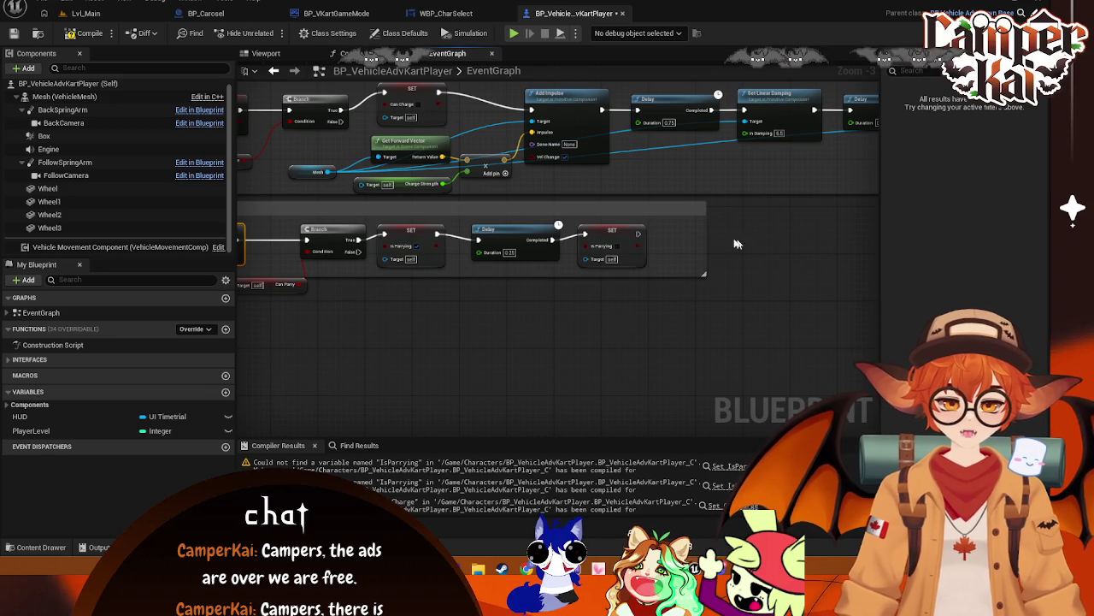
left_click_drag(703, 239, 879, 239)
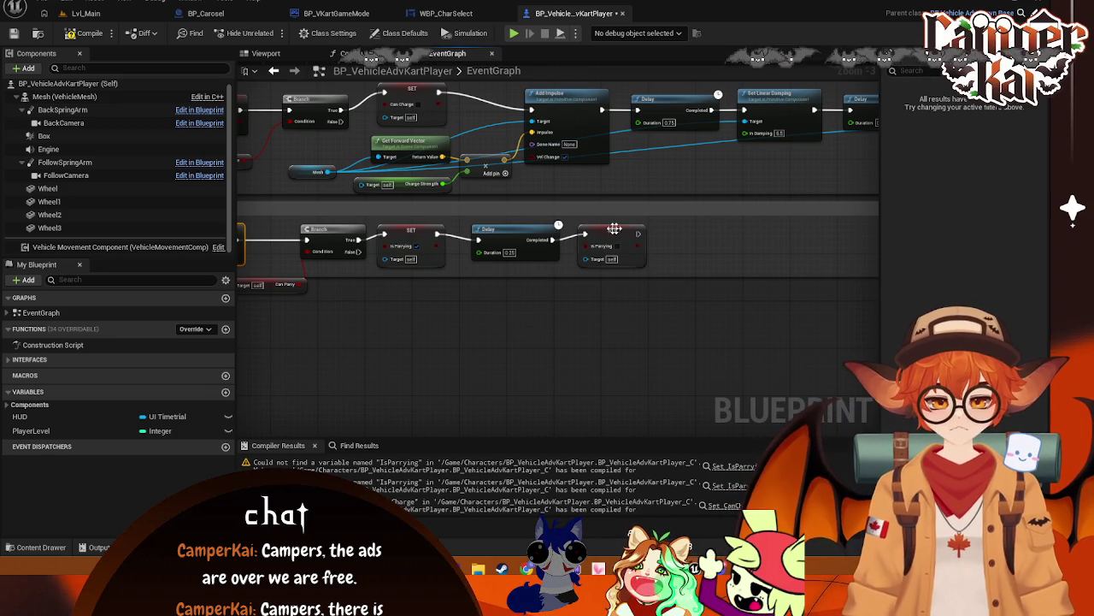
left_click_drag(322, 232, 476, 231)
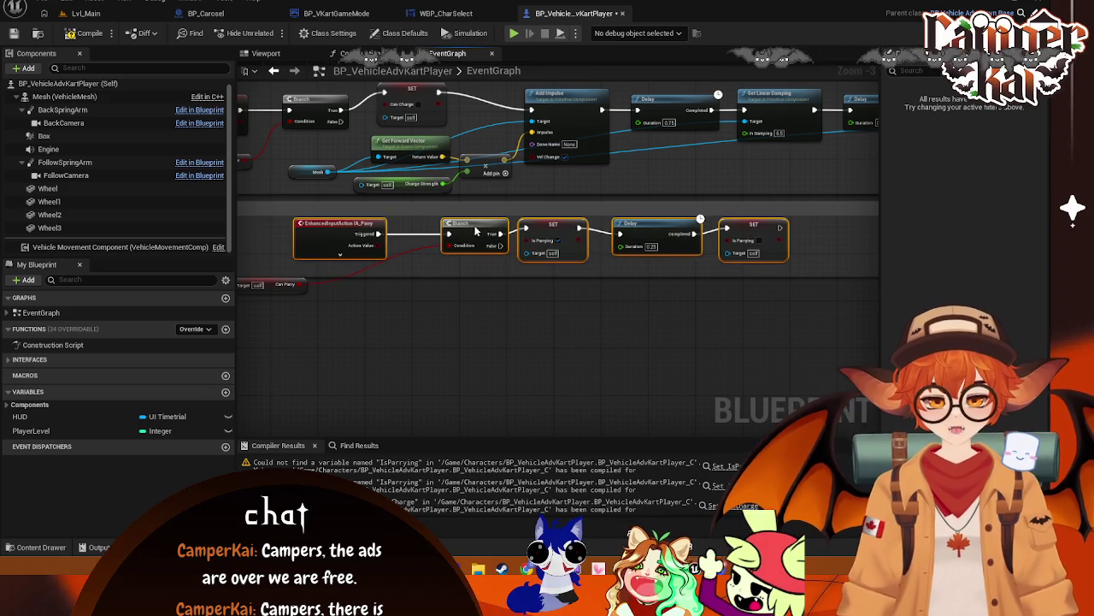
left_click_drag(276, 333, 413, 338)
left_click_drag(471, 247, 322, 248)
left_click_drag(403, 288, 428, 258)
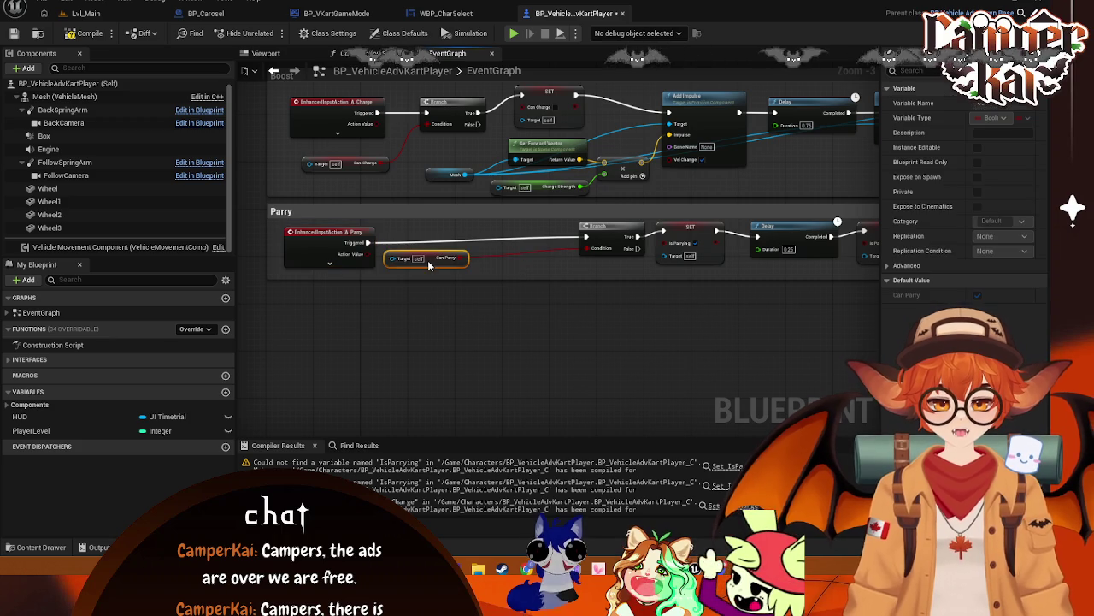
mouse_move(614, 239)
left_mouse_down()
mouse_move(495, 239)
mouse_move(520, 239)
left_mouse_up()
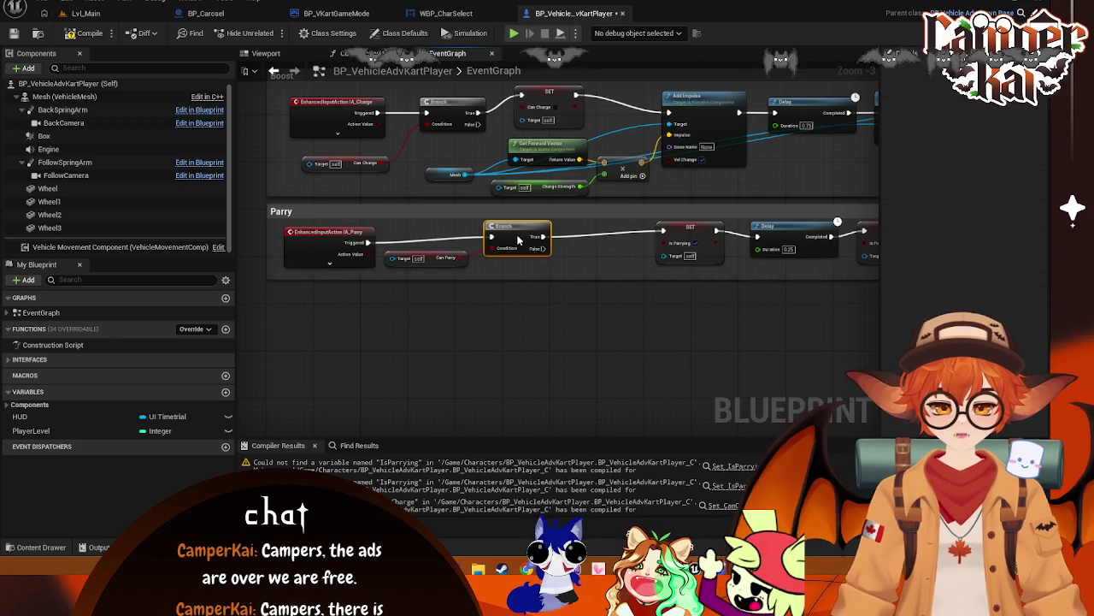
left_click_drag(598, 342, 436, 342)
left_click_drag(522, 239, 447, 240)
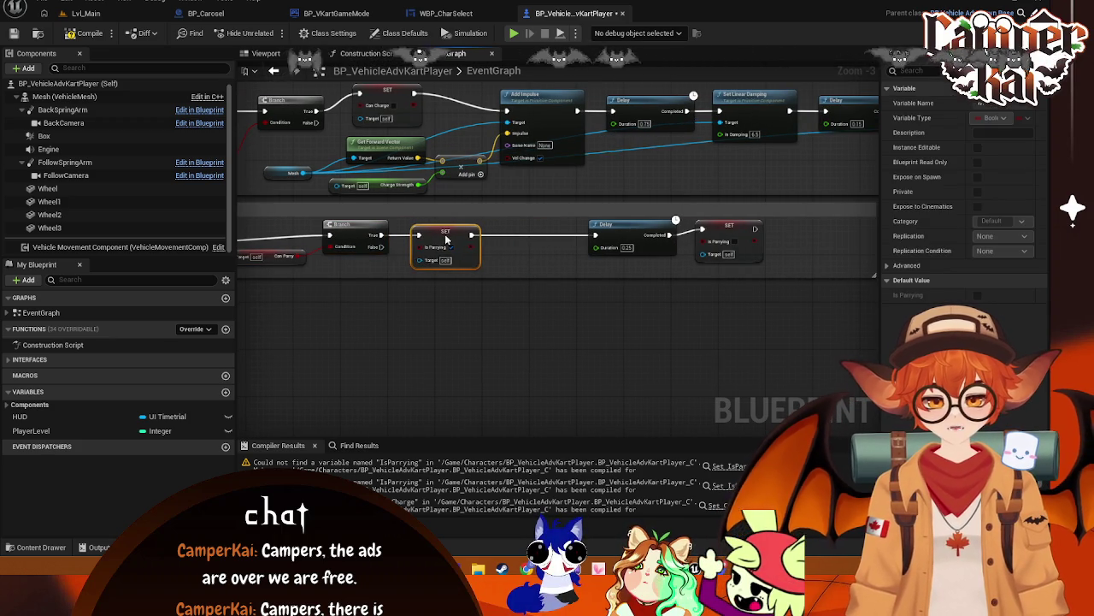
left_click_drag(519, 292, 575, 291)
- Add a SET Can Parry node right after SET Is Parrying to clear Can Parry
left_click_drag(504, 241, 487, 240)
mouse_move(511, 235)
left_mouse_down()
mouse_move(557, 256)
mouse_move(564, 231)
left_mouse_up()
left_click(590, 330)
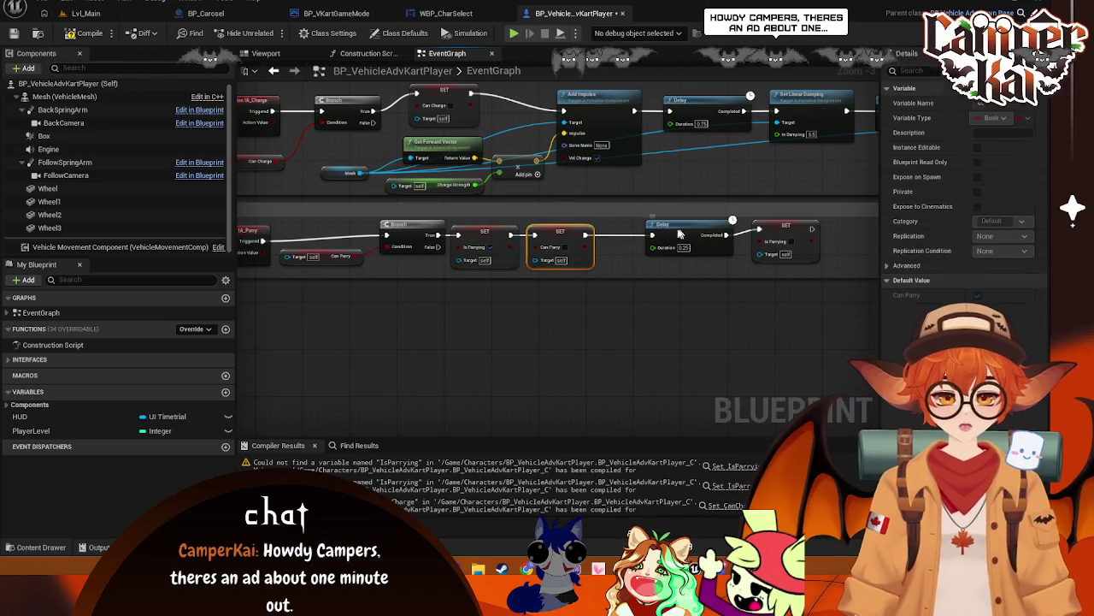
left_click_drag(650, 227, 496, 218)
left_click(626, 225)
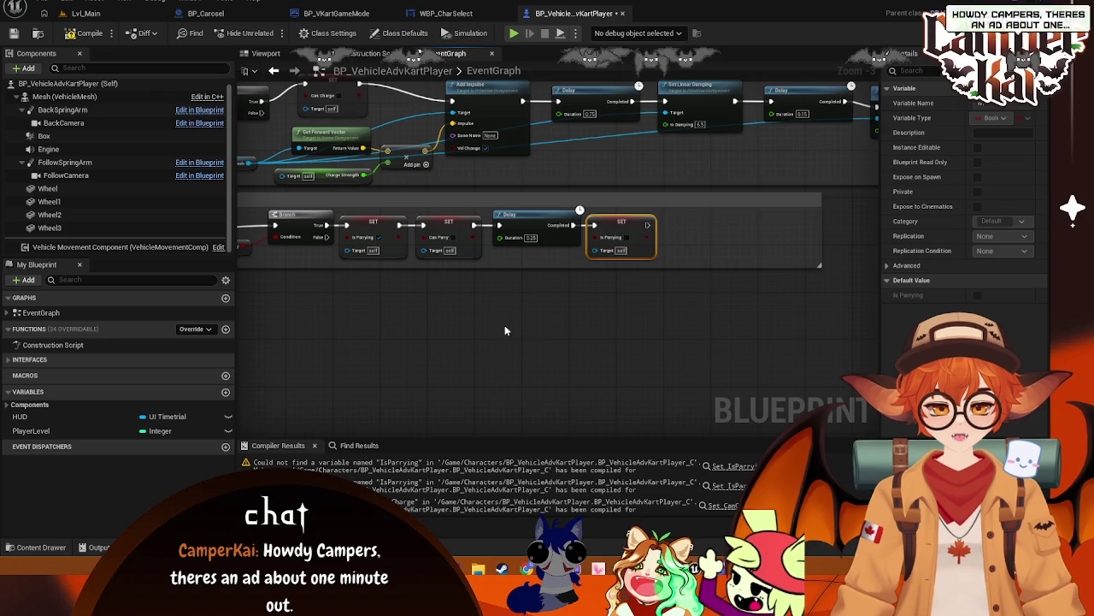
- Append a cooldown Delay and a final SET Can Parry to the Parry chain
left_click_drag(696, 266, 727, 263)
left_click_drag(684, 222, 722, 232)
type("d")
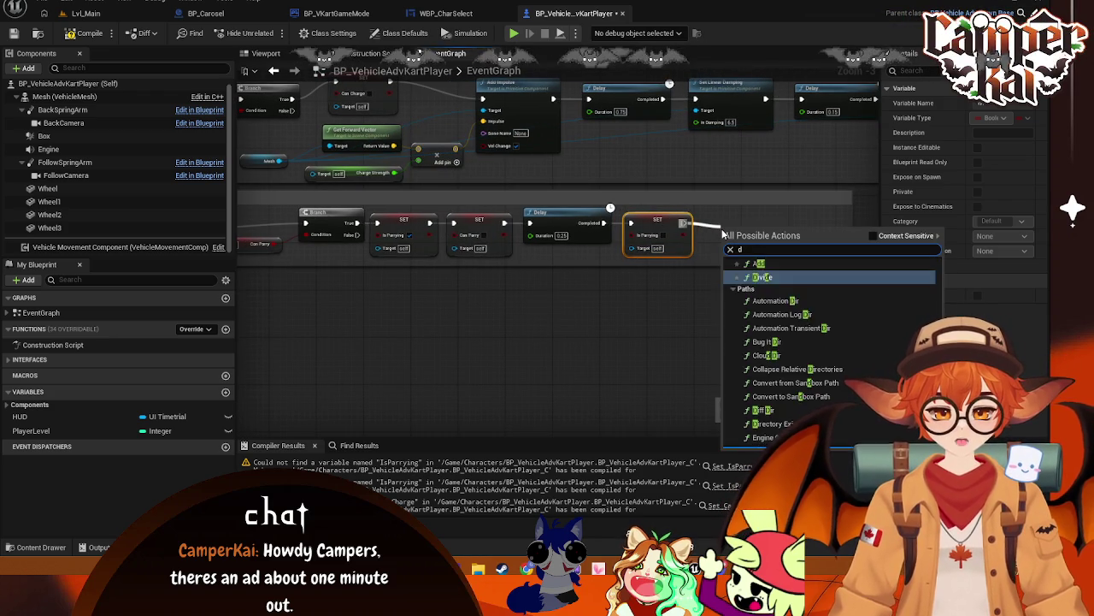
type("elay")
left_click(781, 278)
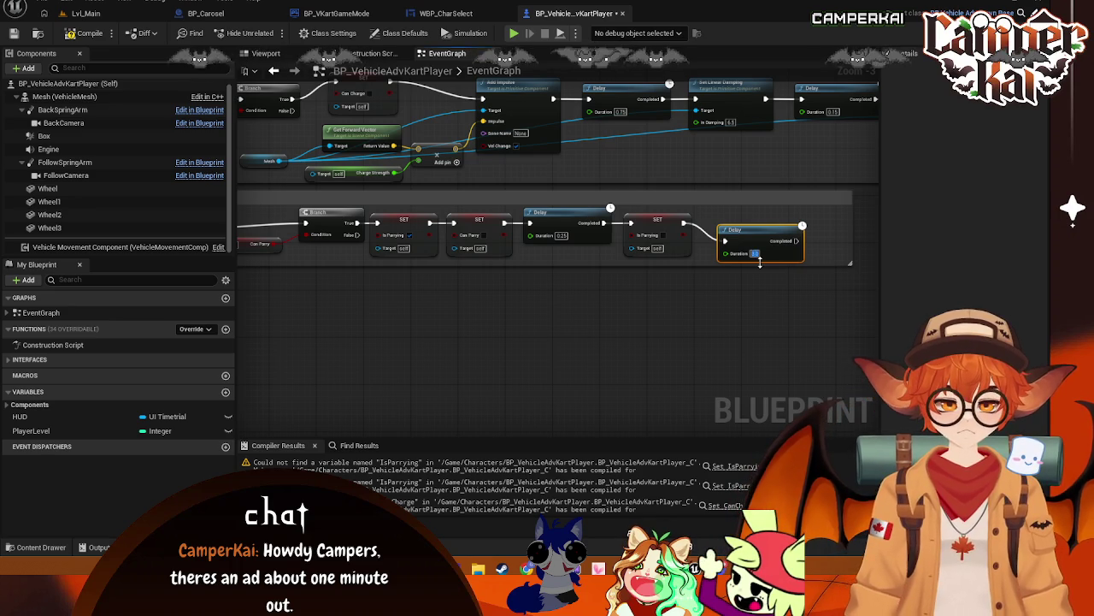
mouse_move(750, 235)
left_mouse_down()
mouse_move(737, 219)
mouse_move(808, 243)
left_mouse_up()
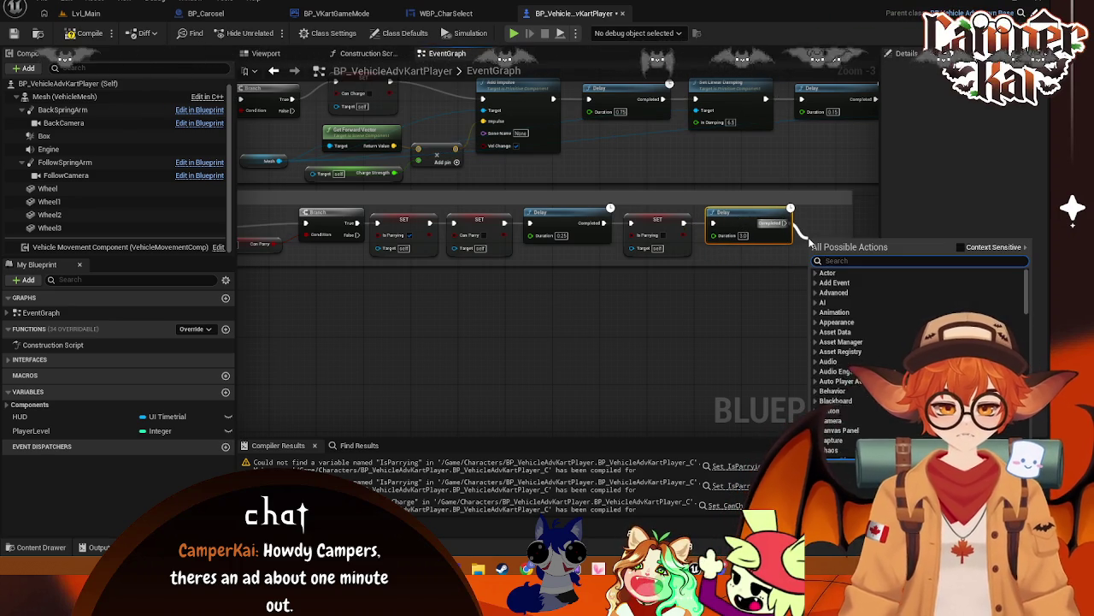
type("ca")
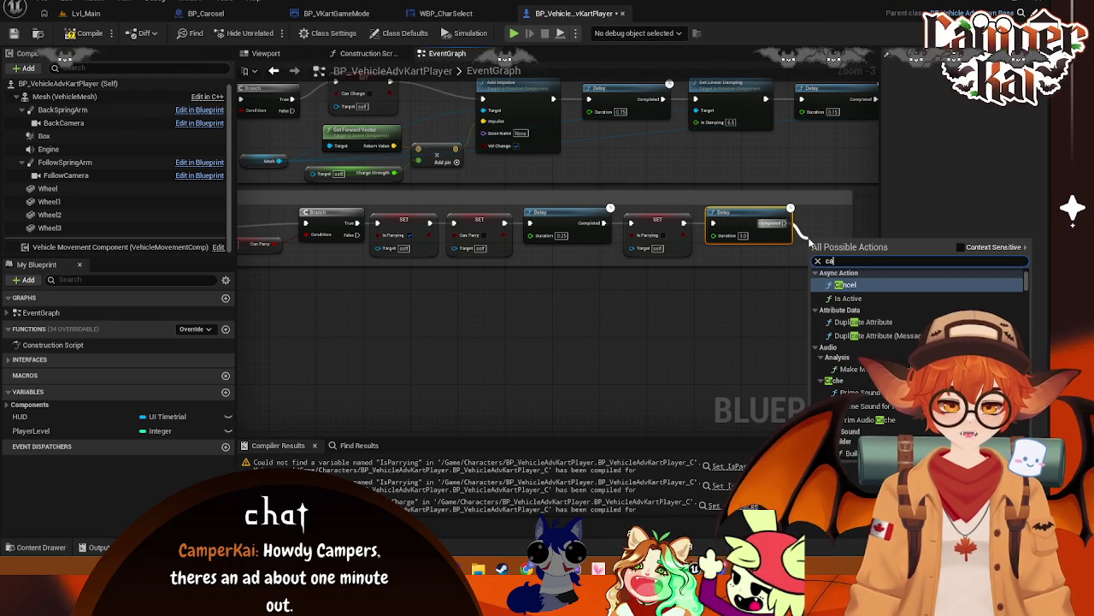
key("BackSpace")
key("BackSpace")
type("set can par")
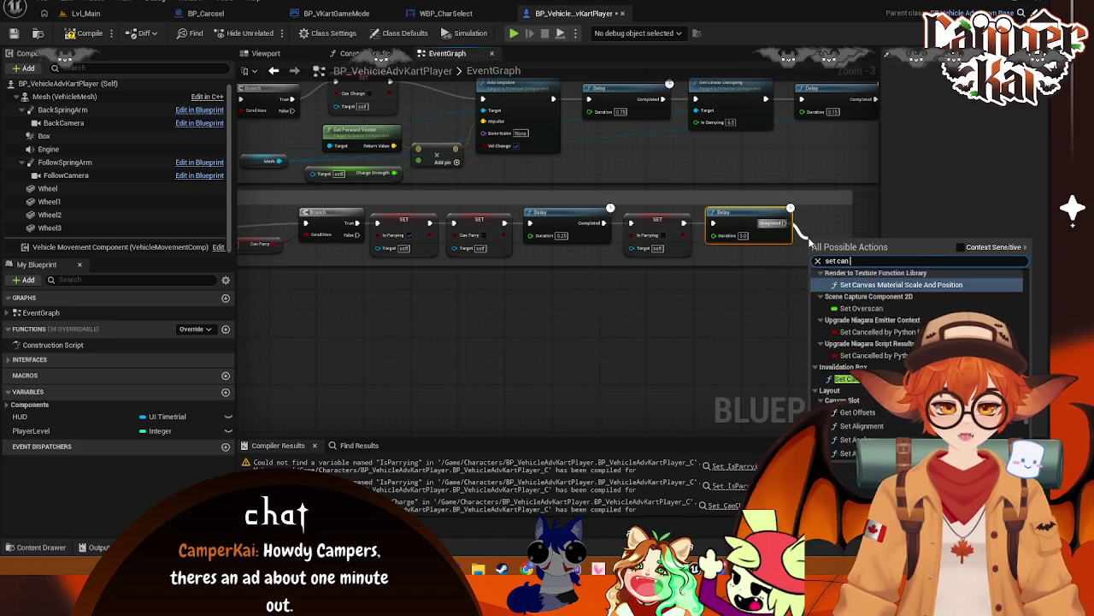
left_click(878, 298)
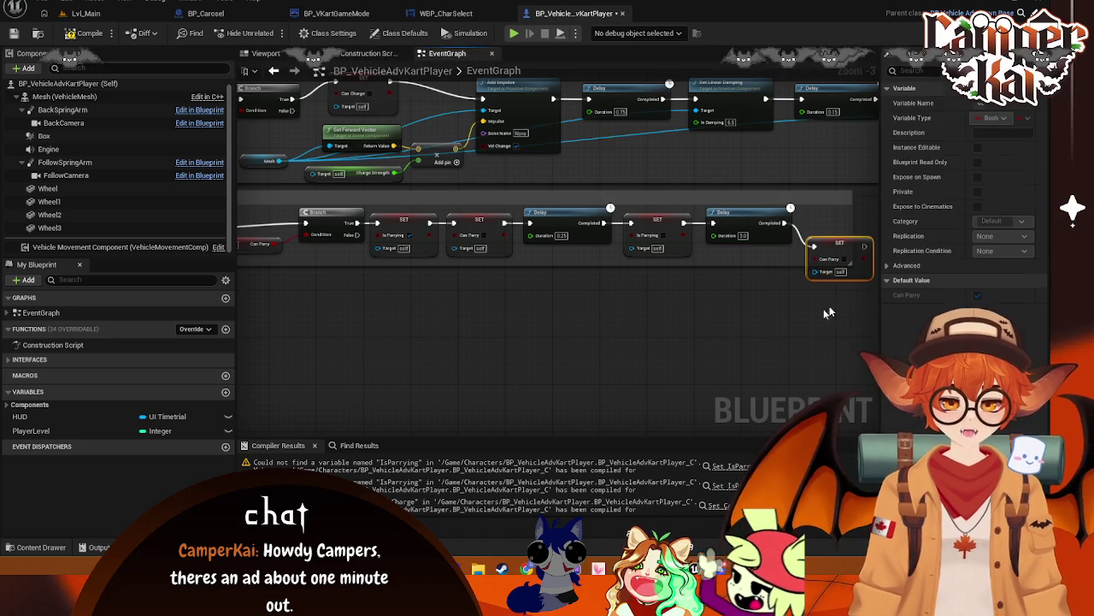
- Fit the final SET Can Parry inside the resized Parry comment box
left_click_drag(639, 254, 744, 251)
left_click_drag(623, 236, 623, 207)
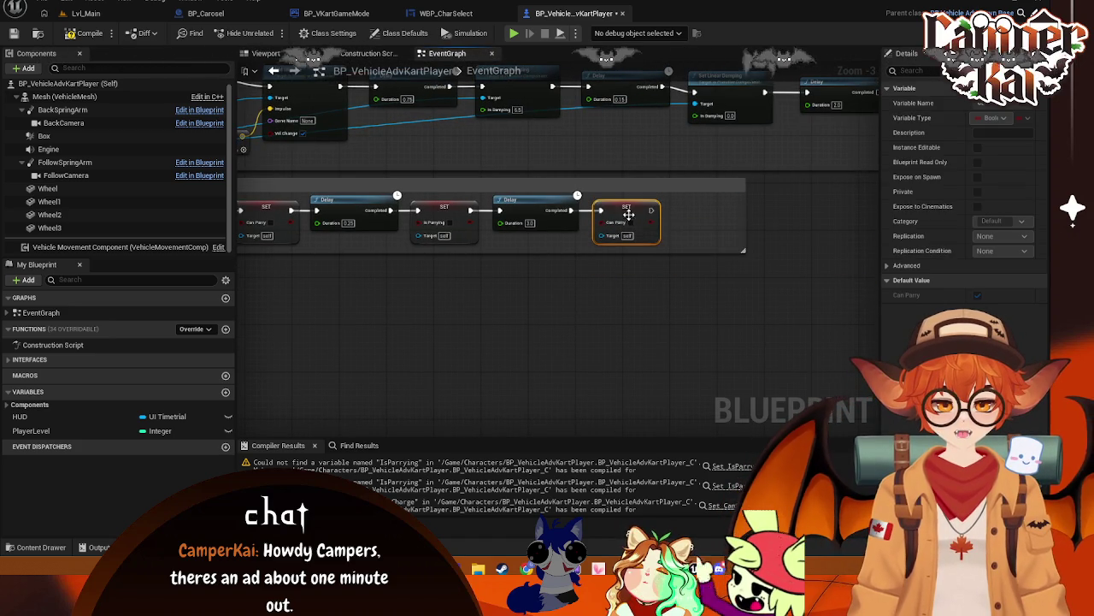
left_click_drag(744, 217, 682, 221)
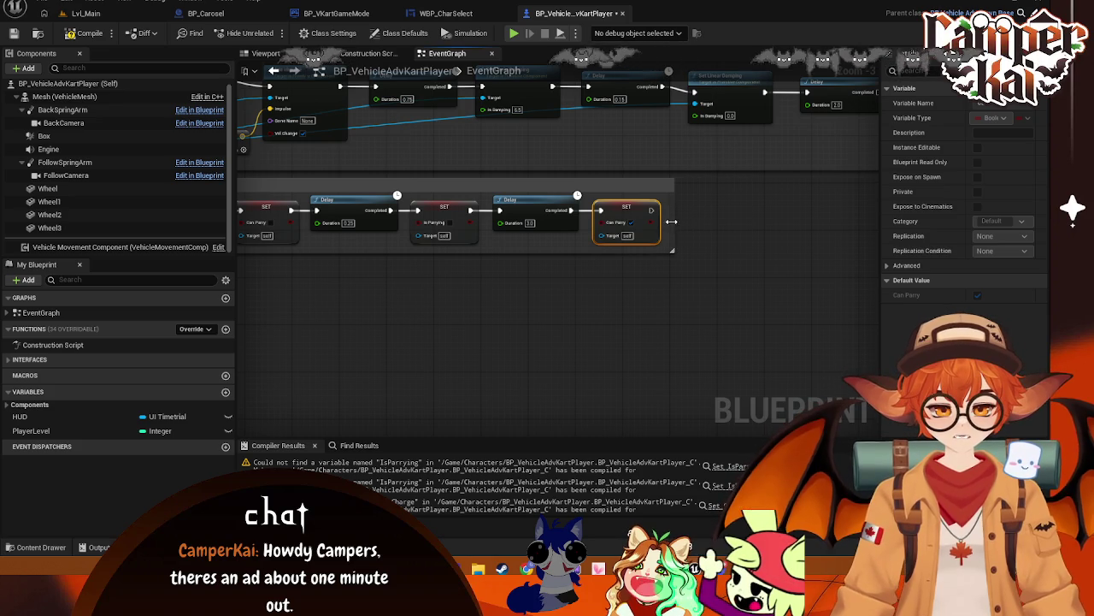
left_click(454, 353)
left_click_drag(260, 308, 555, 350)
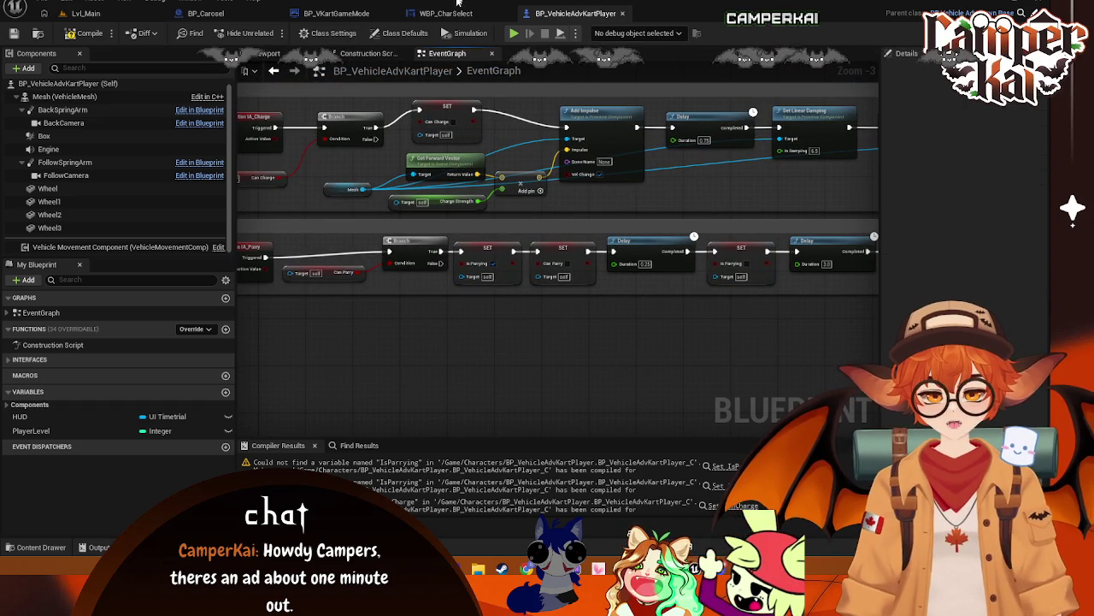
left_click_drag(420, 294, 488, 375)
- Add a Get Health node beside the Divide node feeding Set Percent
mouse_move(435, 98)
left_mouse_down()
mouse_move(599, 168)
mouse_move(525, 239)
mouse_move(511, 315)
mouse_move(606, 325)
mouse_move(517, 286)
left_mouse_up()
left_click(446, 209)
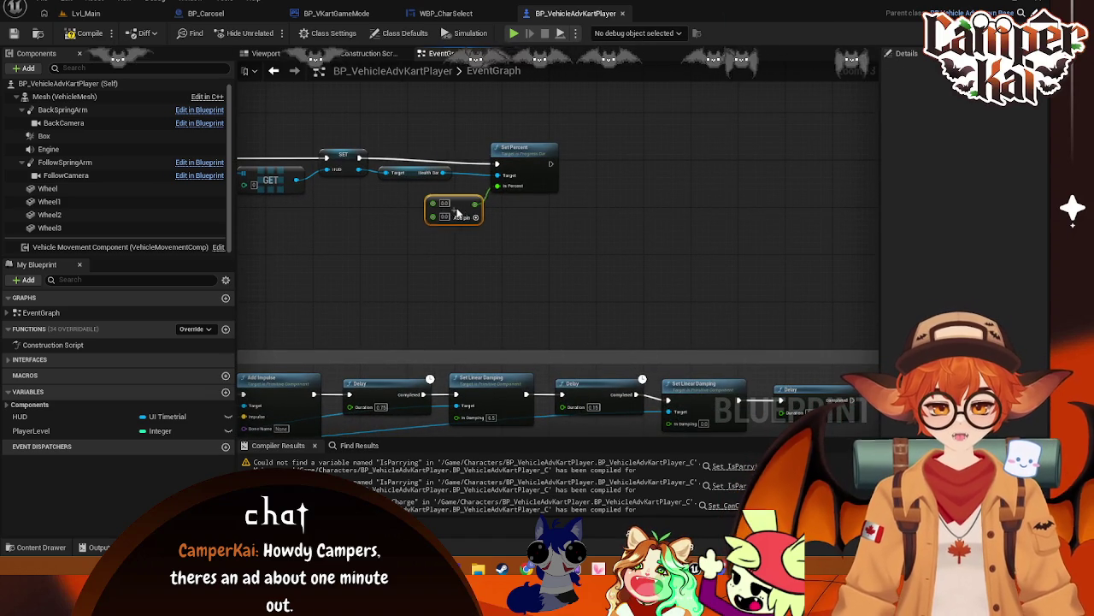
left_click_drag(435, 241, 534, 250)
right_click(411, 254)
type("get healkt")
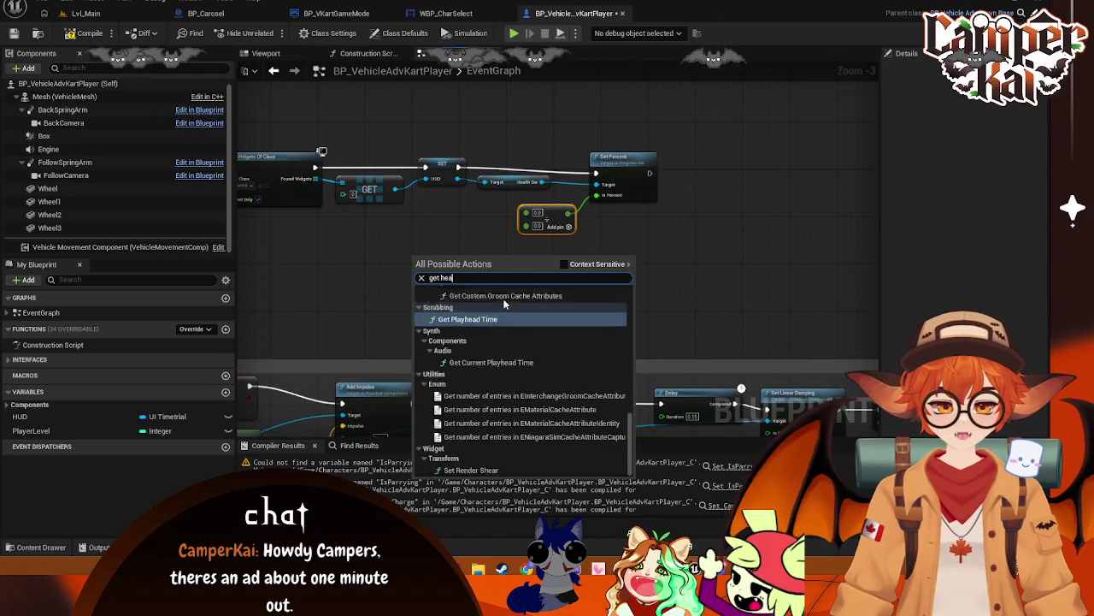
key("BackSpace")
key("BackSpace")
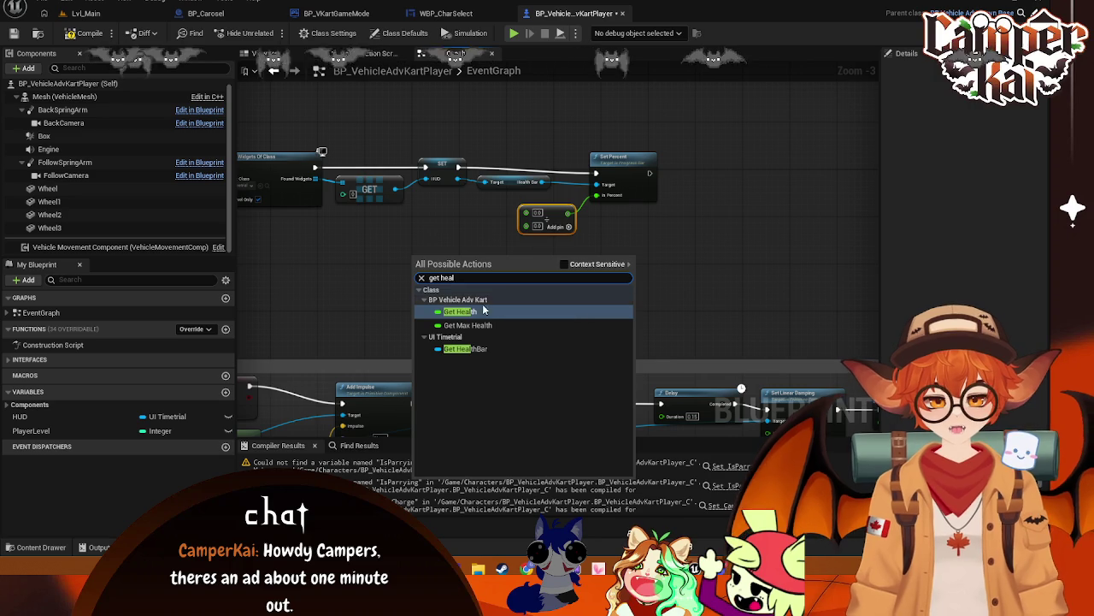
left_click(489, 299)
left_click_drag(460, 261, 472, 212)
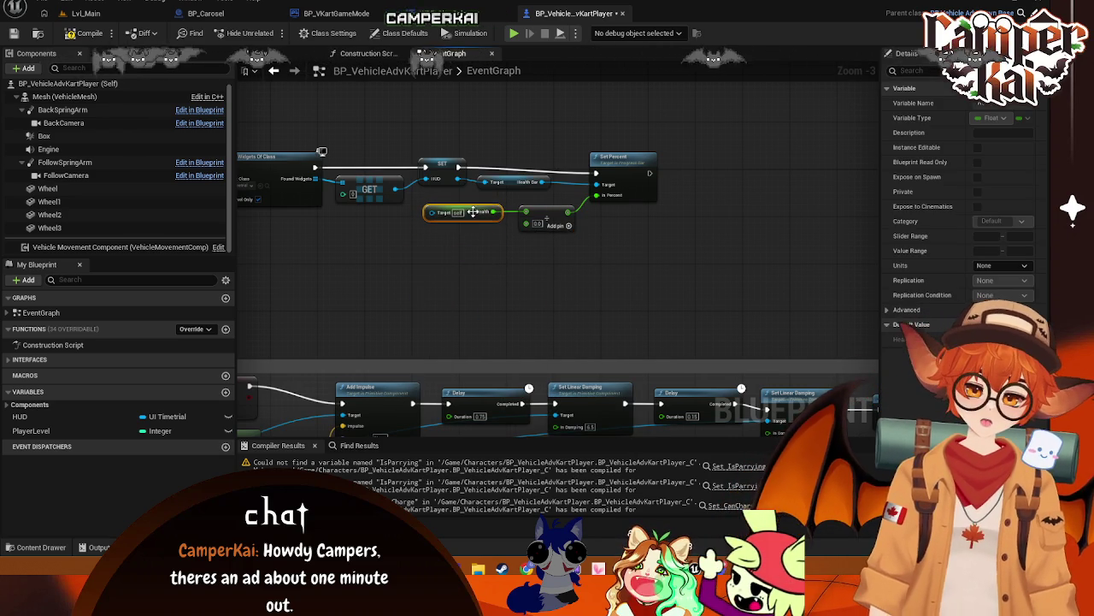
left_click(471, 340)
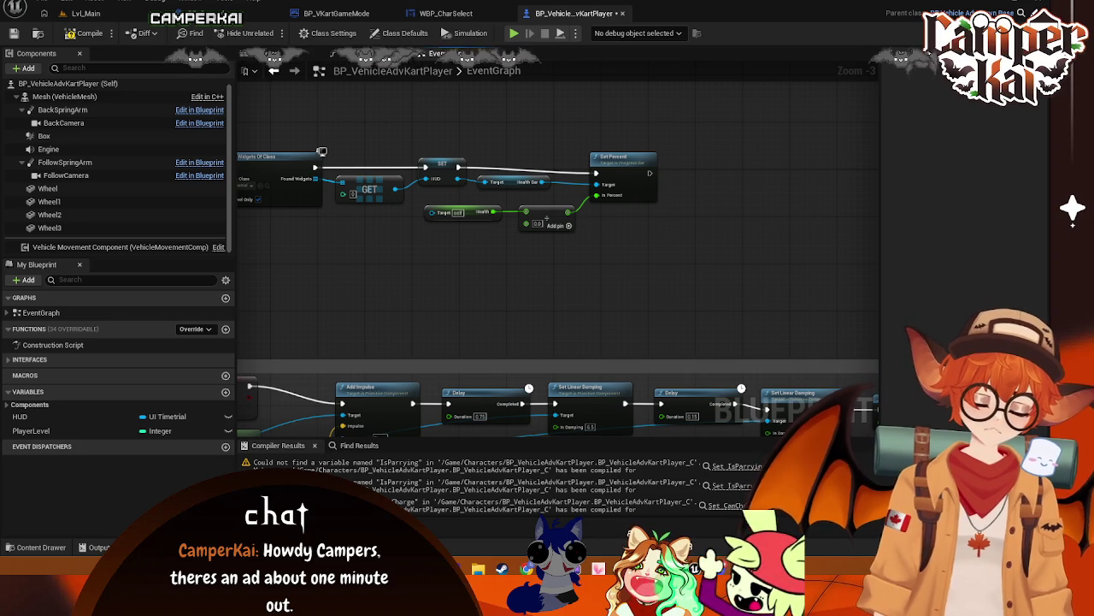
- Add a Get Max Health node and wire it into the Divide node's second input
right_click(436, 286)
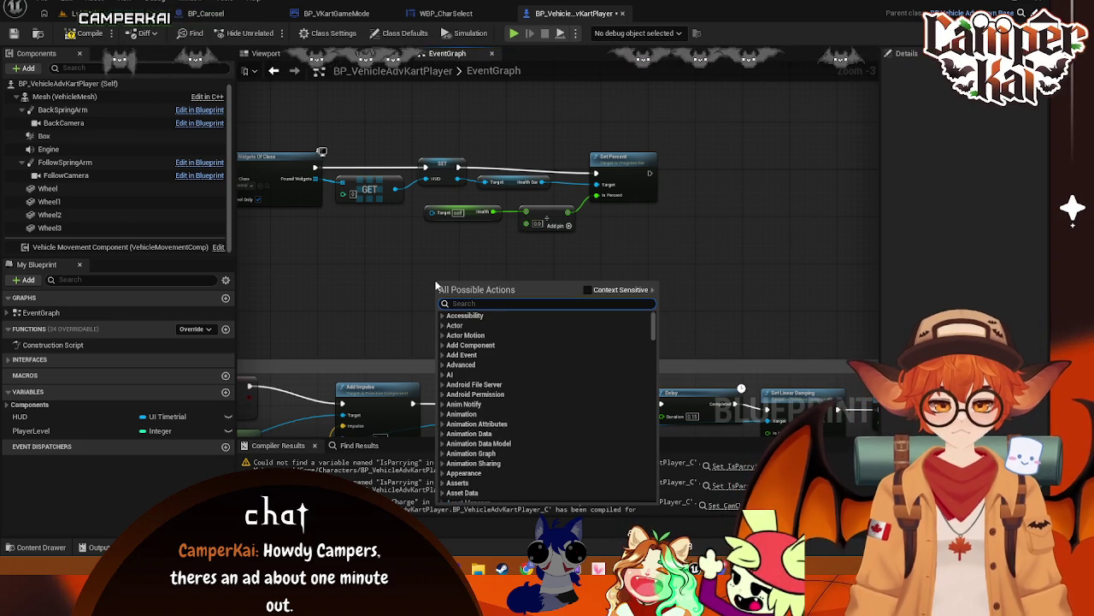
type("get max health")
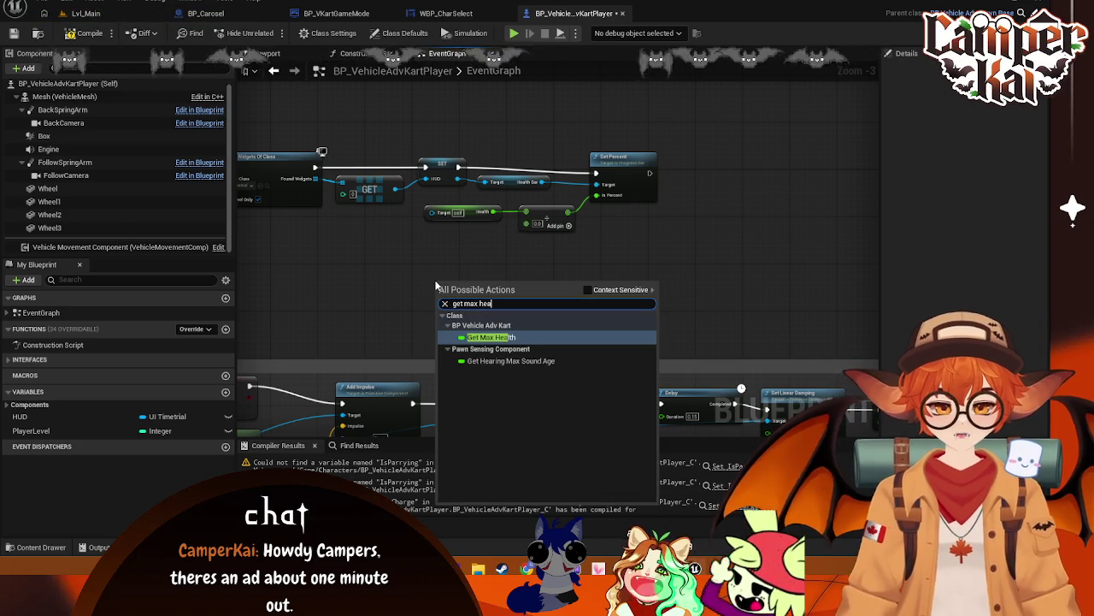
key("Return")
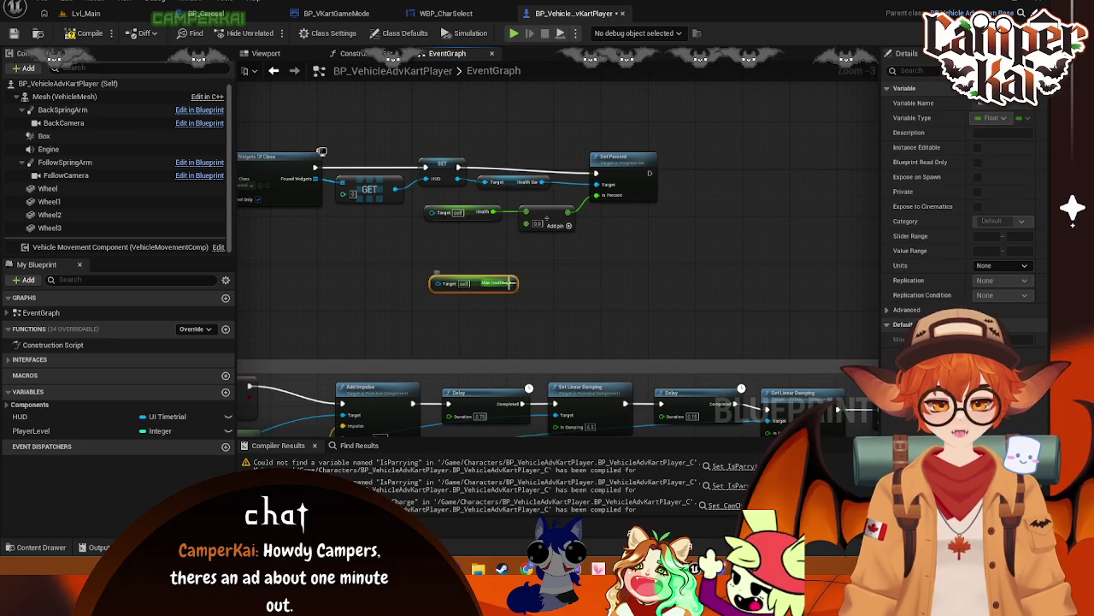
left_click_drag(511, 283, 525, 224)
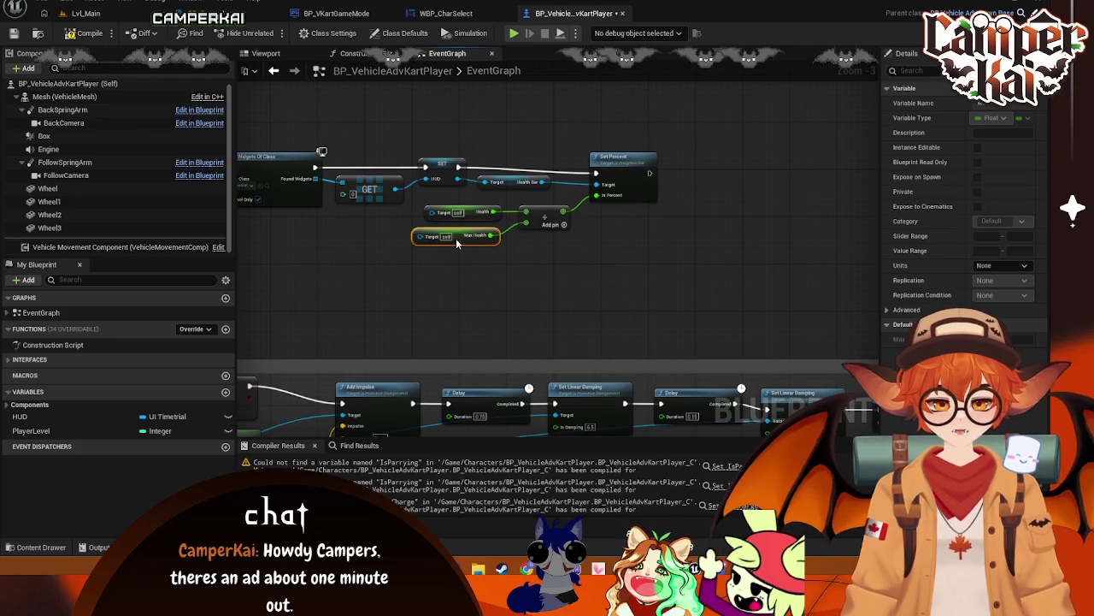
key("Escape")
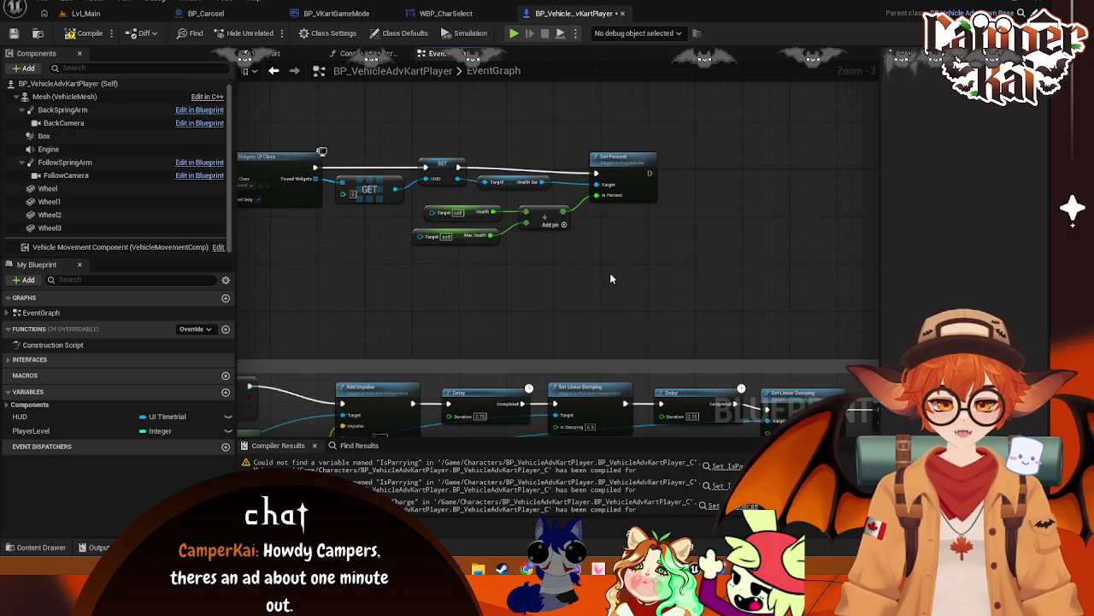
right_click(557, 291)
left_click(443, 281)
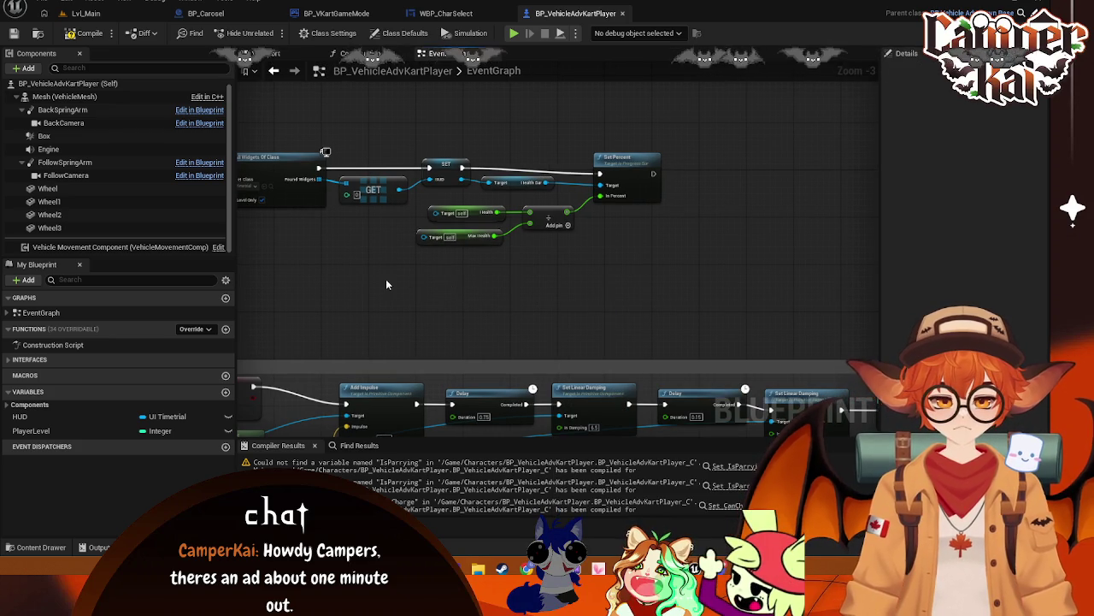
- Review the Boost and Parry graphs, then save all assets including the character select widget
mouse_move(371, 301)
left_mouse_down()
mouse_move(550, 184)
mouse_move(526, 254)
left_mouse_up()
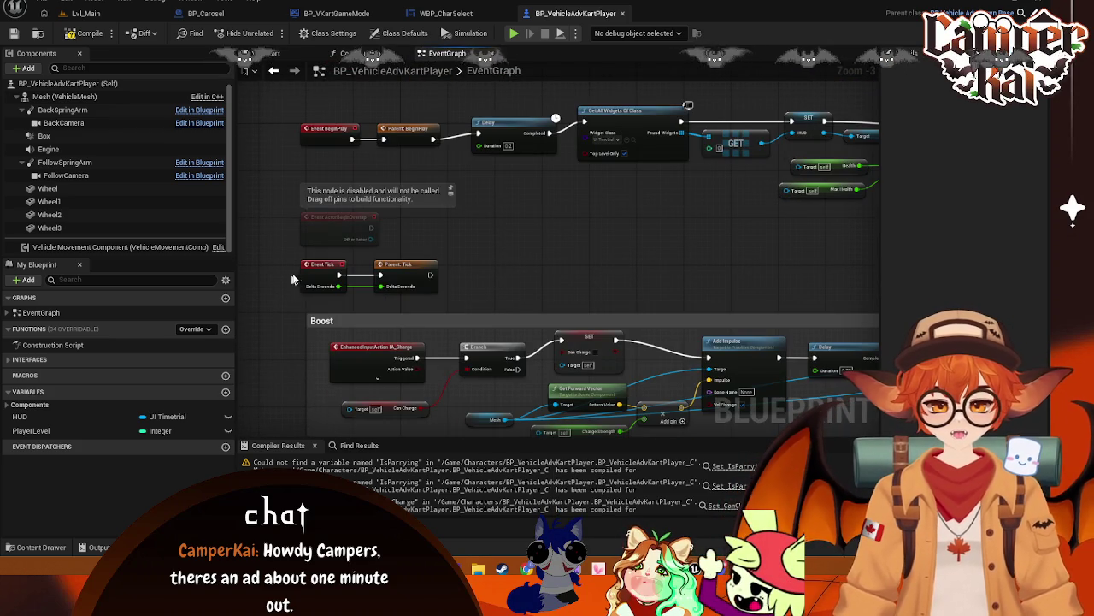
left_click_drag(289, 114, 873, 214)
mouse_move(744, 101)
left_mouse_down()
mouse_move(473, 247)
mouse_move(511, 271)
left_mouse_up()
mouse_move(689, 277)
left_mouse_down()
mouse_move(530, 128)
mouse_move(491, 312)
left_mouse_up()
left_click_drag(647, 372, 650, 384)
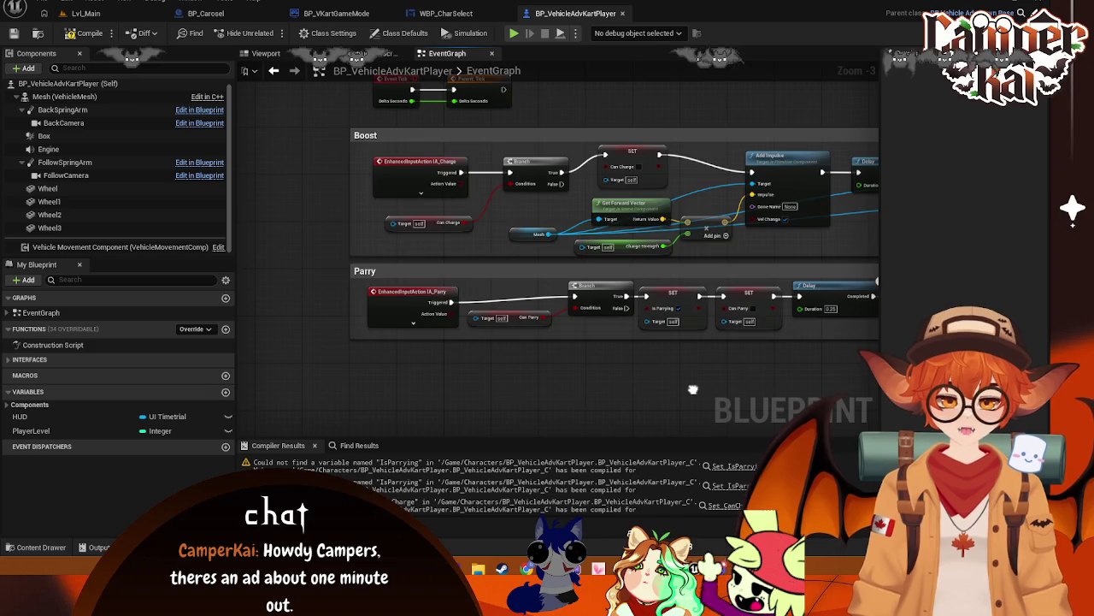
mouse_move(777, 351)
left_mouse_down()
mouse_move(559, 349)
mouse_move(855, 402)
mouse_move(562, 120)
left_mouse_up()
key("ctrl+s")
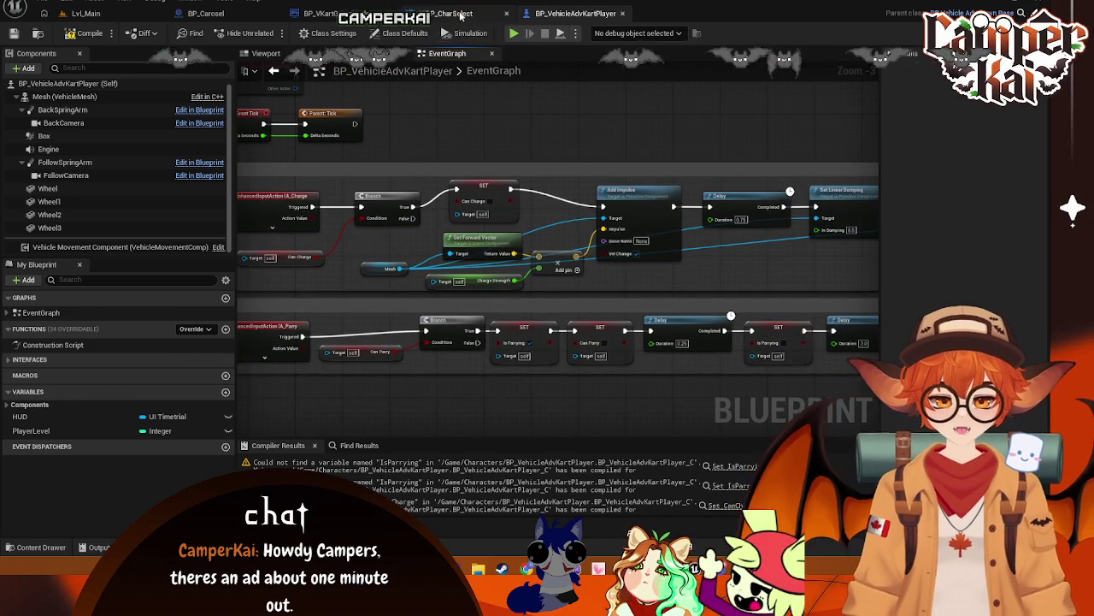
left_click(445, 13)
key("ctrl+s")
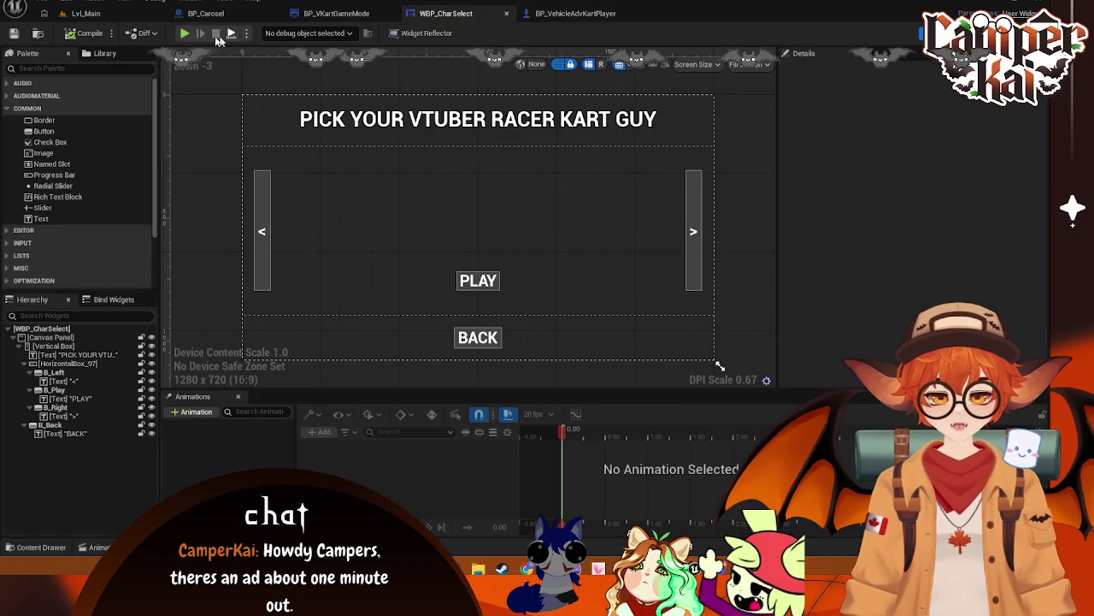
- Play Lvl_Main and open BP_VehicleAdvKart from the compile errors in the Message Log
left_click(96, 13)
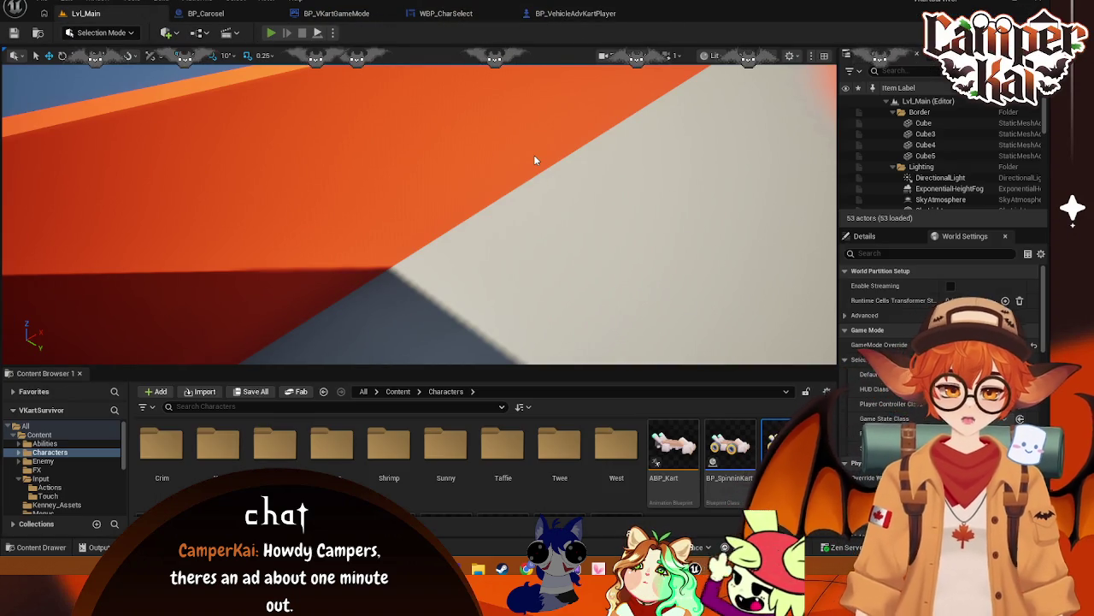
key("alt+p")
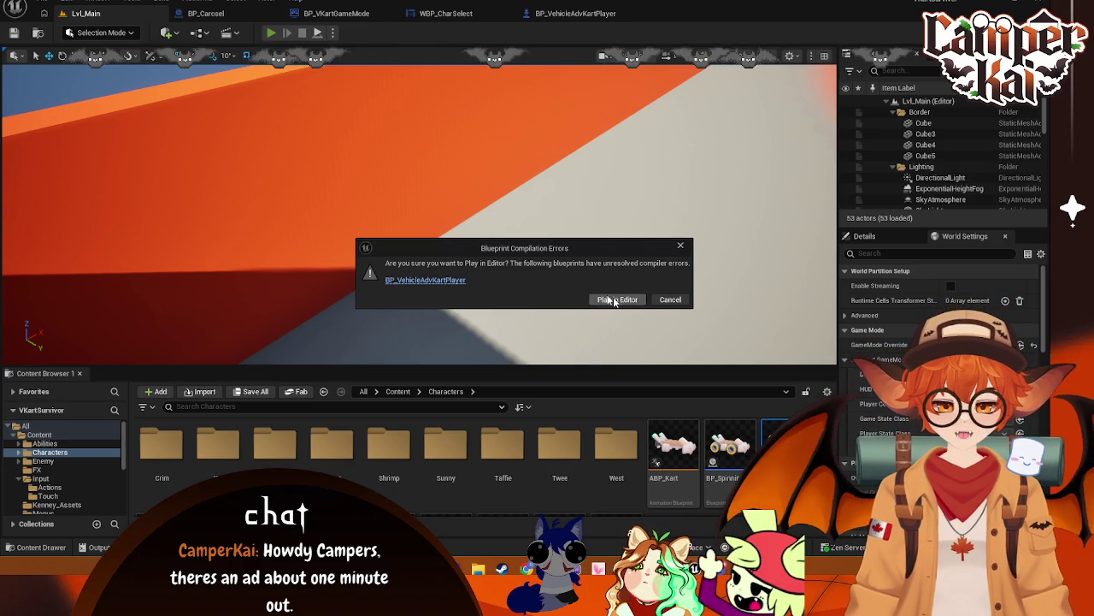
left_click(427, 281)
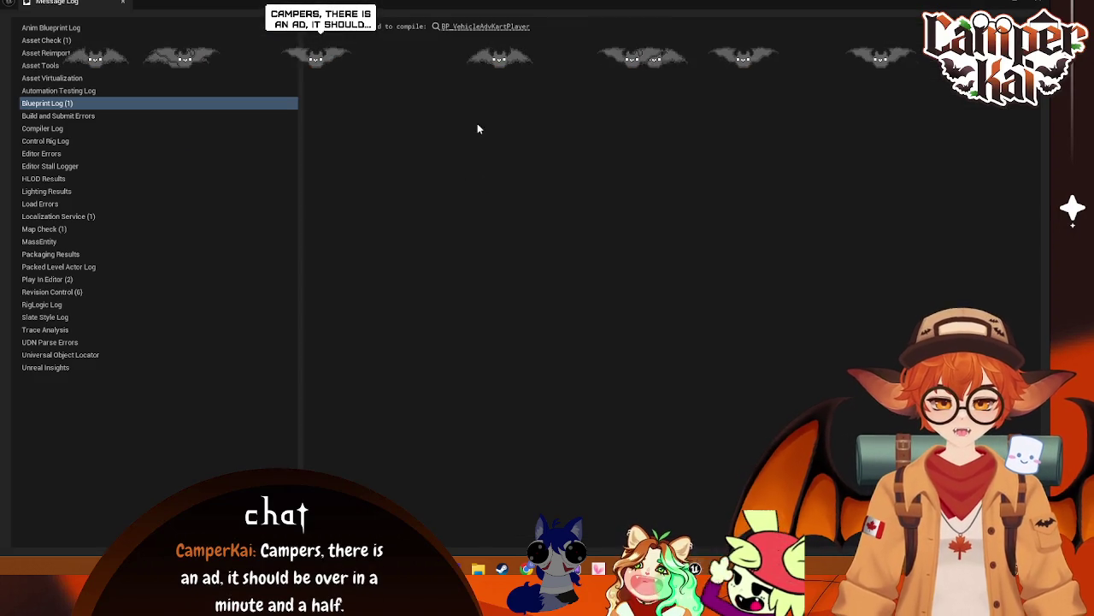
left_click(484, 26)
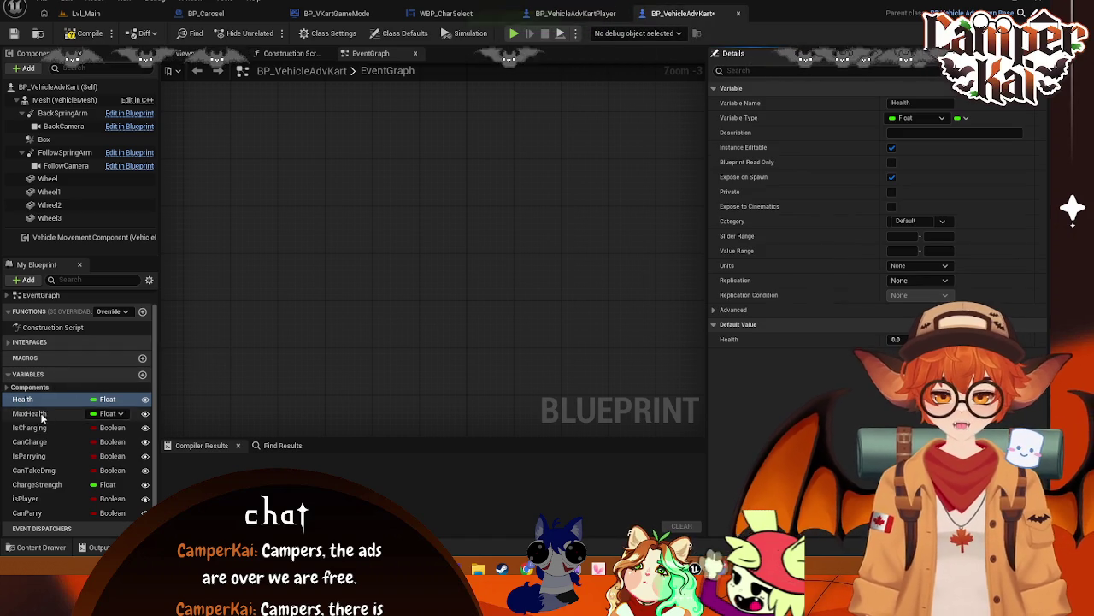
- Enable Expose on Spawn for the CanCharge variable in BP_VehicleAdvKart
left_click(34, 413)
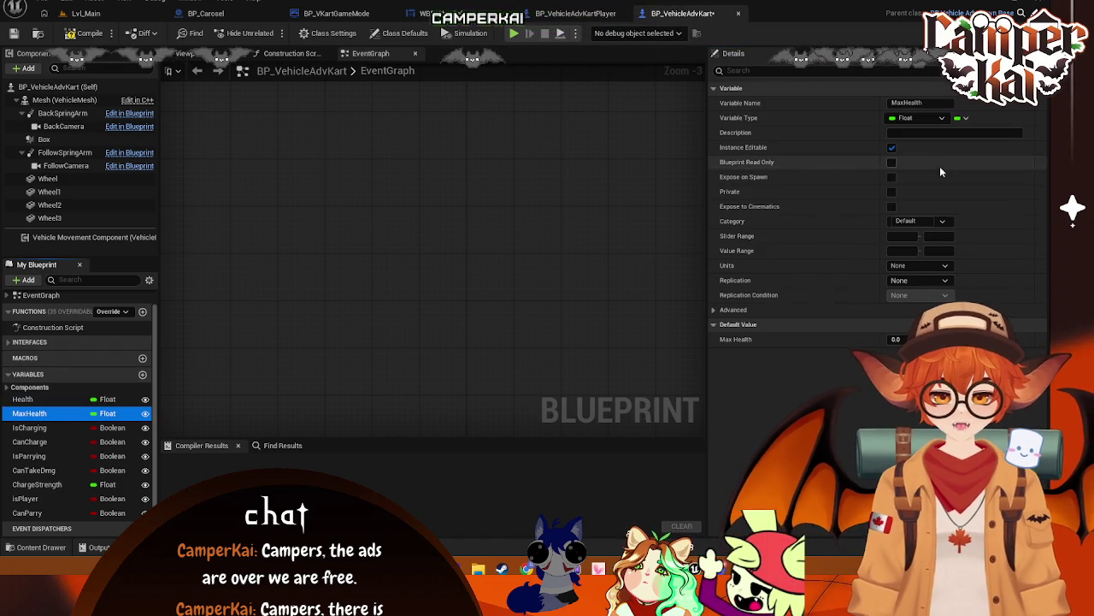
left_click(56, 429)
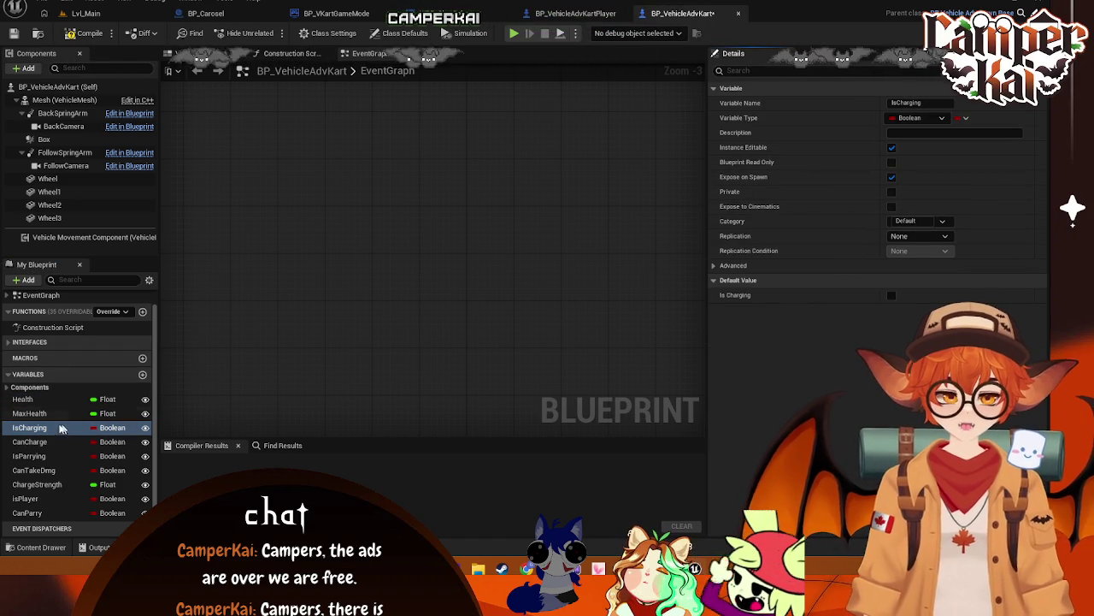
left_click(66, 441)
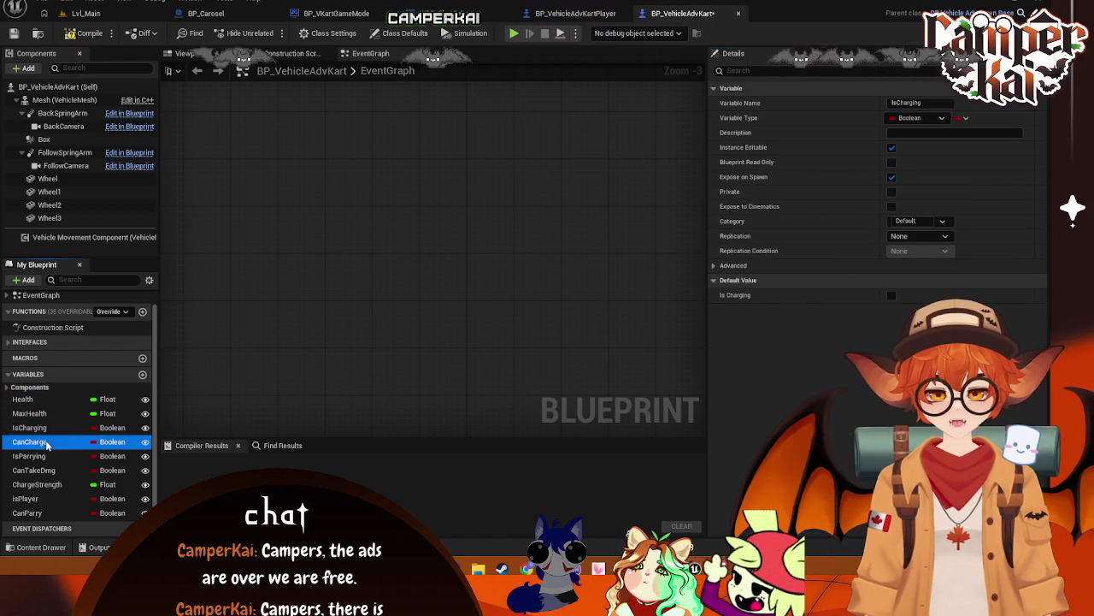
left_click(891, 177)
- Enable Expose on Spawn for CanParry, then return to BP_VehicleAdvKartPlayer
left_click(39, 455)
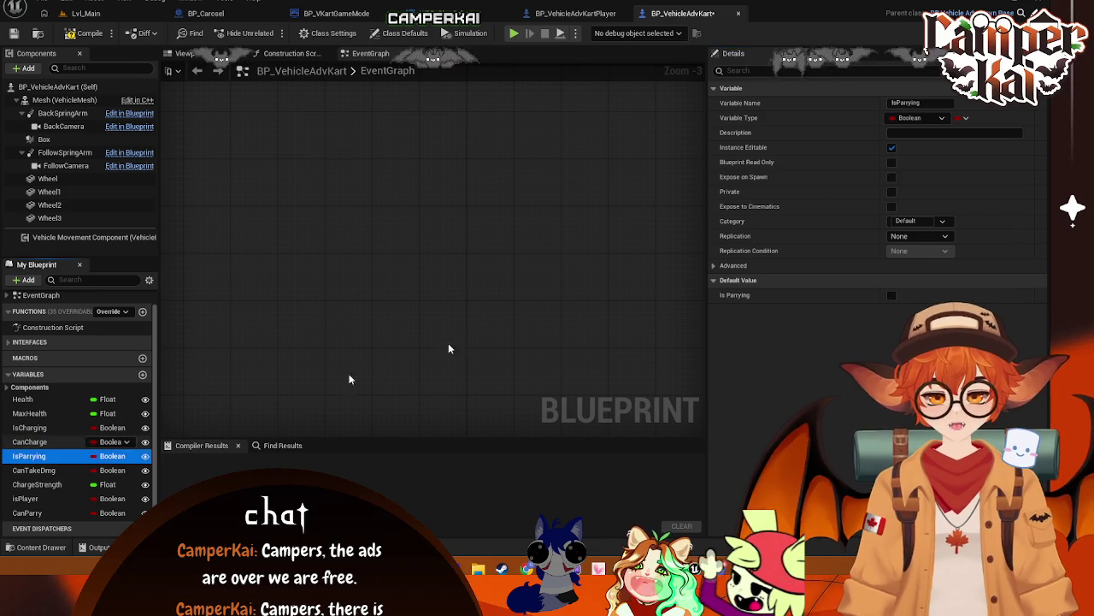
left_click(39, 470)
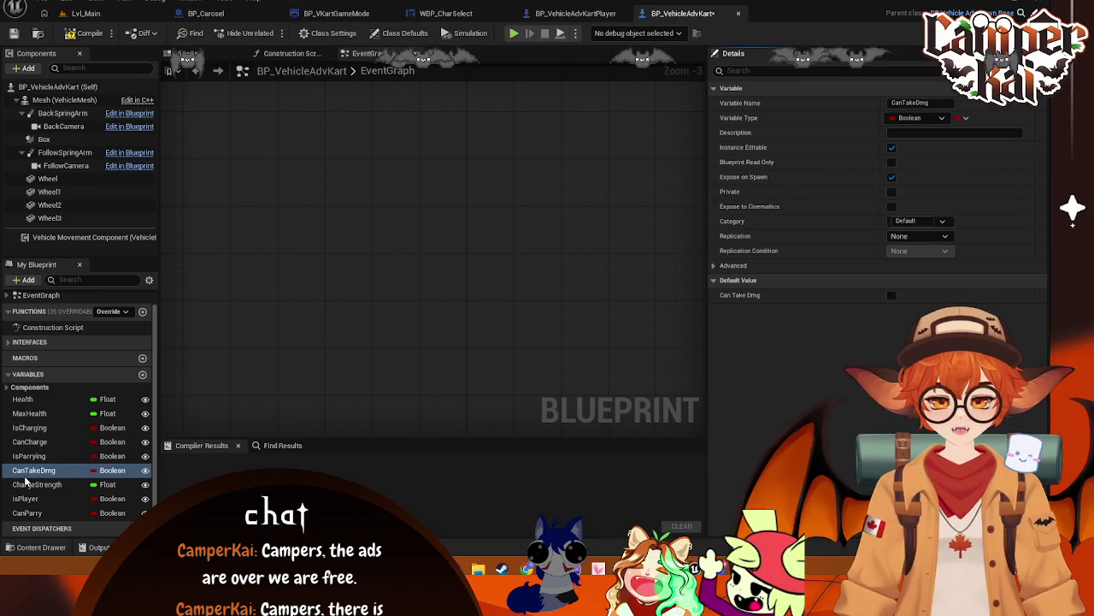
left_click(39, 484)
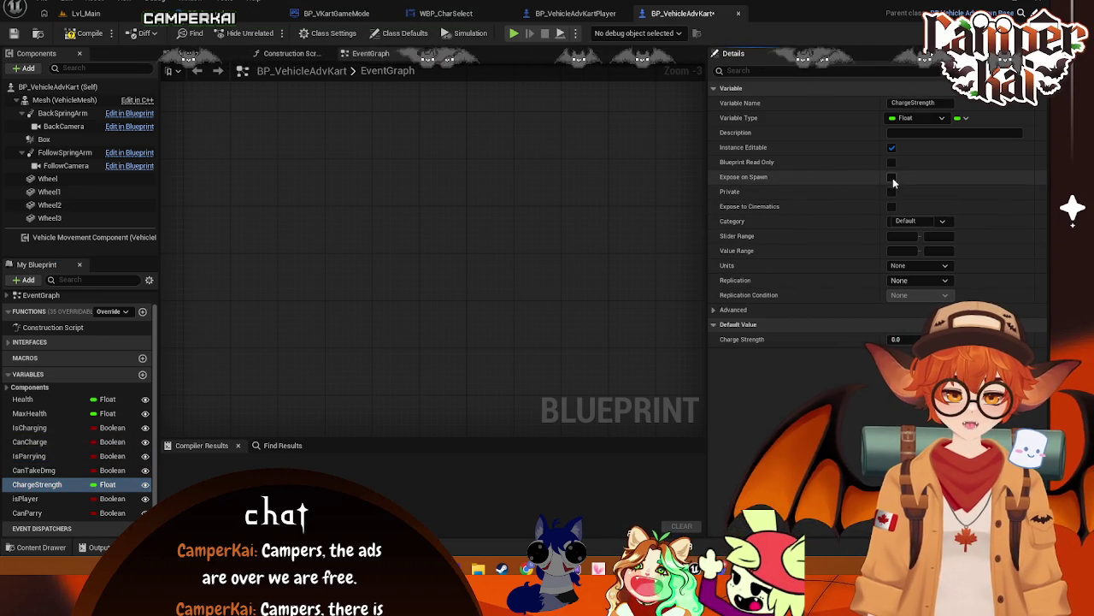
left_click(34, 499)
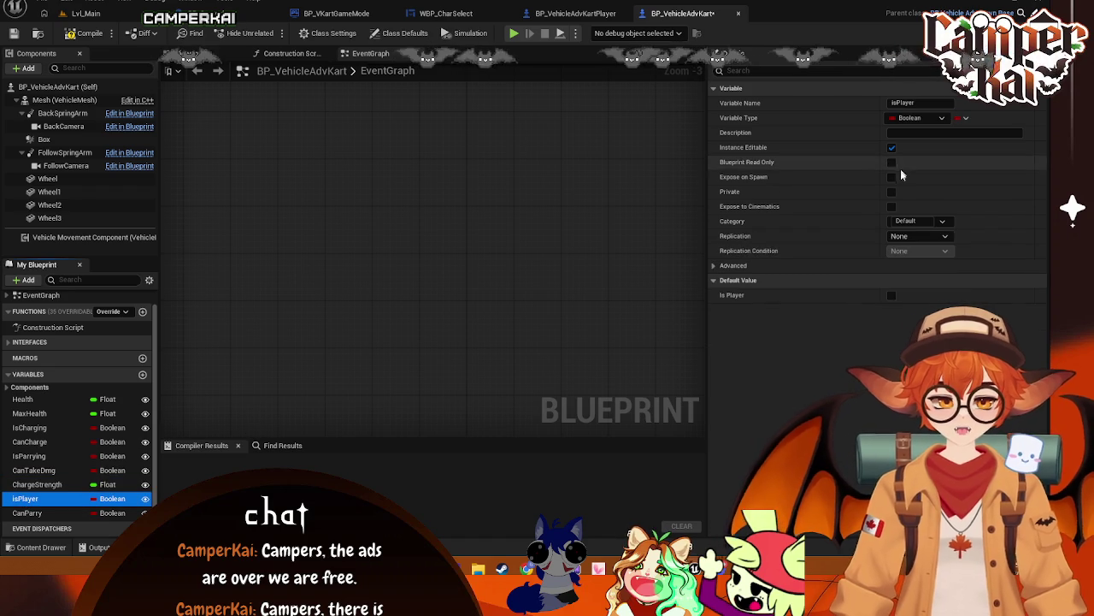
left_click(28, 512)
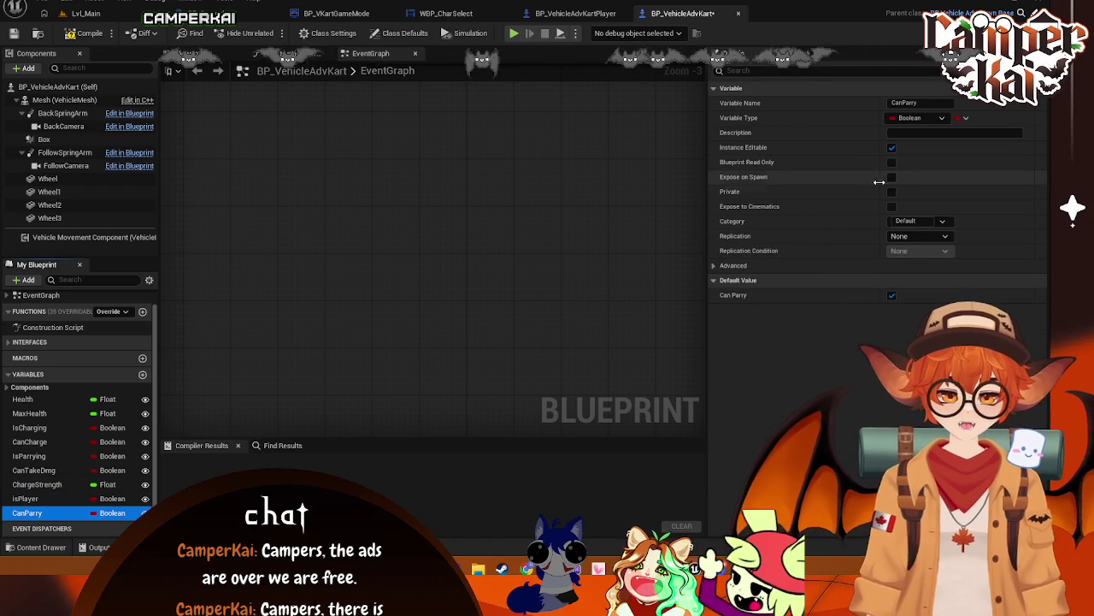
left_click(892, 177)
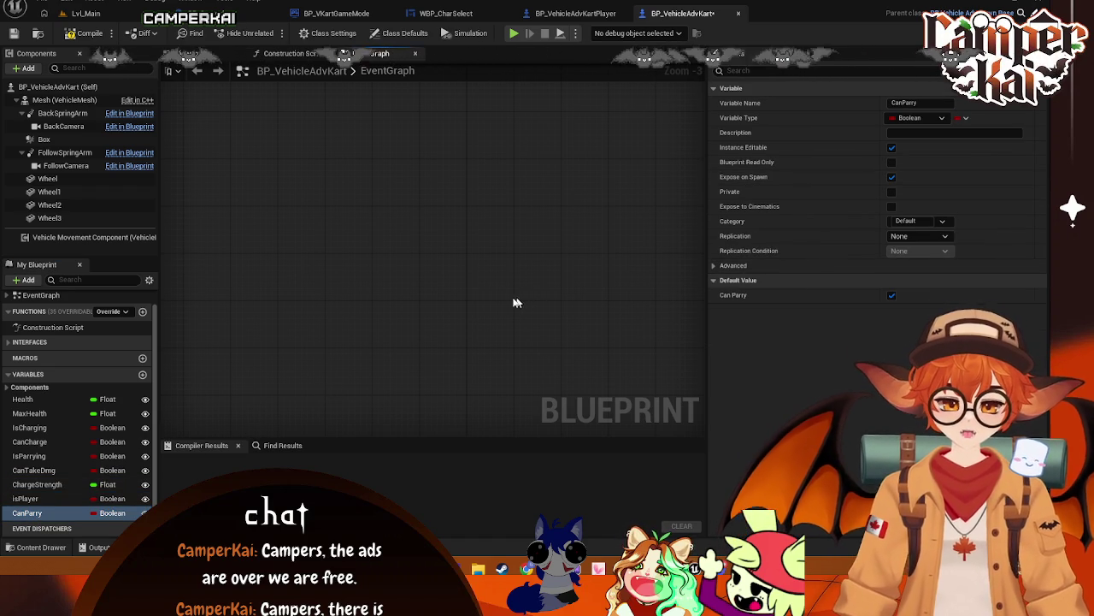
left_click(575, 13)
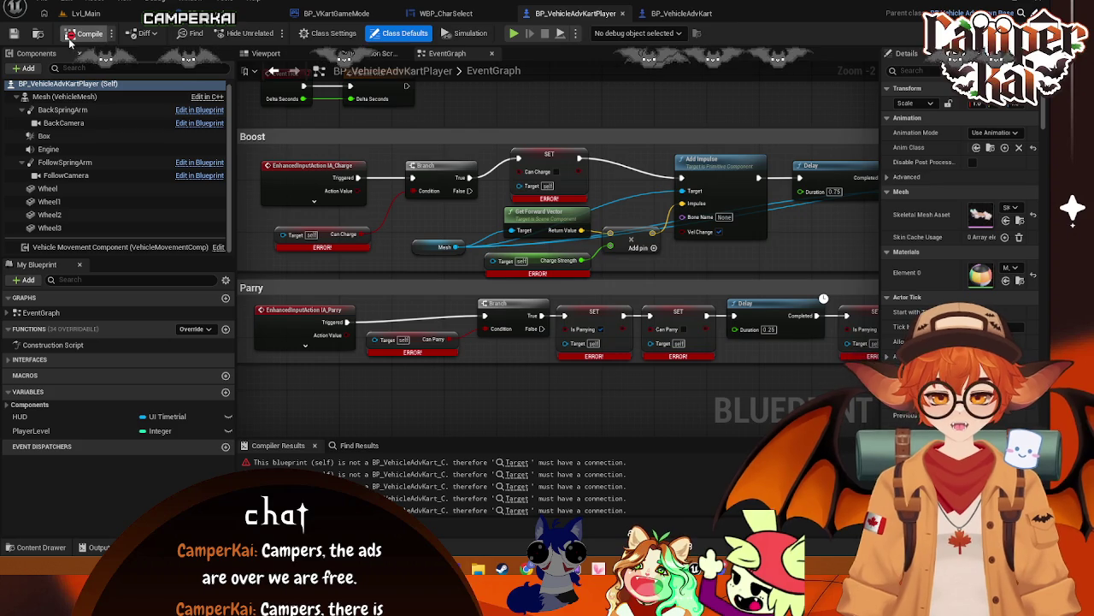
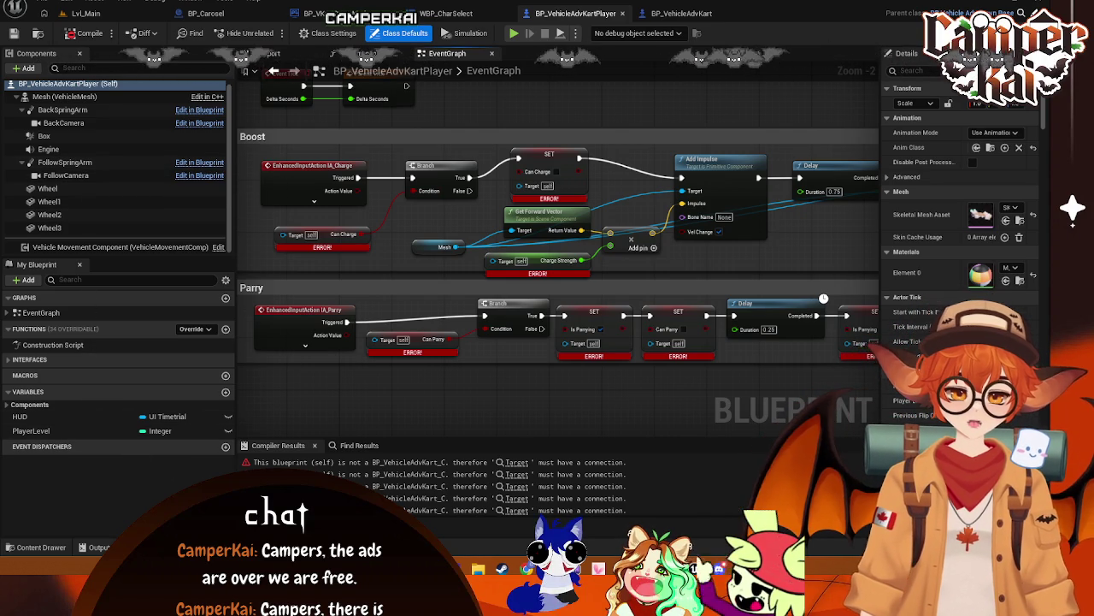
- Review the kart blueprint graphs and check BP_VehicleAdvKartPlayer's parent class
left_click(680, 22)
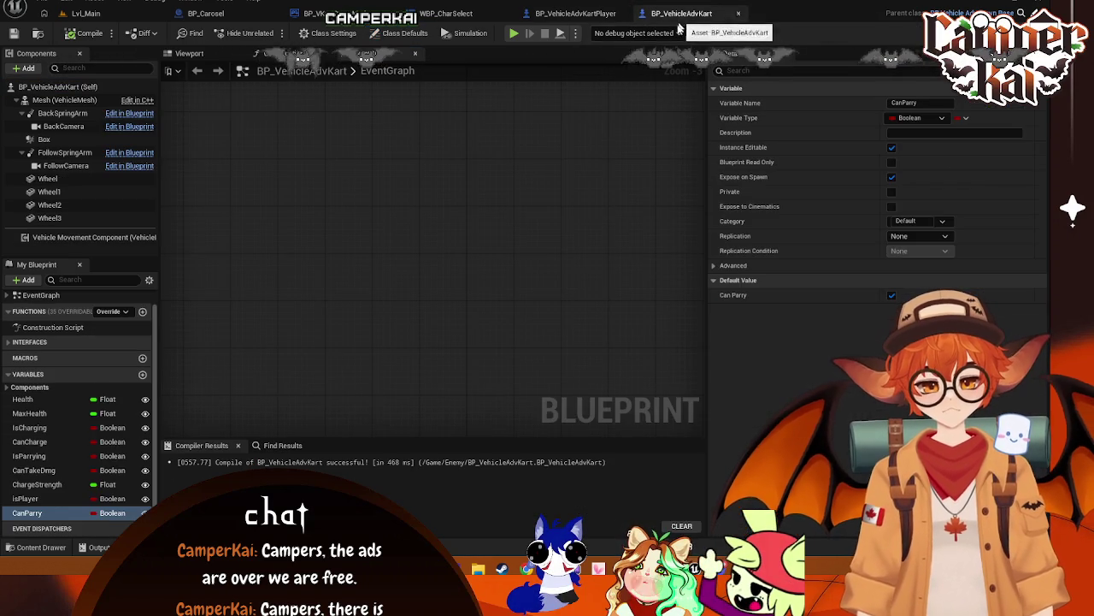
scroll(523, 255, "down", 5)
left_click_drag(523, 255, 340, 251)
scroll(339, 250, "up", 3)
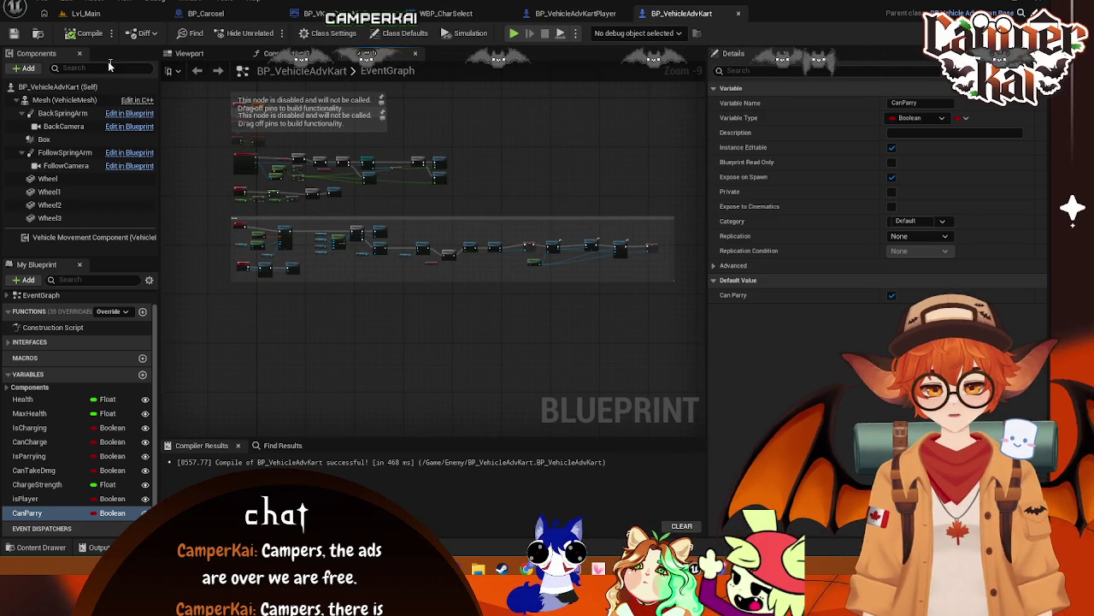
left_click(34, 548)
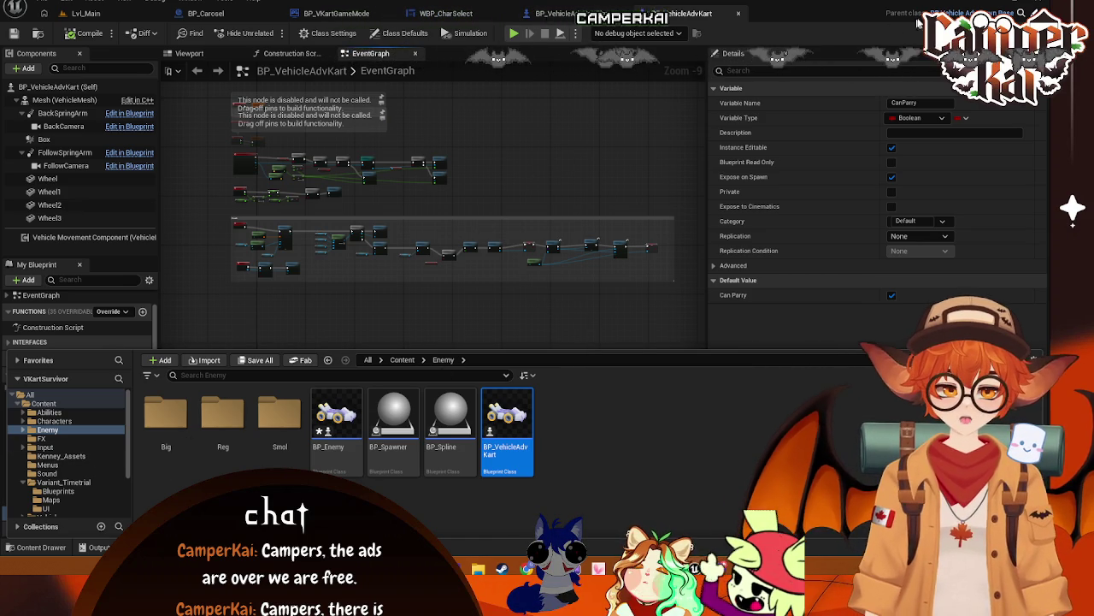
left_click(594, 15)
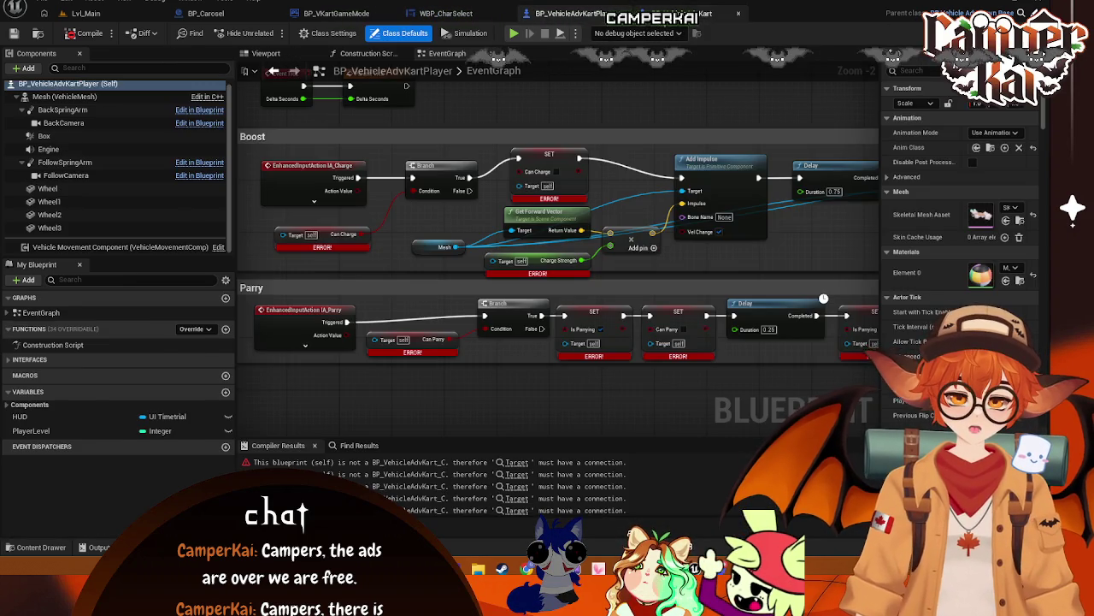
left_click(681, 13)
left_click(576, 13)
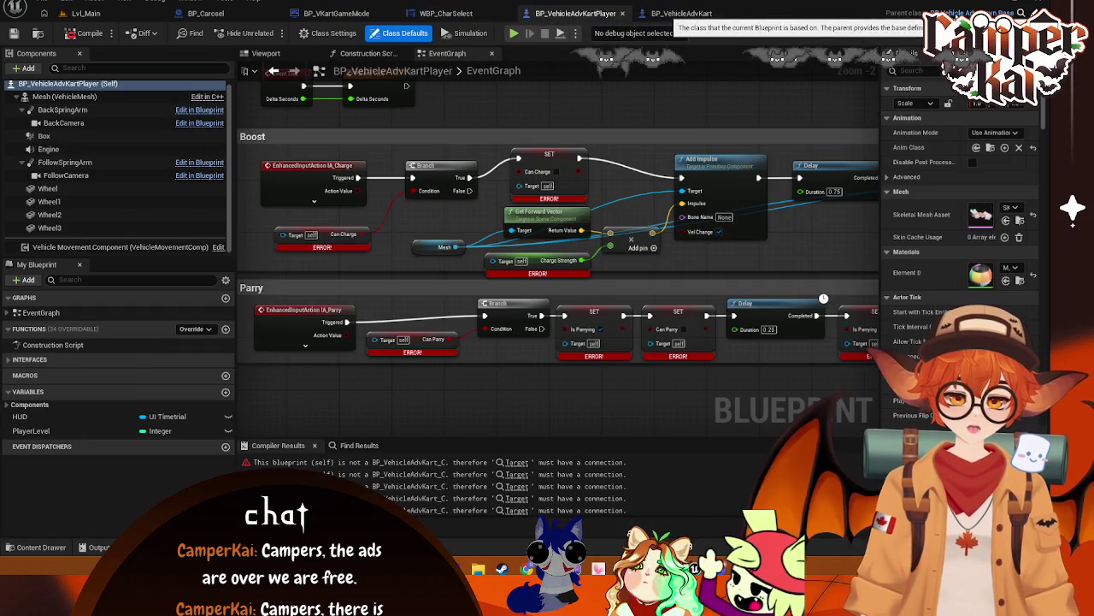
- Open BP_Enemy from the Enemy content folder and dock it beside the other blueprints
left_click(41, 546)
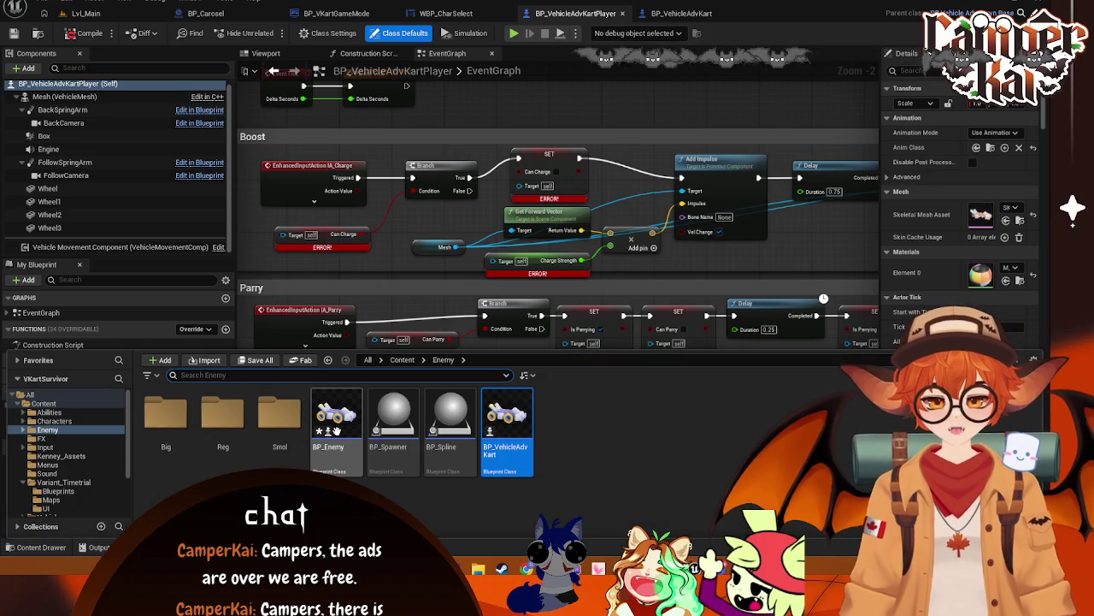
double_click(336, 419)
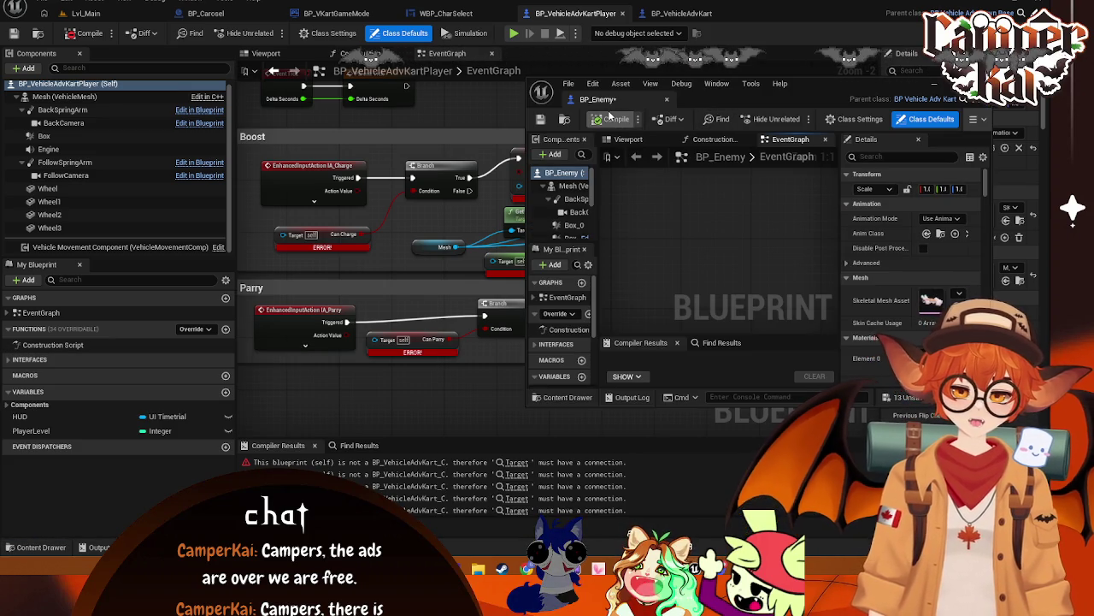
mouse_move(597, 99)
left_mouse_down()
mouse_move(650, 26)
mouse_move(684, 16)
left_mouse_up()
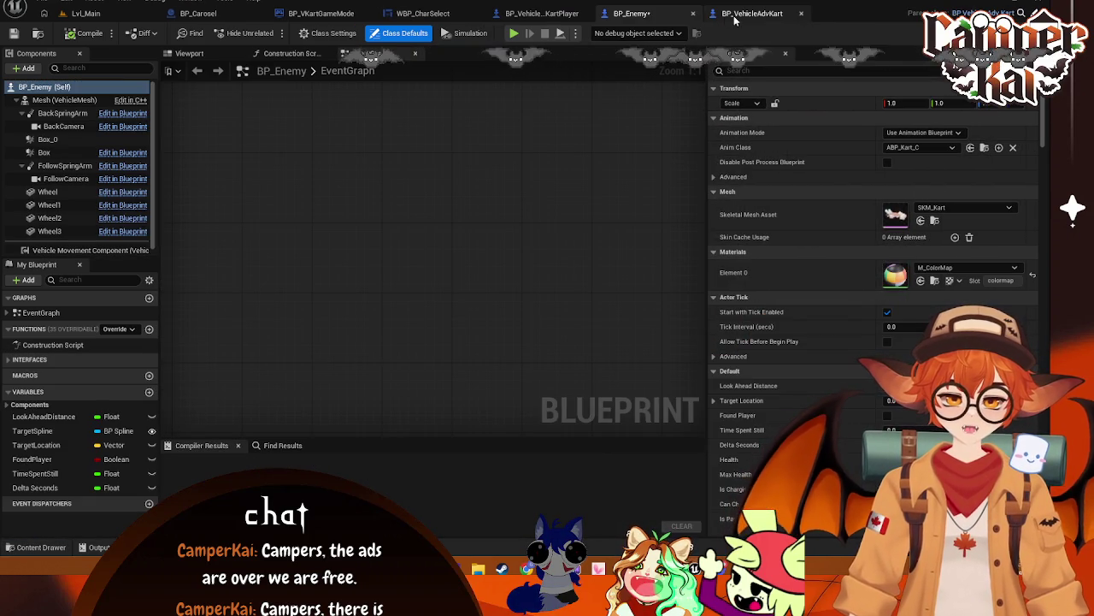
- Open the parent BP_VehicleAdvPawnBase blueprint, then return to BP_VehicleAdvKartPlayer
left_click(542, 13)
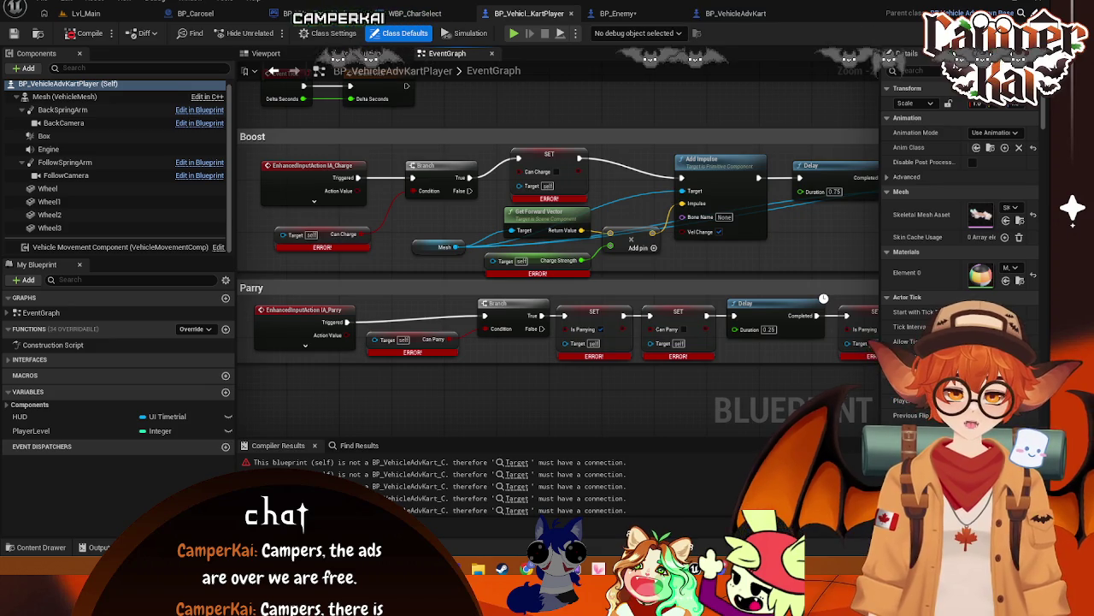
left_click(735, 13)
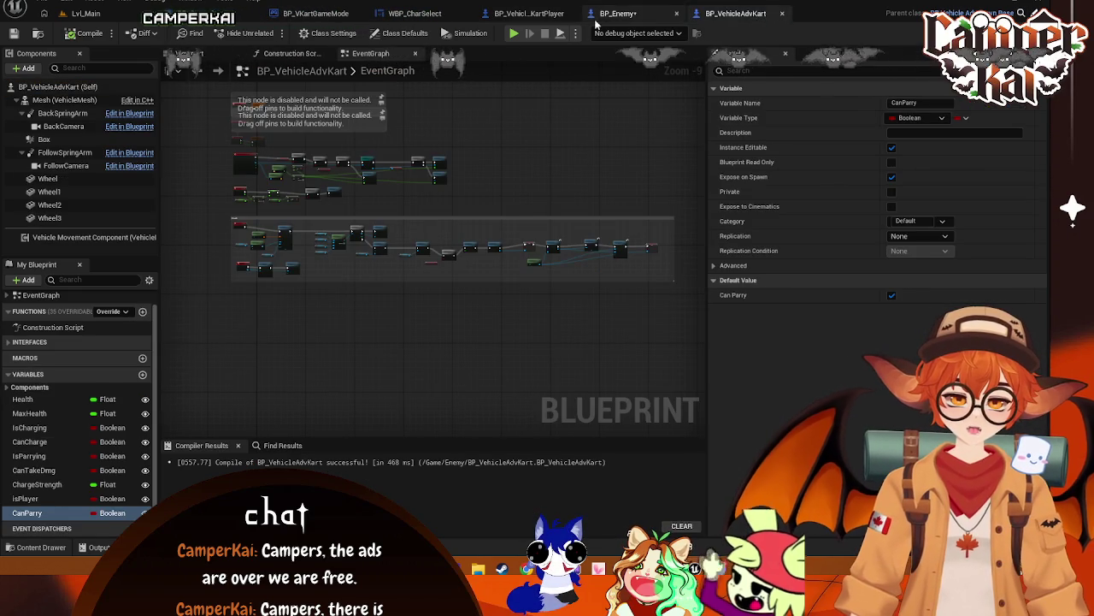
left_click(529, 13)
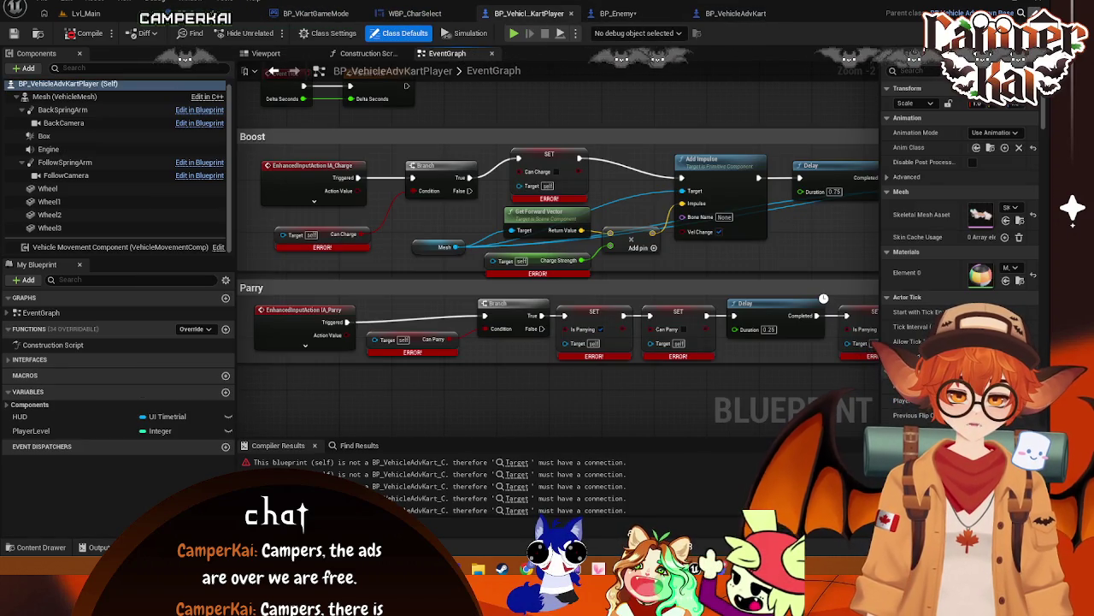
left_click(958, 13)
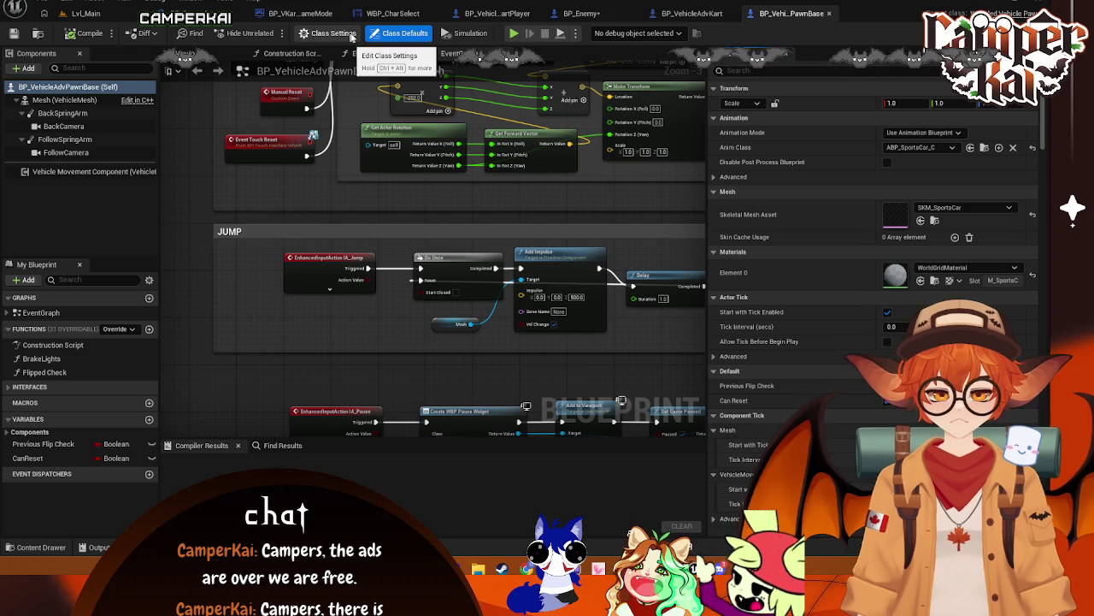
left_click(688, 13)
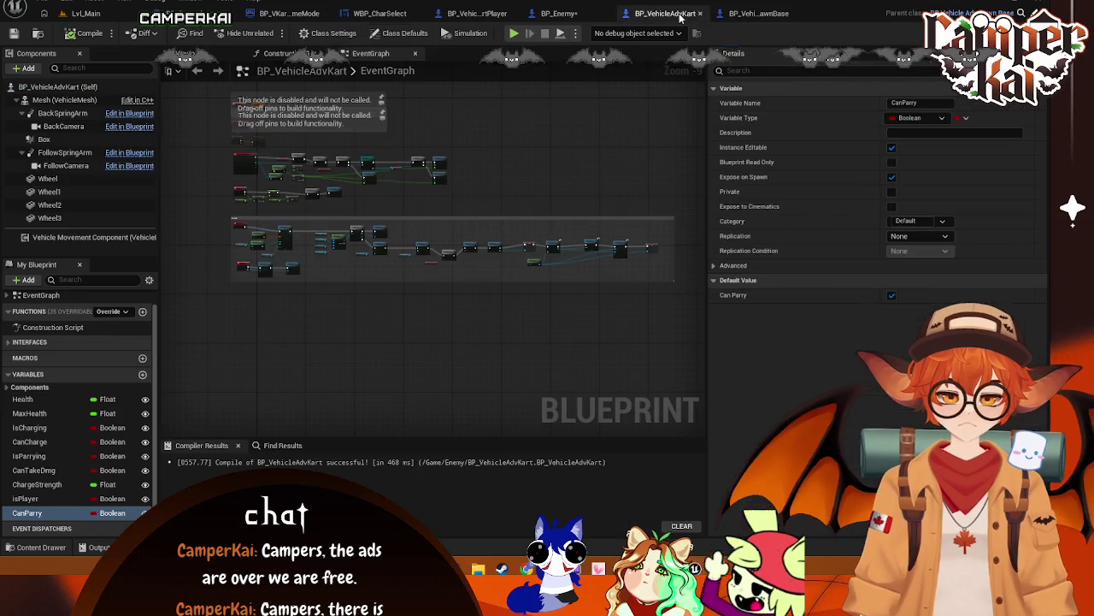
left_click(474, 17)
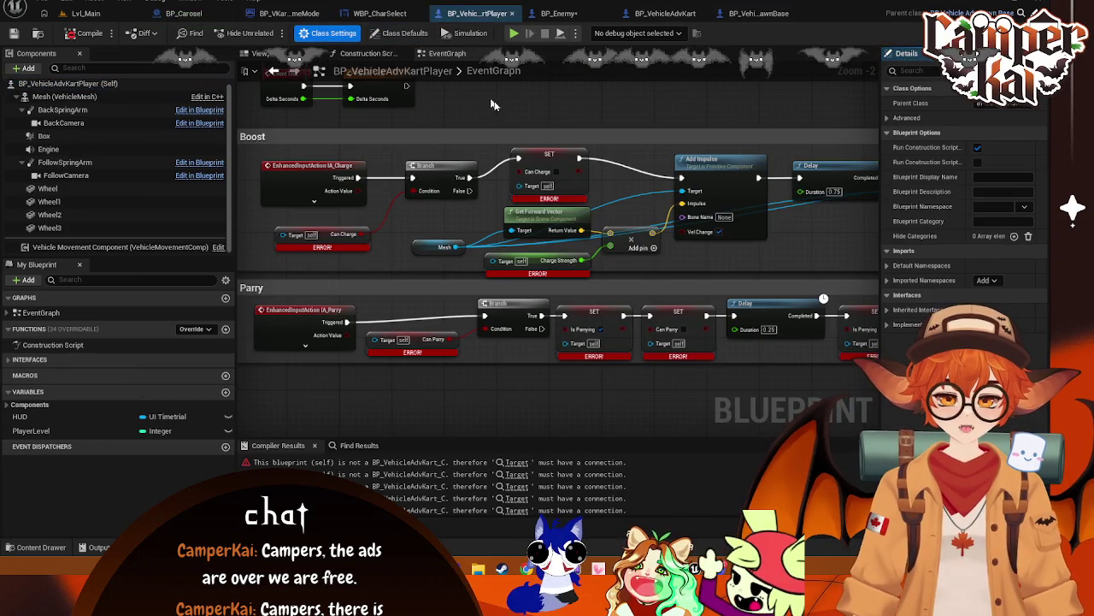
- Reparent BP_VehicleAdvKartPlayer to BP_VehicleAdvKart by searching '_vehi', then view BP_Enemy
left_click(1014, 103)
type("BP")
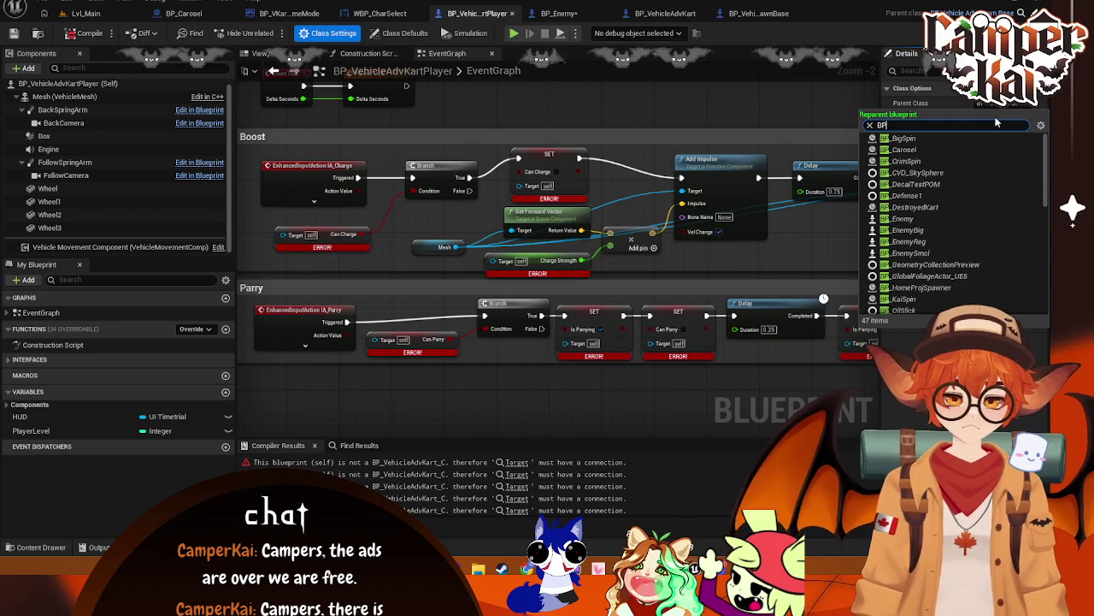
type("_v")
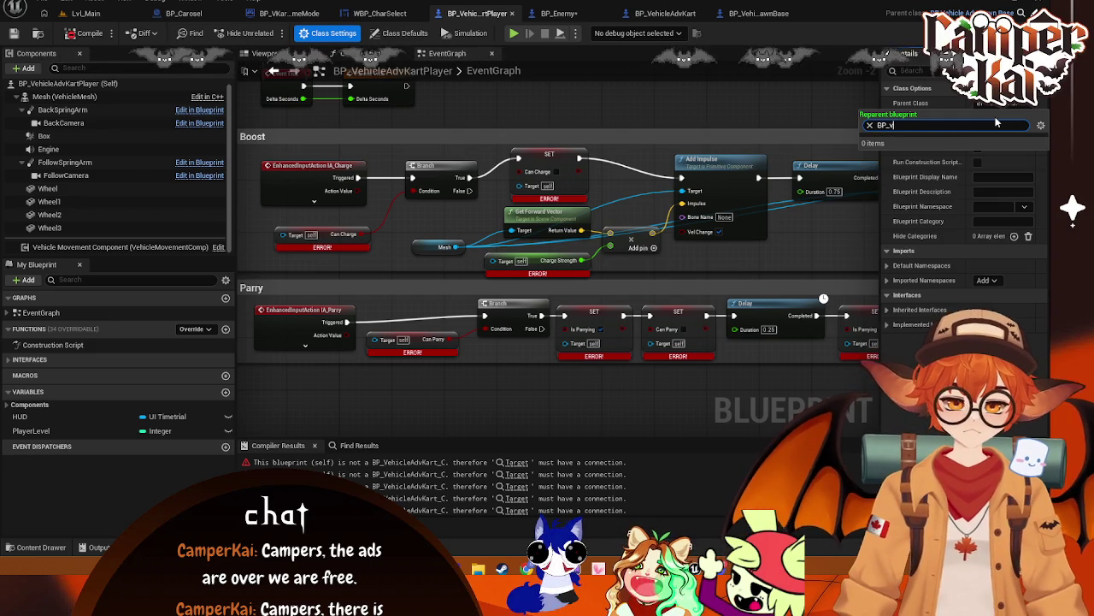
type("ehi")
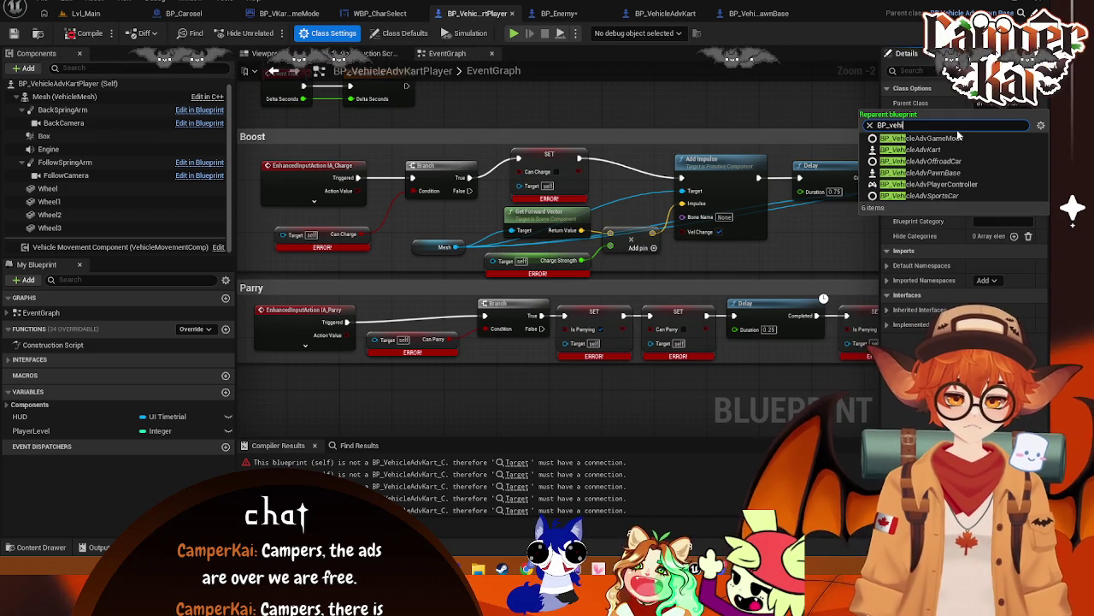
left_click(944, 150)
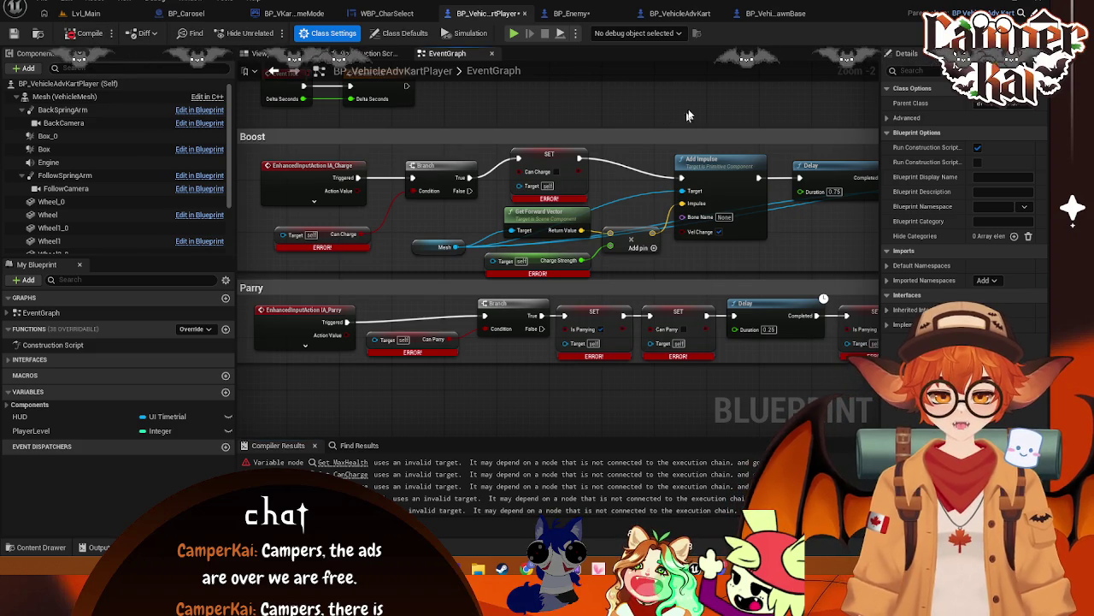
left_click(577, 13)
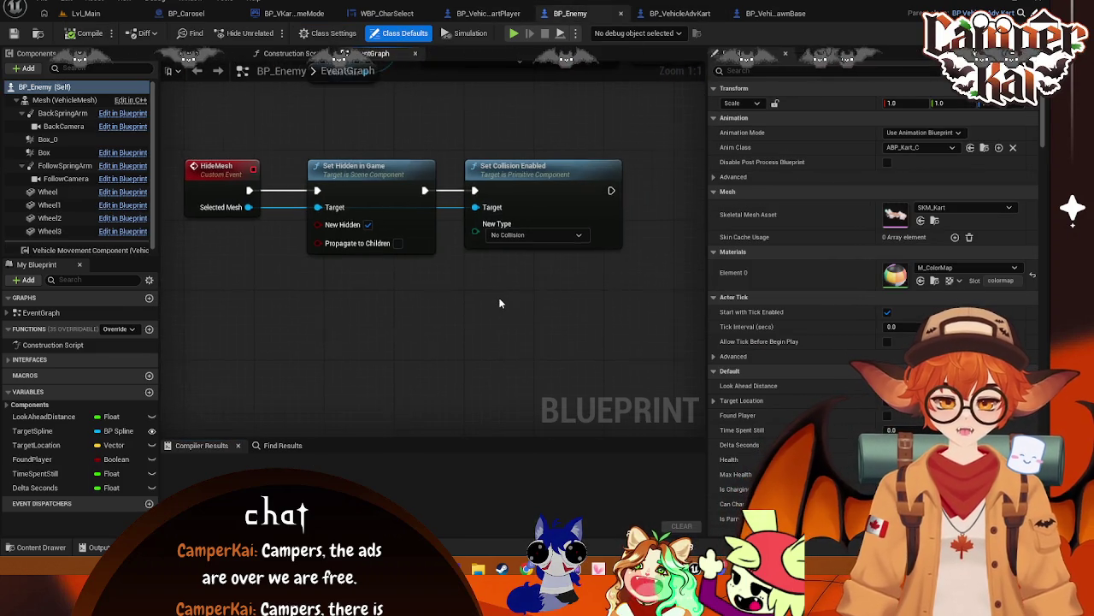
- Tidy the BP_Enemy graph, nudging the Event AnyDamage chain slightly down-right
right_click(447, 405)
left_click(362, 277)
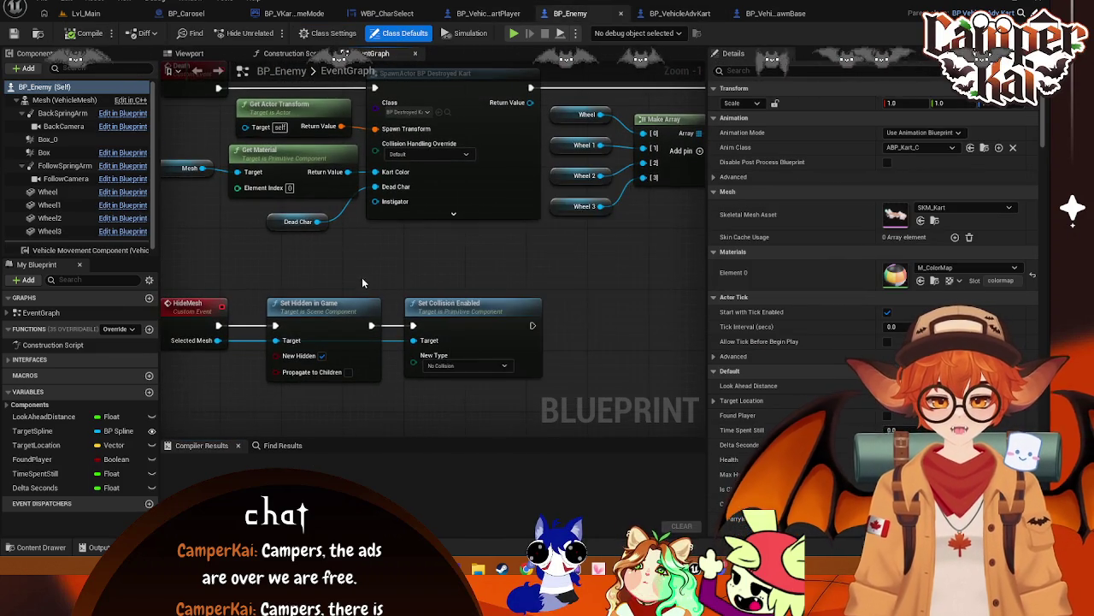
scroll(502, 288, "down", 3)
scroll(299, 328, "down", 1)
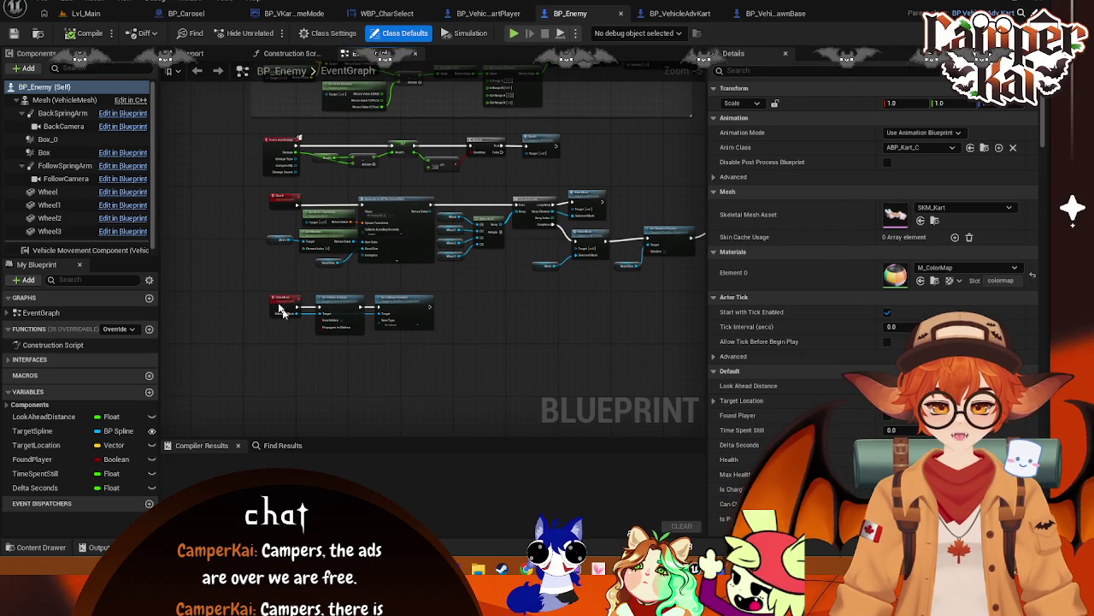
mouse_move(366, 324)
left_mouse_down()
mouse_move(733, 374)
mouse_move(603, 342)
mouse_move(595, 365)
left_mouse_up()
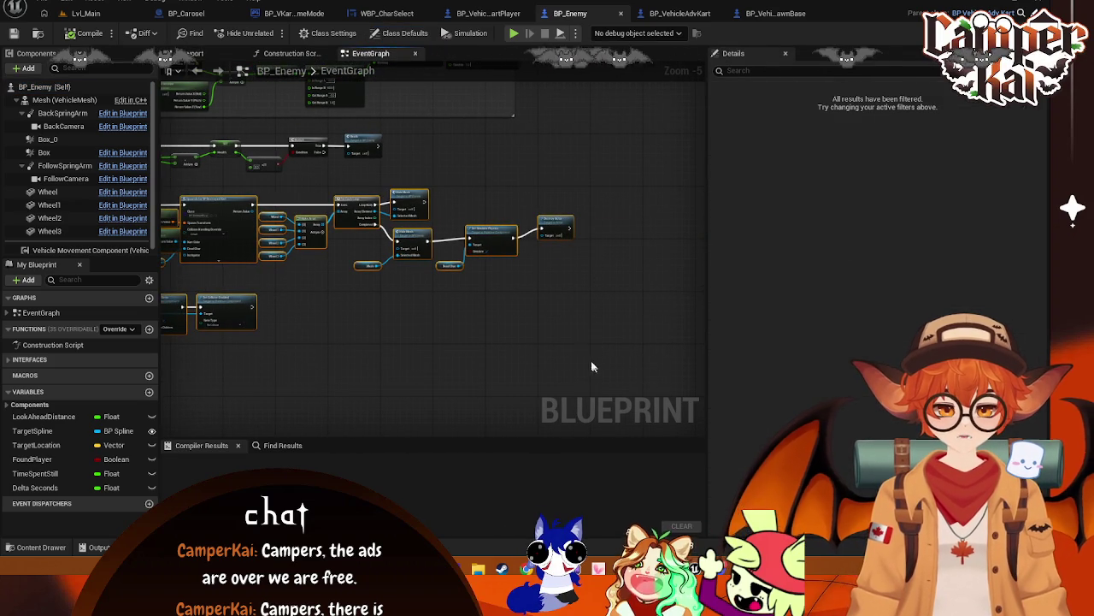
scroll(372, 322, "up", 2)
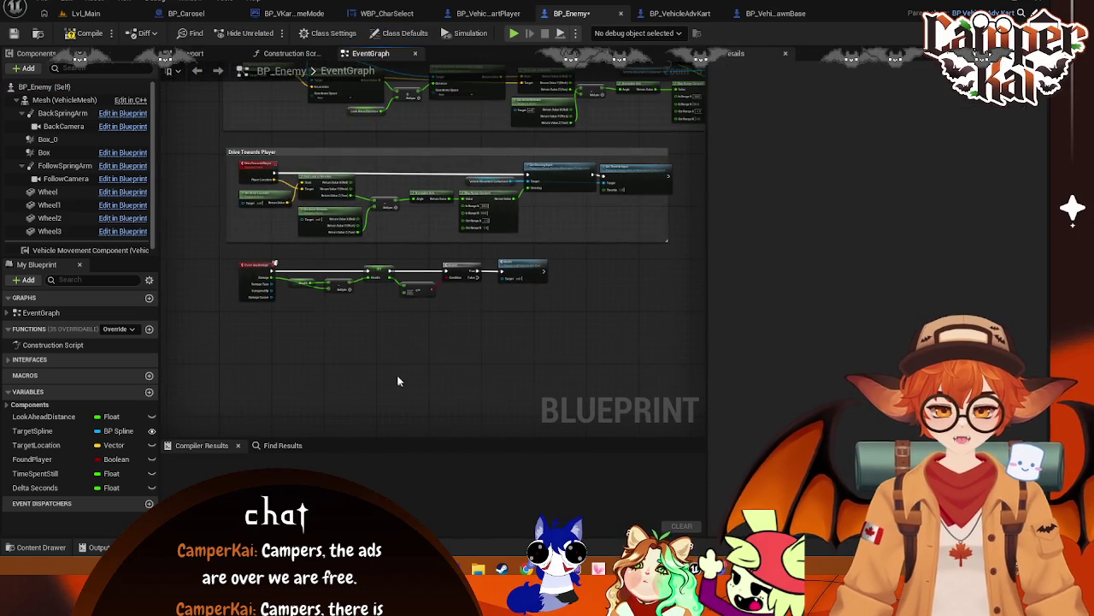
scroll(381, 376, "up", 1)
scroll(381, 377, "down", 3)
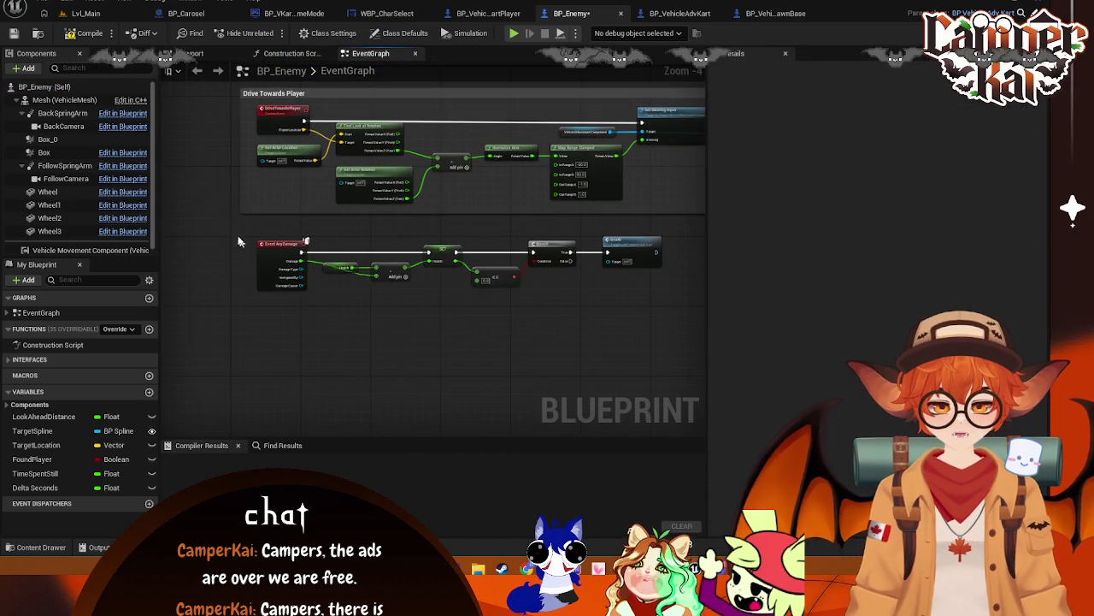
scroll(453, 350, "down", 2)
scroll(513, 367, "up", 3)
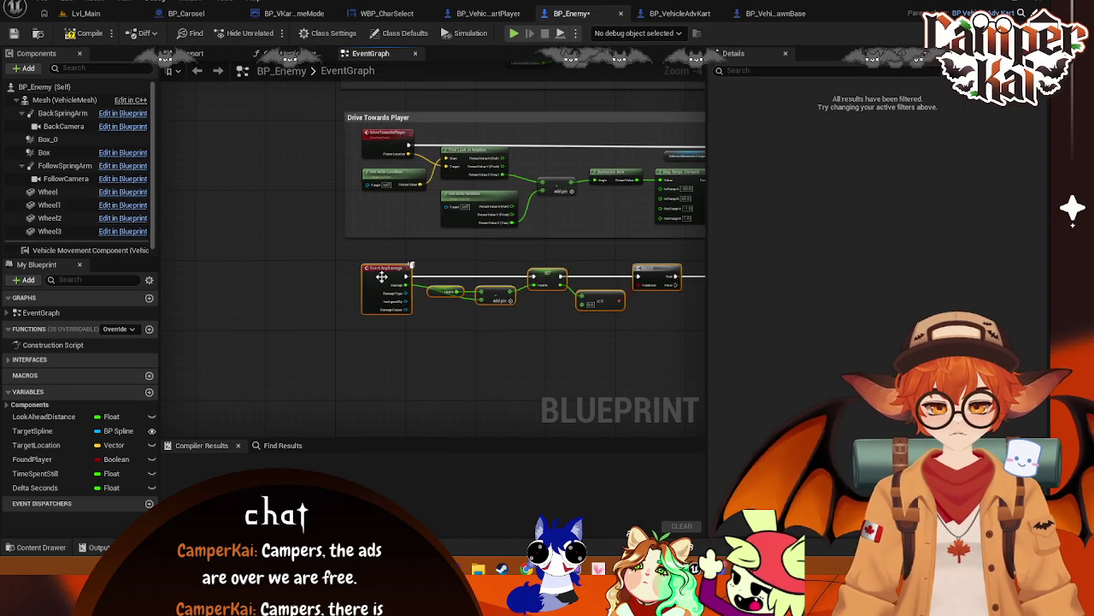
left_click_drag(372, 260, 377, 270)
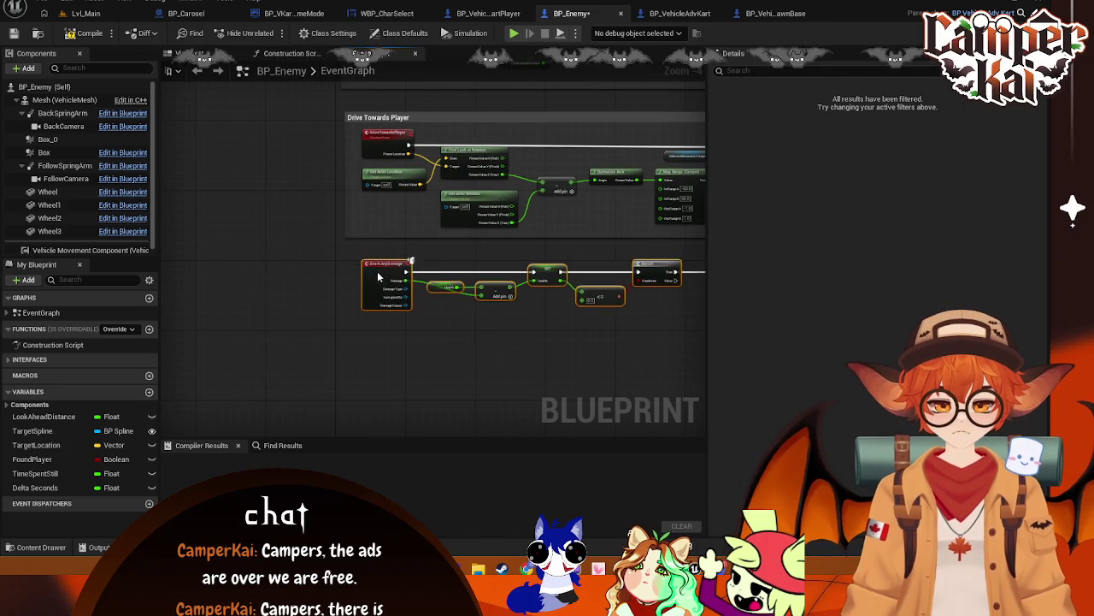
- Inspect BP_VehicleAdvPawnBase's Pause event nodes and save the modified blueprints
left_click(684, 16)
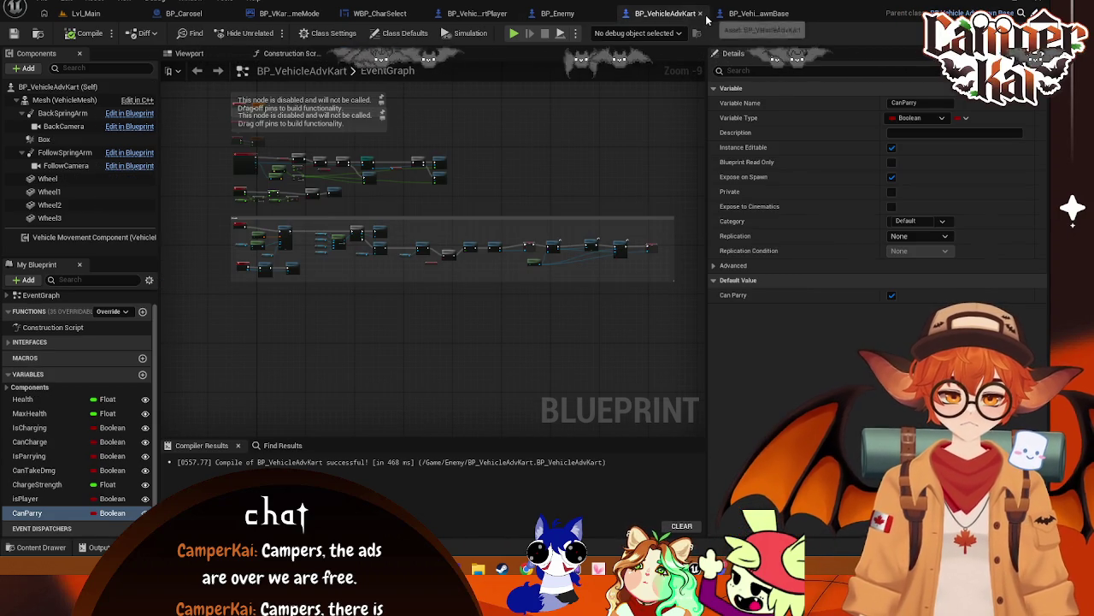
left_click(759, 14)
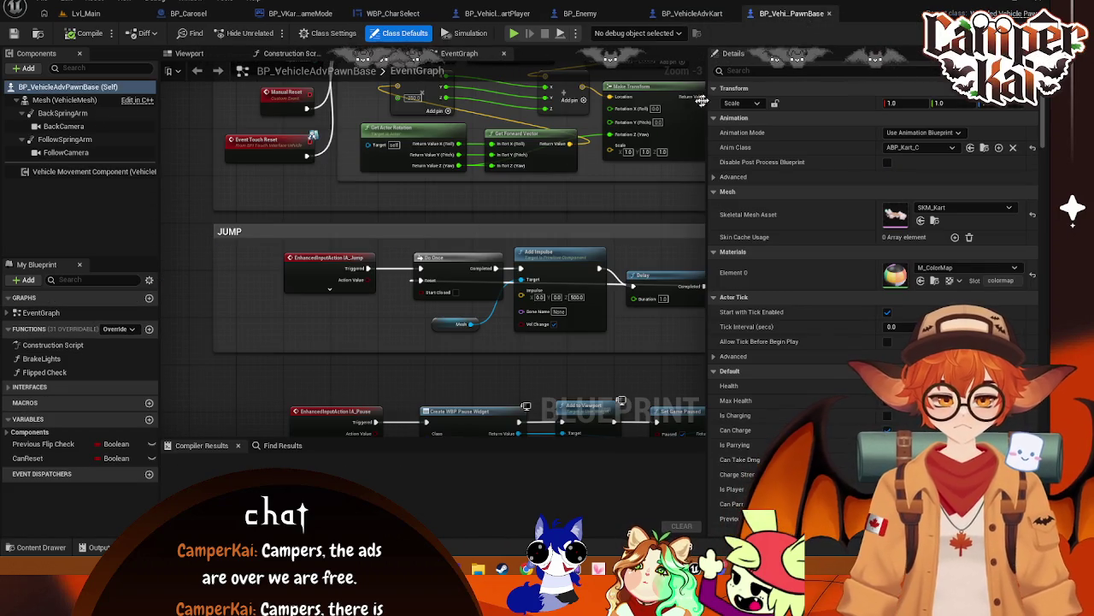
scroll(547, 190, "down", 2)
scroll(548, 190, "up", 2)
mouse_move(548, 193)
left_mouse_down()
mouse_move(543, 401)
mouse_move(526, 103)
mouse_move(522, 120)
left_mouse_up()
mouse_move(490, 318)
left_mouse_down()
mouse_move(482, 341)
mouse_move(476, 307)
left_mouse_up()
key("ctrl+s")
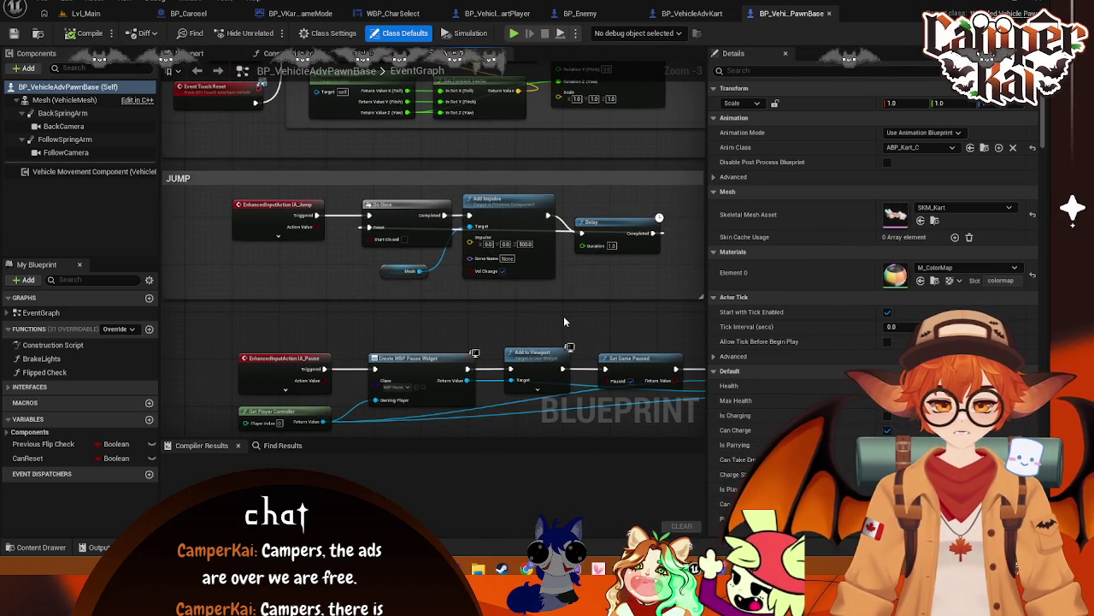
mouse_move(547, 314)
left_mouse_down()
mouse_move(577, 202)
mouse_move(579, 211)
left_mouse_up()
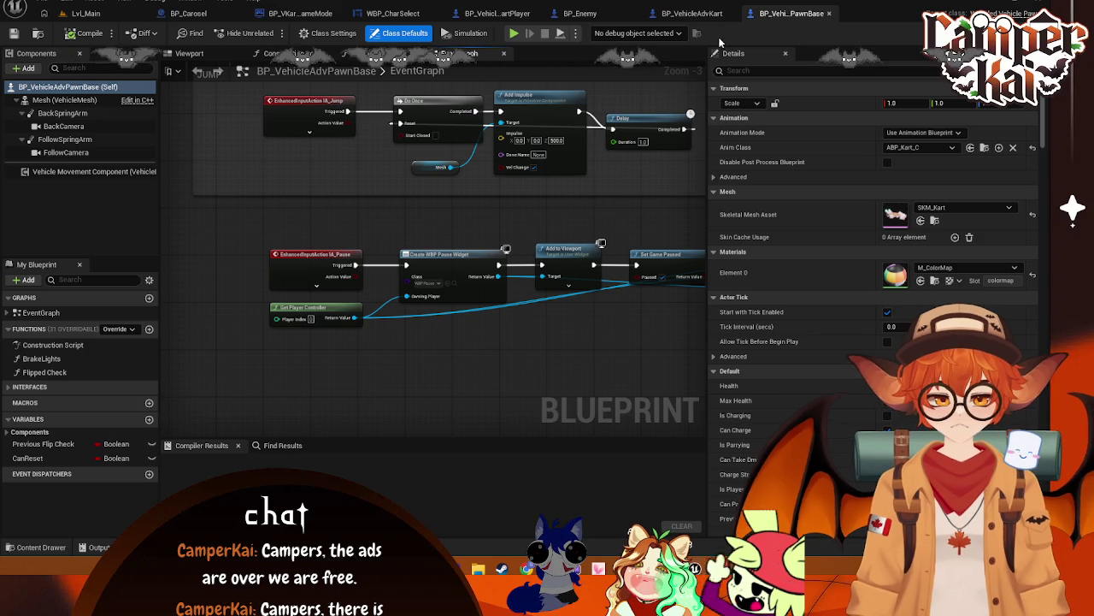
- Glance over BP_VehicleAdvKart and BP_Enemy, ending on BP_VehicleAdvKartPlayer's event graph
left_click(693, 13)
left_click(493, 13)
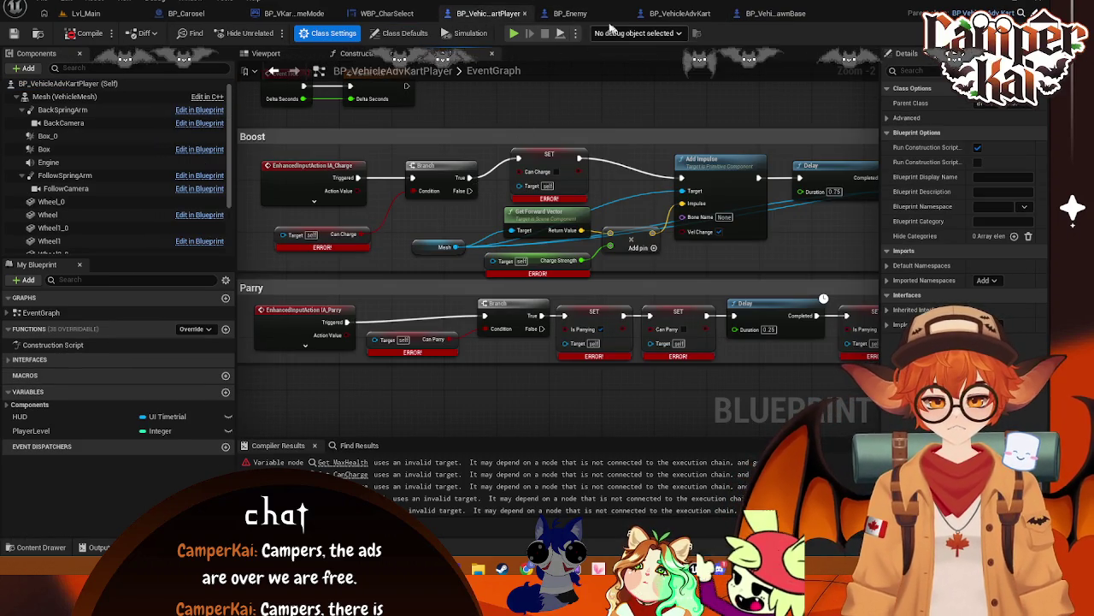
left_click(570, 12)
left_click(489, 13)
left_click(570, 13)
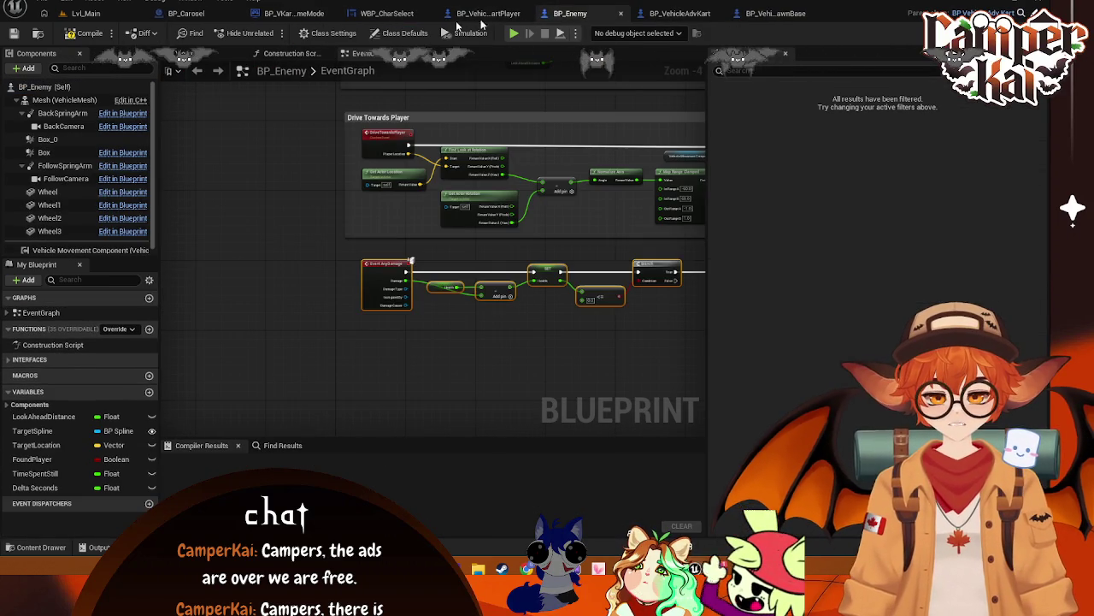
left_click(489, 13)
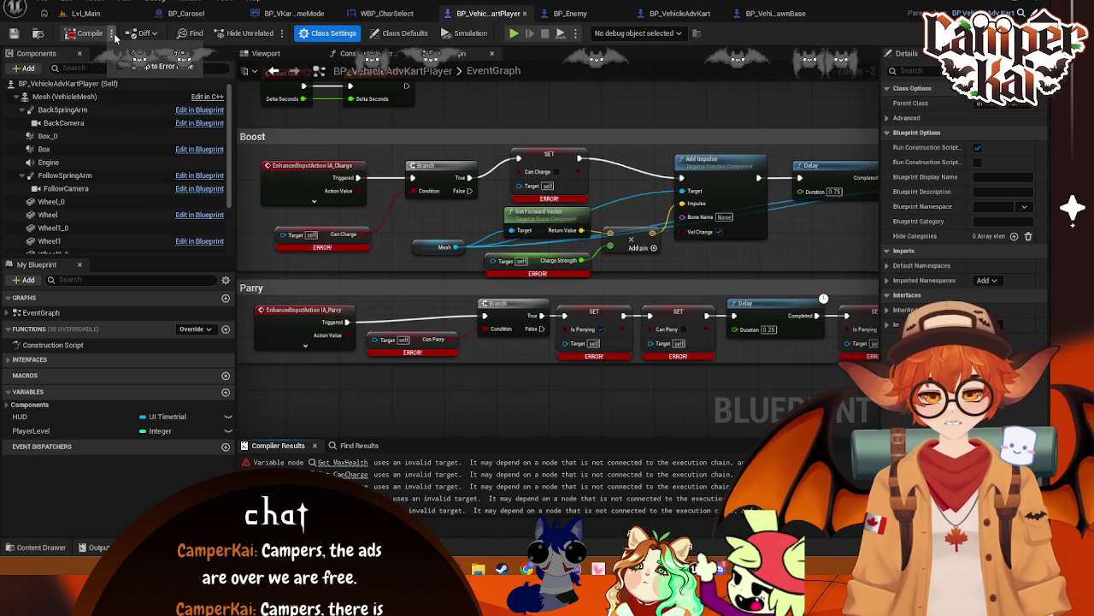
- Replace the broken Can Charge getter with a new one wired into the Branch condition
scroll(372, 199, "up", 1)
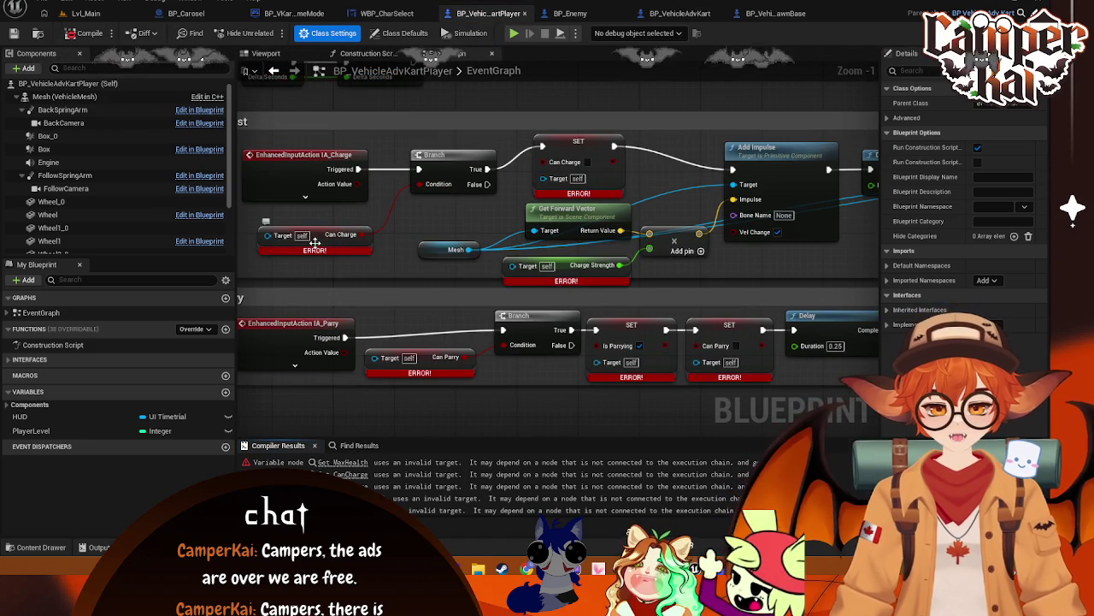
left_click(323, 242)
key("Delete")
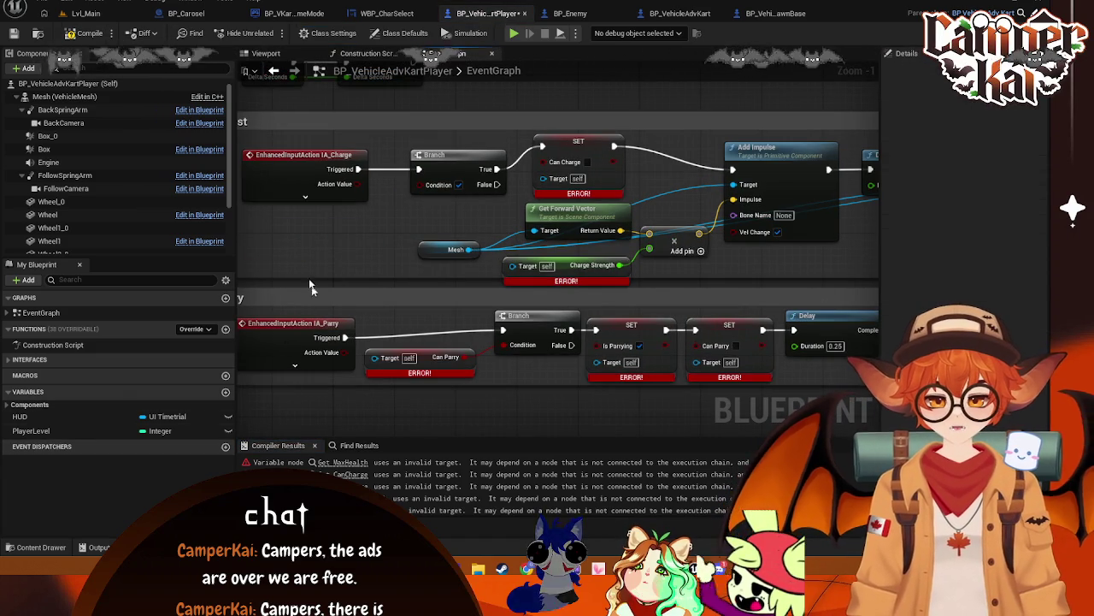
right_click(302, 260)
type("get c")
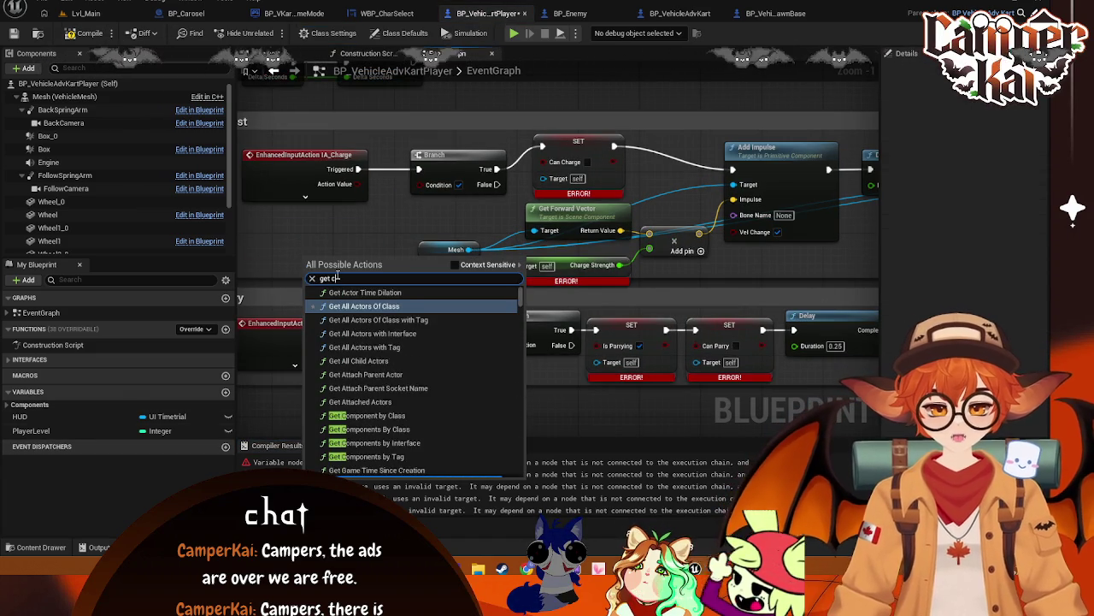
type("an")
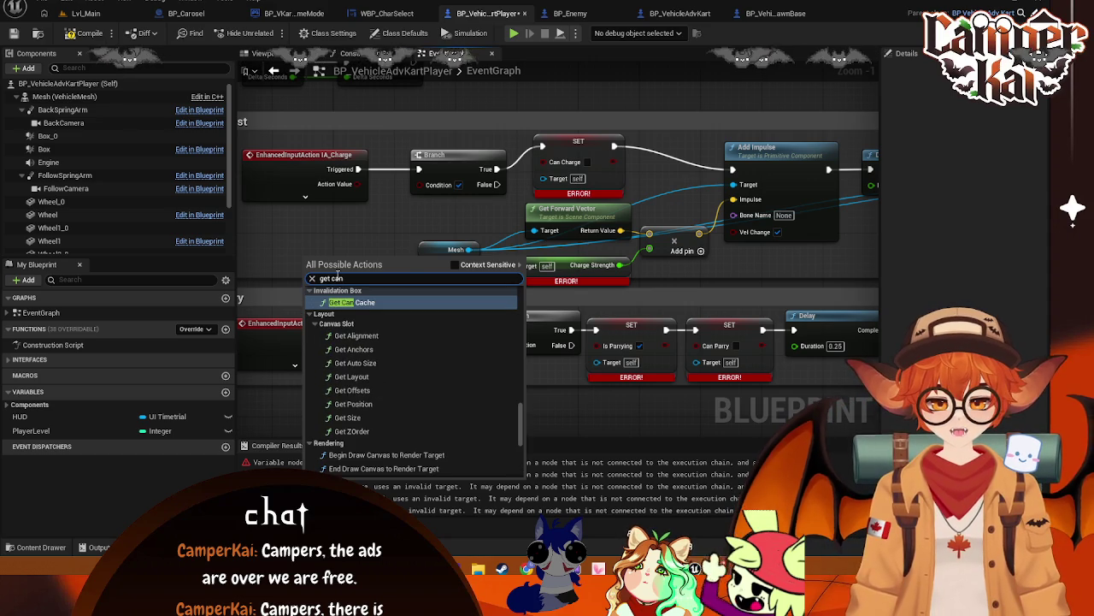
type(" char")
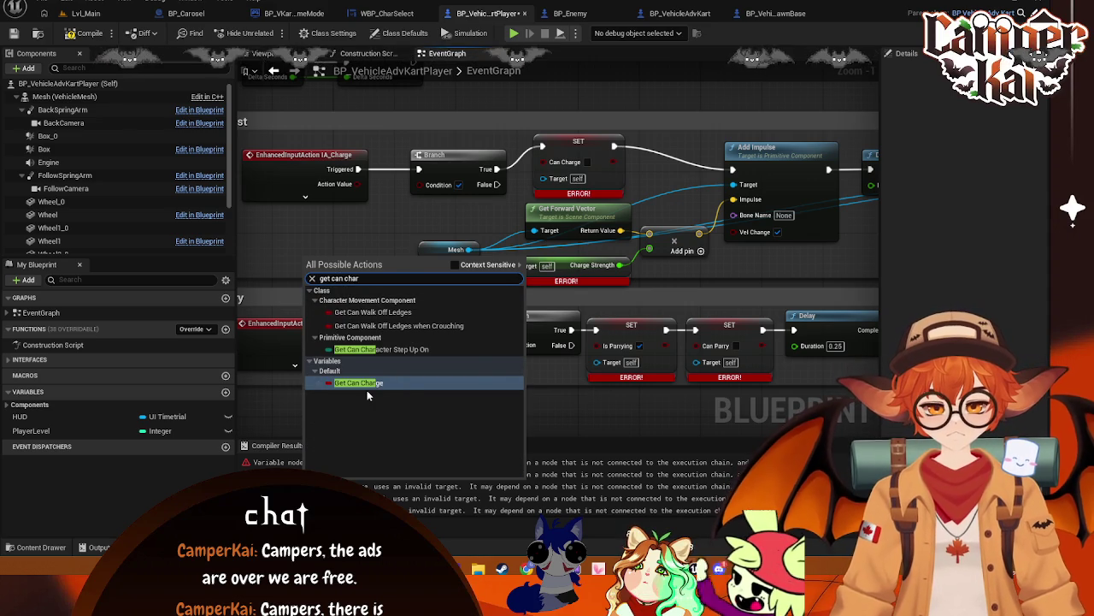
left_click(366, 389)
left_click_drag(362, 258, 419, 185)
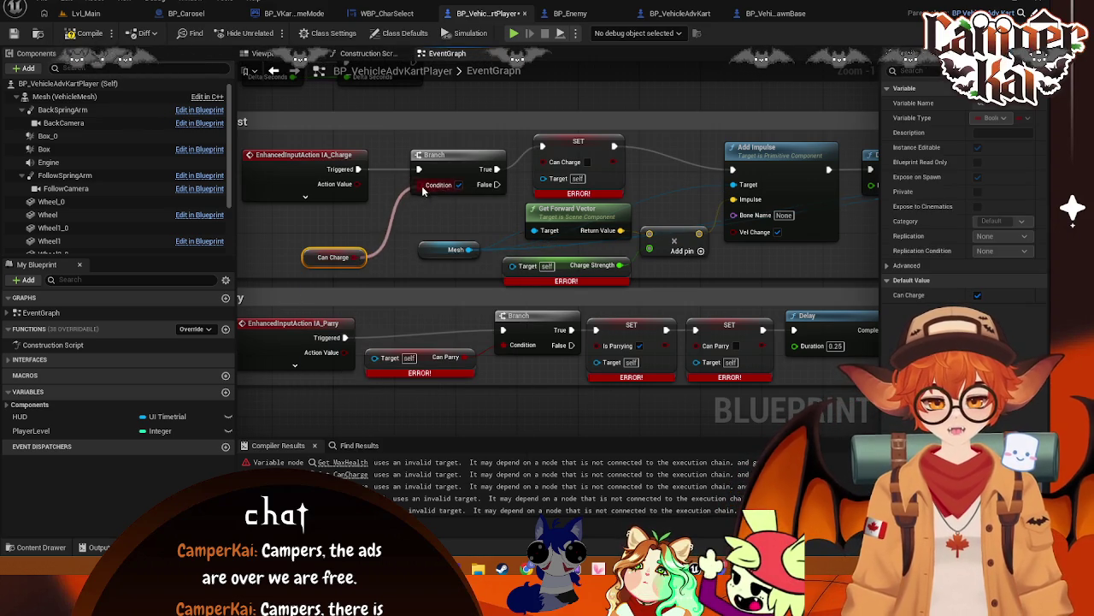
left_click_drag(316, 258, 316, 243)
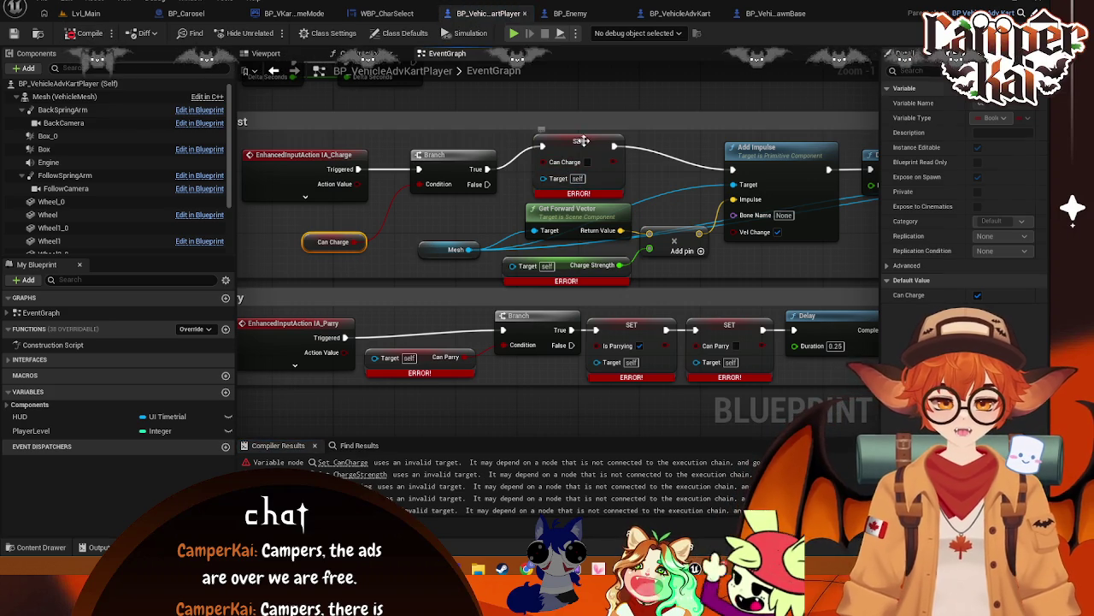
- Replace the broken SET Can Charge with a new one between Branch True and Add Impulse
key("Delete")
right_click(587, 179)
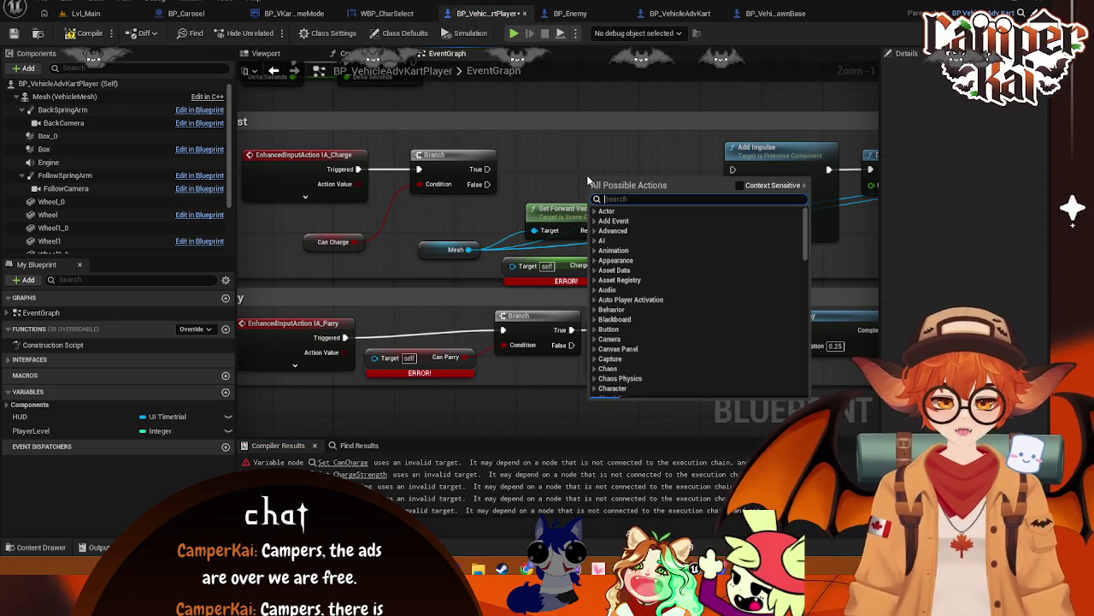
type("set can")
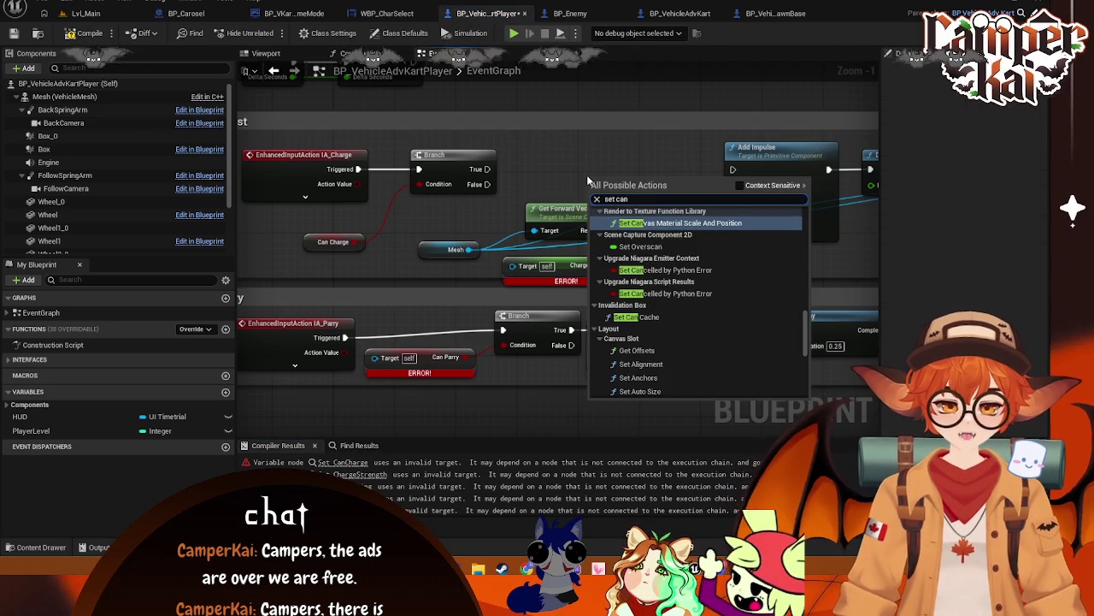
type(" char")
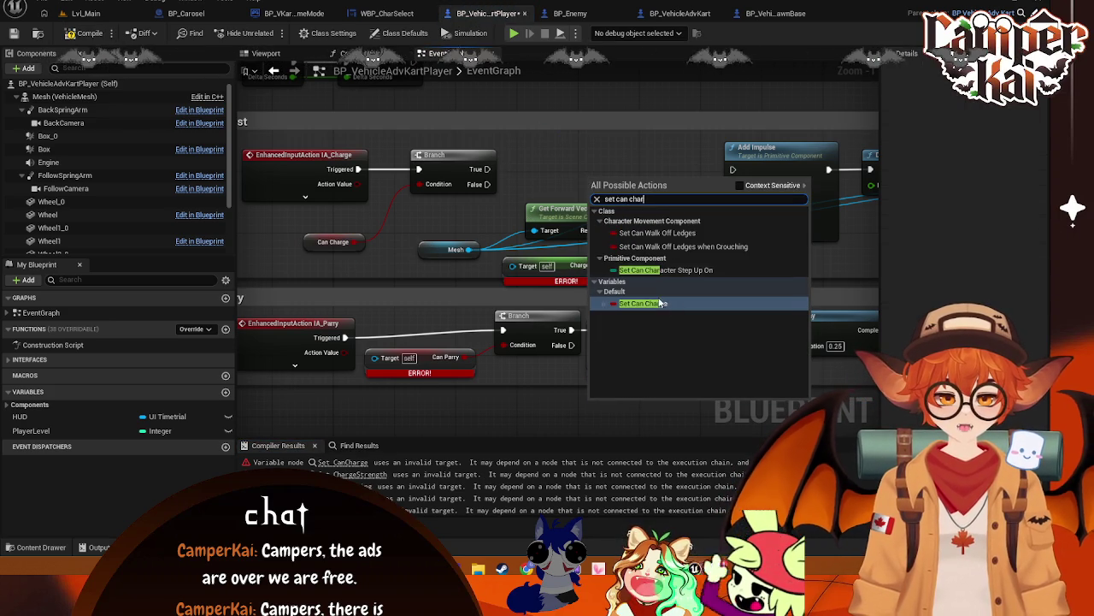
key("Return")
left_click_drag(629, 203, 598, 158)
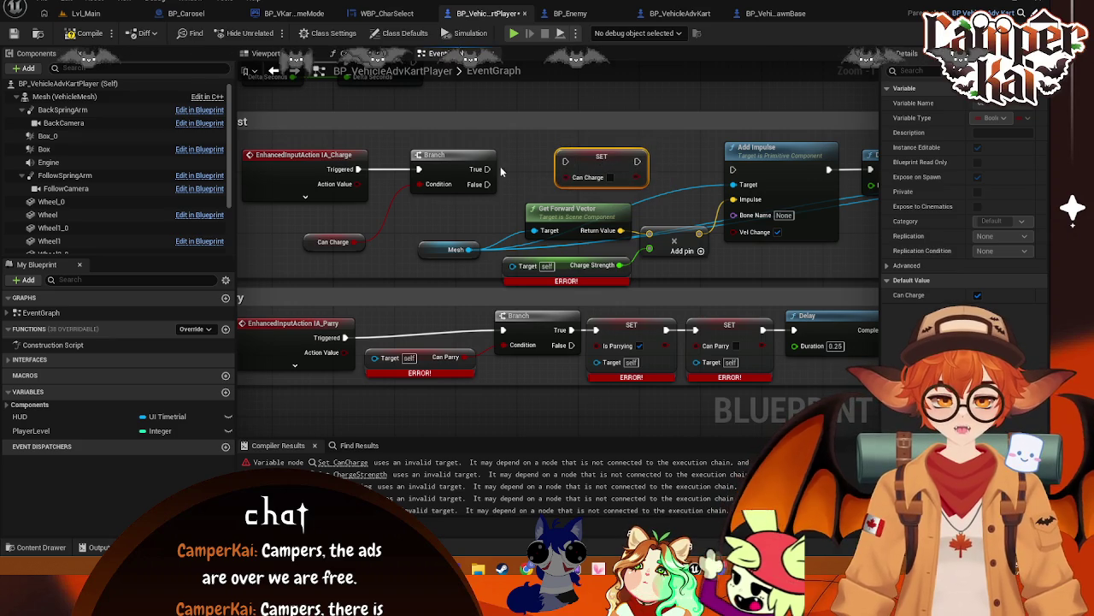
left_click_drag(492, 168, 565, 162)
left_click_drag(637, 161, 733, 170)
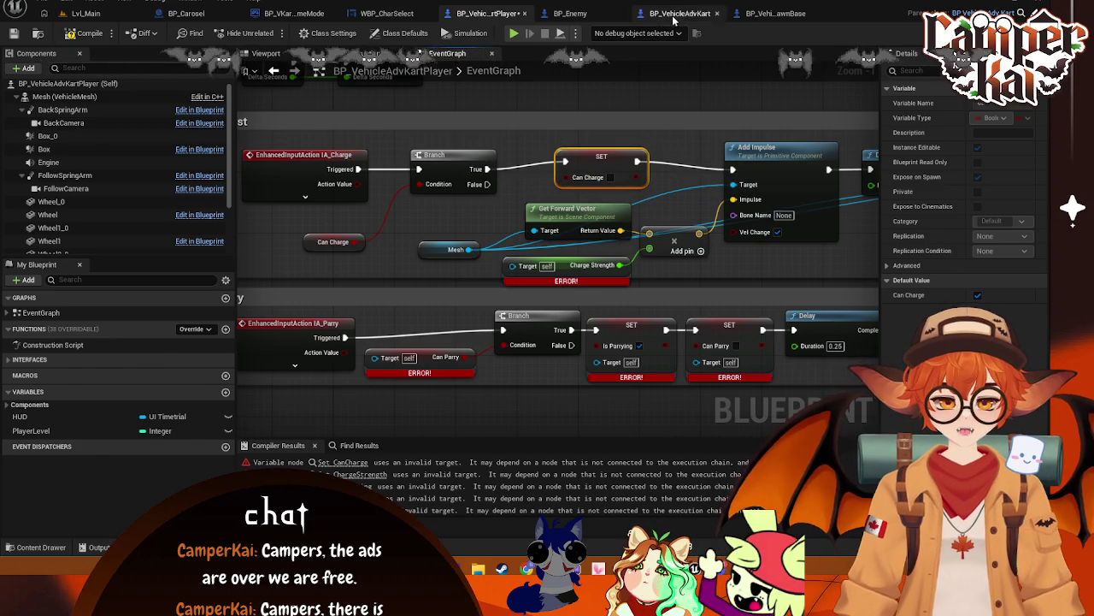
left_click(669, 15)
left_click(486, 12)
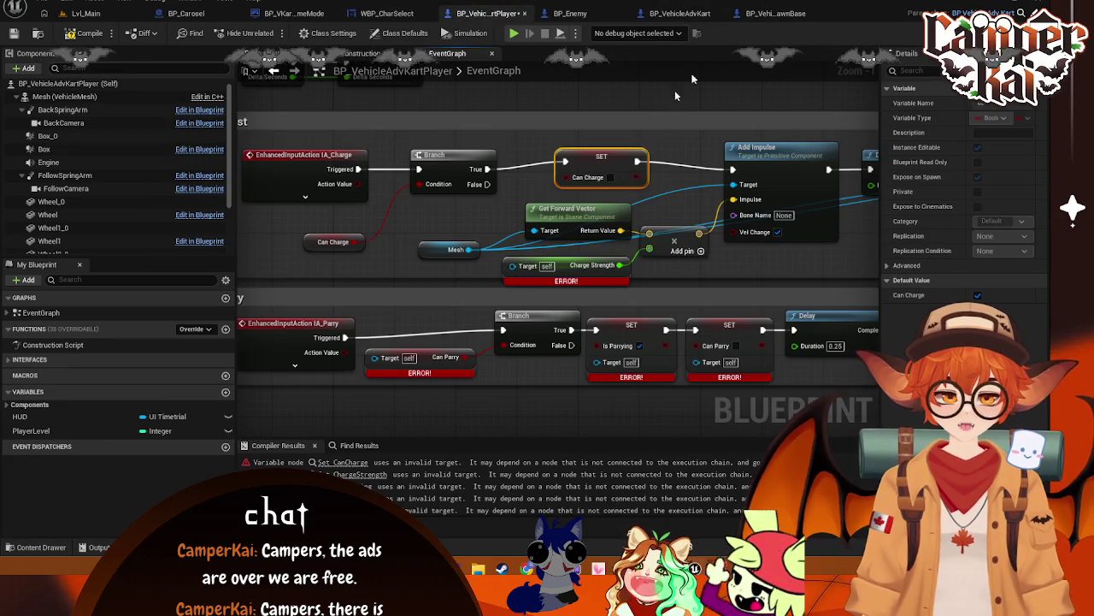
- Replace the broken Charge Strength node with a new getter wired into the Add node
left_click(579, 272)
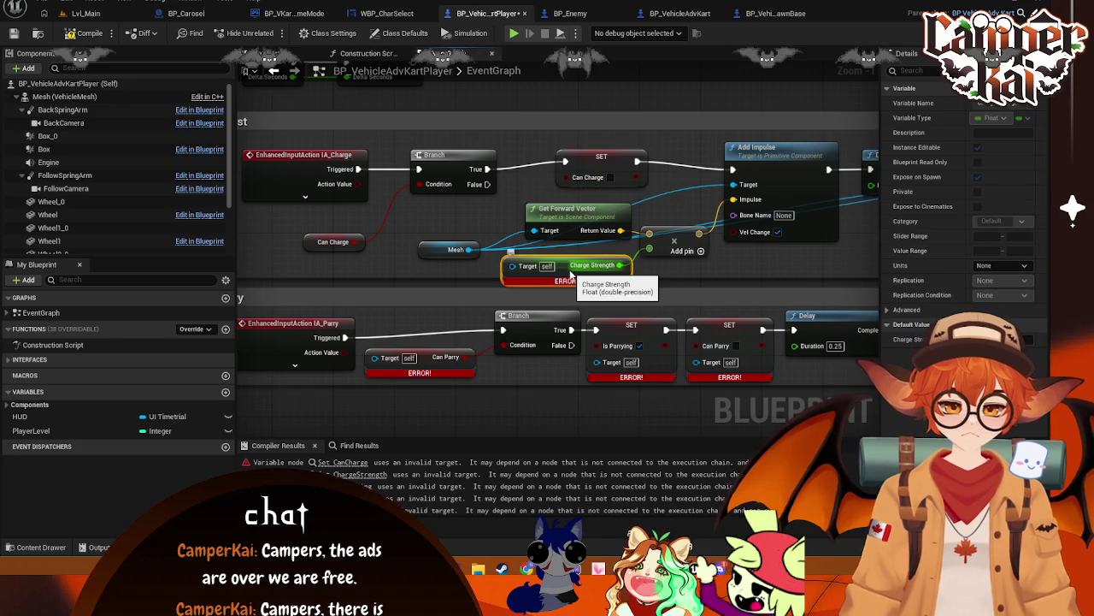
key("Delete")
right_click(559, 275)
scroll(559, 275, "down", 15)
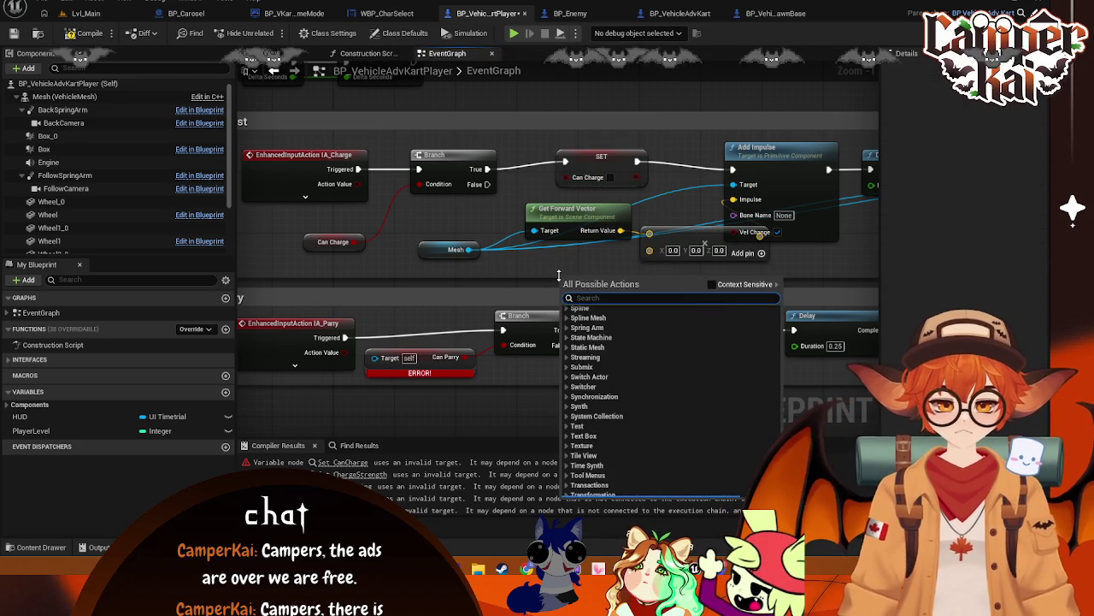
type("get charge")
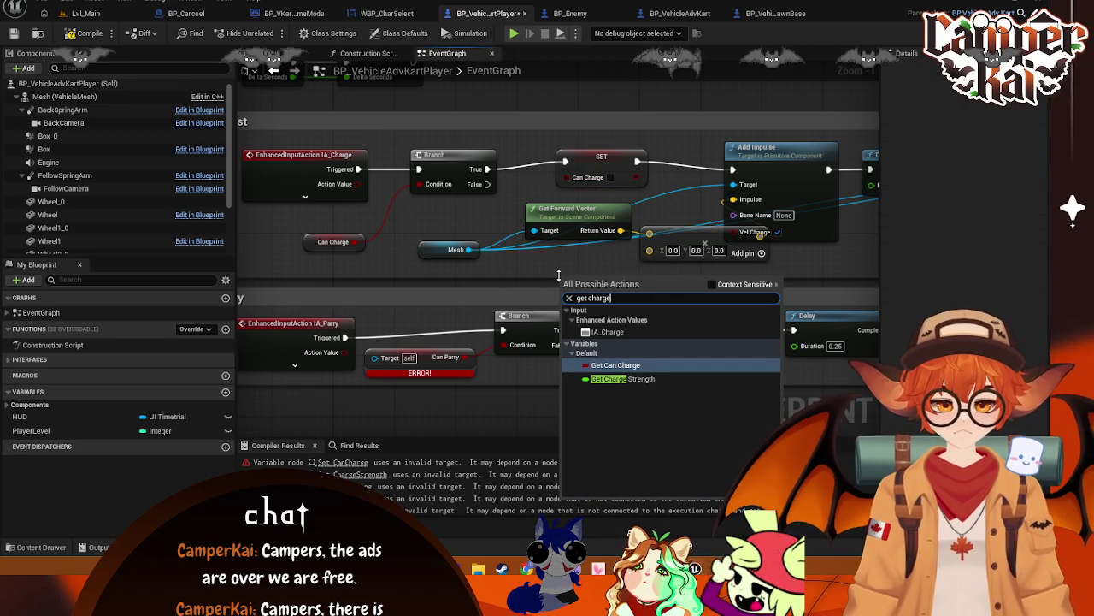
left_click(612, 378)
mouse_move(614, 279)
left_mouse_down()
mouse_move(639, 280)
mouse_move(649, 249)
left_mouse_up()
mouse_move(577, 274)
left_mouse_down()
mouse_move(538, 257)
mouse_move(621, 213)
mouse_move(603, 214)
mouse_move(603, 297)
mouse_move(585, 313)
mouse_move(842, 276)
left_mouse_up()
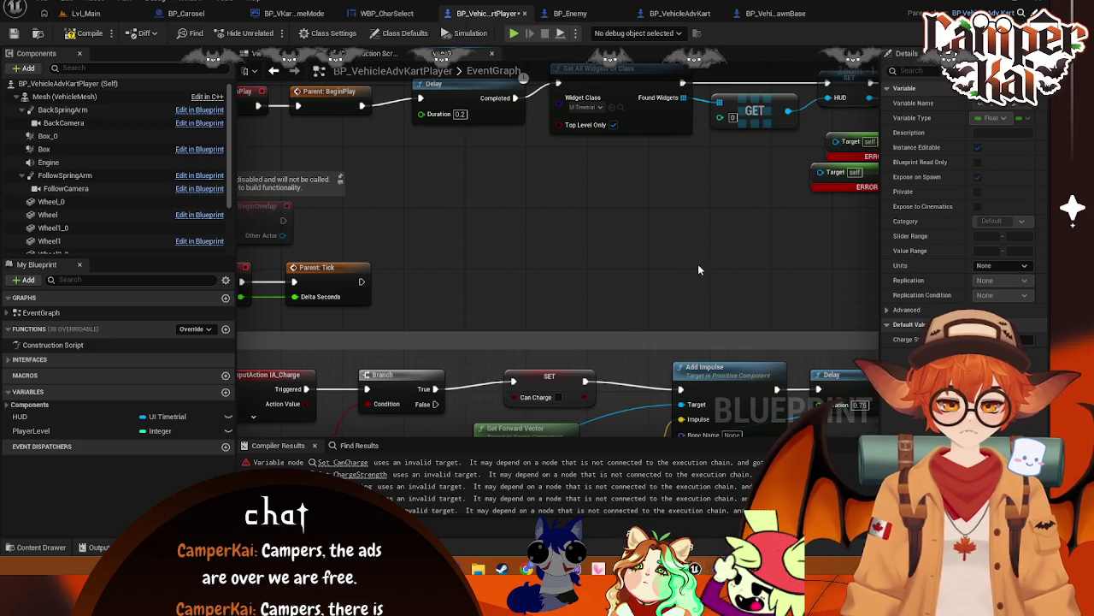
- Delete the broken Health and Max Health getters feeding the health bar's Set Percent
scroll(700, 277, "down", 3)
left_click_drag(702, 288, 453, 313)
scroll(539, 297, "up", 3)
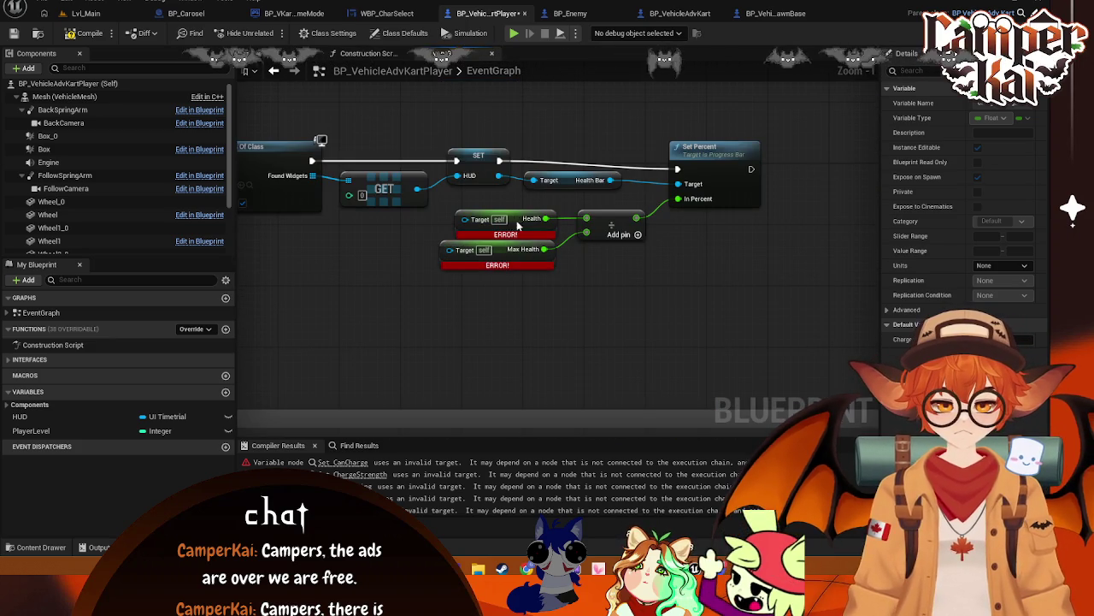
key("Delete")
left_click(508, 259)
key("Delete")
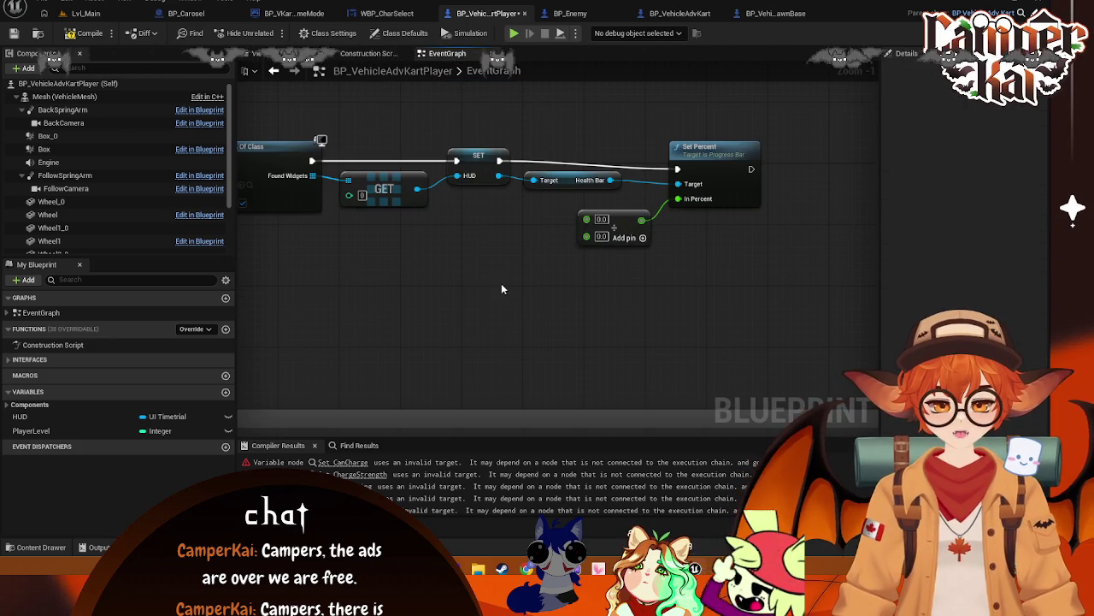
- Add new Health and Max Health getters, wiring Health into the math node's first input
right_click(501, 285)
type("get")
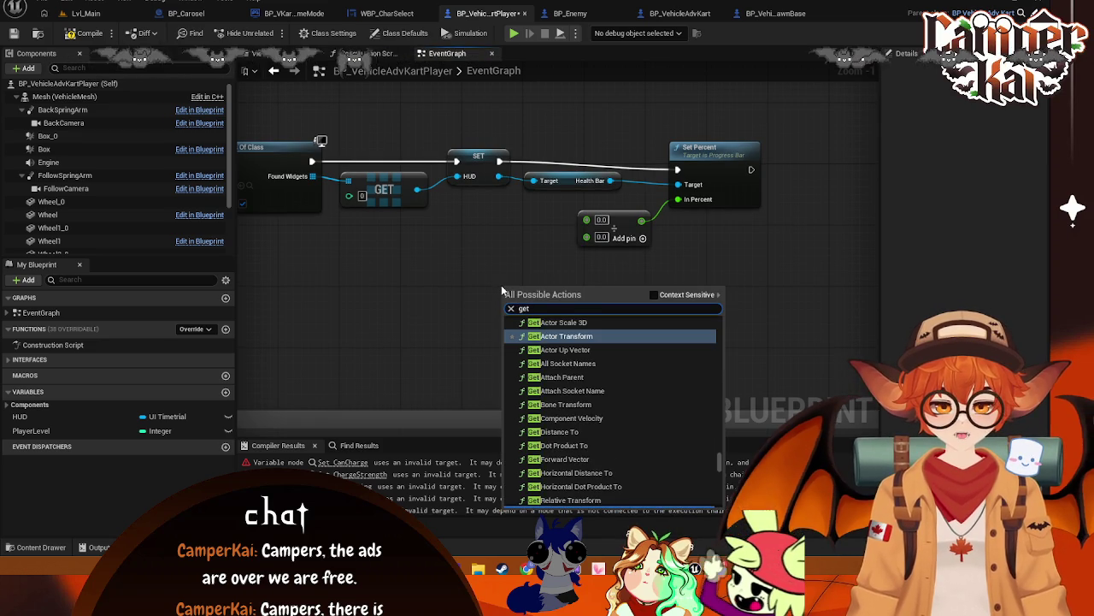
type(" health")
key("Return")
right_click(493, 266)
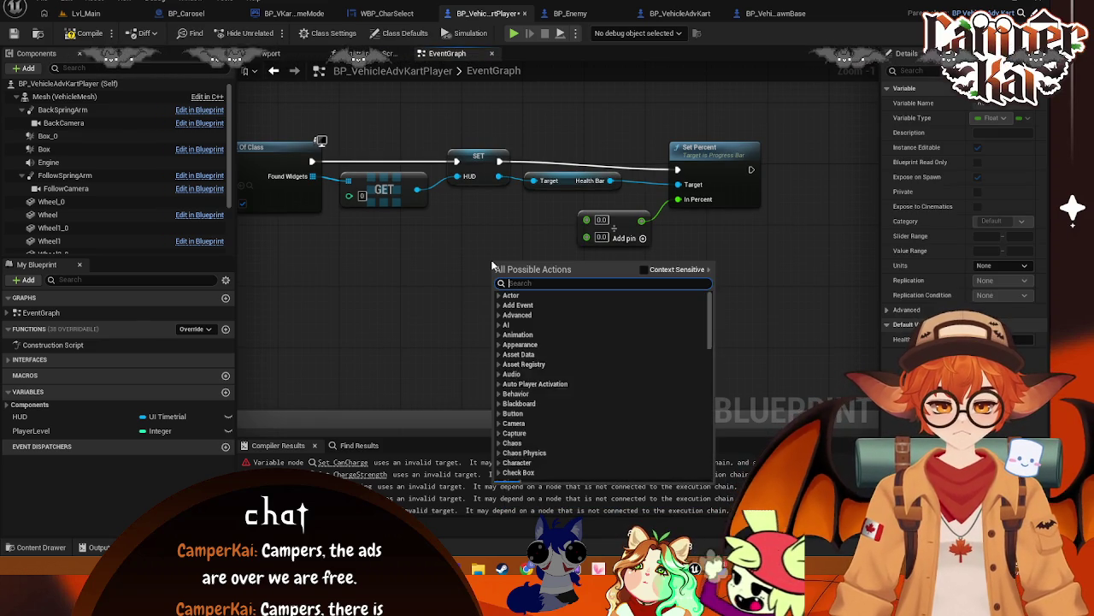
type("get macx")
key("BackSpace")
key("BackSpace")
type("x")
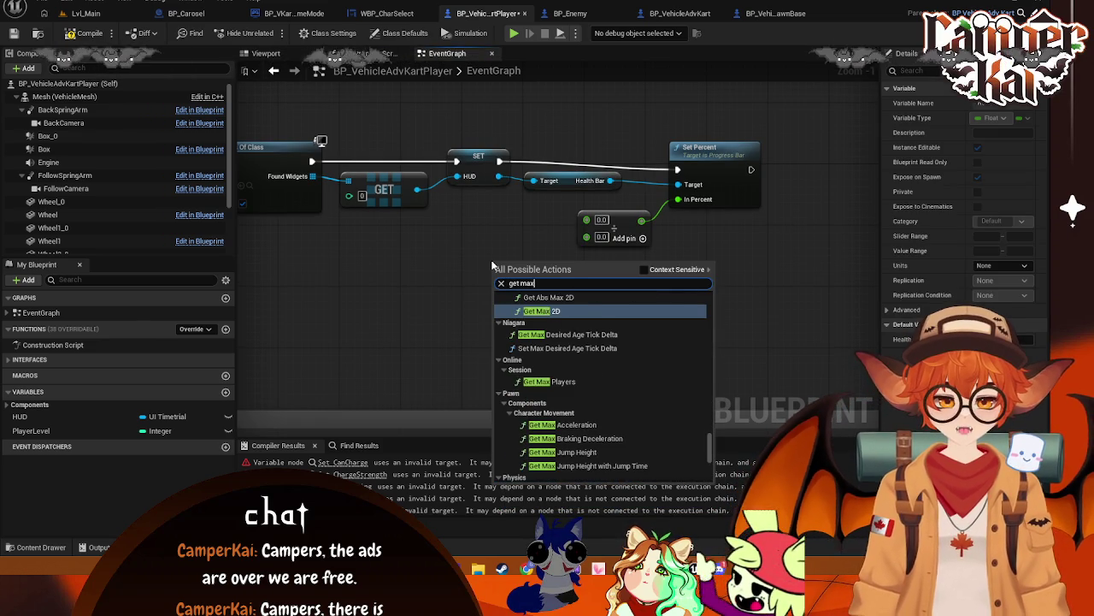
scroll(560, 462, "down", 5)
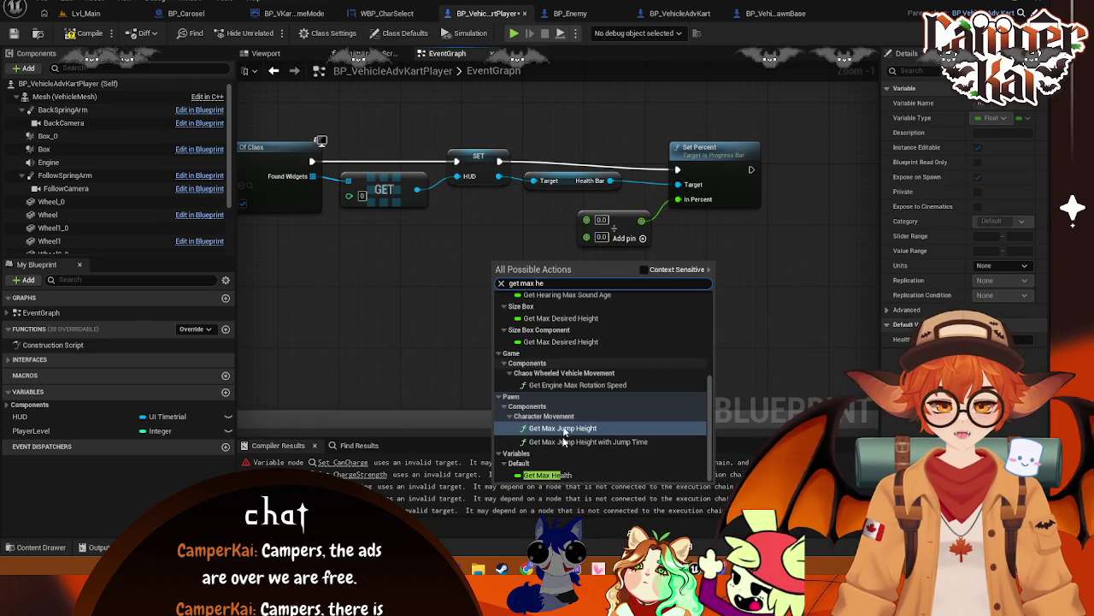
left_click(560, 469)
mouse_move(552, 287)
left_mouse_down()
mouse_move(582, 272)
mouse_move(586, 220)
mouse_move(516, 260)
mouse_move(511, 234)
mouse_move(522, 246)
mouse_move(587, 234)
left_mouse_up()
scroll(687, 240, "down", 3)
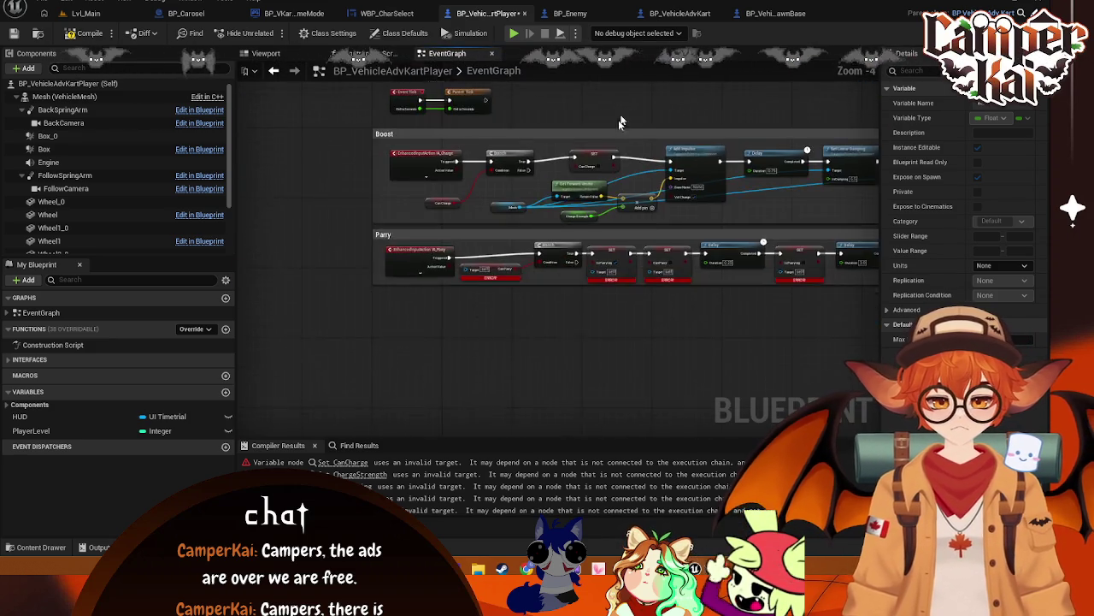
- Replace the broken Can Parry check with a new getter feeding the Parry Branch condition
scroll(574, 211, "up", 5)
right_click(485, 313)
type("get can par")
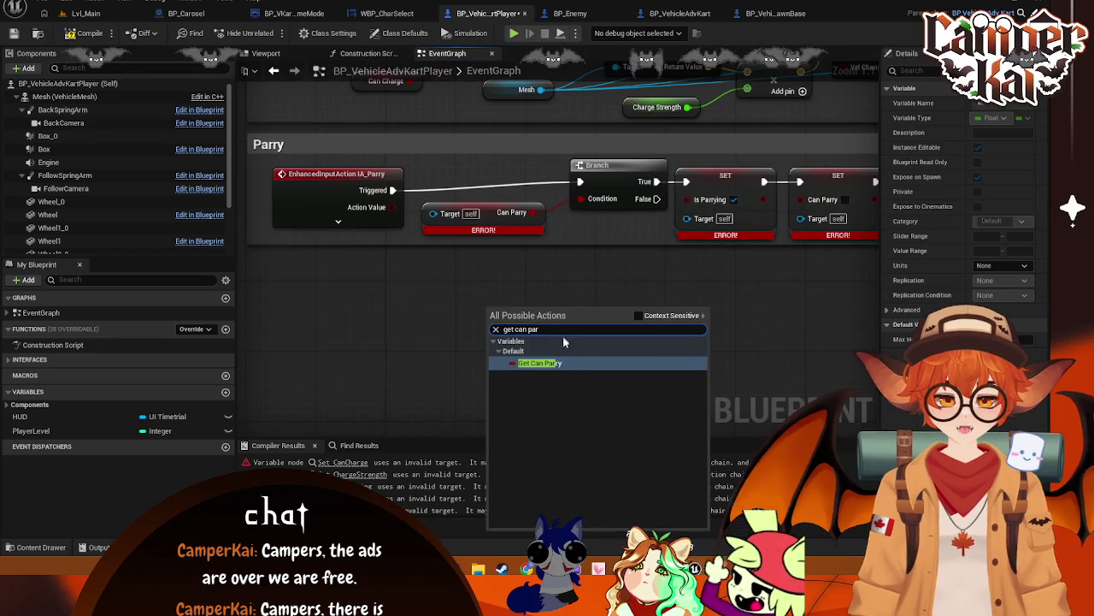
left_click(535, 362)
left_click(503, 220)
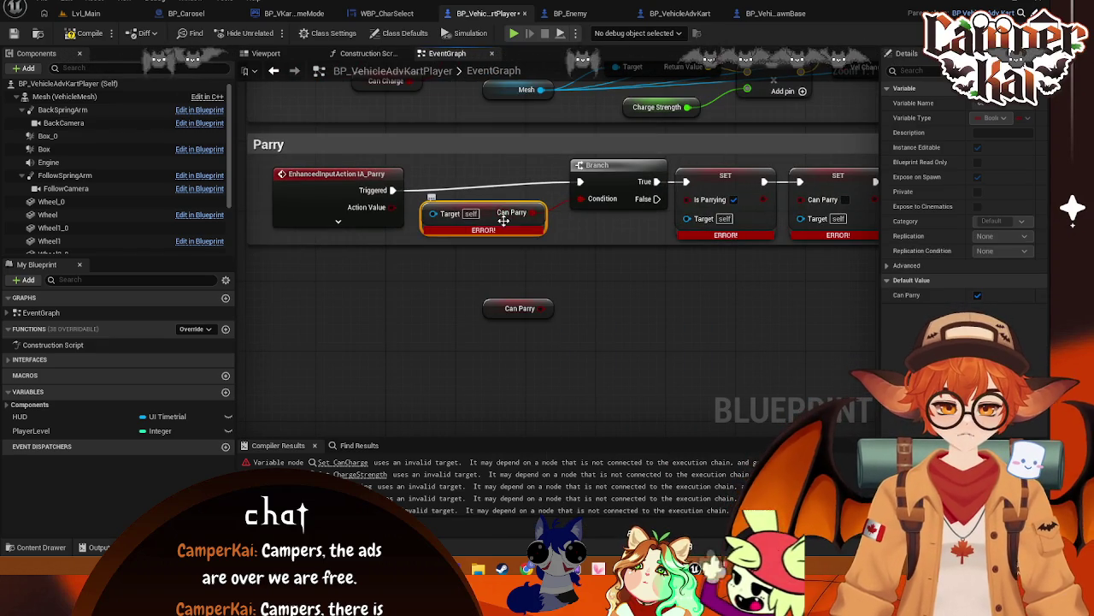
key("Delete")
mouse_move(494, 310)
left_mouse_down()
mouse_move(482, 214)
mouse_move(565, 220)
mouse_move(601, 199)
left_mouse_up()
left_click_drag(479, 219, 426, 228)
left_click_drag(583, 175, 519, 177)
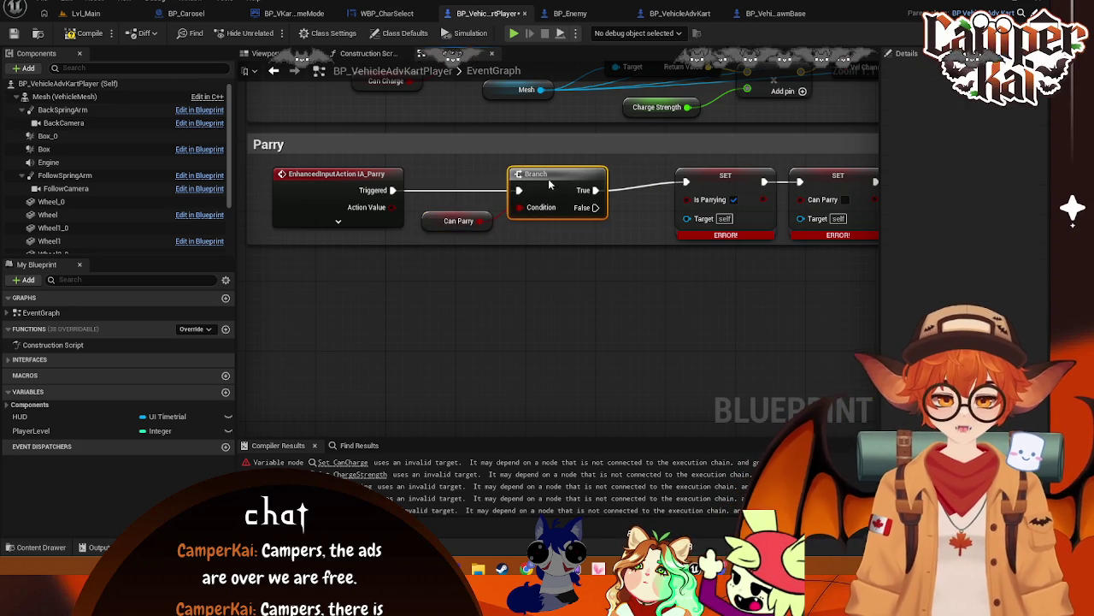
- Swap the broken Is Parrying and Can Parry setters for new ones, placing Is Parrying after Branch True
right_click(442, 324)
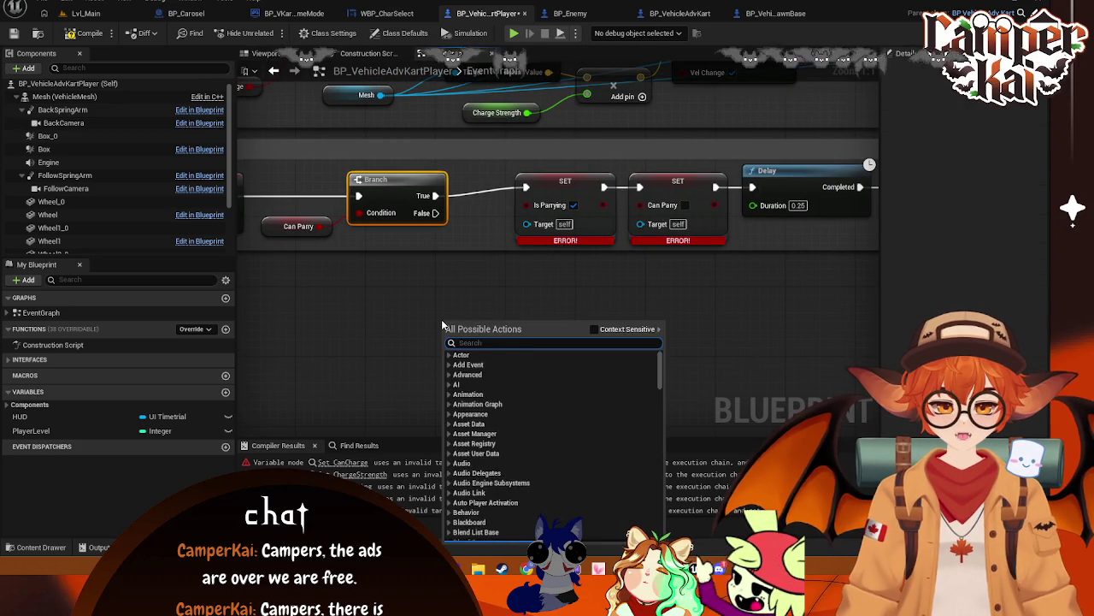
type("ge")
key("BackSpace")
key("BackSpace")
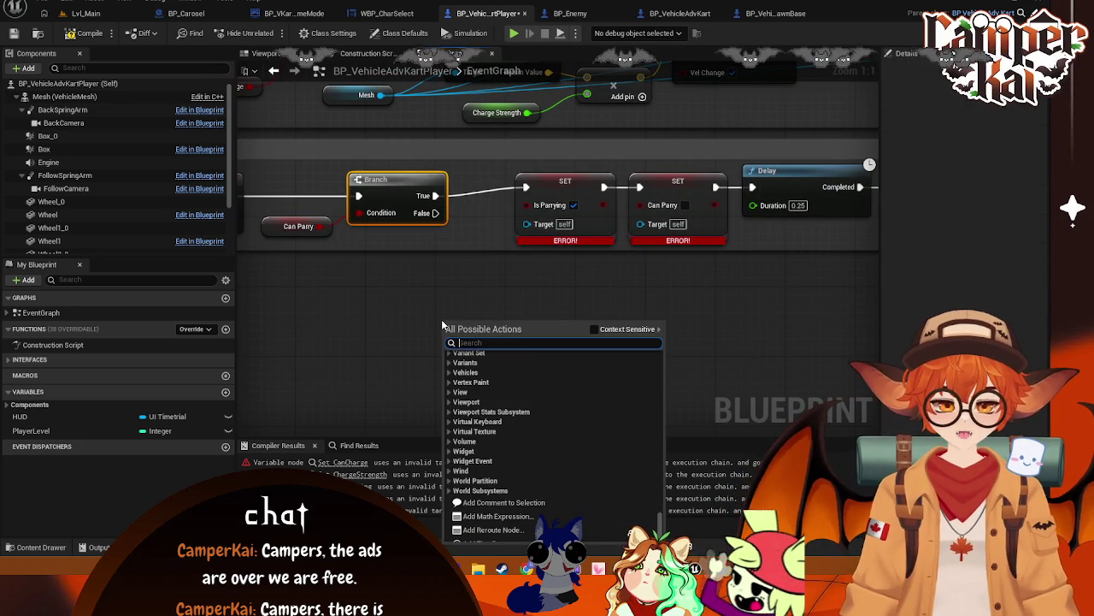
type("set isparrying")
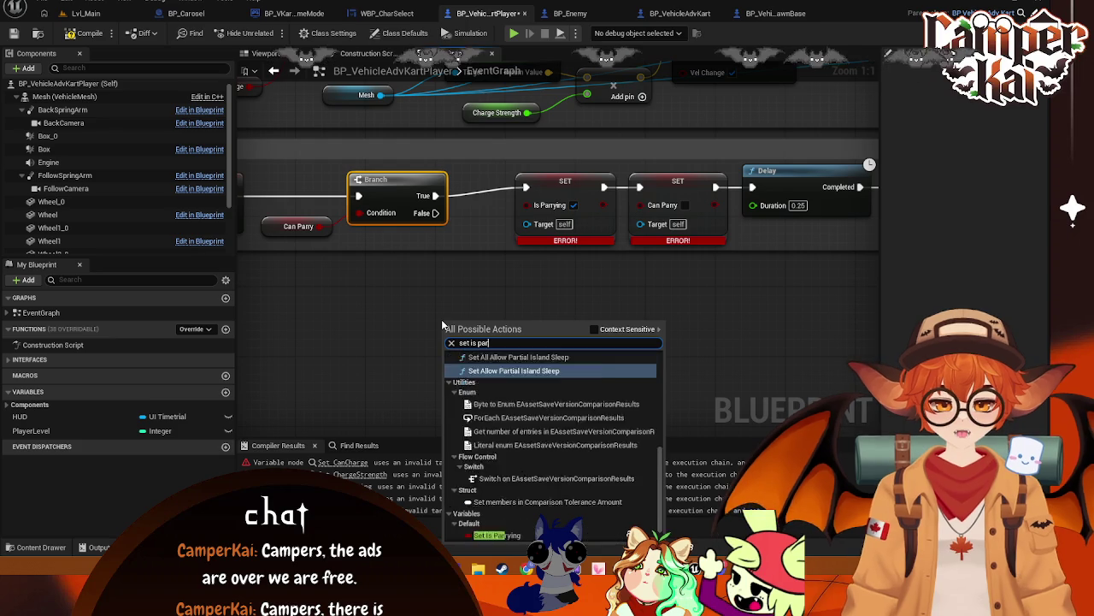
left_click(496, 372)
right_click(614, 322)
type("set can parry")
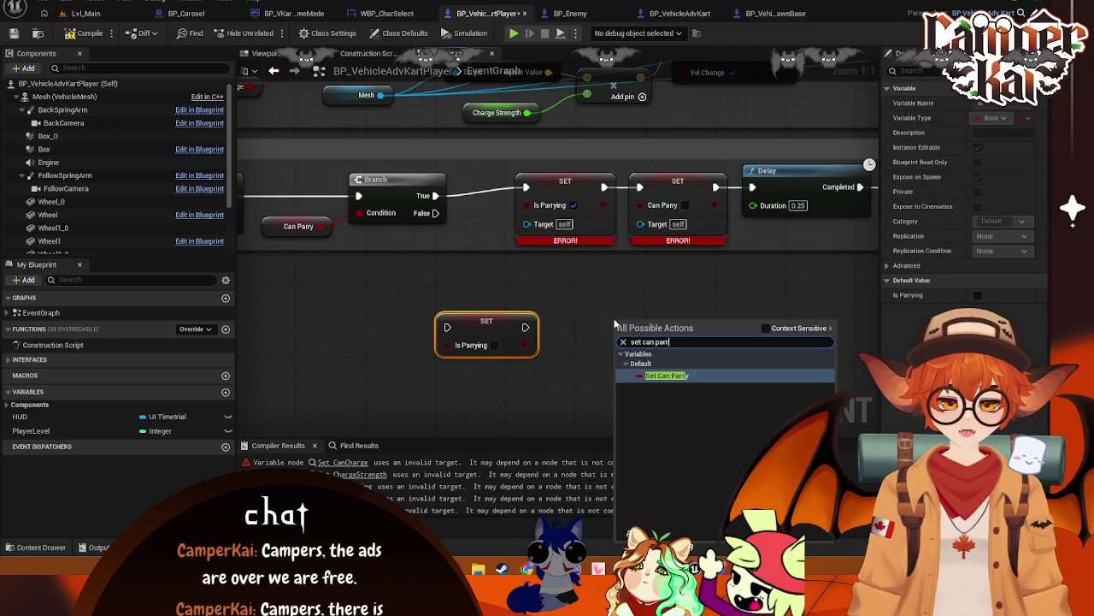
left_click(671, 376)
left_click(663, 184)
key("Delete")
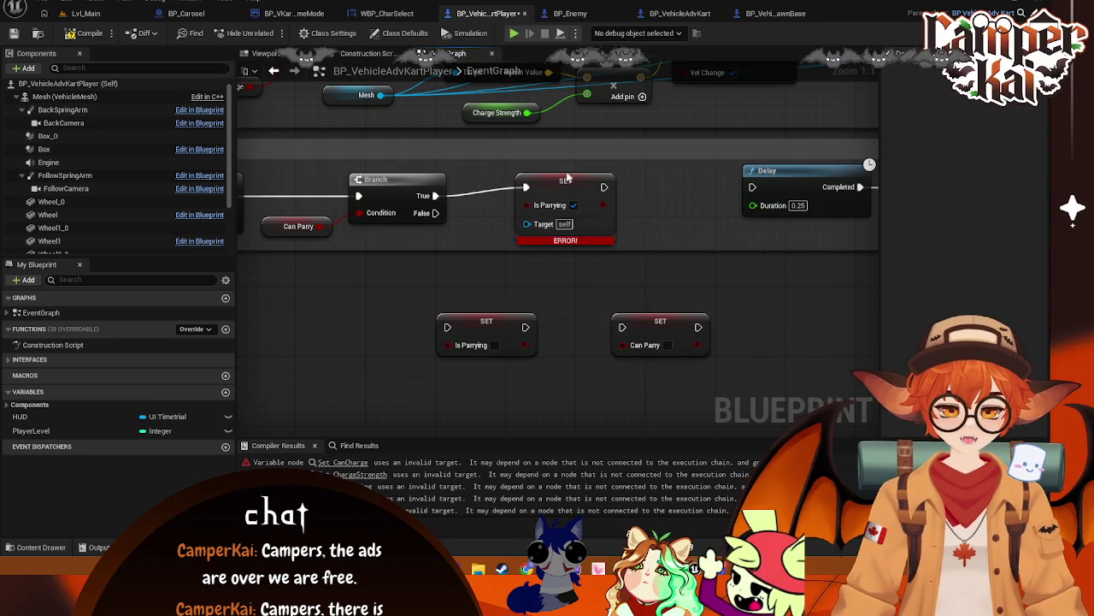
left_click(530, 240)
key("Delete")
mouse_move(495, 232)
left_mouse_down()
mouse_move(497, 192)
mouse_move(468, 197)
left_mouse_up()
key("Escape")
- Wire the new Can Parry setter into the Delay and arrange the rest of the Parry chain
left_click_drag(660, 323, 633, 189)
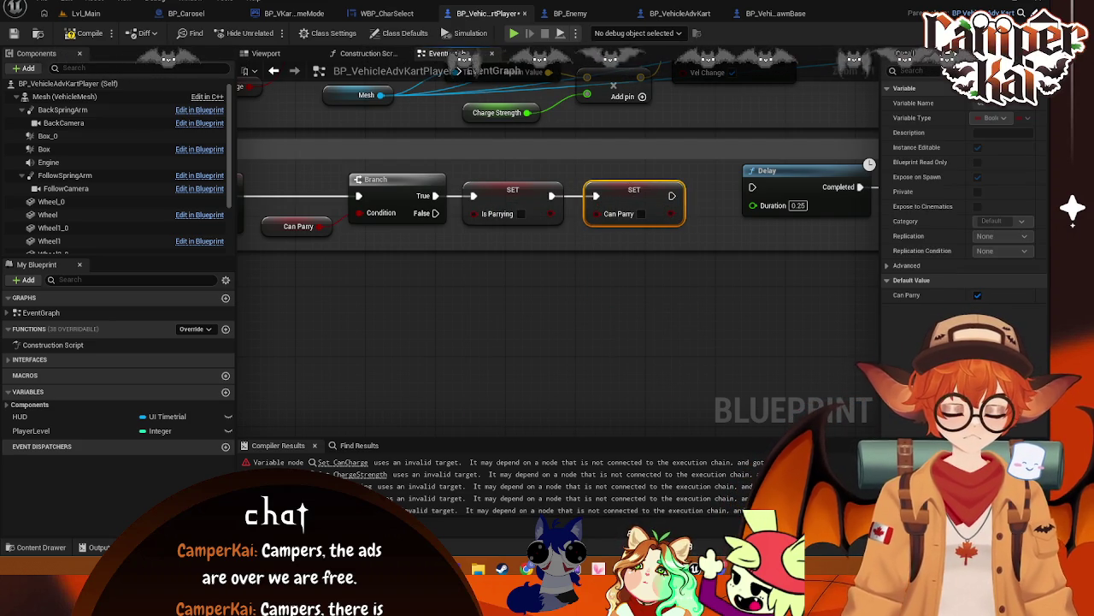
left_click_drag(547, 211, 628, 206)
left_click_drag(507, 262, 731, 320)
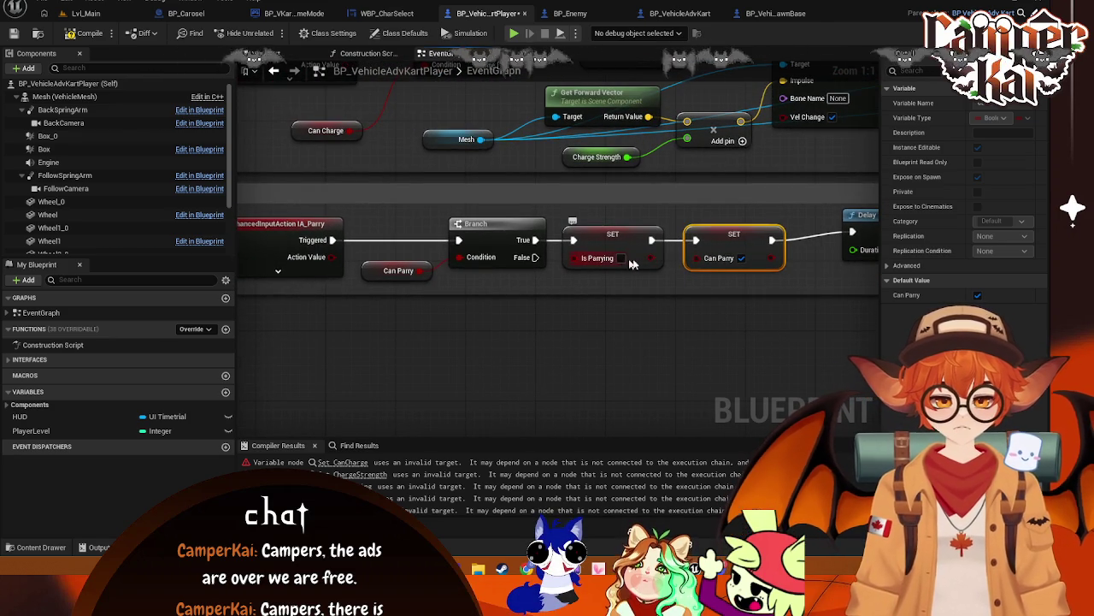
left_click_drag(755, 285, 522, 310)
left_click_drag(620, 195, 603, 195)
left_click_drag(704, 272, 509, 272)
left_click(562, 195)
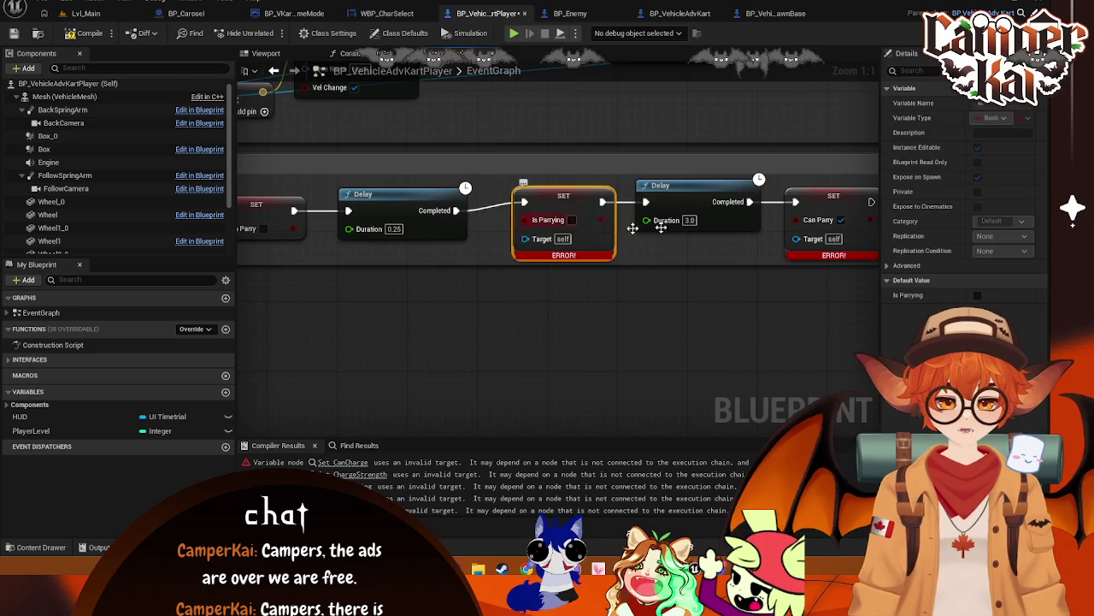
- Add a new Is Parrying setter wired from the 0.25 Delay, between the two Delays
key("Delete")
right_click(558, 328)
key("Escape")
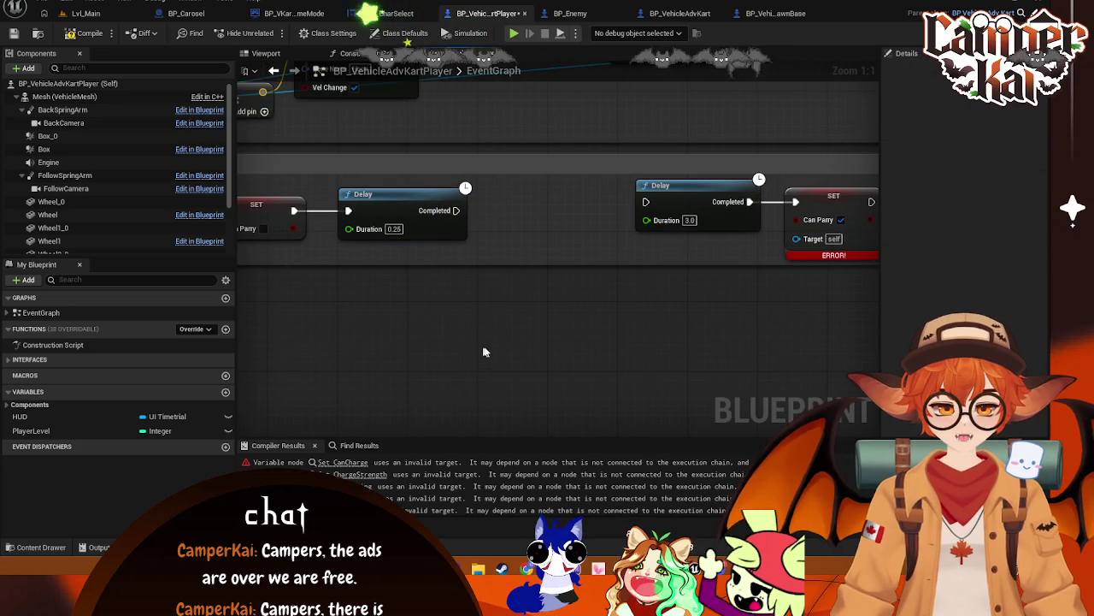
key("ctrl+z")
right_click(503, 349)
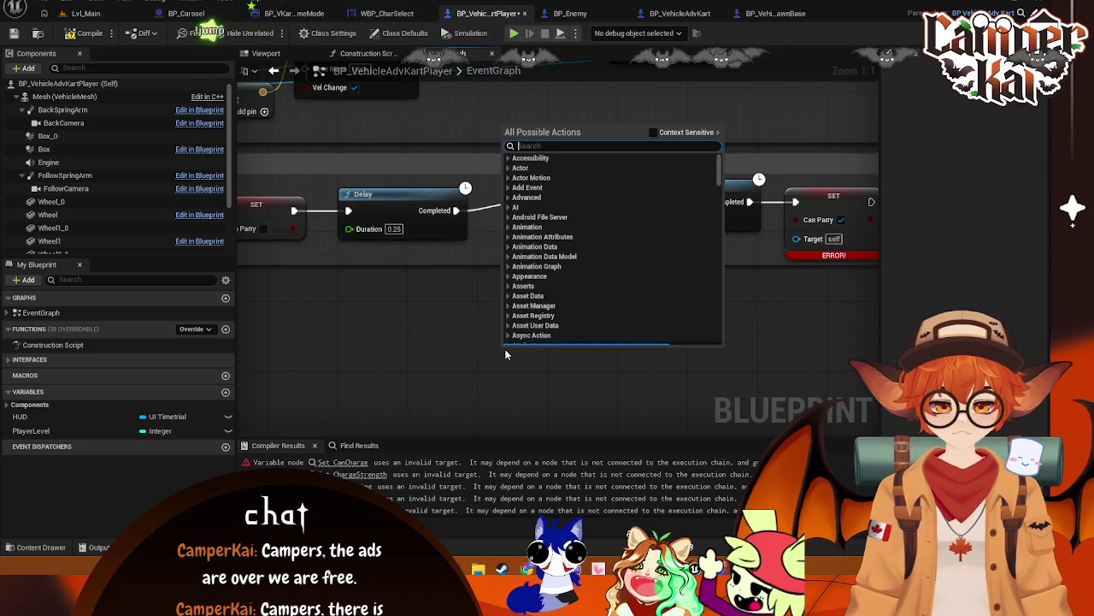
type("set is parry")
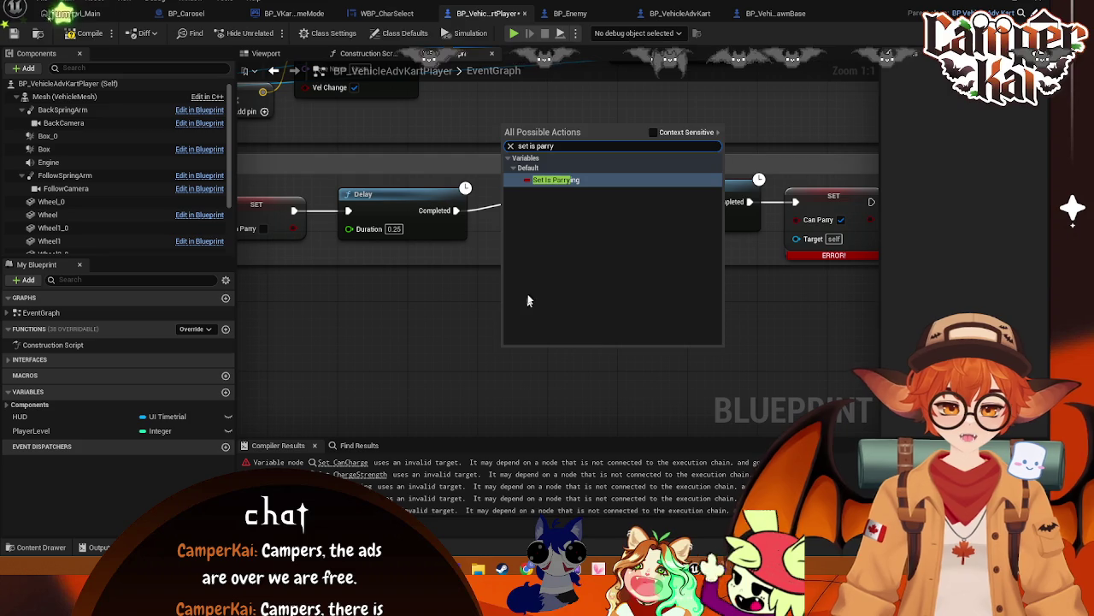
left_click(560, 179)
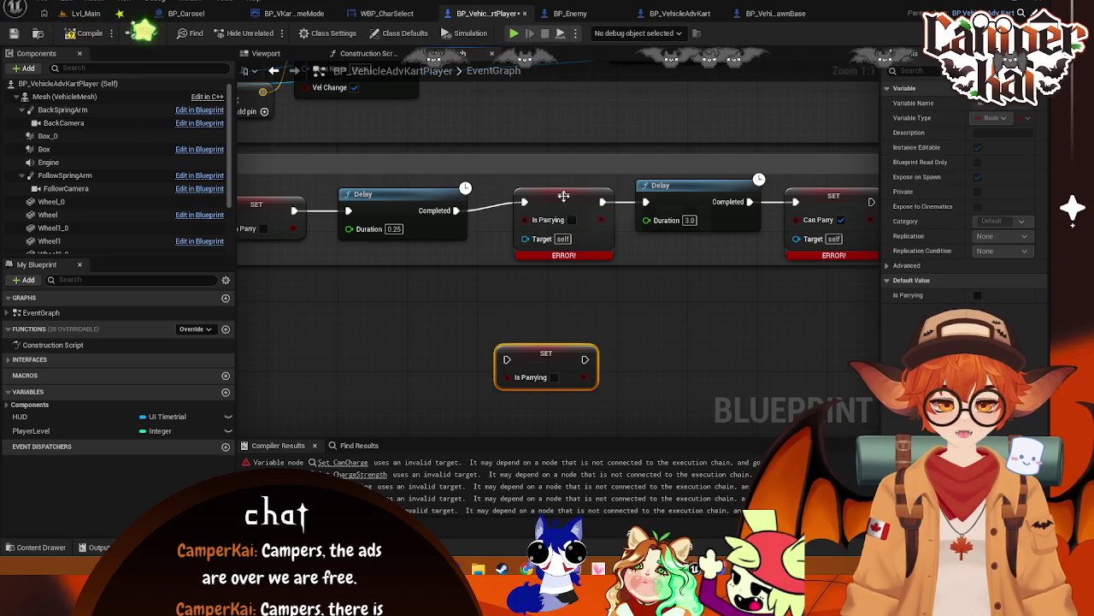
left_click_drag(534, 354, 534, 212)
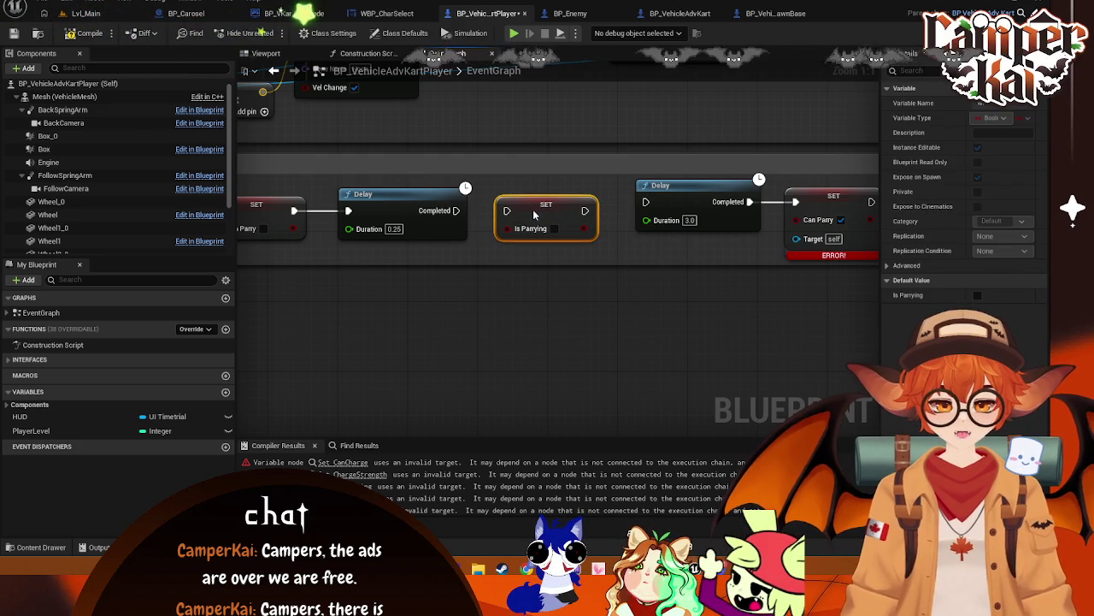
left_click_drag(454, 215, 635, 207)
left_click_drag(708, 197, 682, 206)
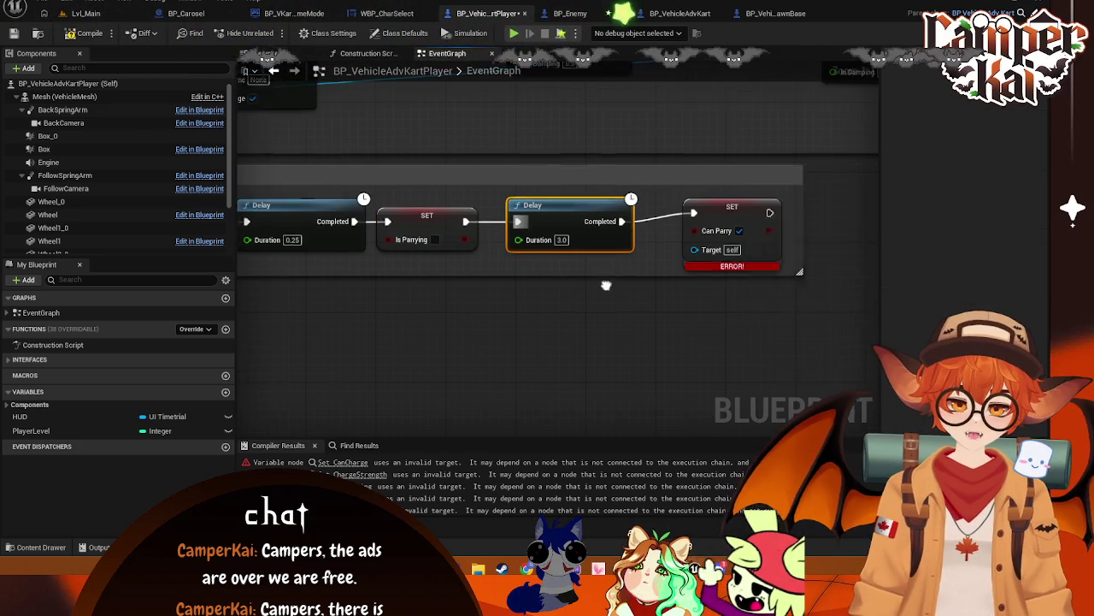
- Replace the broken Can Parry setter with a new one (true) wired from the 3.0 Delay
left_click(636, 221)
key("Delete")
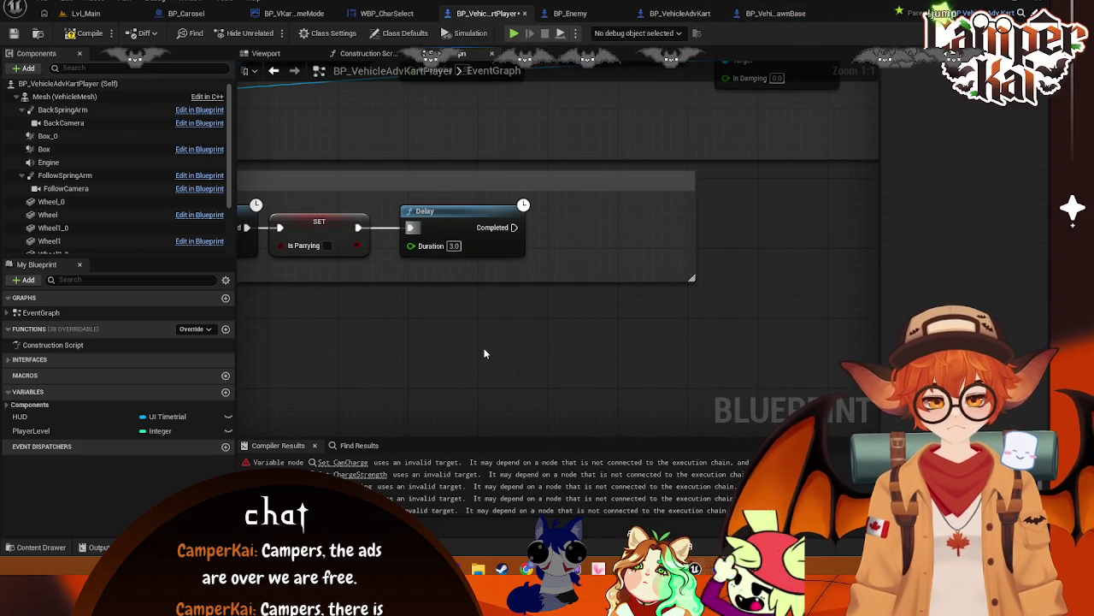
right_click(484, 353)
type("set can")
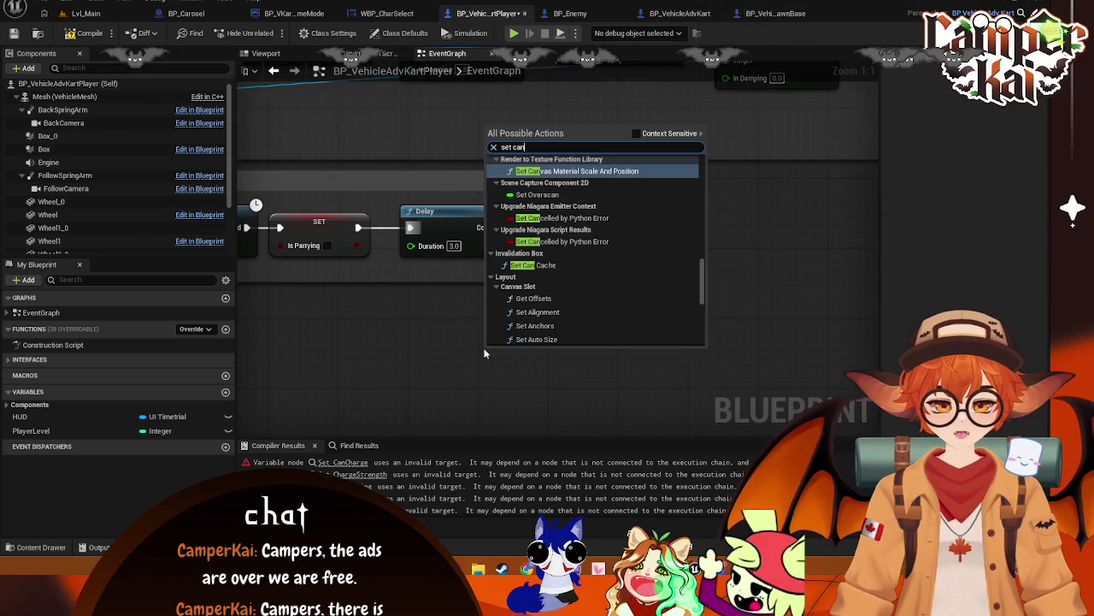
type(" parry")
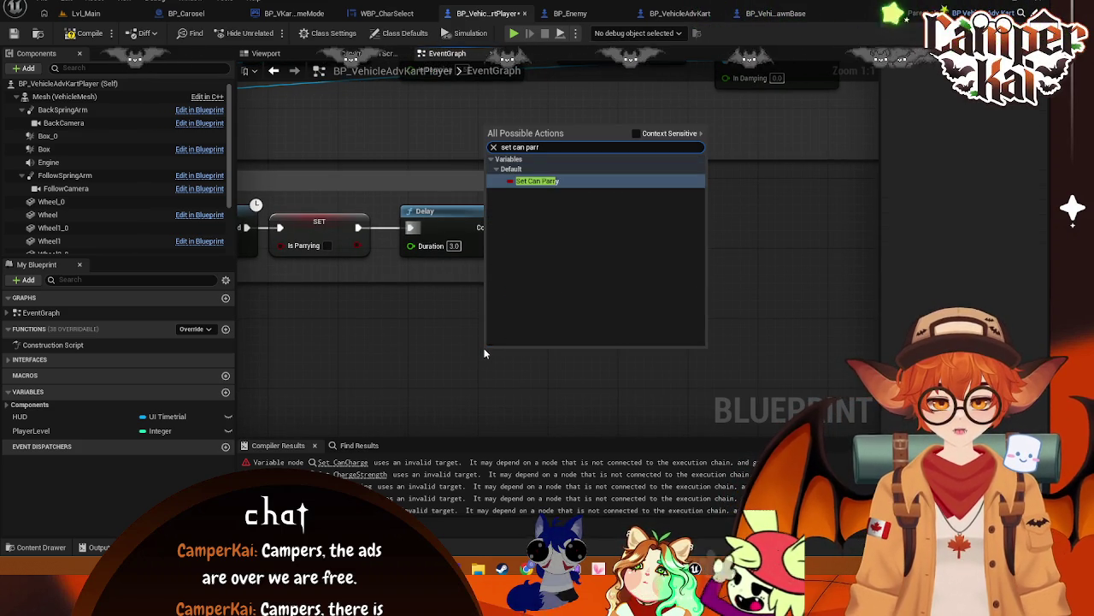
left_click(576, 181)
left_click_drag(529, 350, 600, 220)
left_click_drag(510, 228, 601, 244)
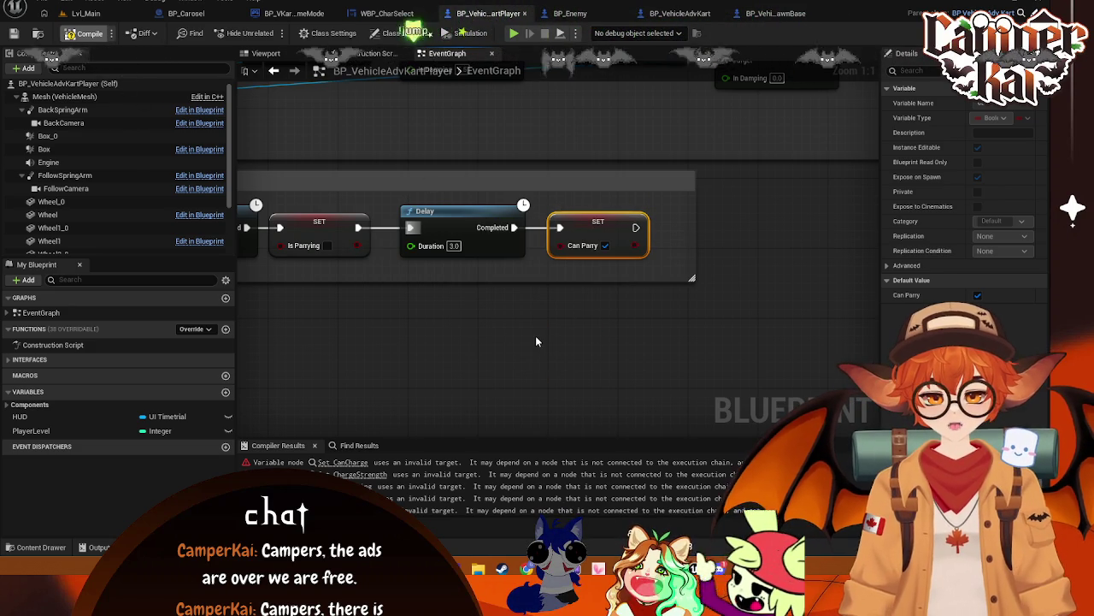
left_click(571, 12)
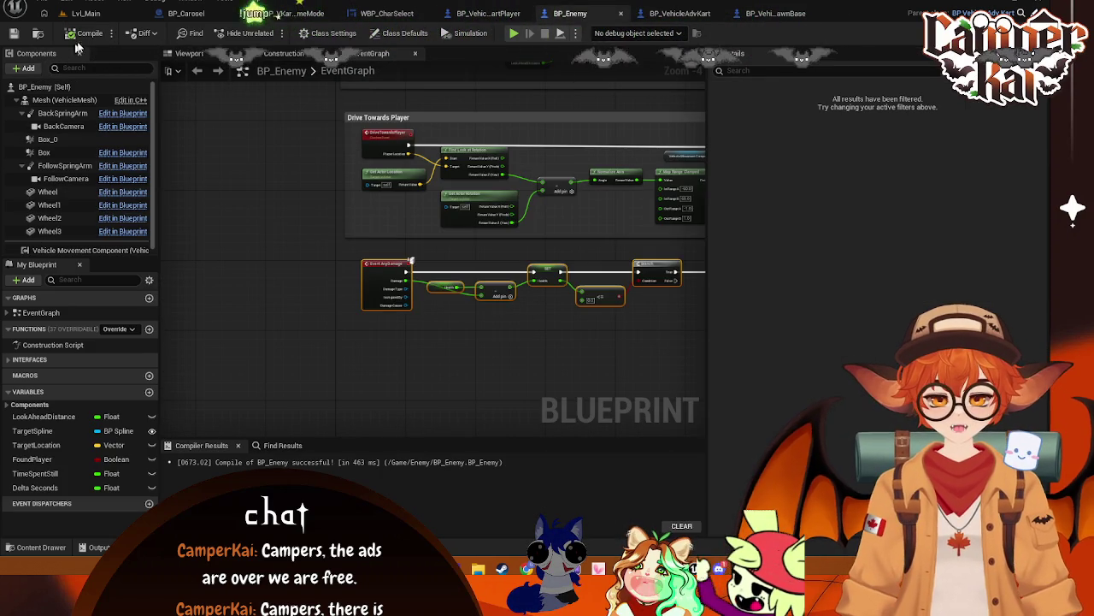
- Start a Play-in-Editor race on Lvl_Main through character select with the chosen kart
key("ctrl+Tab")
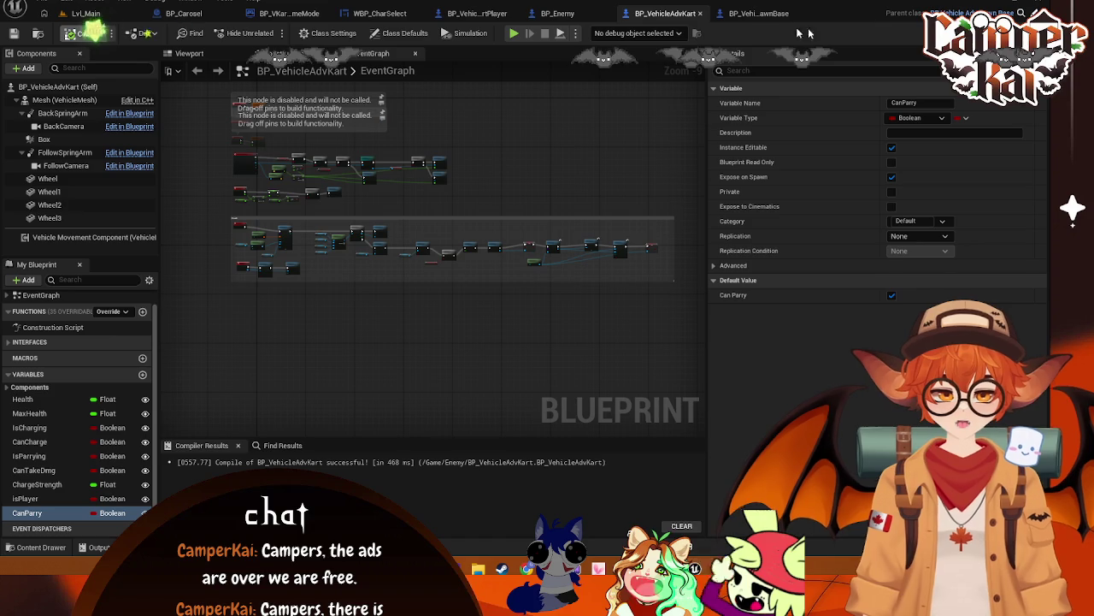
key("ctrl+Tab")
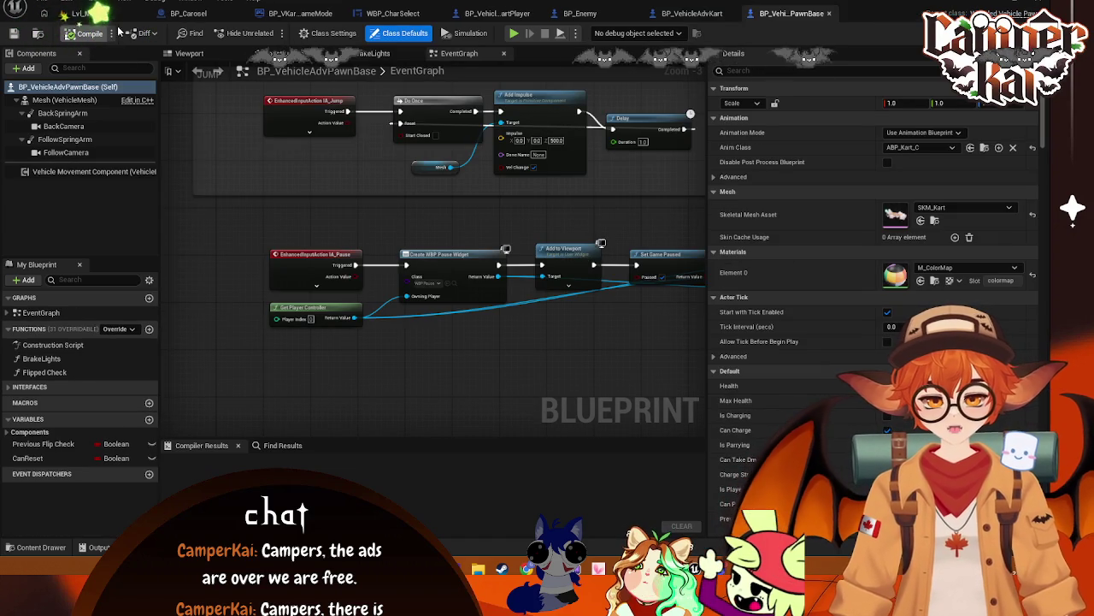
left_click(100, 17)
left_click(272, 33)
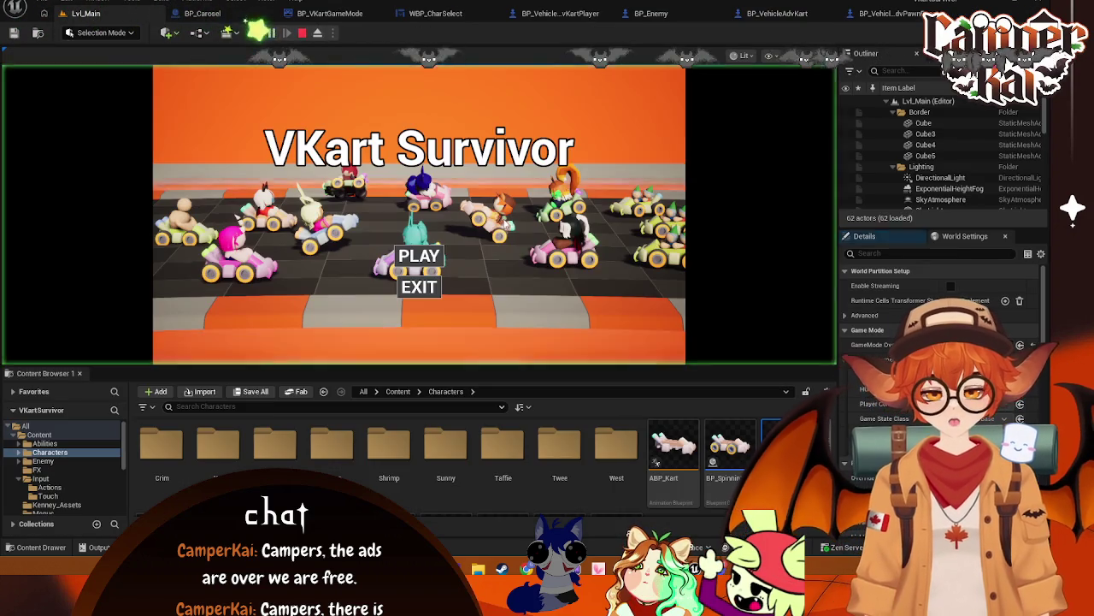
left_click(421, 261)
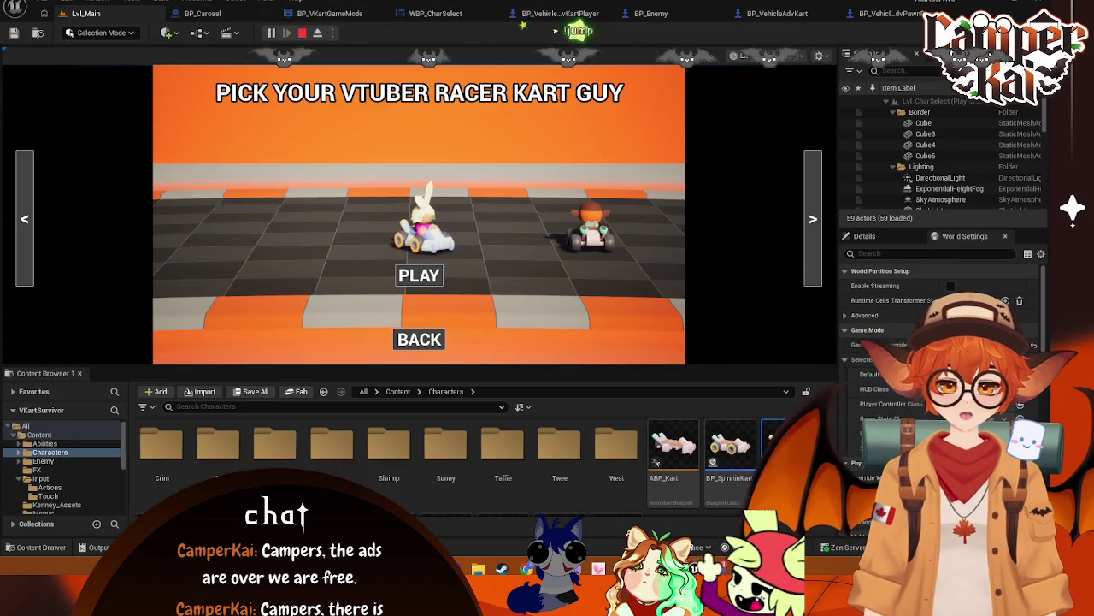
left_click(419, 275)
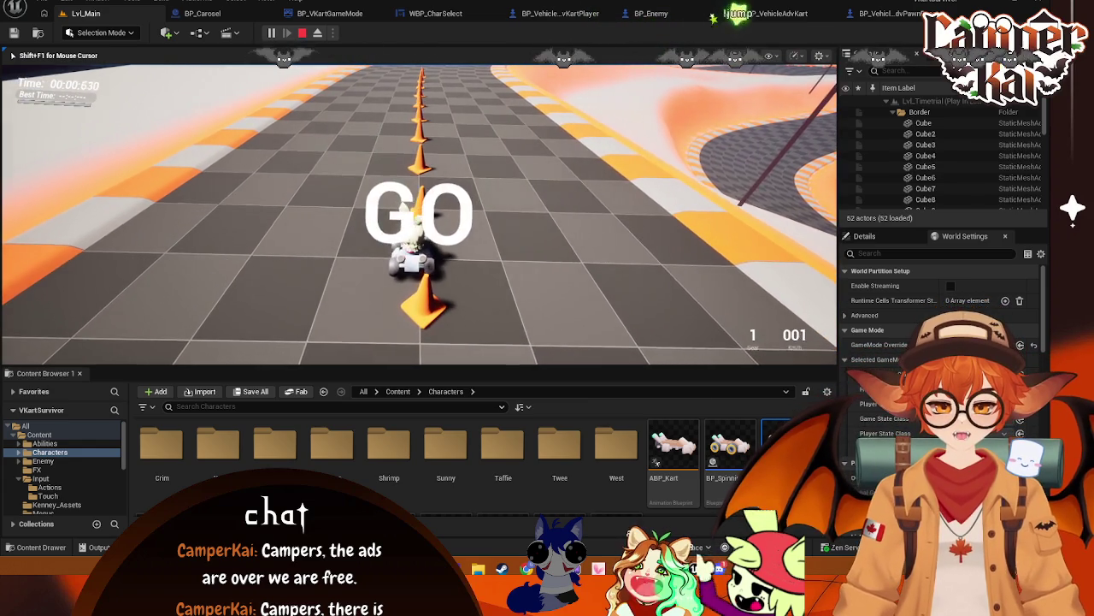
- Drive the kart forward through the cones, steer right, then stop the test session
key("w")
key("w")
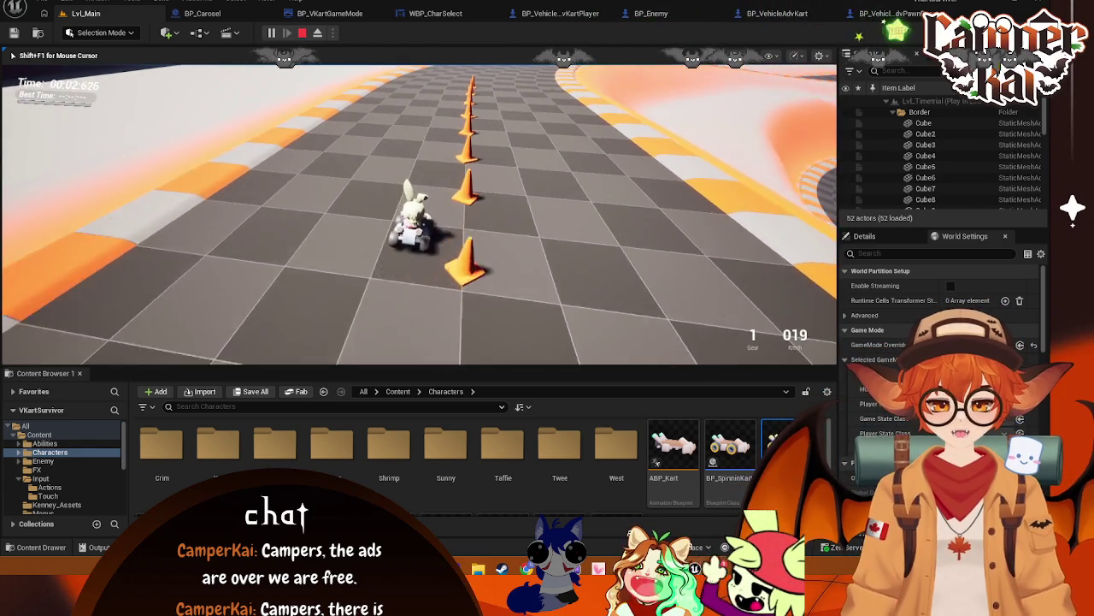
key("w")
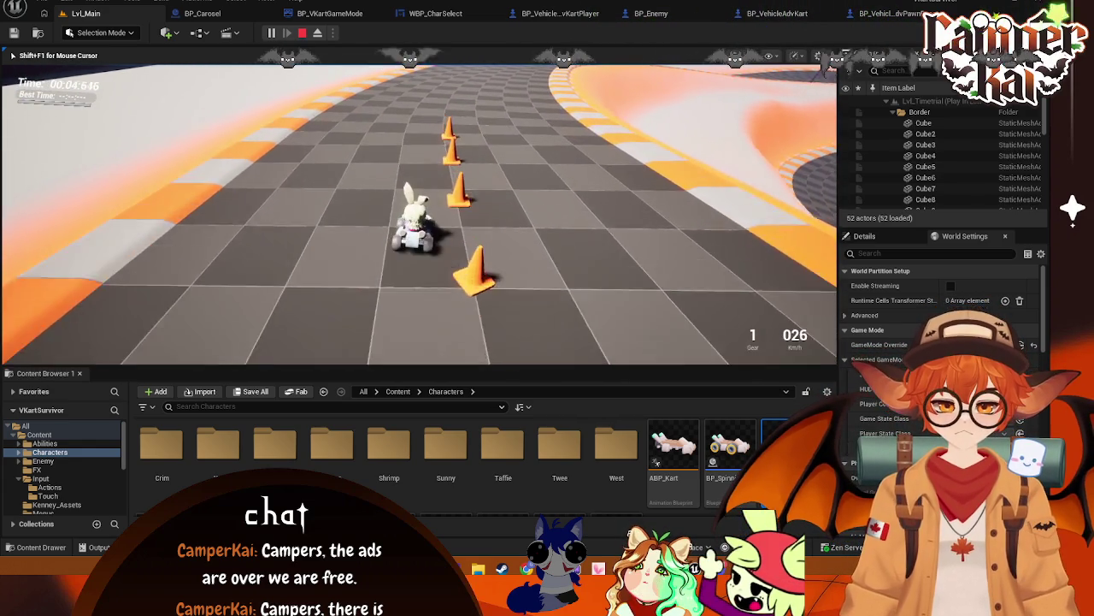
key("w")
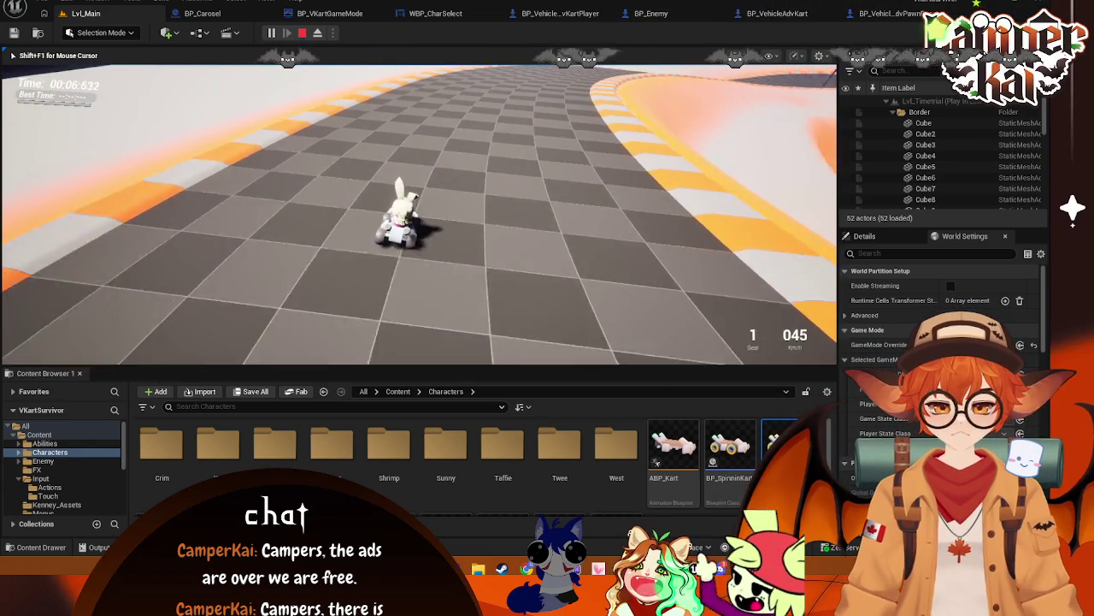
key("d")
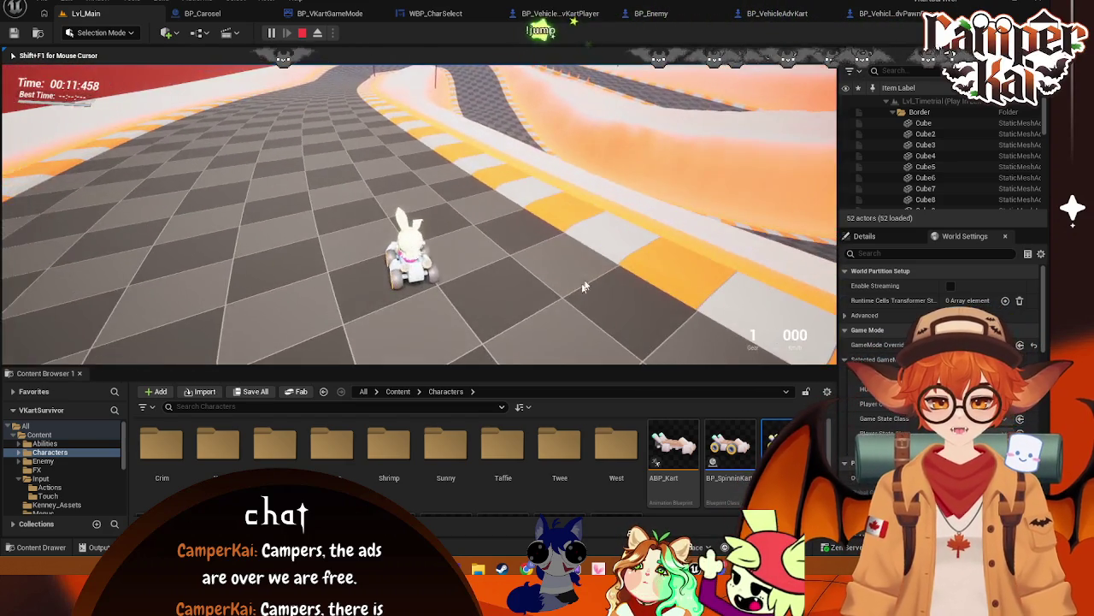
key("Escape")
- Move through the blueprint tabs until BP_VehicleAdvKart is showing
left_click(432, 16)
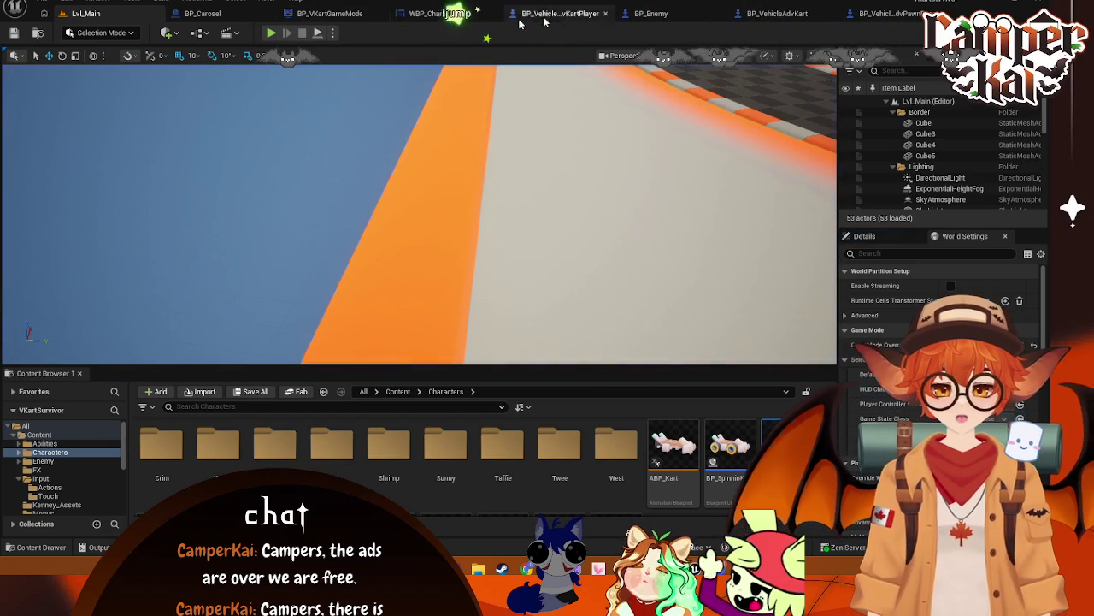
left_click(560, 14)
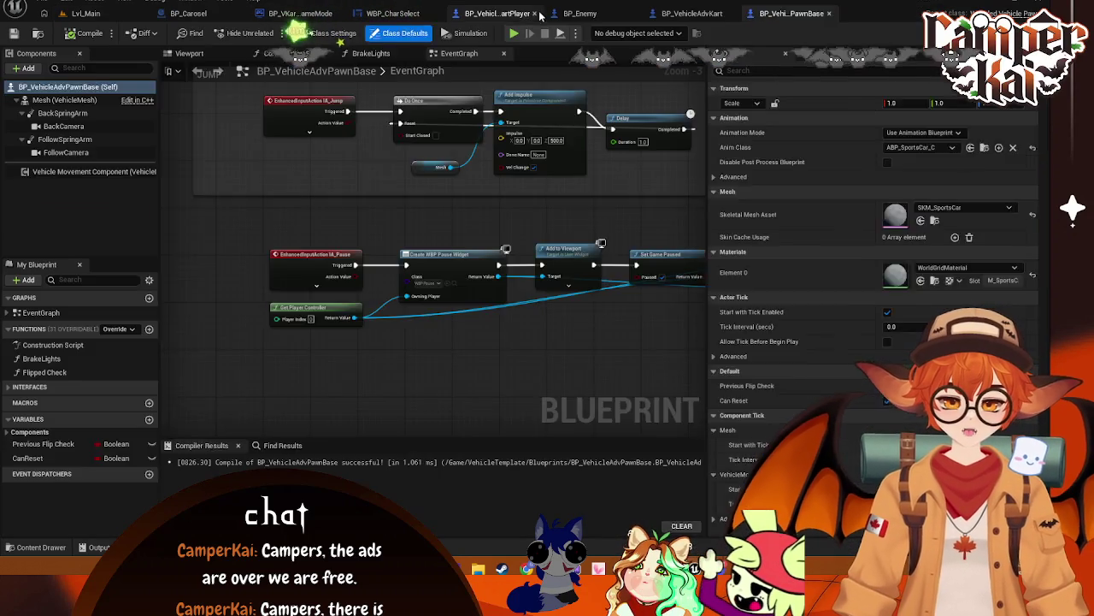
left_click(570, 14)
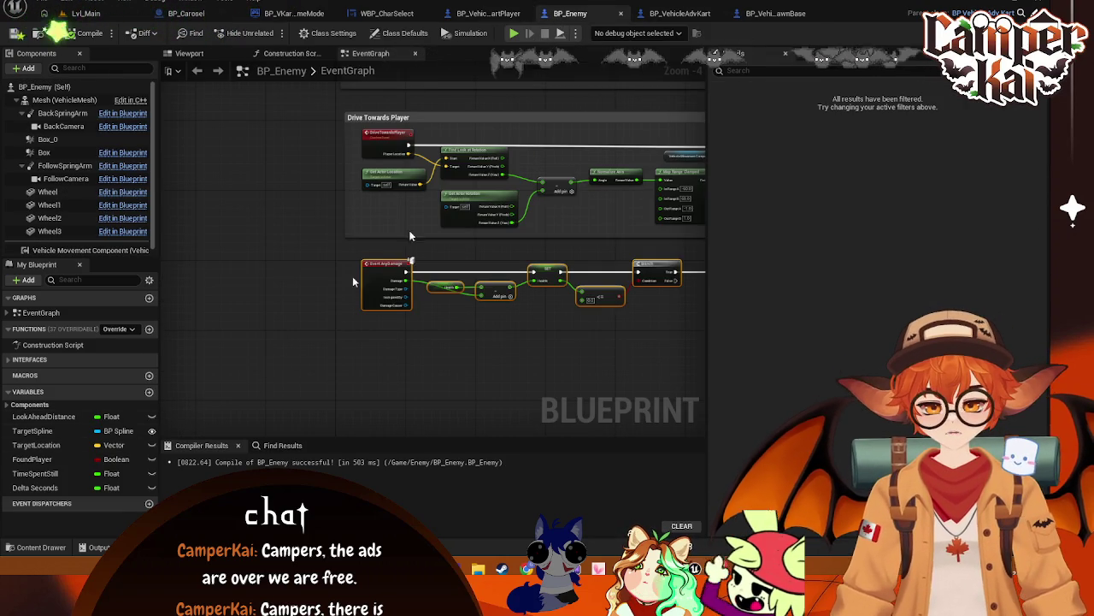
left_click(679, 14)
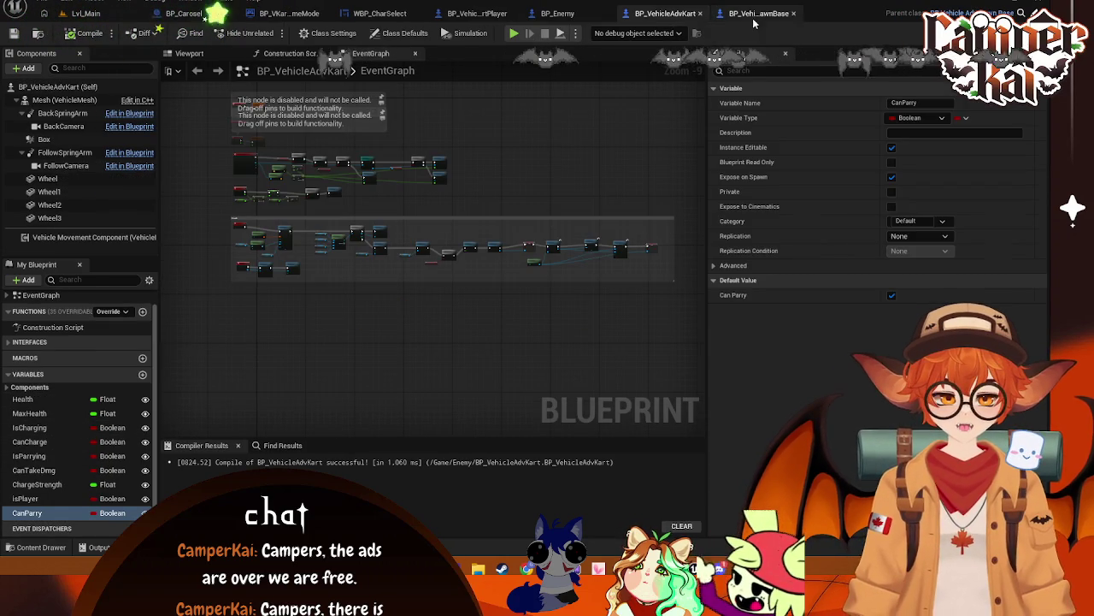
- Review the kart's IsCharging, CanCharge, isPlayer and CanParry variable defaults, then save with Ctrl+S
scroll(322, 342, "up", 2)
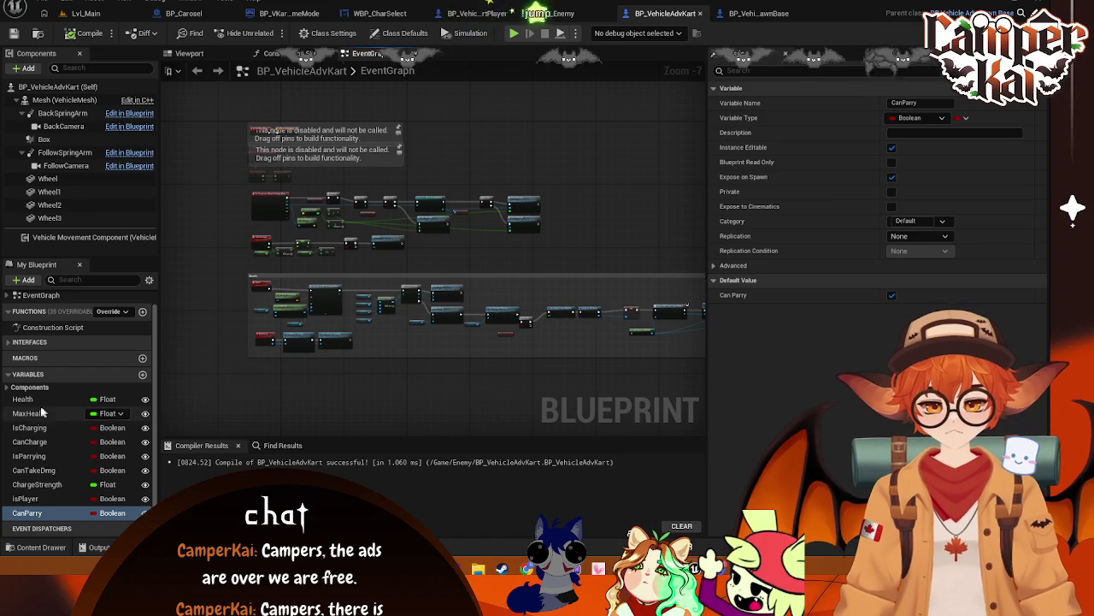
scroll(353, 275, "up", 2)
scroll(473, 338, "up", 2)
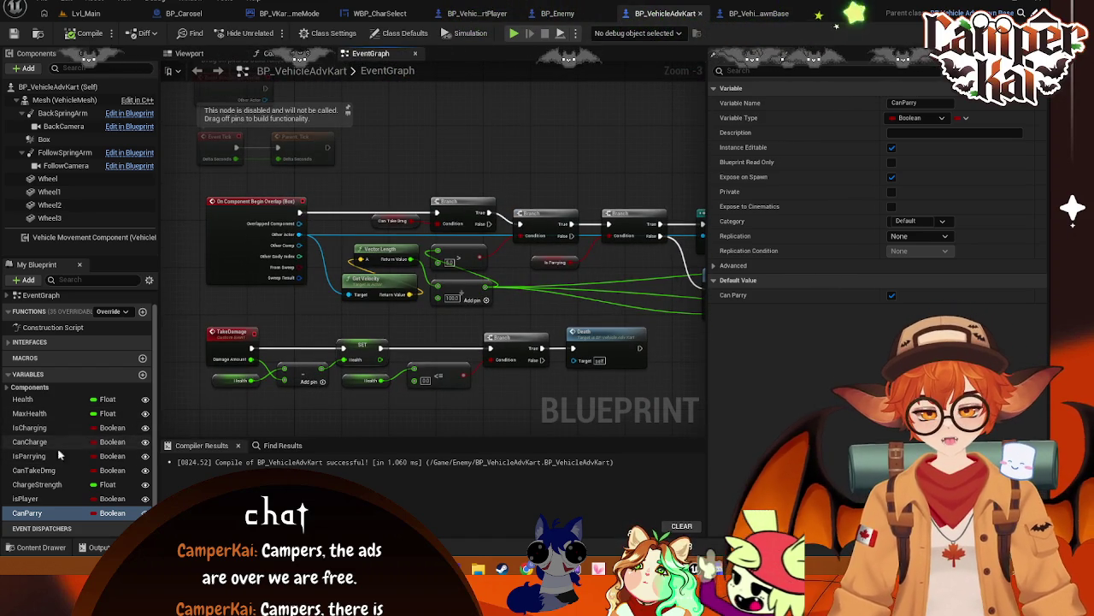
left_click(34, 428)
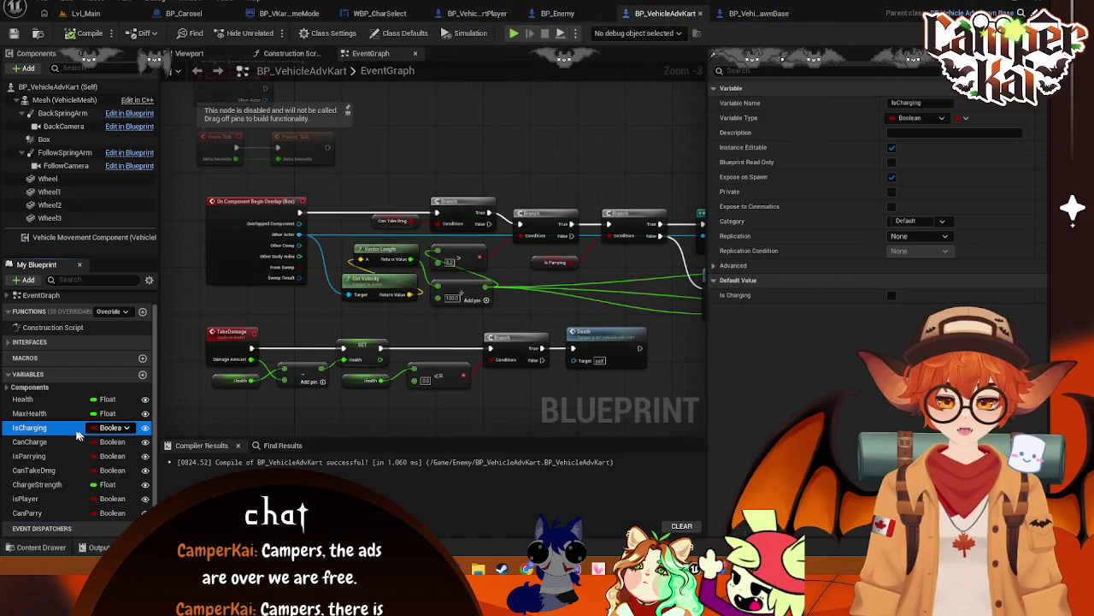
left_click(82, 441)
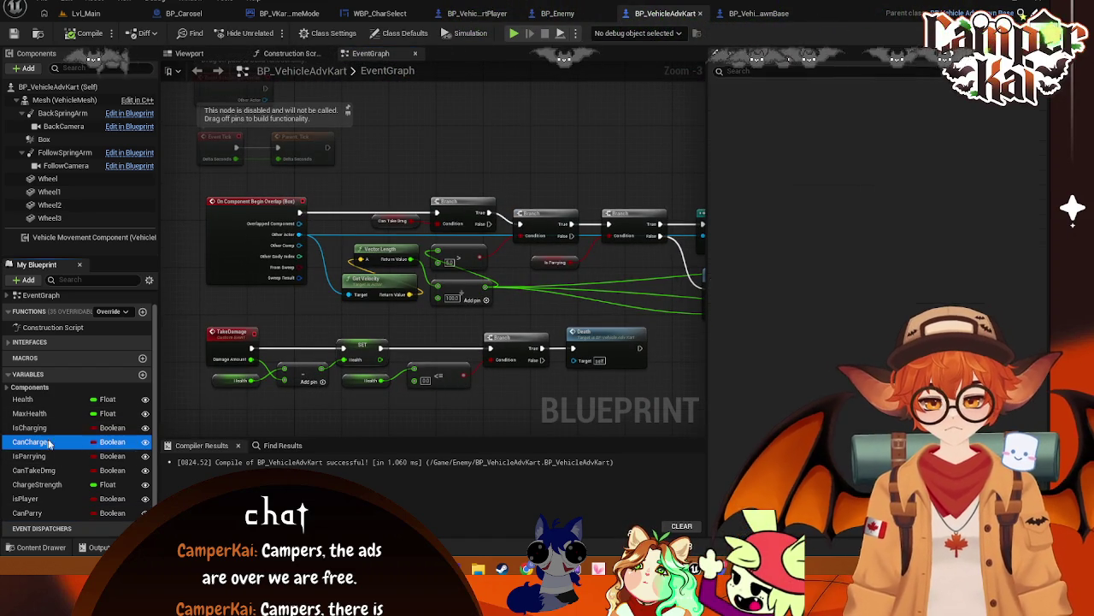
left_click(26, 501)
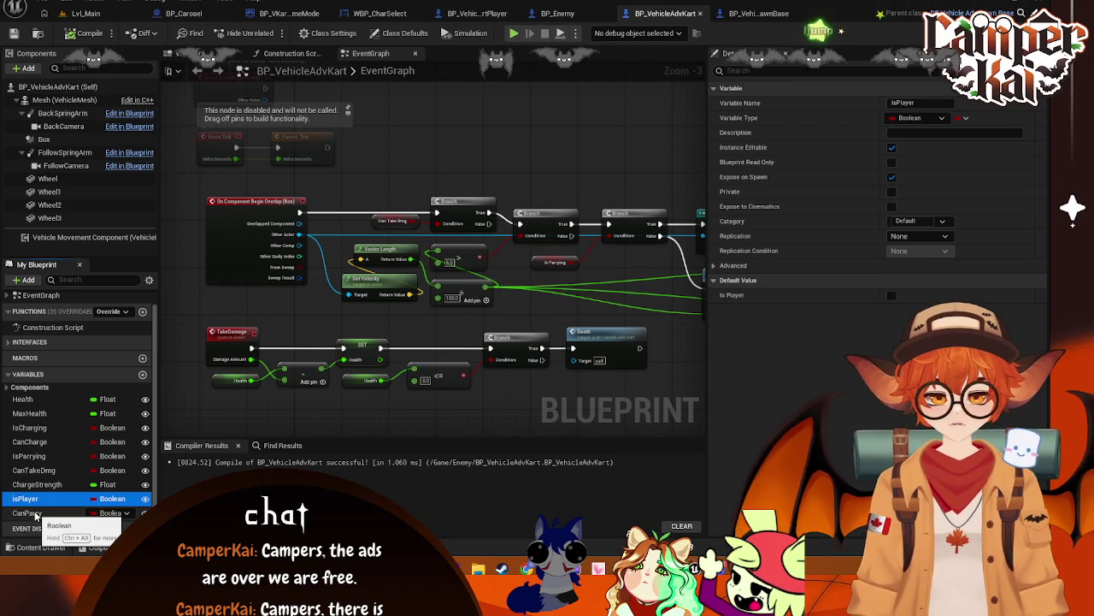
left_click(34, 513)
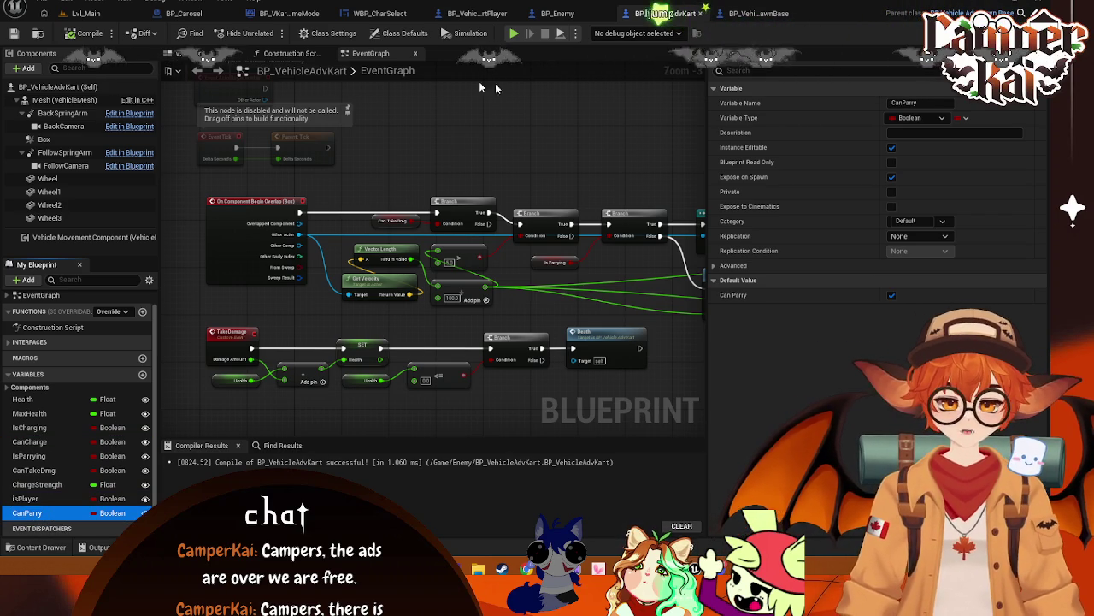
key("ctrl+s")
- Close the BP_Enemy, VehicleAdvPawnBase, WBP_CharSelect, BP_VKartGameMode and BP_Carosel editors
left_click(476, 13)
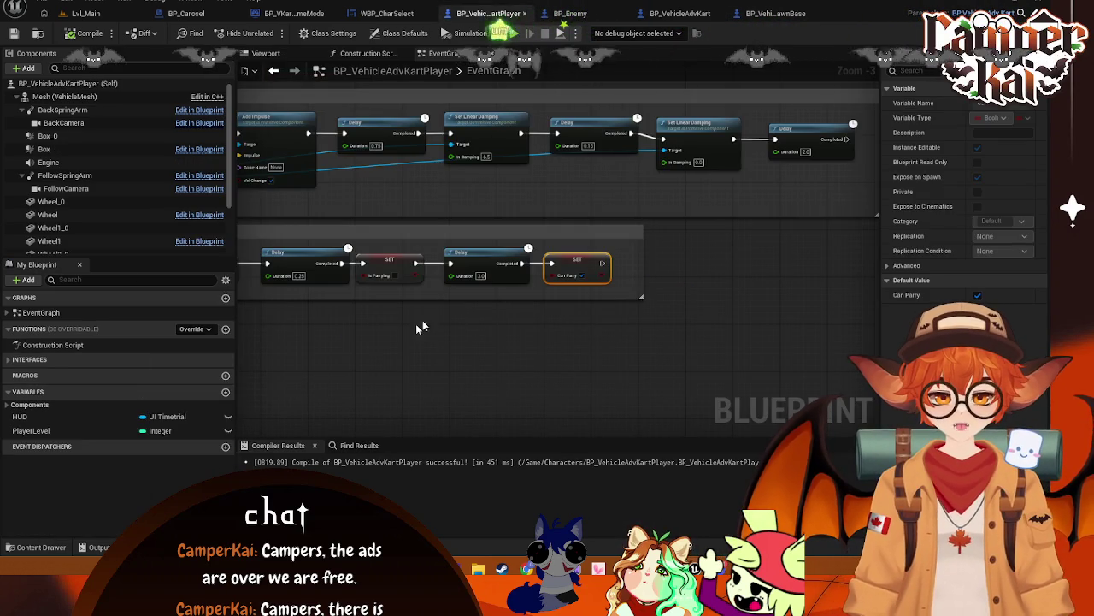
scroll(582, 348, "up", 2)
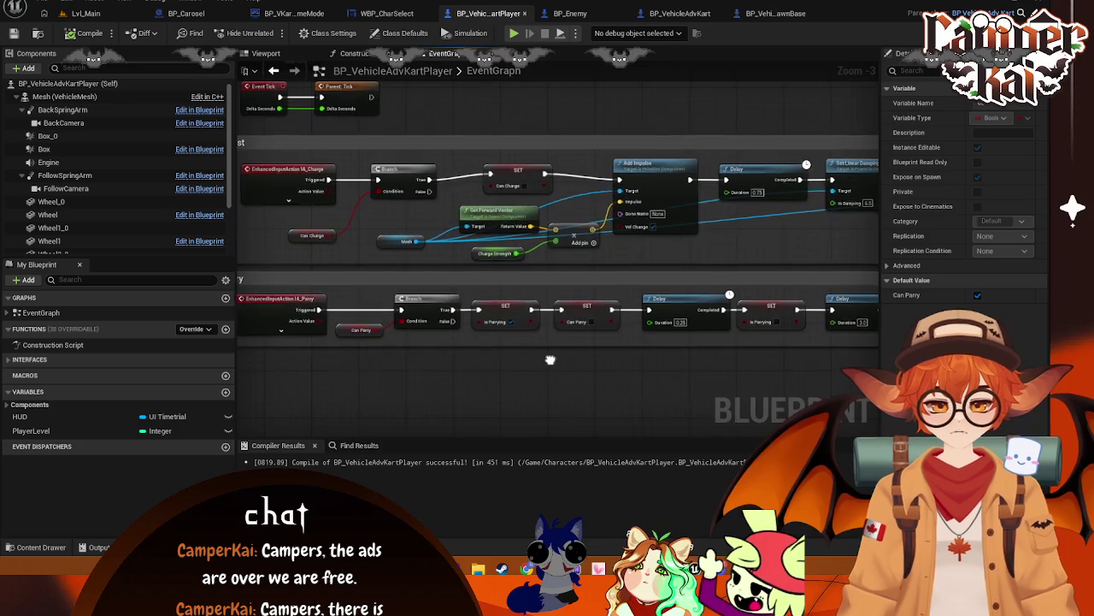
left_click(590, 13)
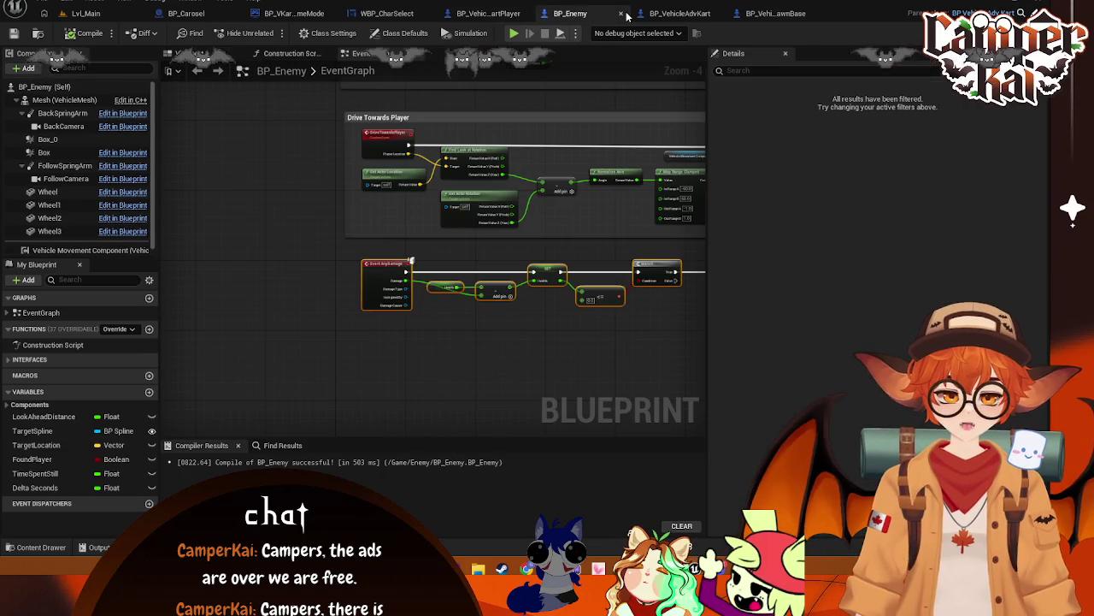
left_click(624, 13)
left_click(799, 13)
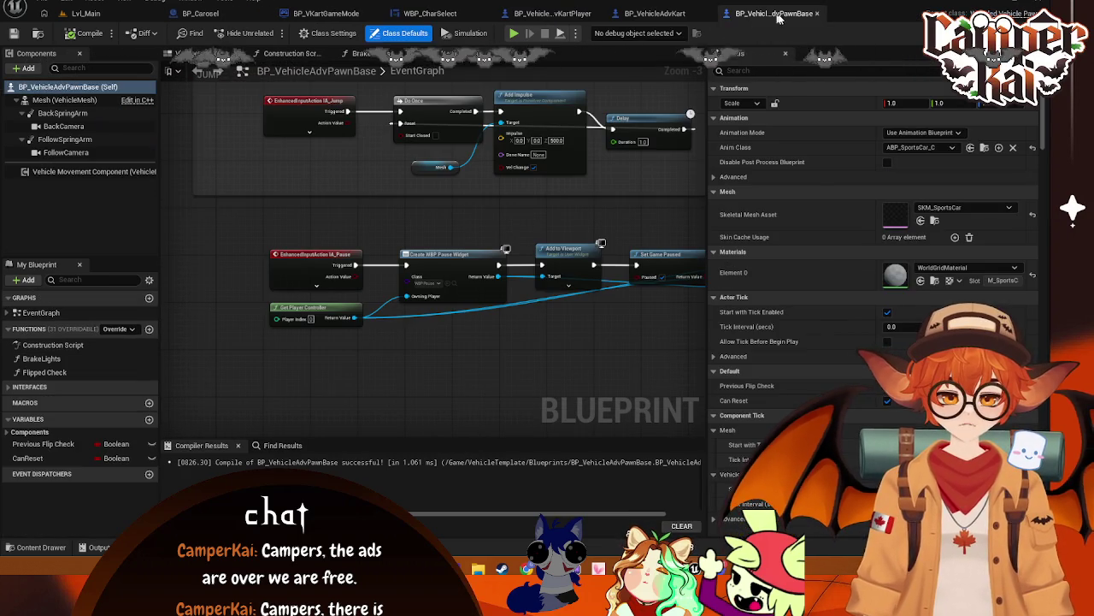
left_click(814, 16)
left_click(479, 14)
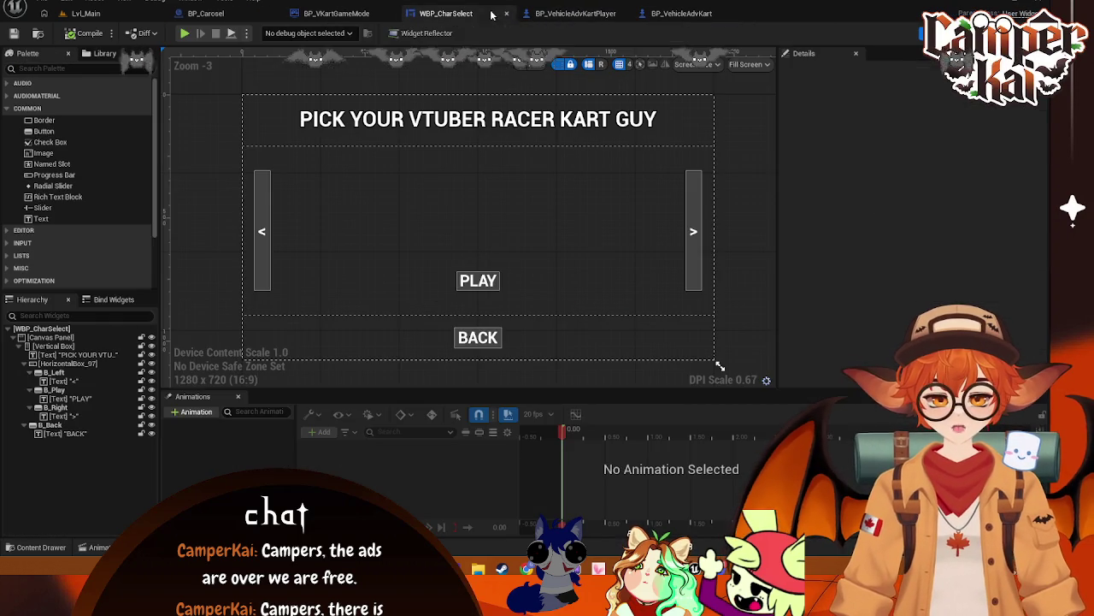
left_click(505, 16)
left_click(370, 16)
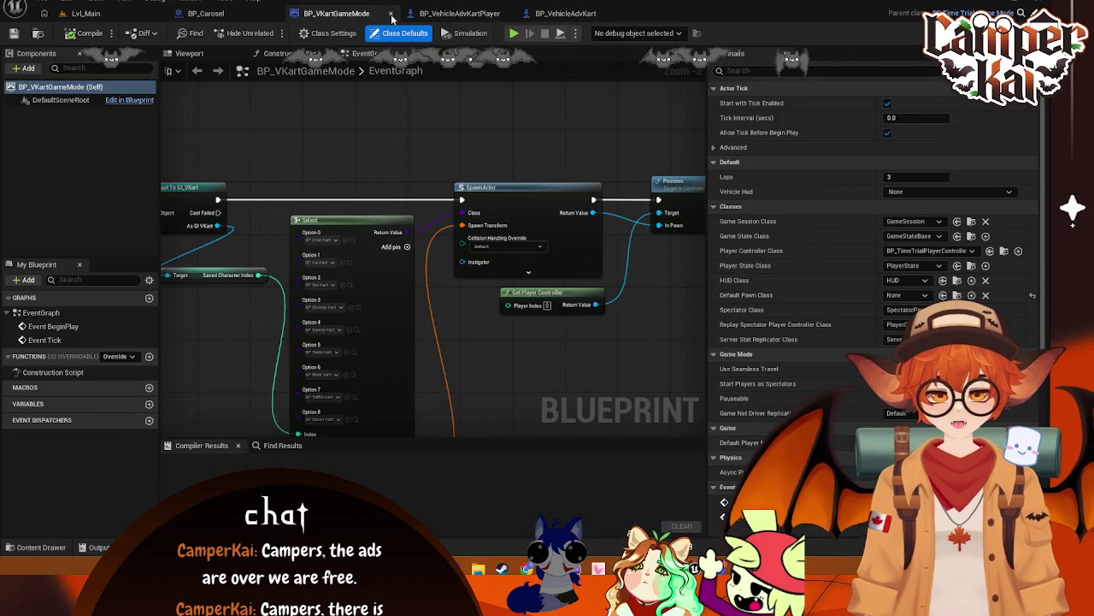
left_click(391, 16)
left_click(270, 14)
left_click(276, 14)
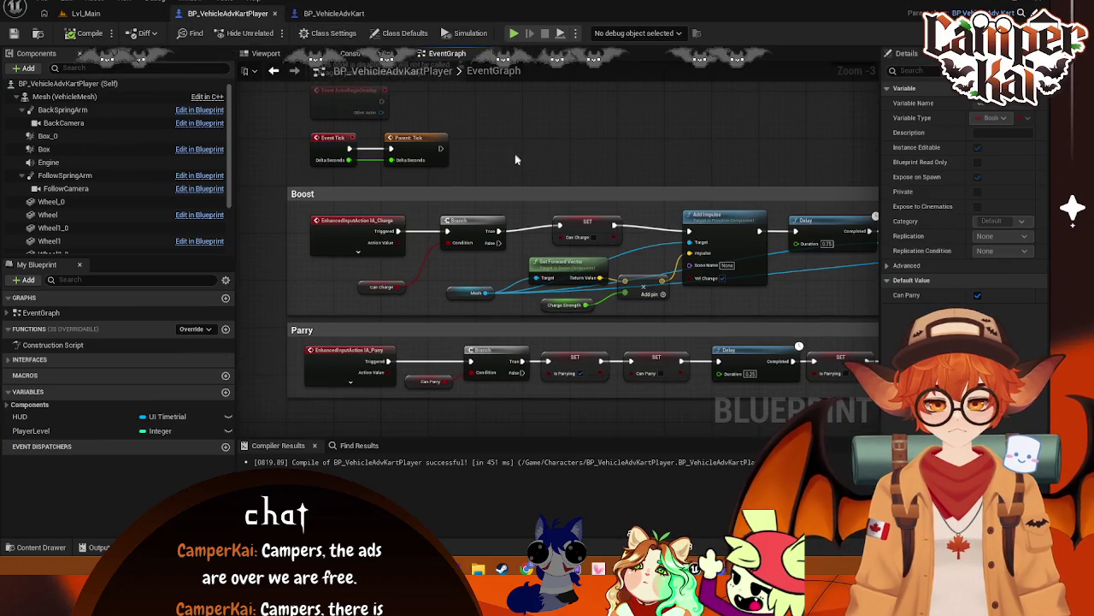
left_click(386, 299)
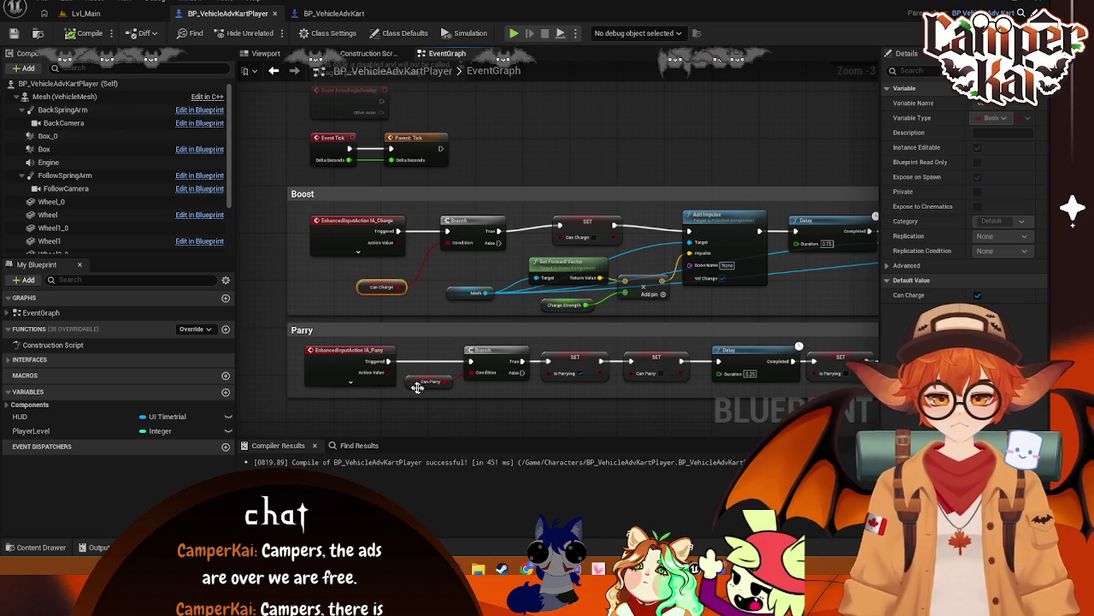
- Add a Print String printing 'charge' after IA_Charge's Triggered output, placed above the Branch
left_click_drag(575, 423, 495, 379)
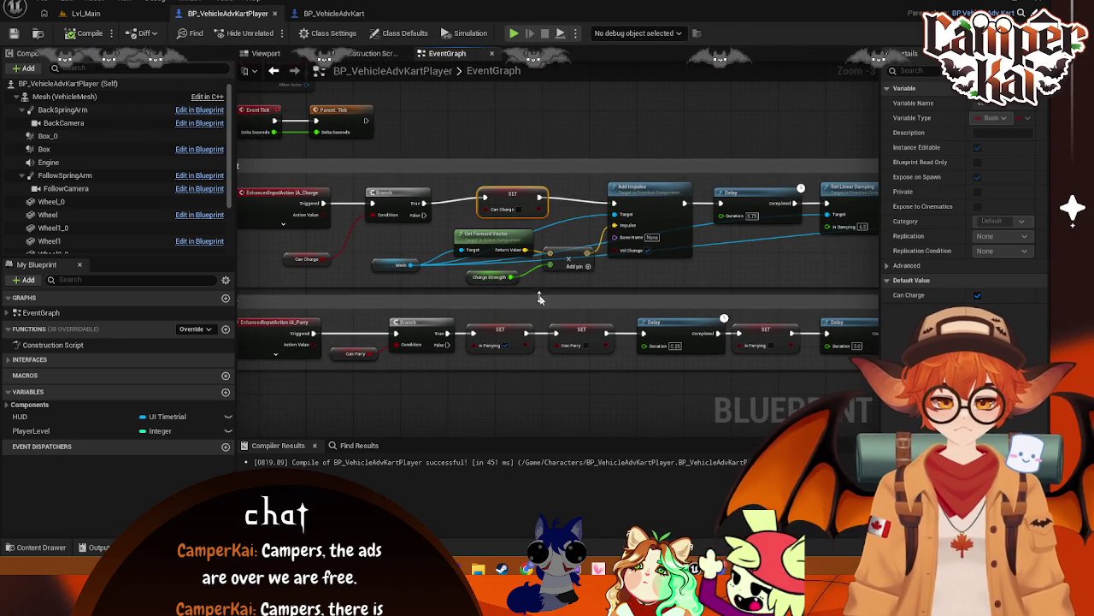
left_click(429, 409)
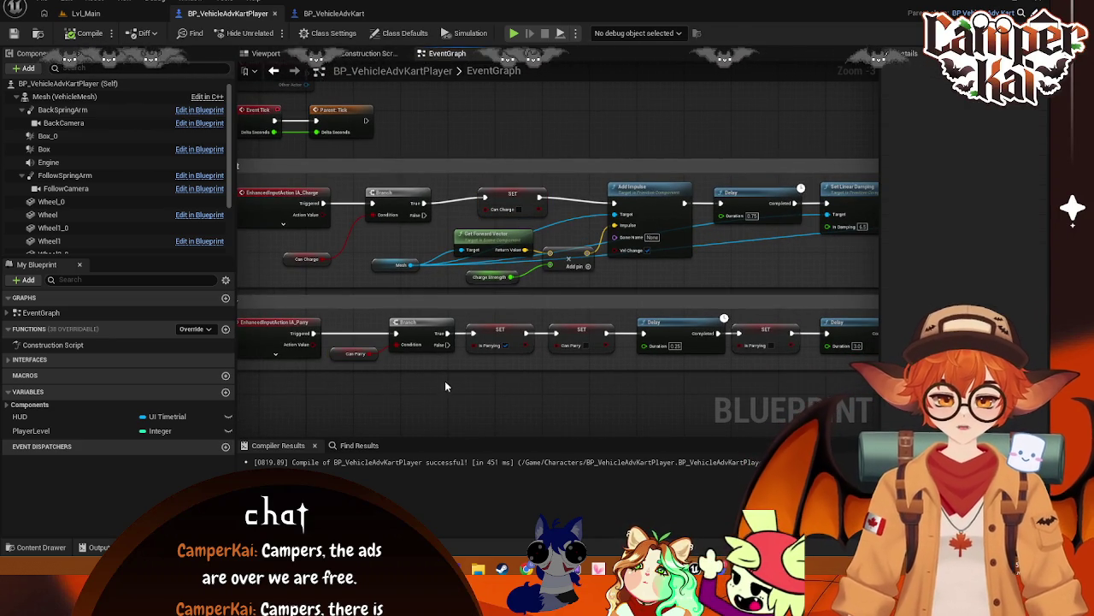
left_click_drag(320, 122, 376, 128)
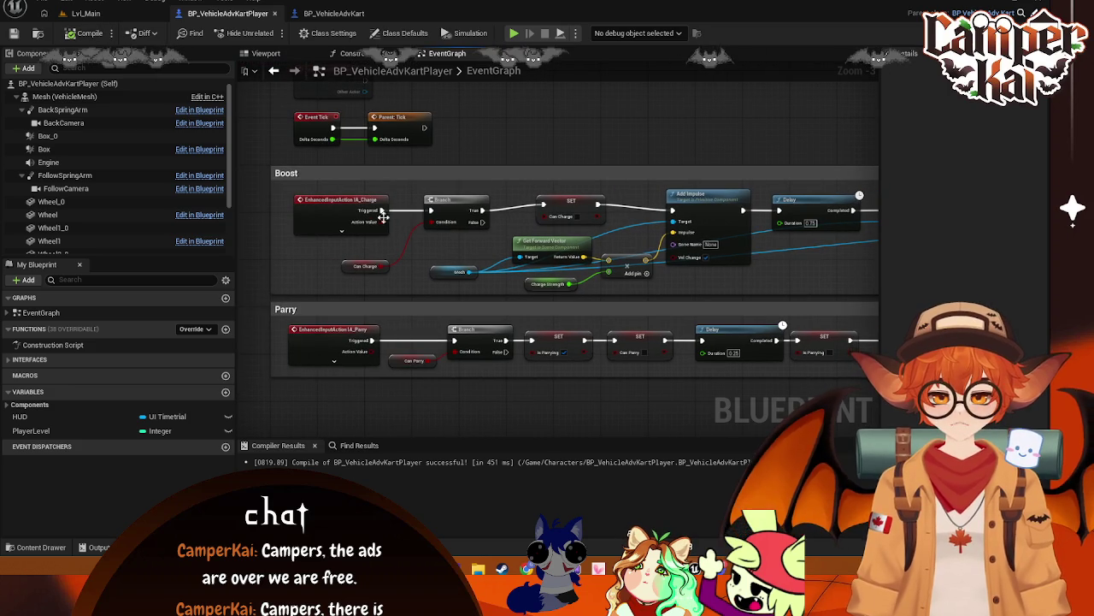
left_click_drag(379, 217, 407, 188)
type("print")
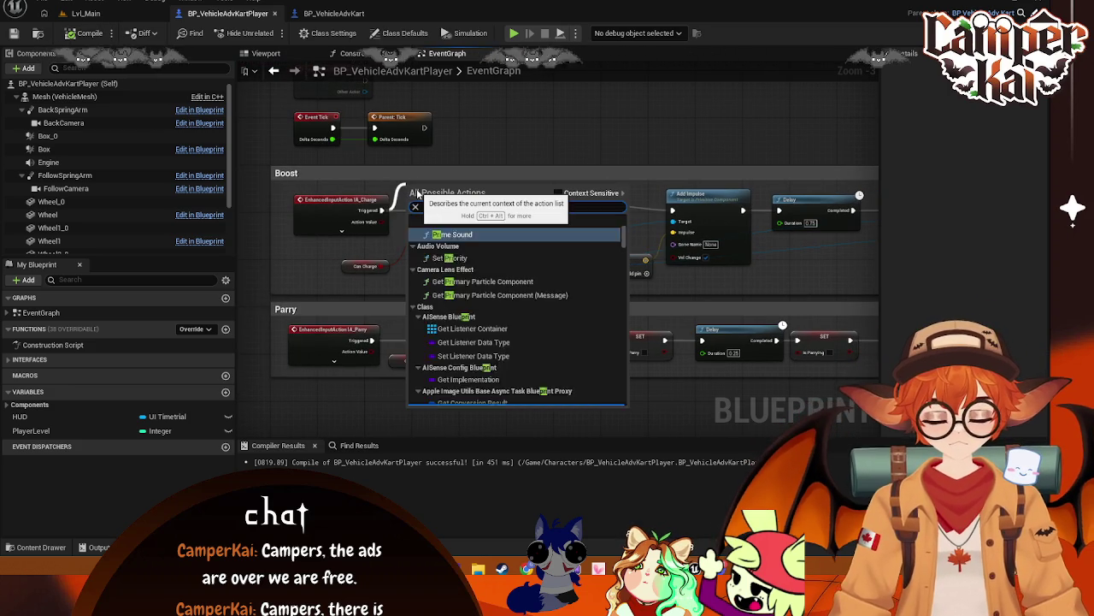
key("Return")
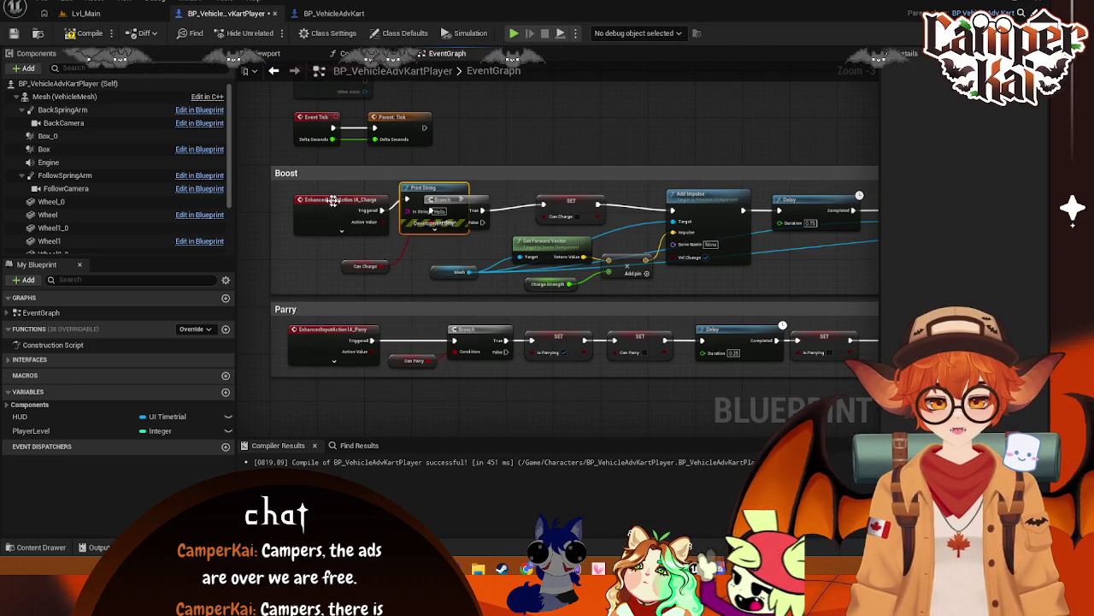
left_click(323, 199)
left_click_drag(425, 187, 401, 163)
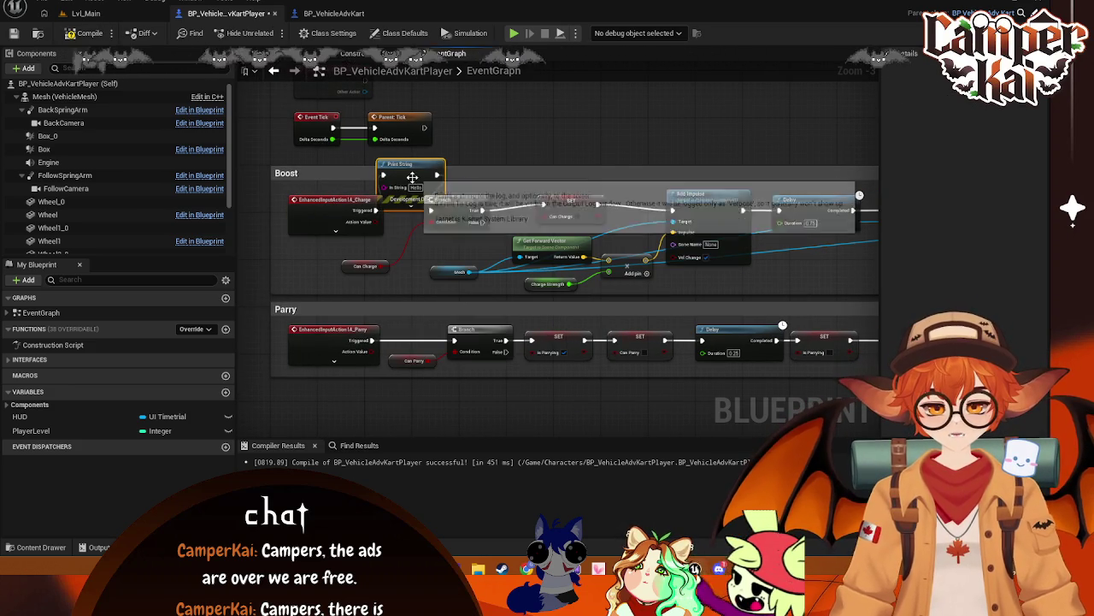
type("charge")
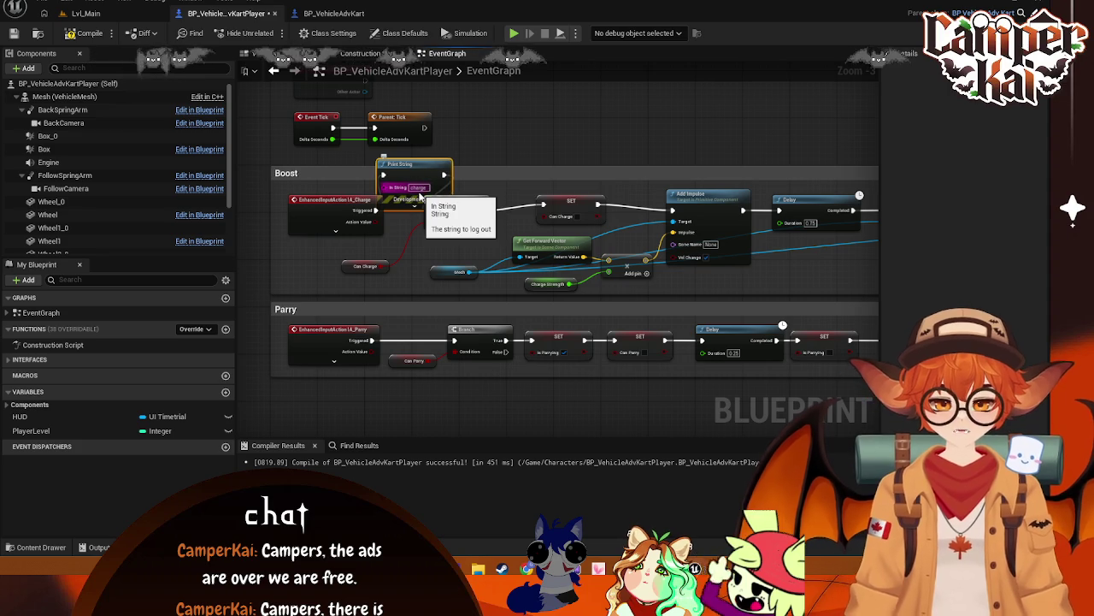
- Add a second Print String off the Branch's True output, delete the stray comment, and reposition it
left_click_drag(484, 211, 523, 169)
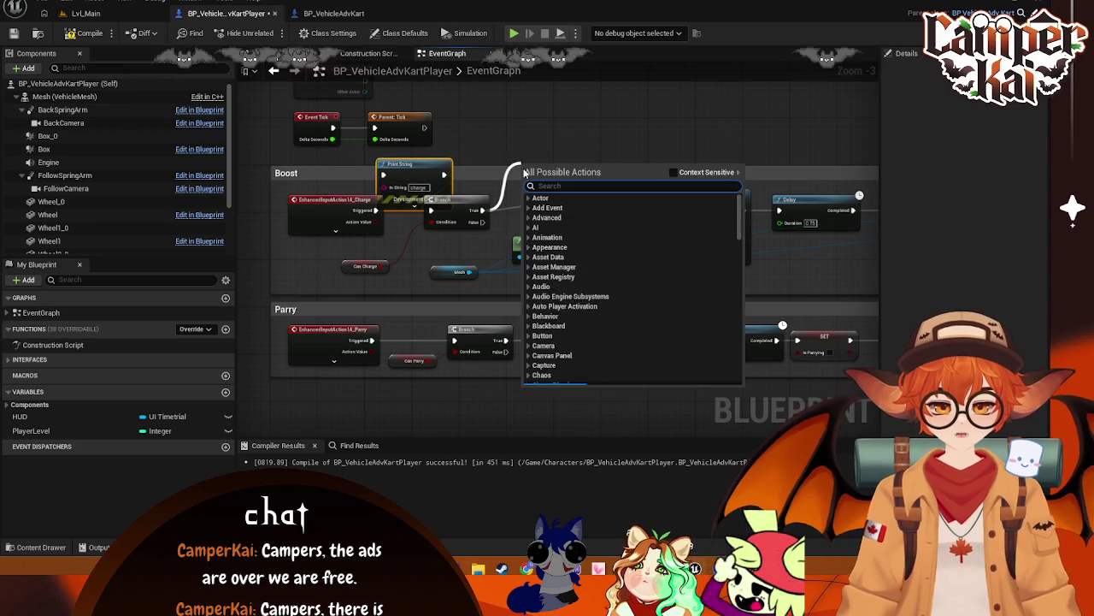
type("can")
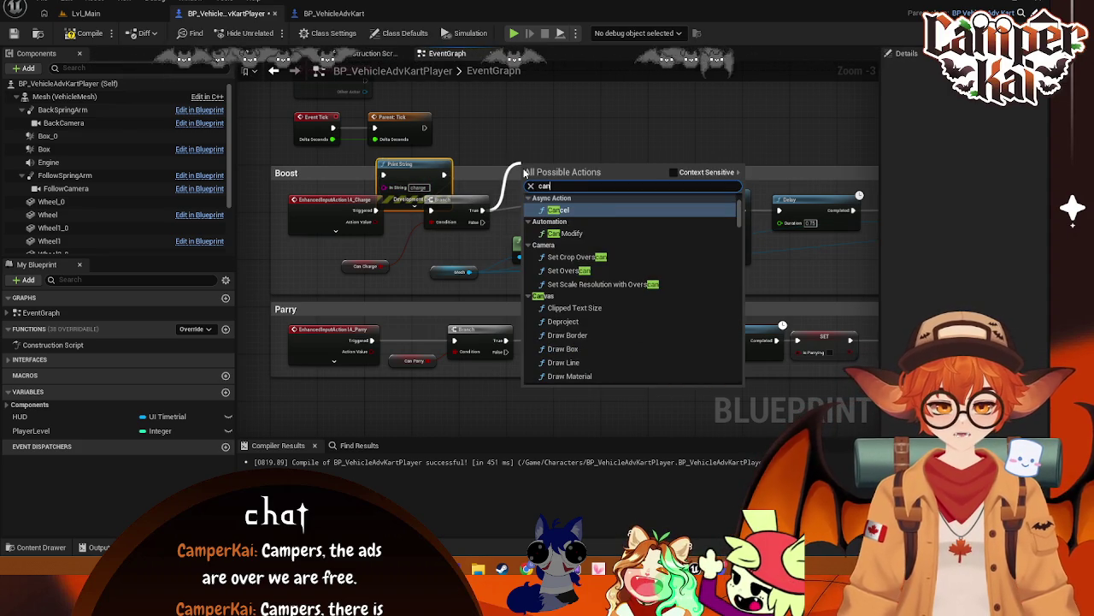
key("BackSpace")
key("BackSpace")
key("BackSpace")
type("print")
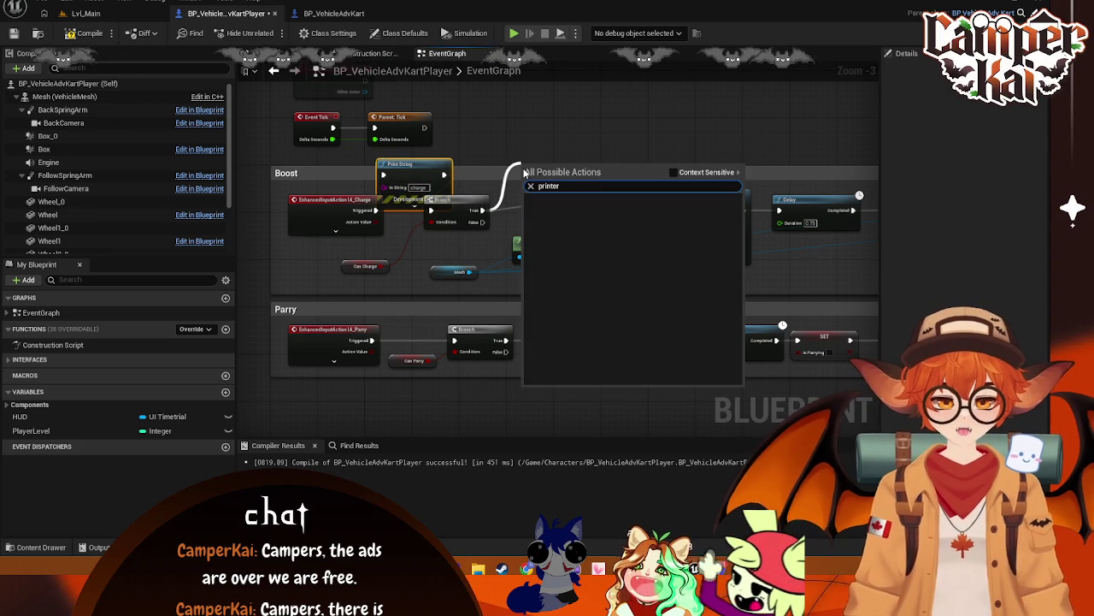
key("Return")
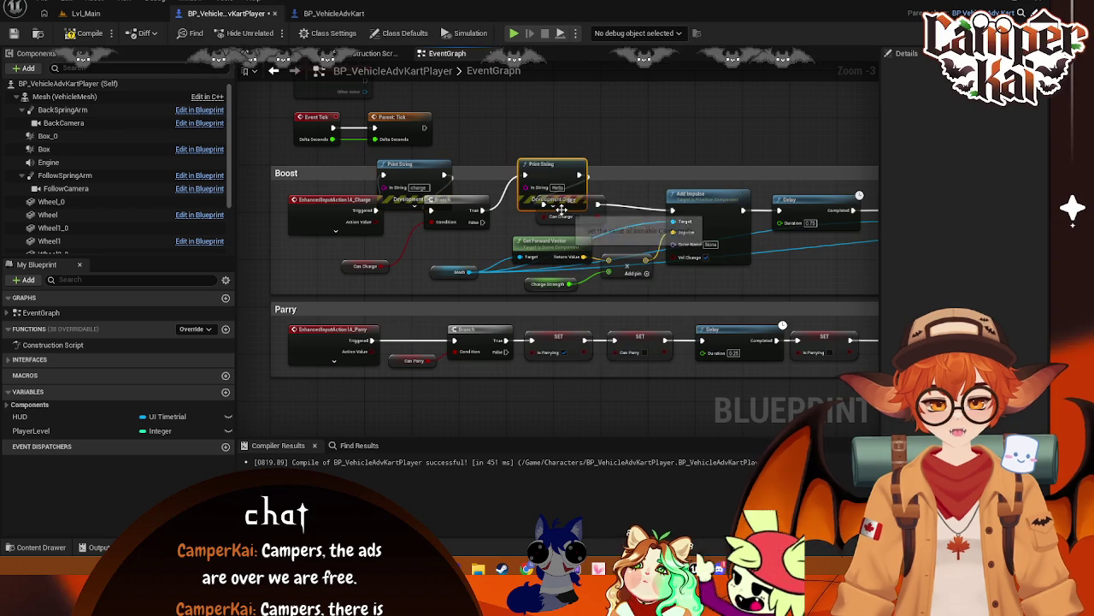
key("c")
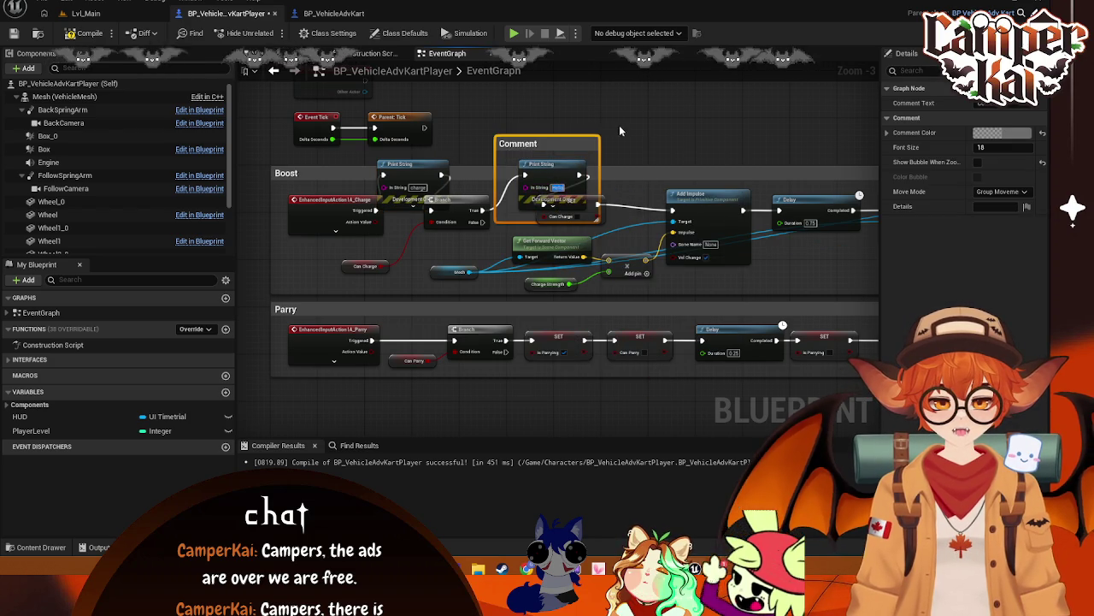
key("Delete")
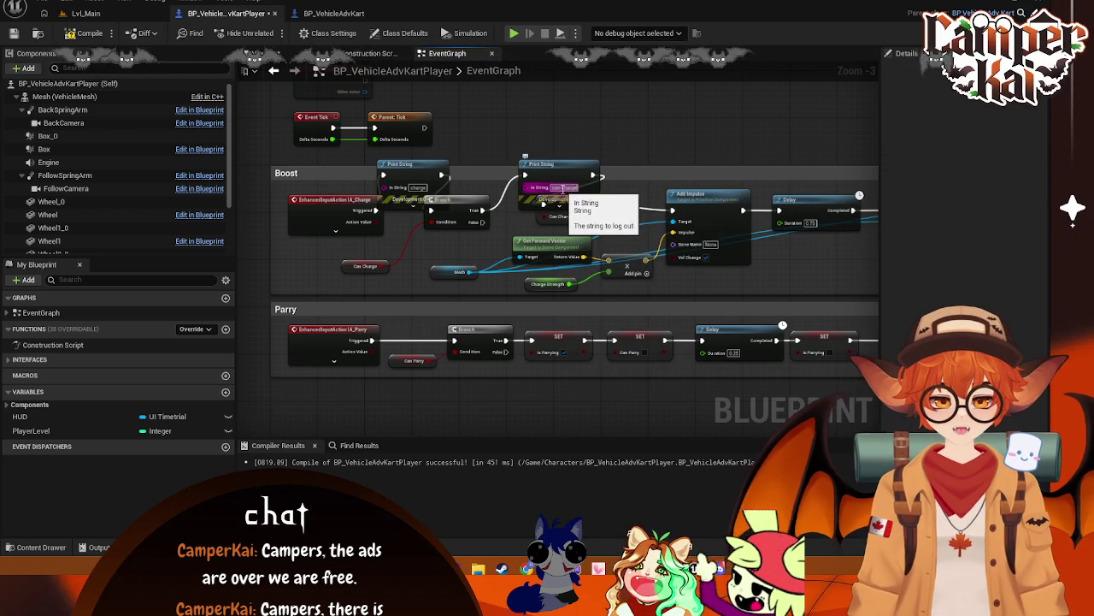
left_click_drag(536, 177, 482, 154)
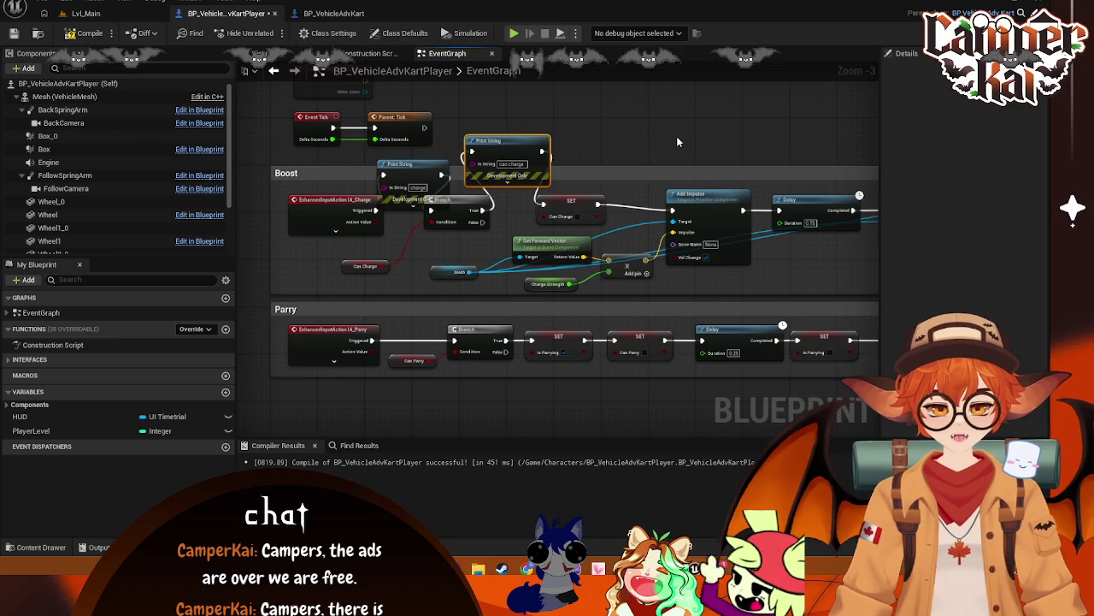
left_click(86, 14)
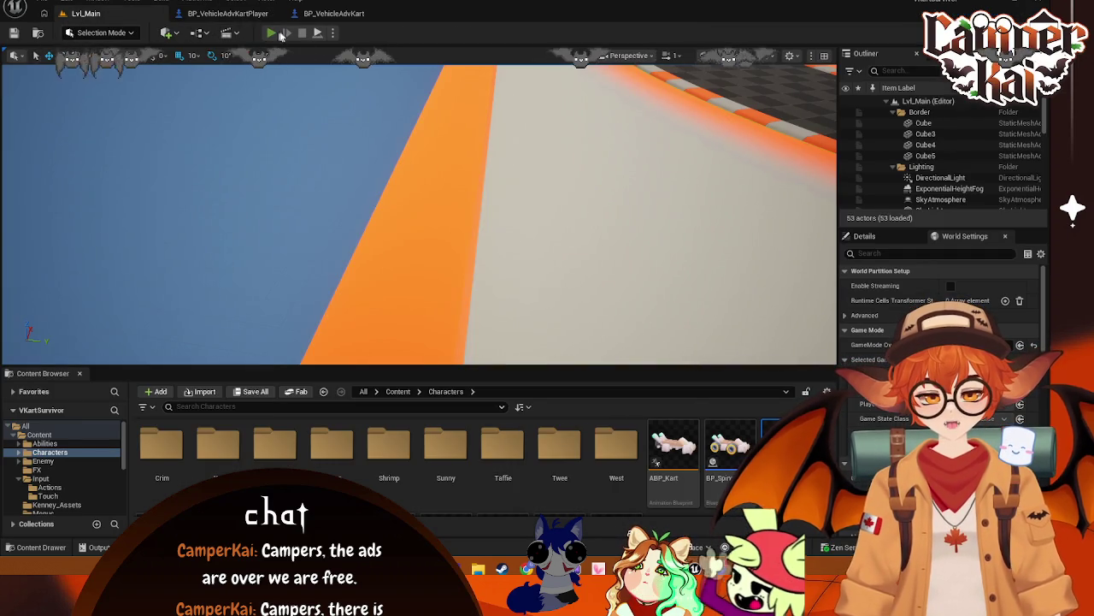
- Test-drive a kart from the title menu, watching 'charge' messages print, then stop and return to the player graph
left_click(272, 33)
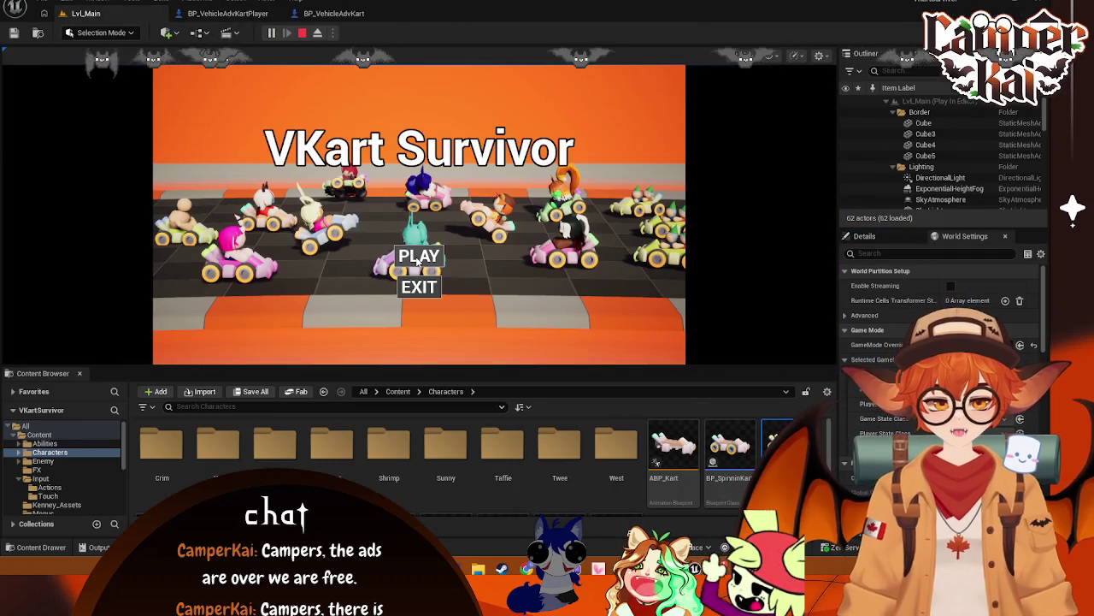
left_click(417, 259)
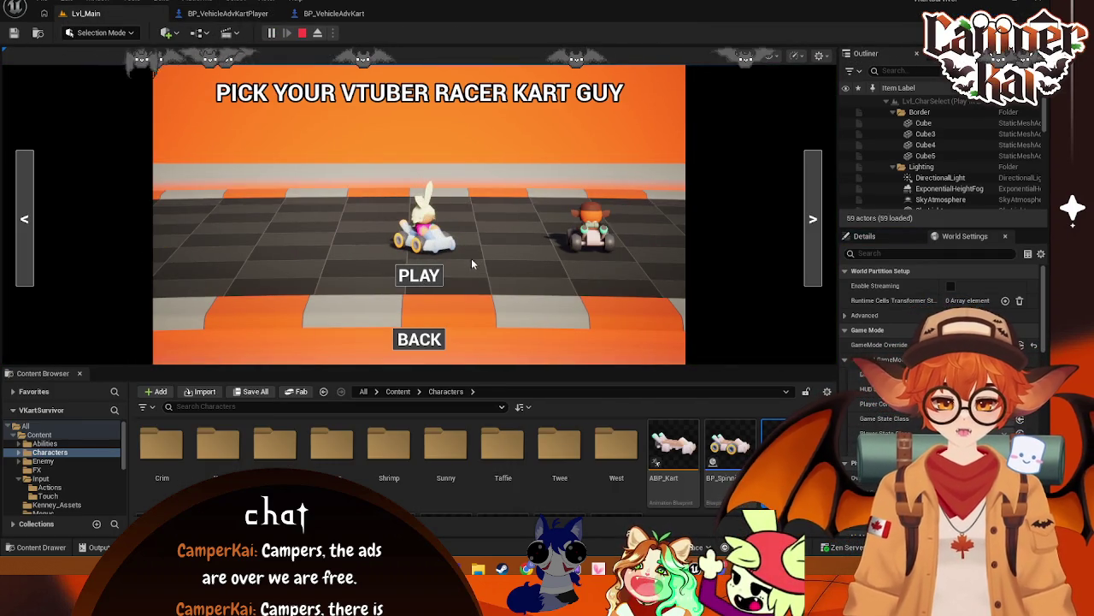
left_click(419, 275)
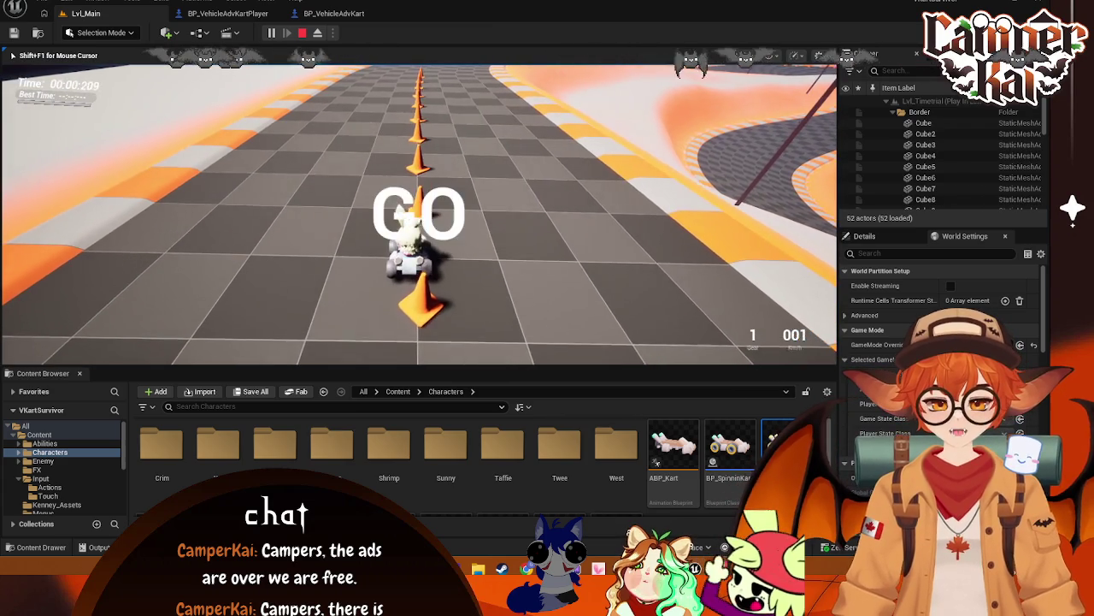
key("w")
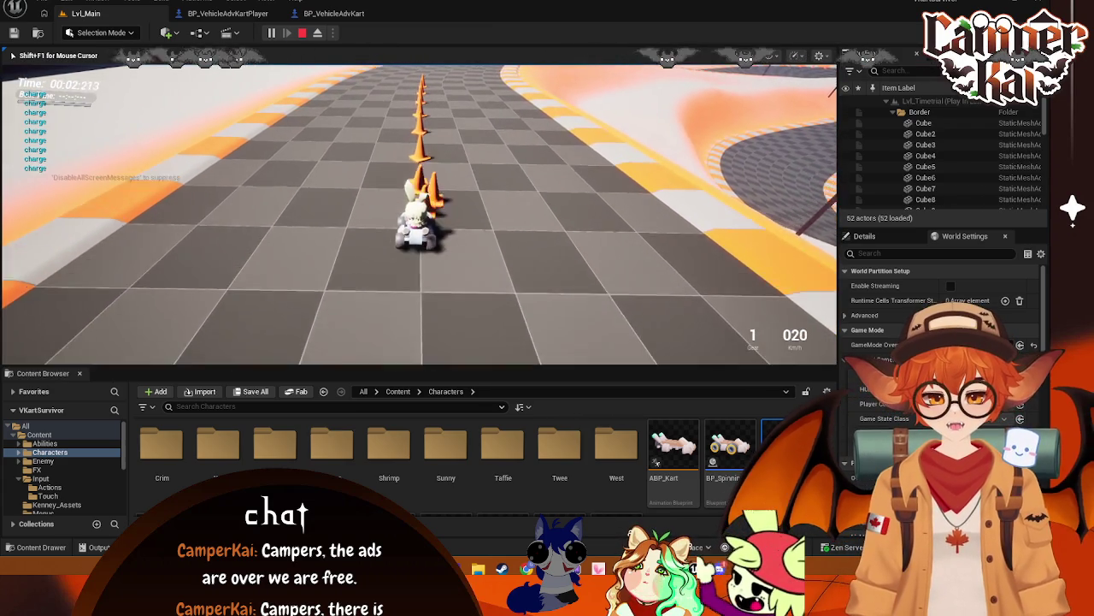
key("w")
key("w")
key("shift+F1")
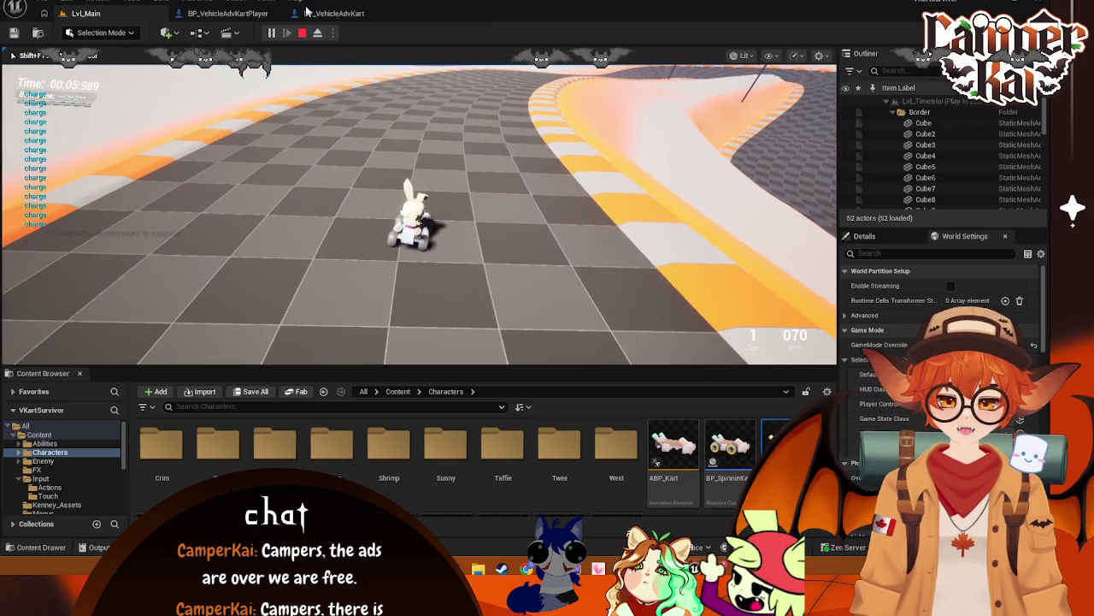
left_click(301, 32)
left_click(251, 14)
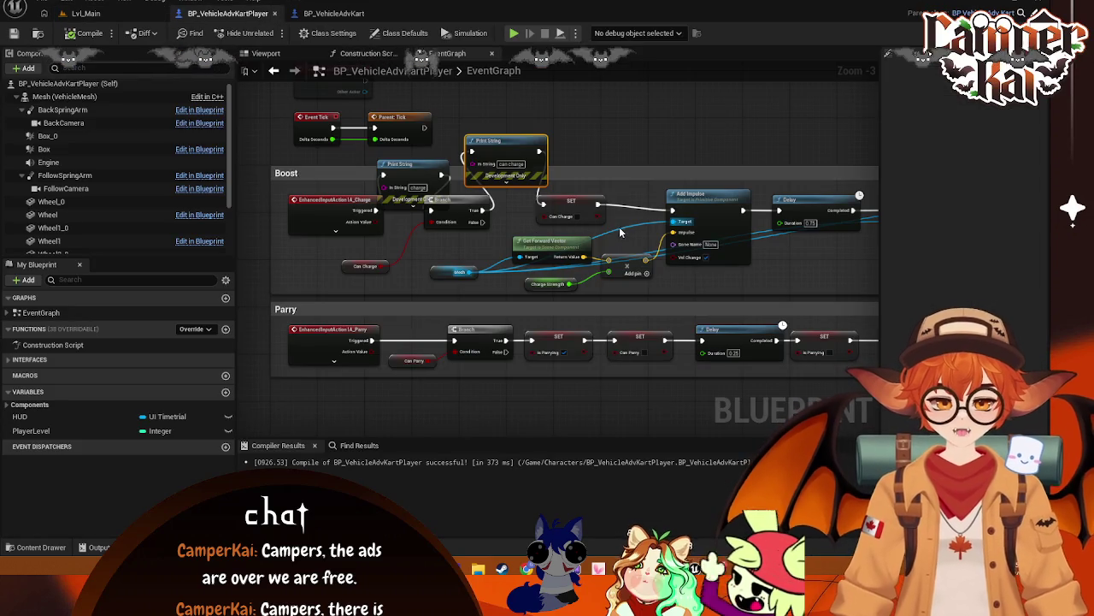
- Delete both Print String nodes and rewire the Branch's True output to the next node
key("Delete")
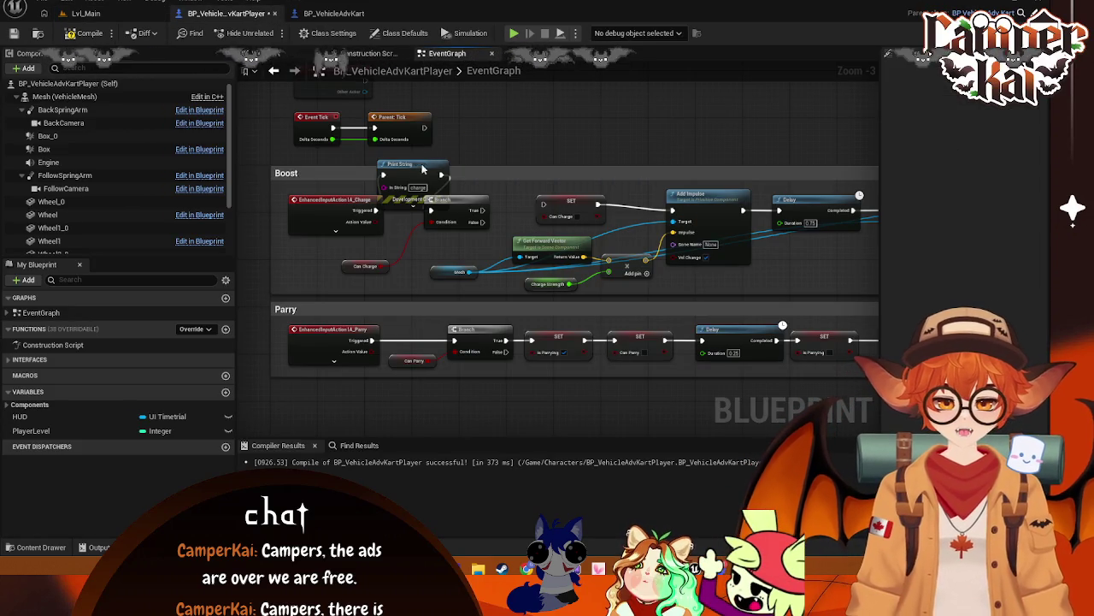
key("Delete")
mouse_move(483, 210)
left_mouse_down()
mouse_move(543, 205)
mouse_move(543, 338)
mouse_move(368, 266)
mouse_move(627, 220)
mouse_move(447, 247)
left_mouse_up()
- Cancel a 'set' node search off Set Percent, then bring up BP_VehicleAdvKart's BeginPlay
left_click_drag(603, 136, 668, 146)
type("se")
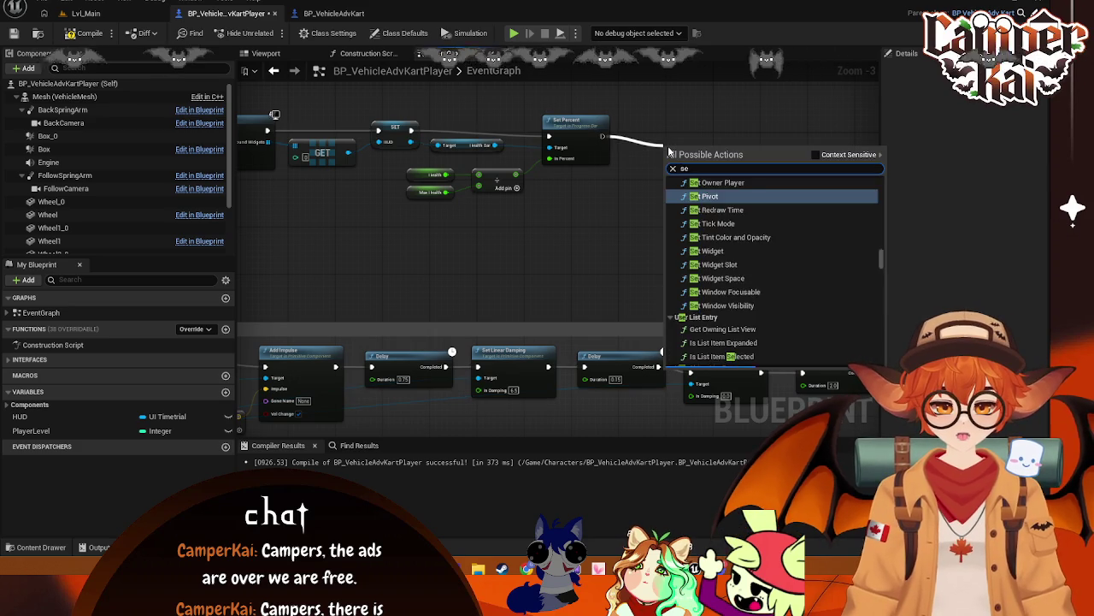
type("t")
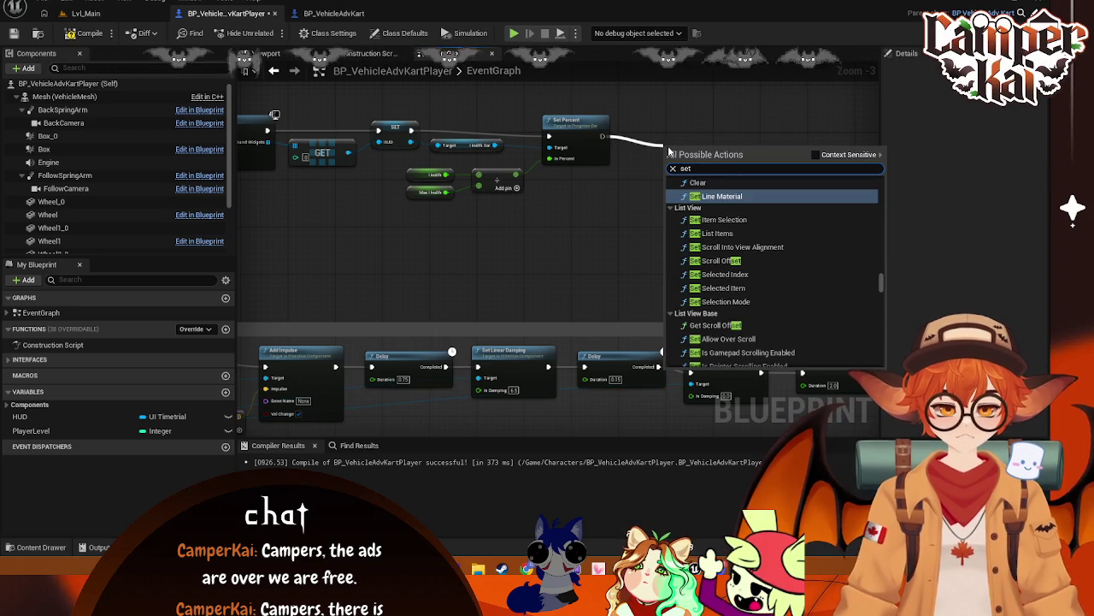
key("Escape")
left_click_drag(586, 126, 963, 175)
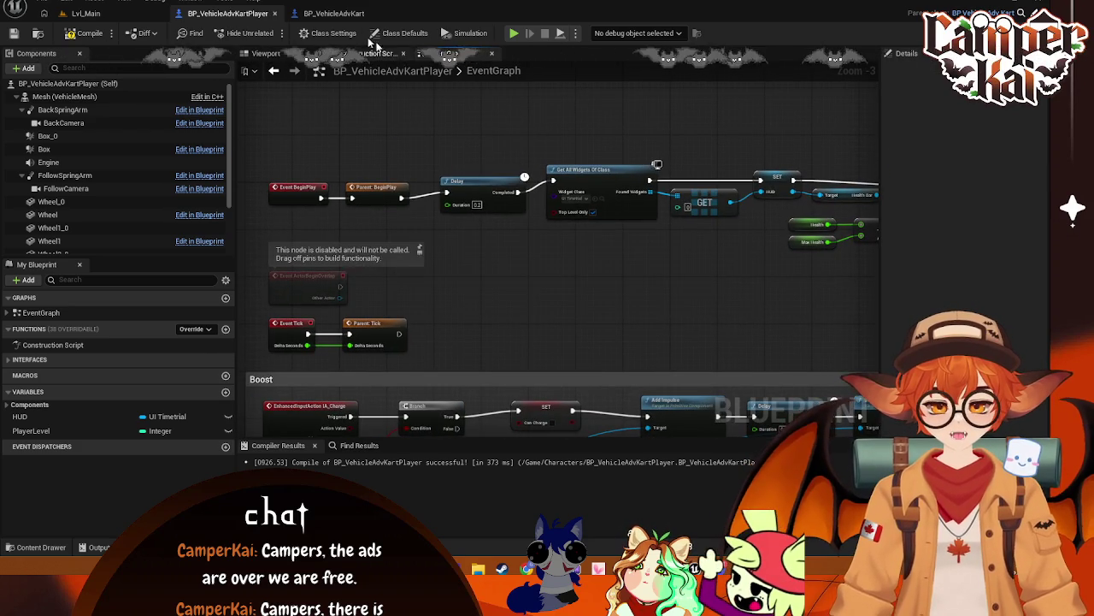
left_click(325, 14)
left_click_drag(470, 158, 439, 276)
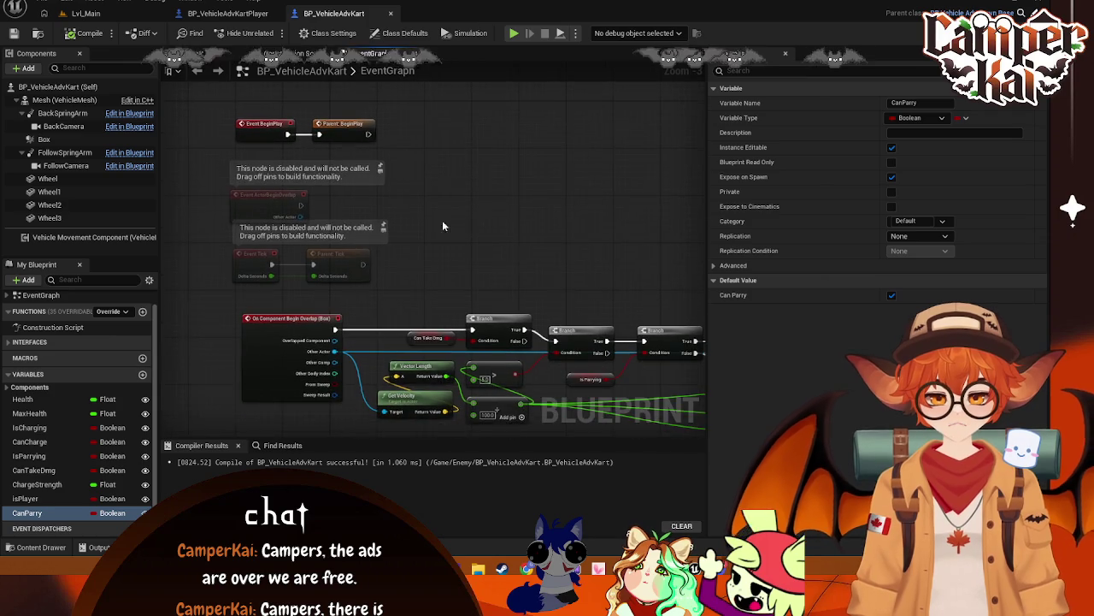
- Chain Set CanCharge then Set Can Parry after Parent: BeginPlay and tidy both setters beside it
left_click_drag(301, 135, 367, 140)
type("set")
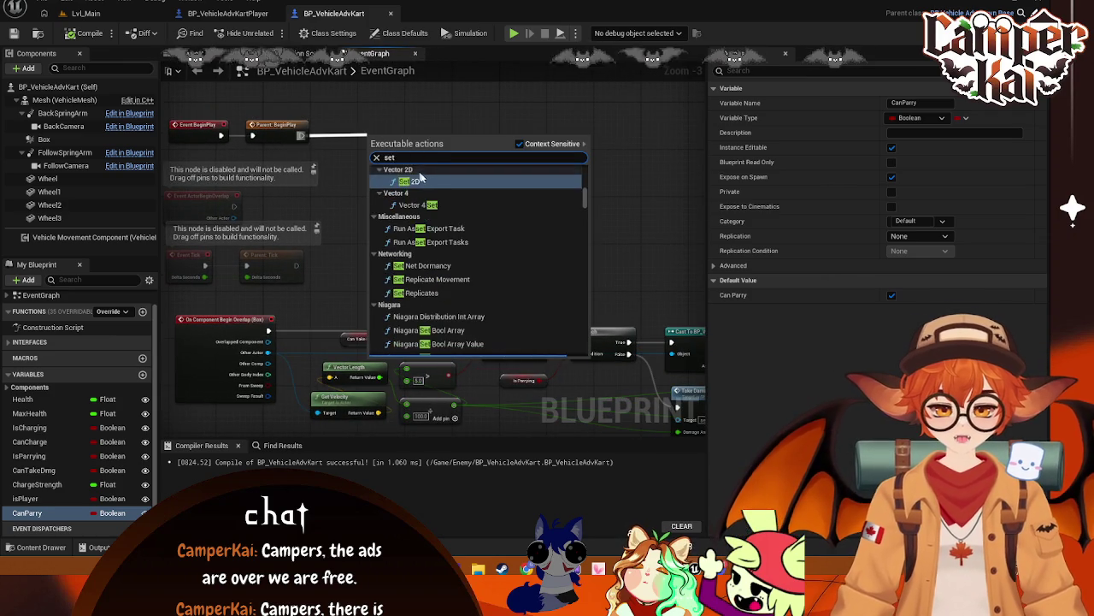
type(" can c")
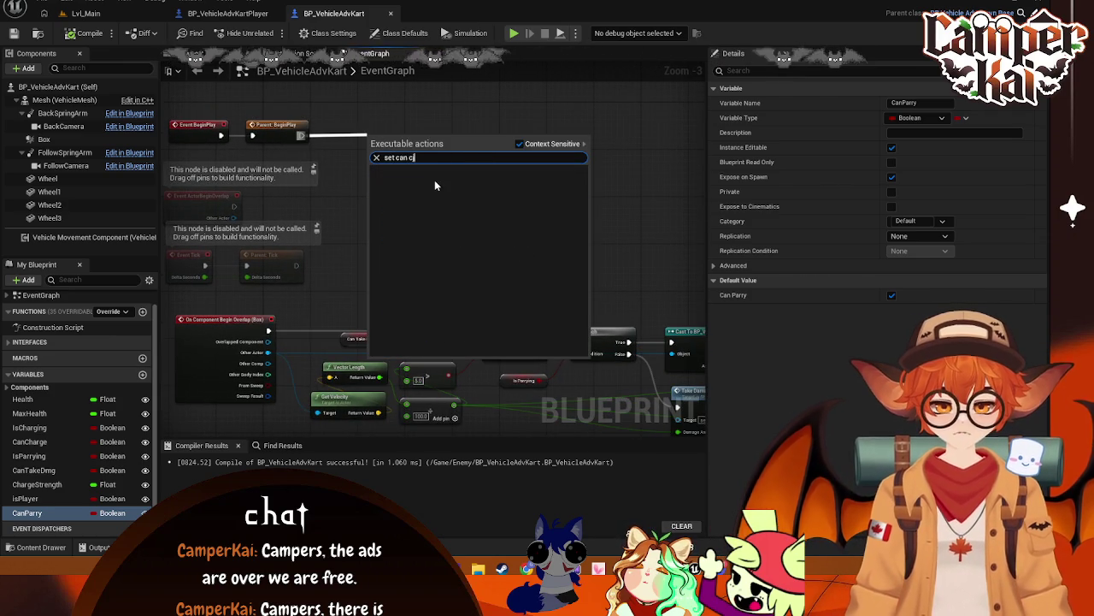
type("h")
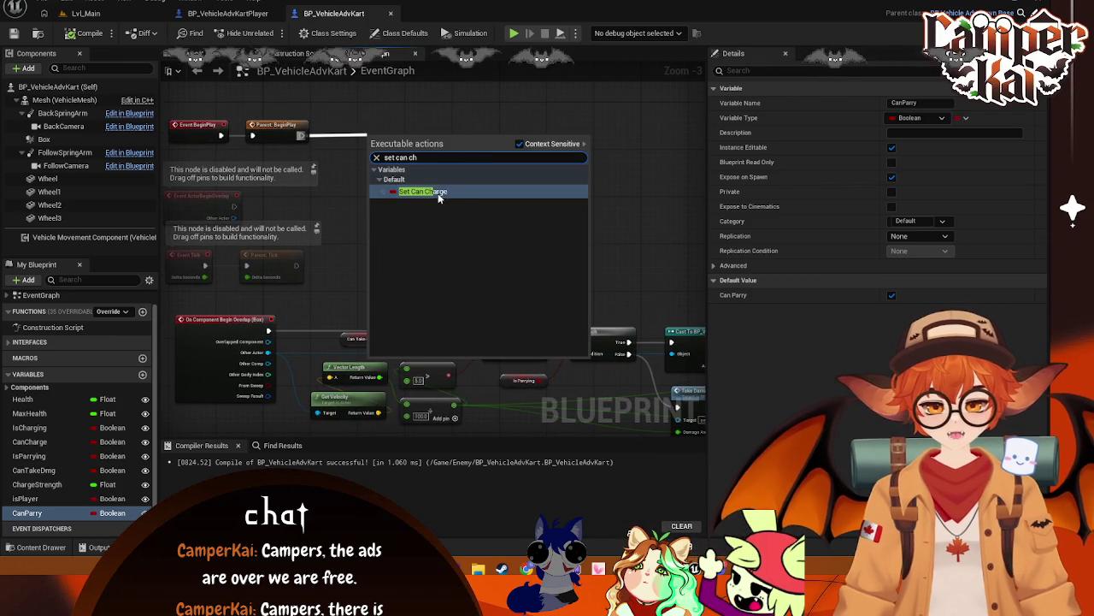
left_click(436, 190)
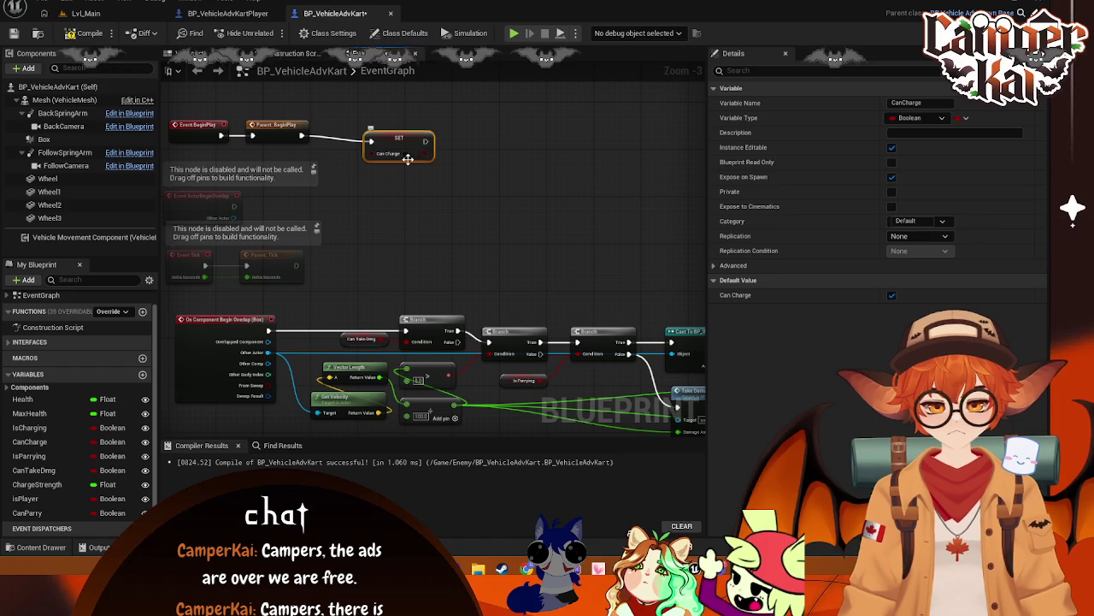
left_click_drag(440, 150, 492, 152)
type("can")
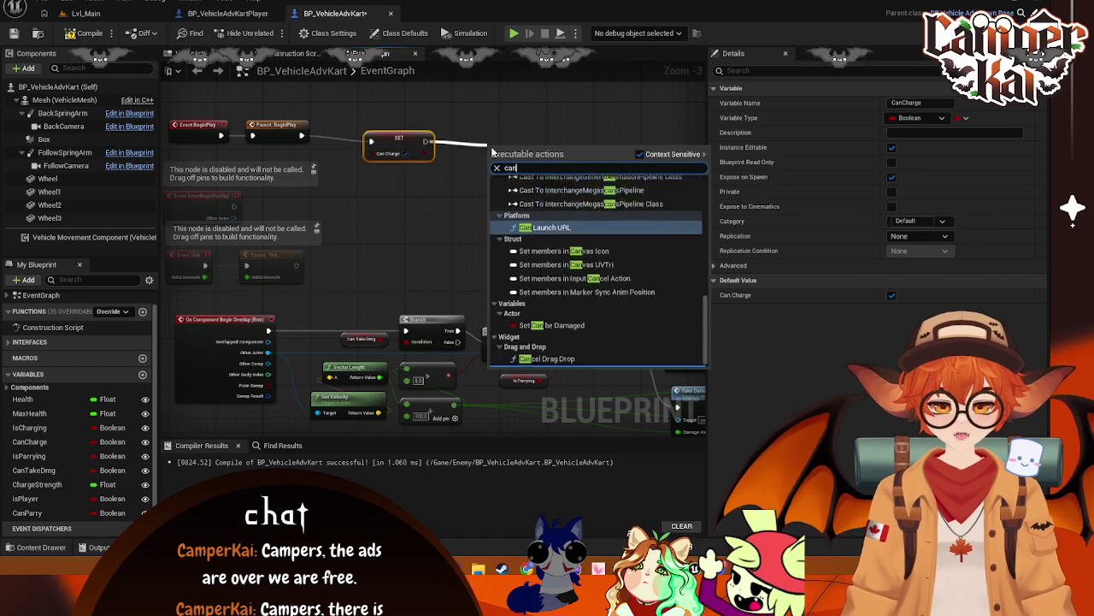
type(" parr")
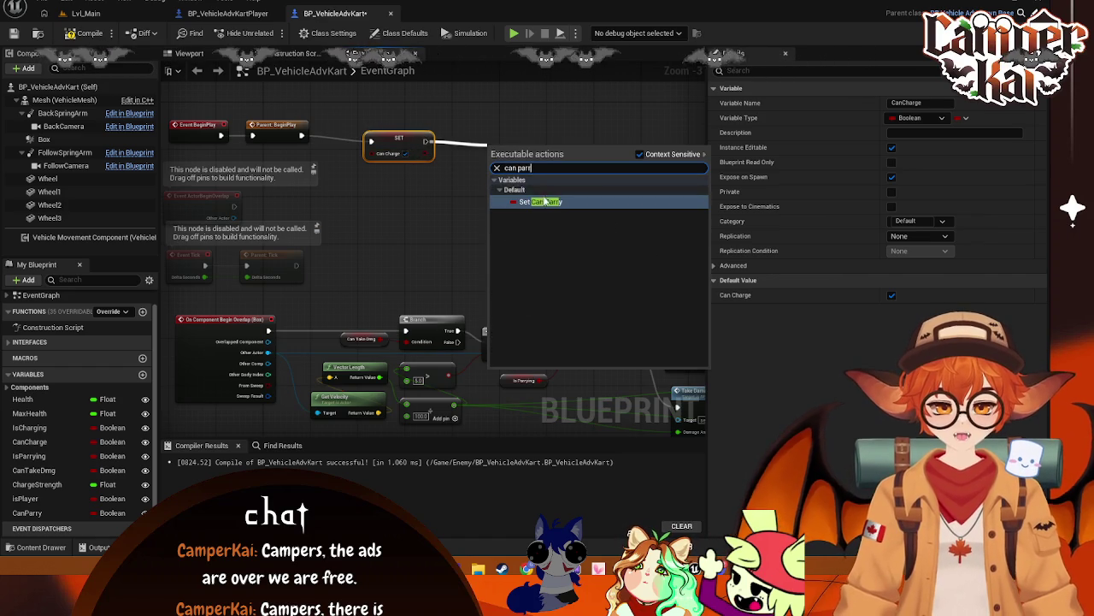
key("Return")
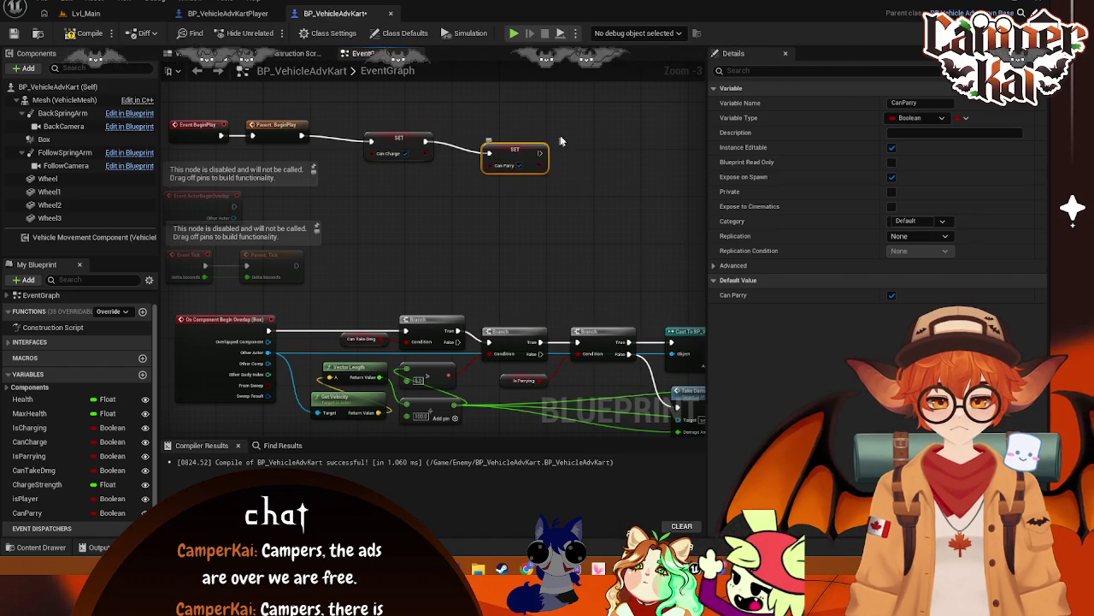
left_click_drag(513, 154, 472, 142)
left_click_drag(534, 120, 359, 165)
left_click_drag(470, 141, 441, 135)
left_click(209, 12)
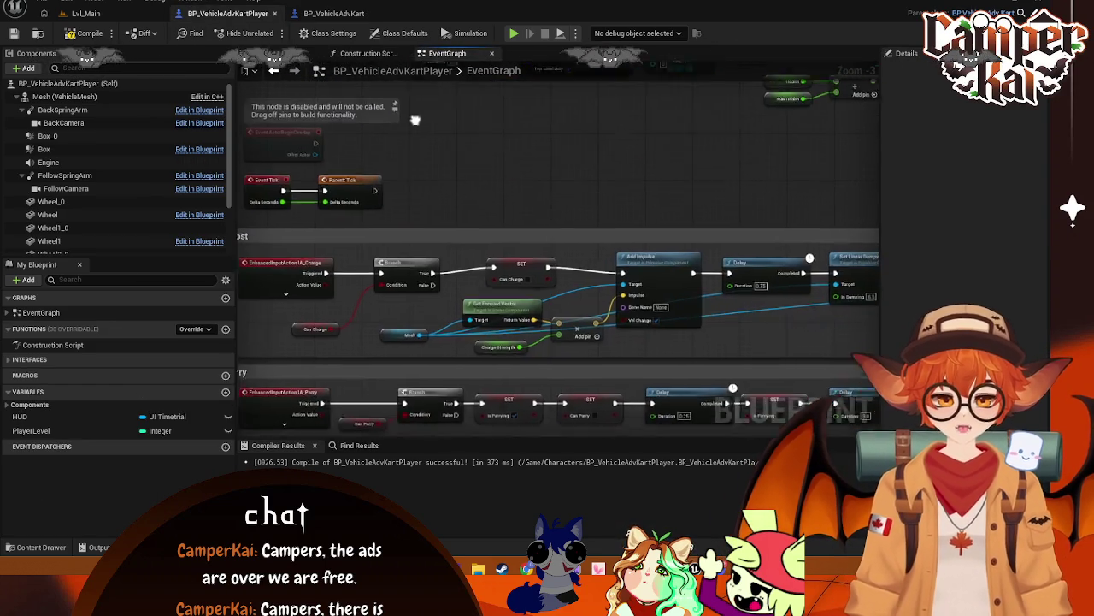
- Save the blueprints, run a quick Lvl_Main test race with the chosen kart, then stop it
key("ctrl+s")
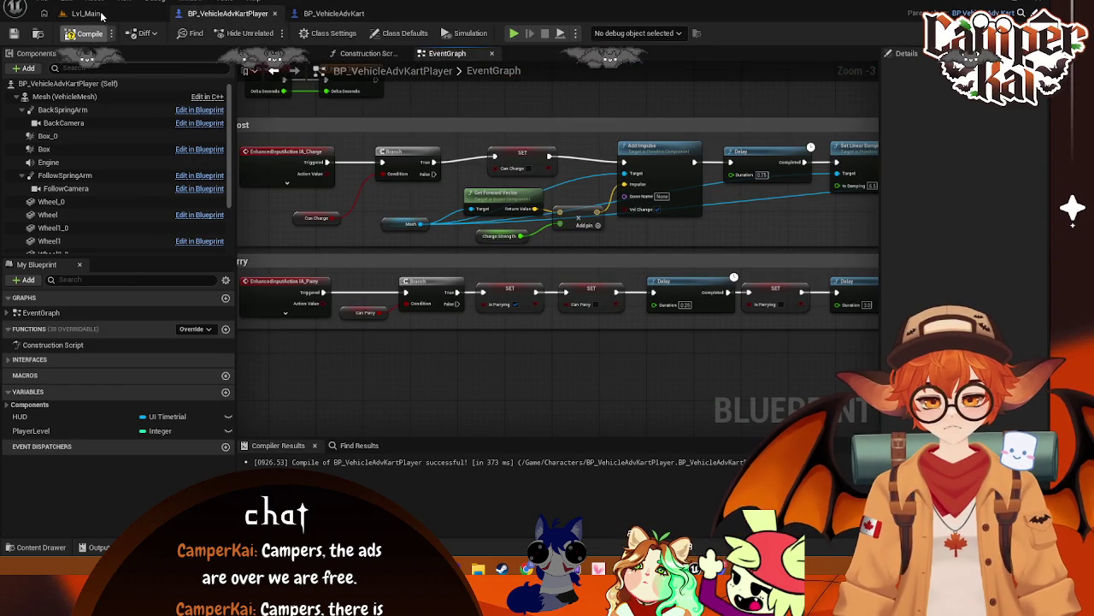
left_click(308, 15)
left_click(92, 14)
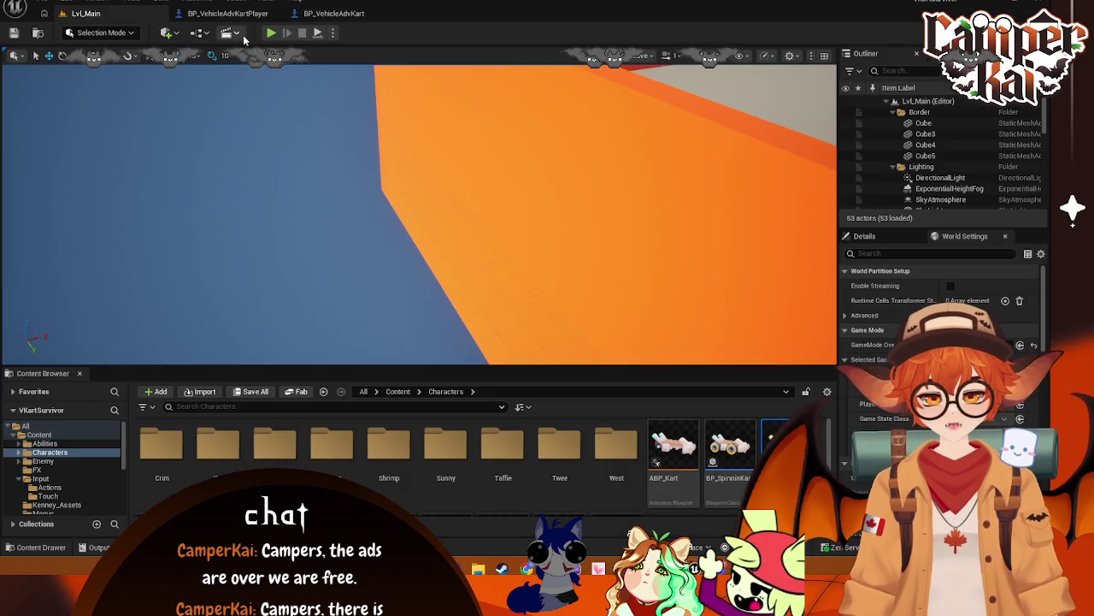
left_click(271, 34)
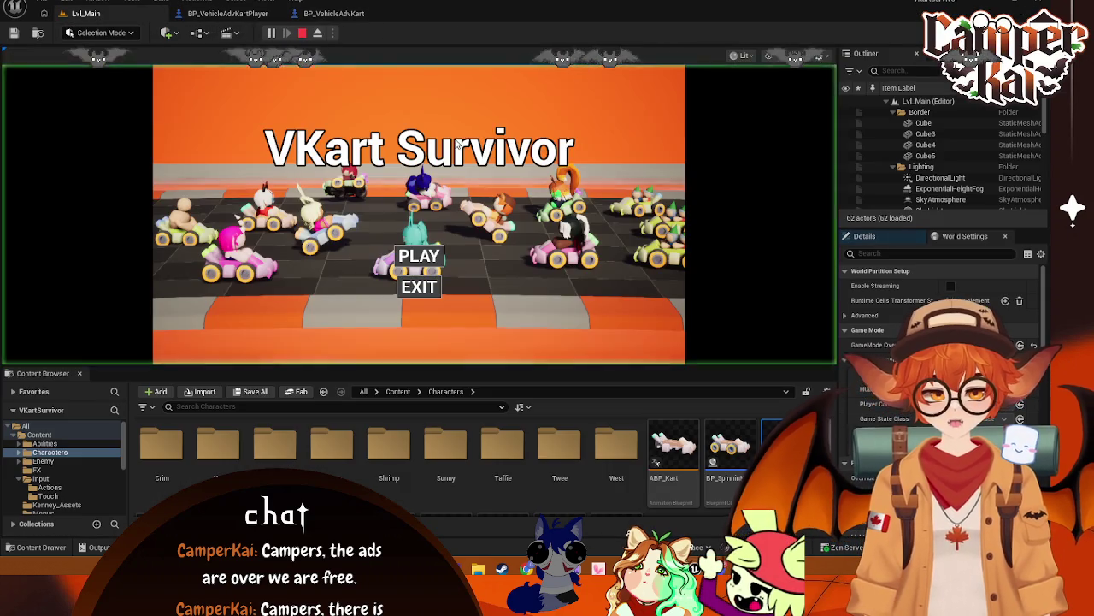
left_click(421, 257)
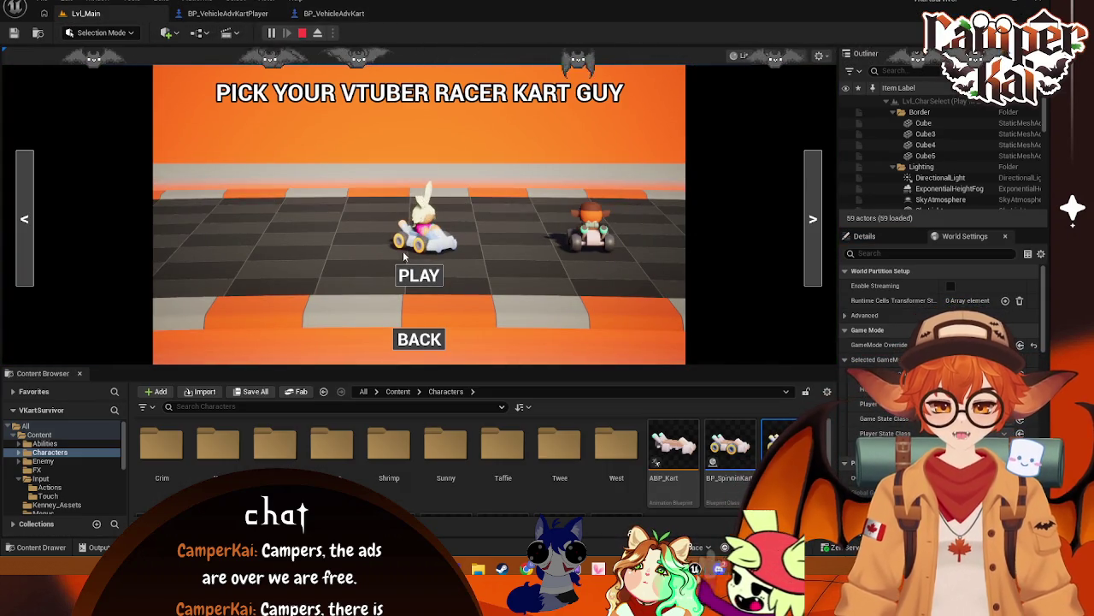
left_click(396, 268)
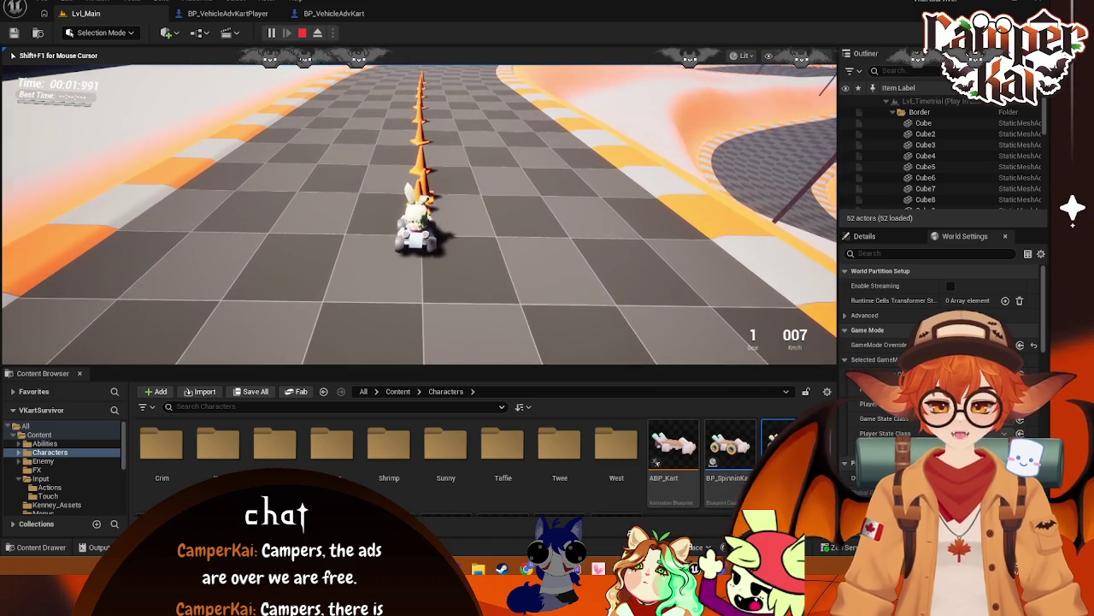
key("Escape")
left_click(335, 14)
- Check the Health and Max Health variables in the player kart's health-bar logic
left_click(224, 14)
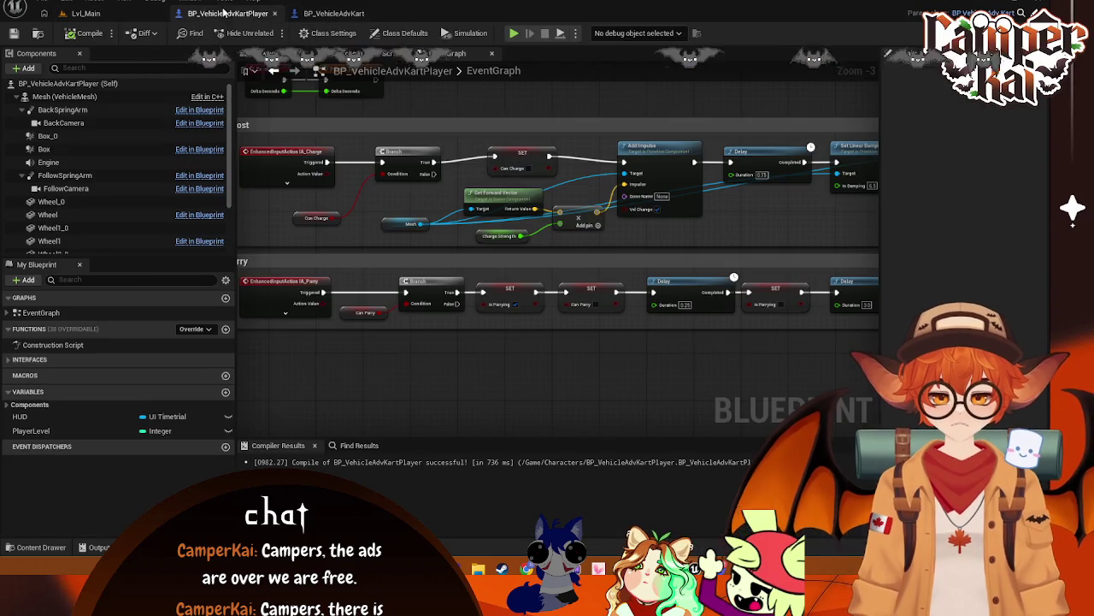
left_click_drag(631, 271, 471, 266)
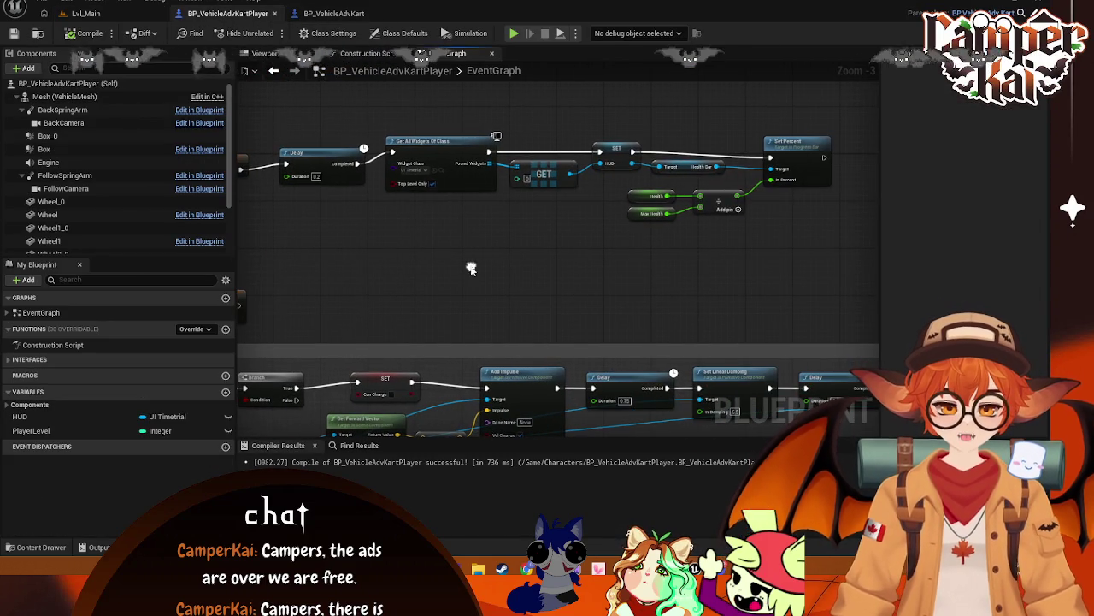
left_click(641, 195)
left_click(639, 211)
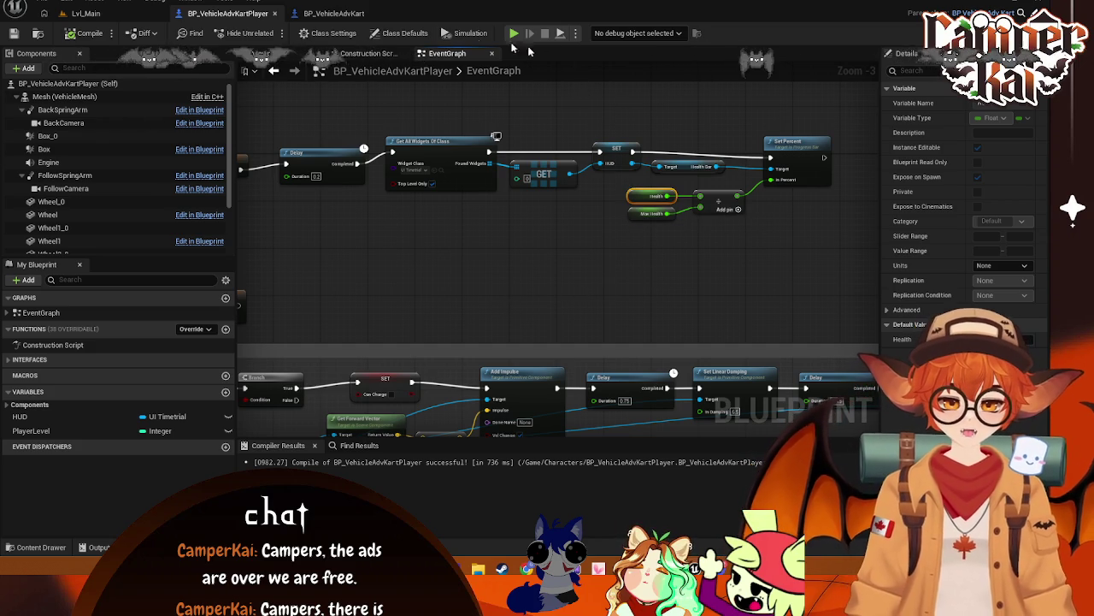
- Give BP_VehicleAdvKart's Health and MaxHealth variables a default value of 100
left_click(338, 14)
left_click(34, 398)
left_click(906, 341)
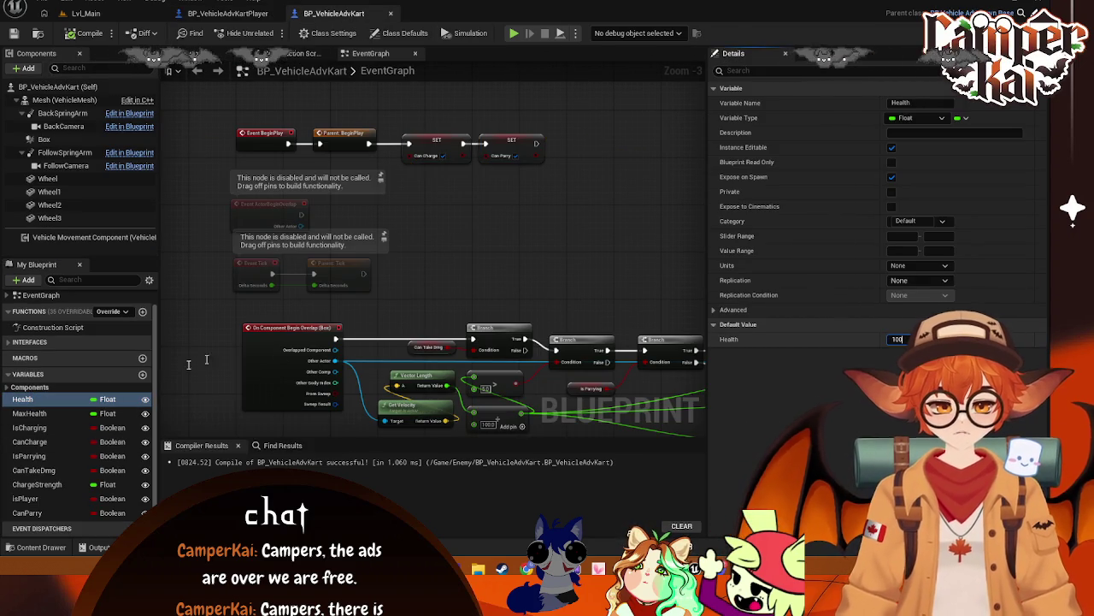
left_click(29, 414)
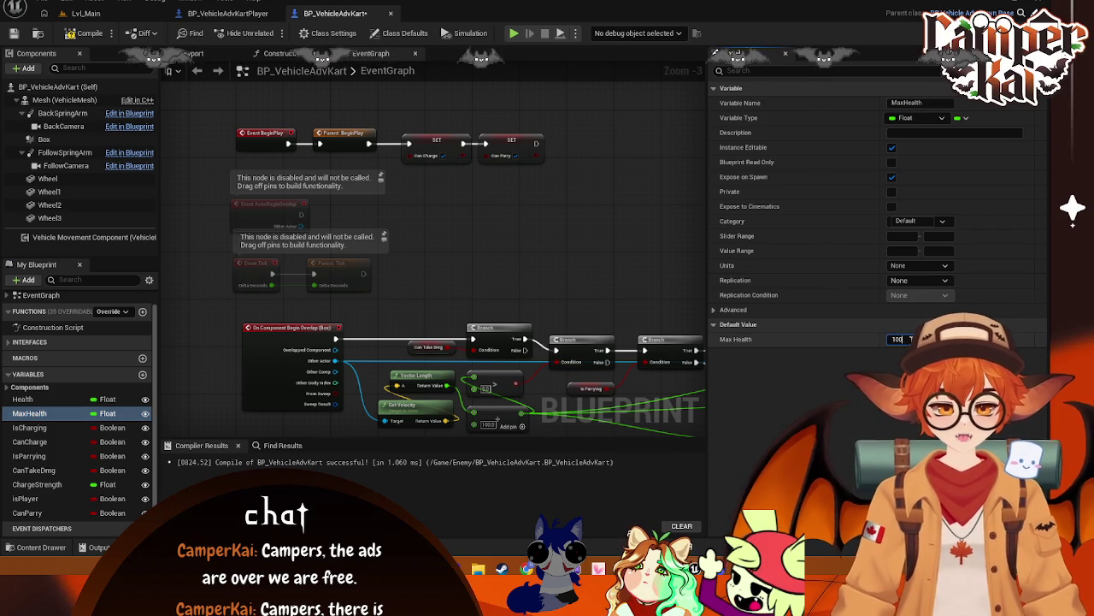
left_click(244, 17)
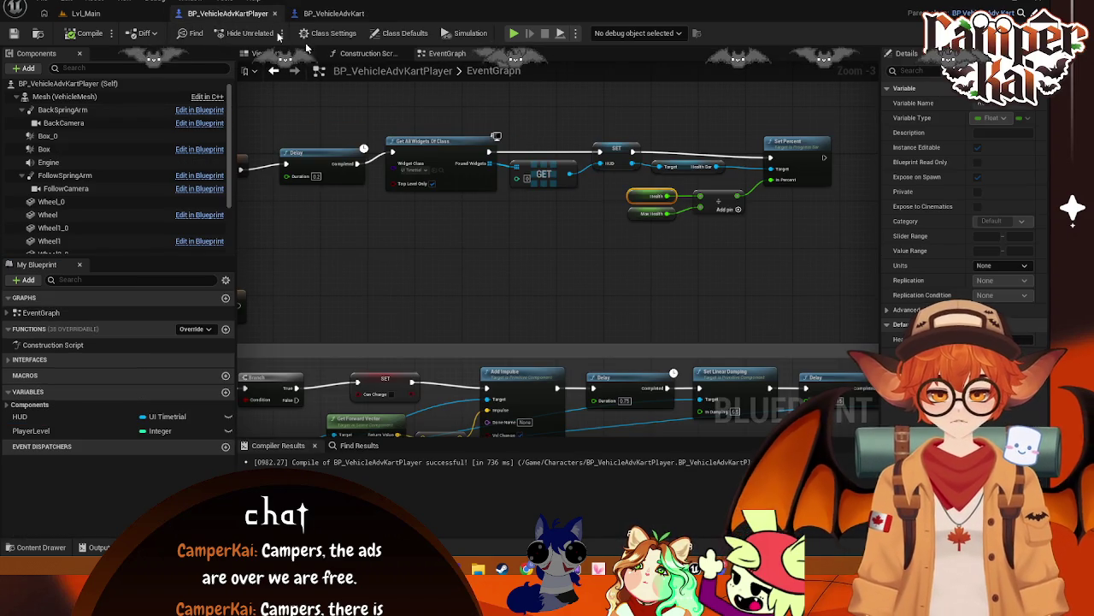
mouse_move(760, 242)
left_mouse_down()
mouse_move(643, 198)
mouse_move(647, 209)
mouse_move(641, 195)
left_mouse_up()
left_click(732, 277)
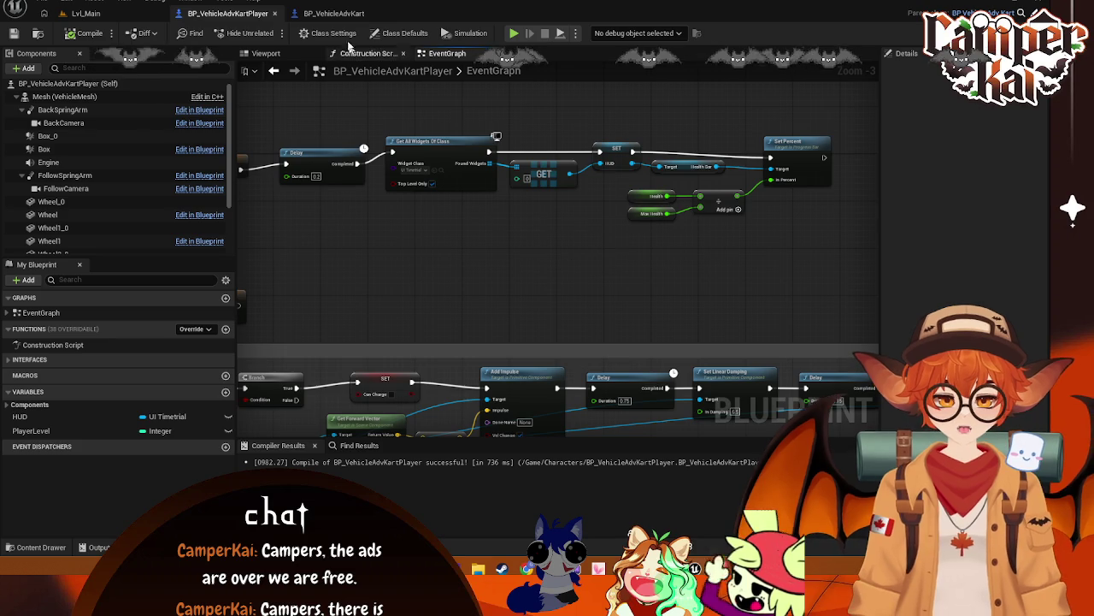
left_click(334, 13)
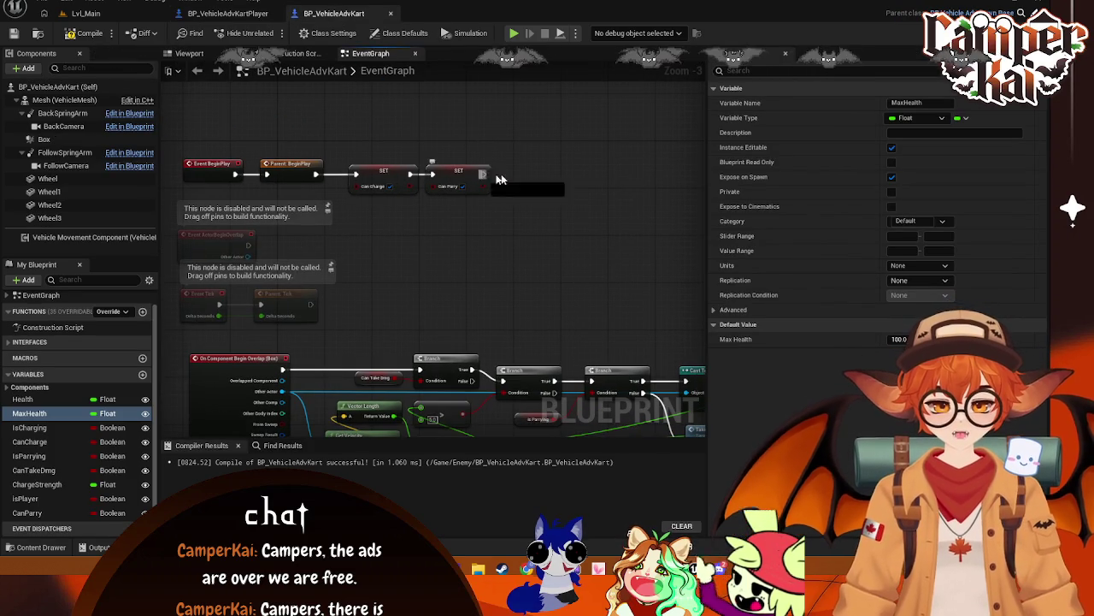
- Add a Set Max Health node after Can Parry by mistake, then delete it
left_click_drag(484, 175, 551, 183)
type("set max")
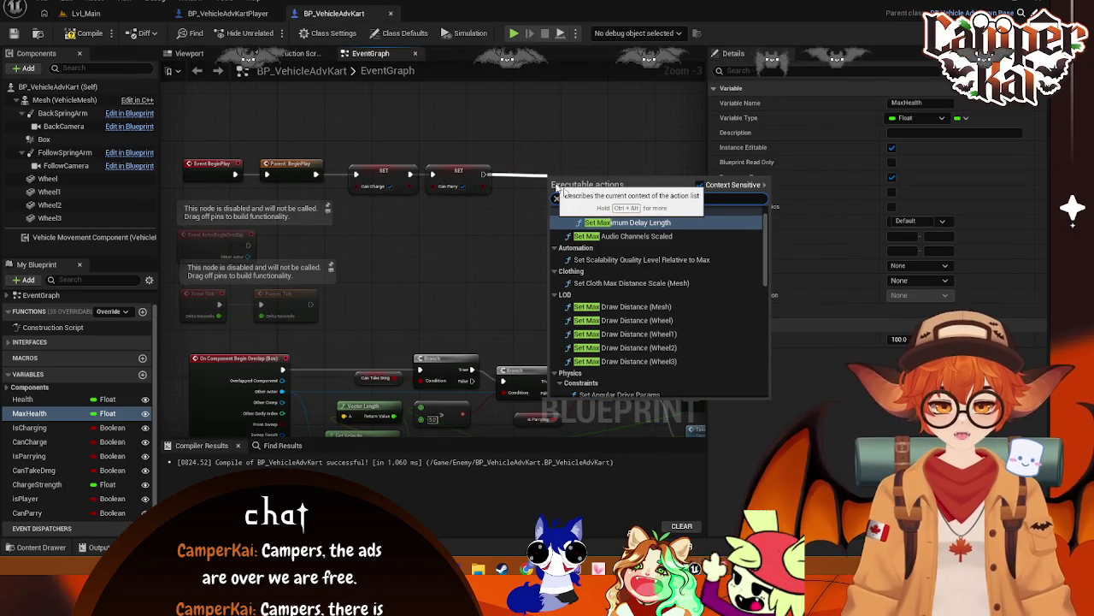
type(" hea")
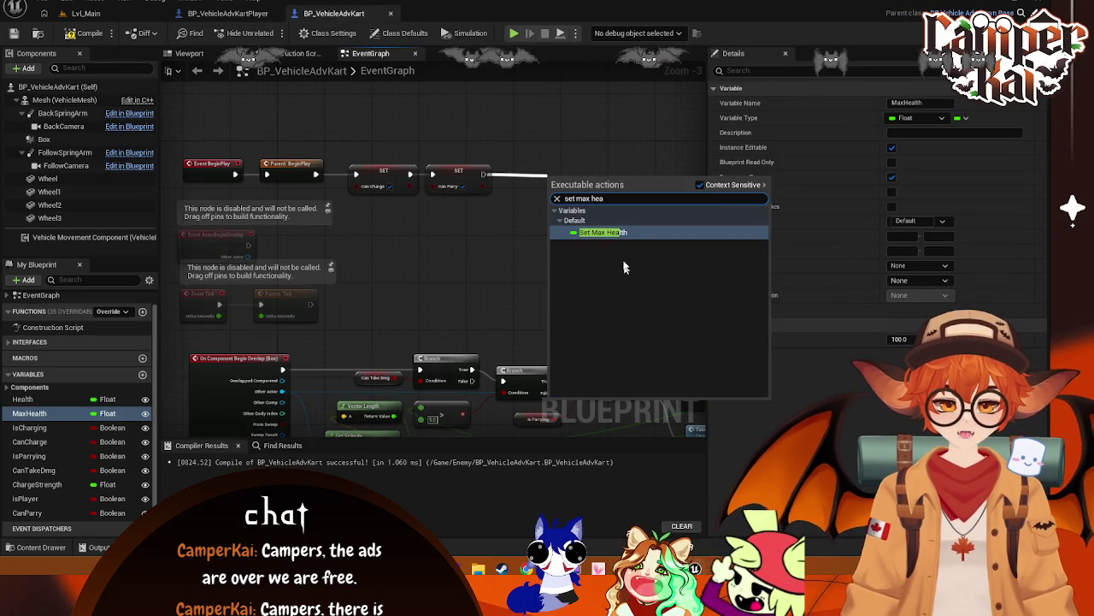
left_click(619, 233)
left_click_drag(565, 175, 430, 177)
key("Delete")
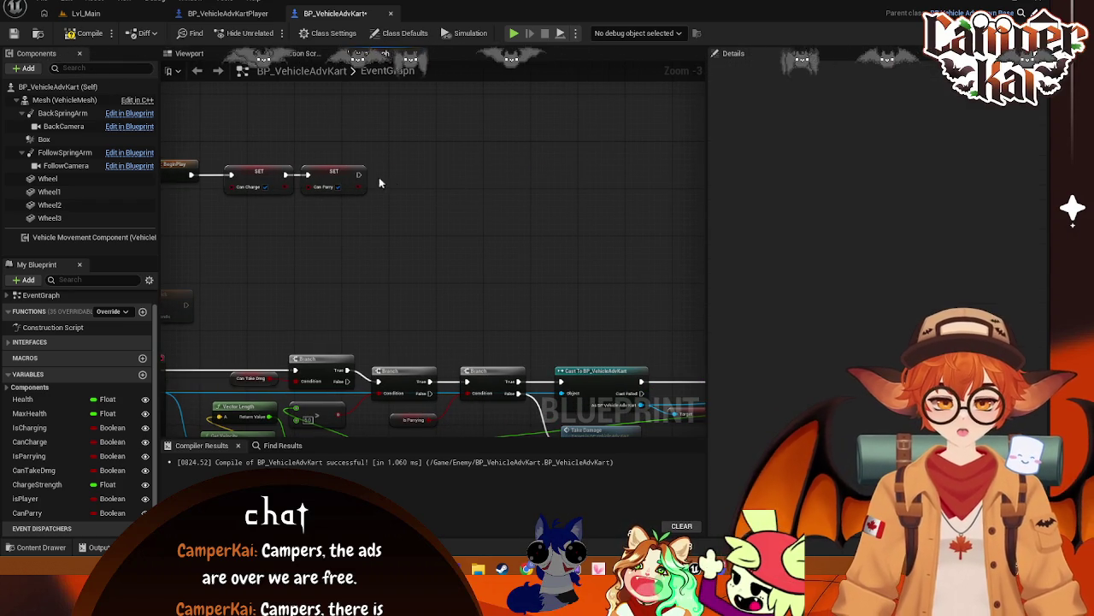
- Add Set Health after Can Parry, feed it the MaxHealth getter, and arrange the nodes
left_click_drag(358, 175, 414, 185)
type("set")
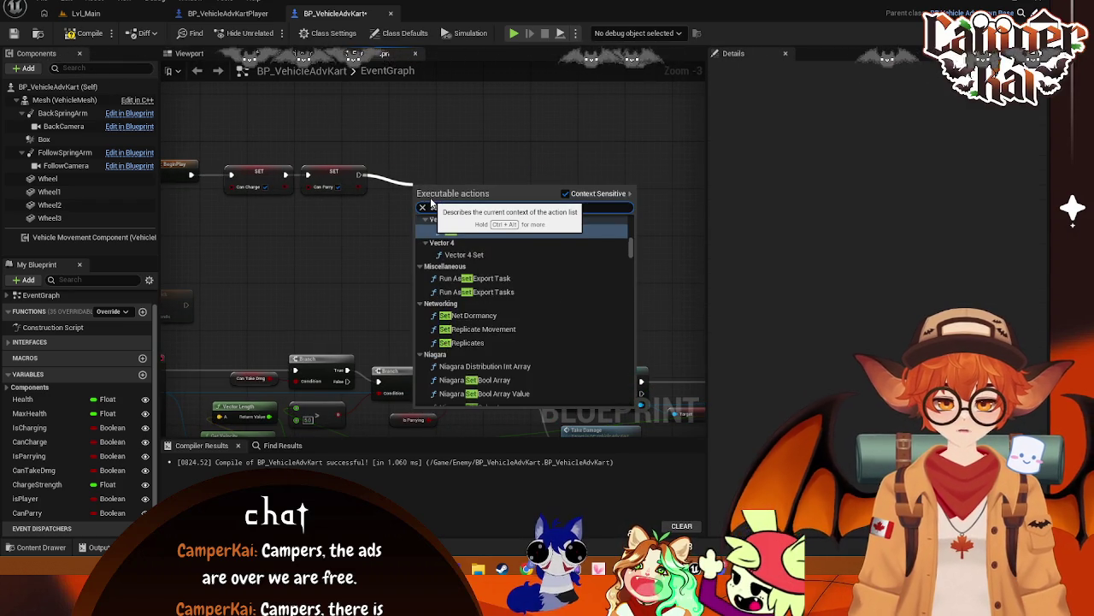
type(" healt")
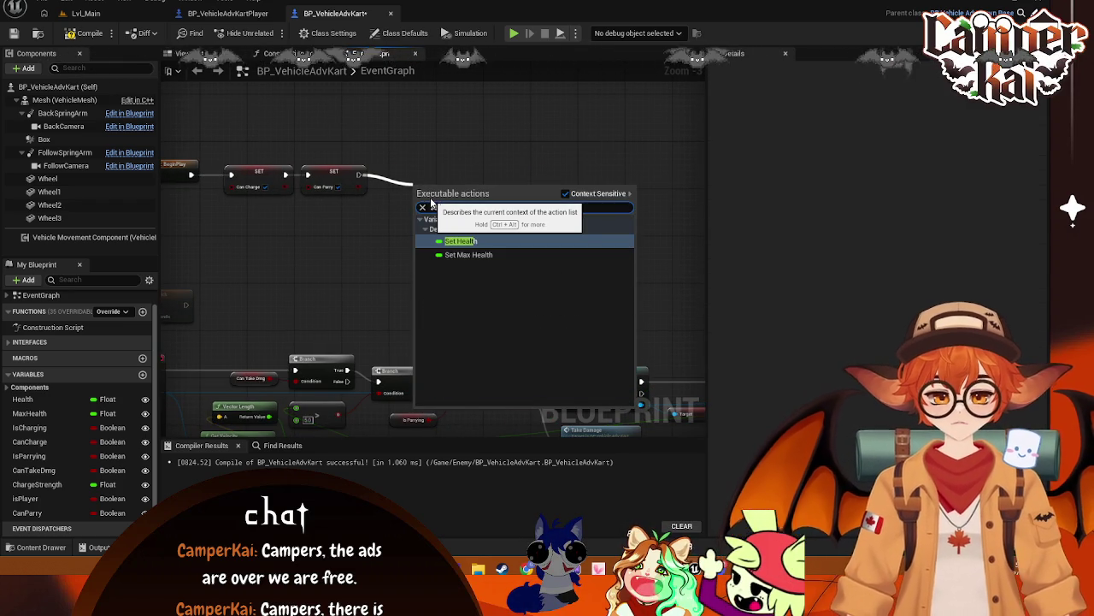
left_click(453, 240)
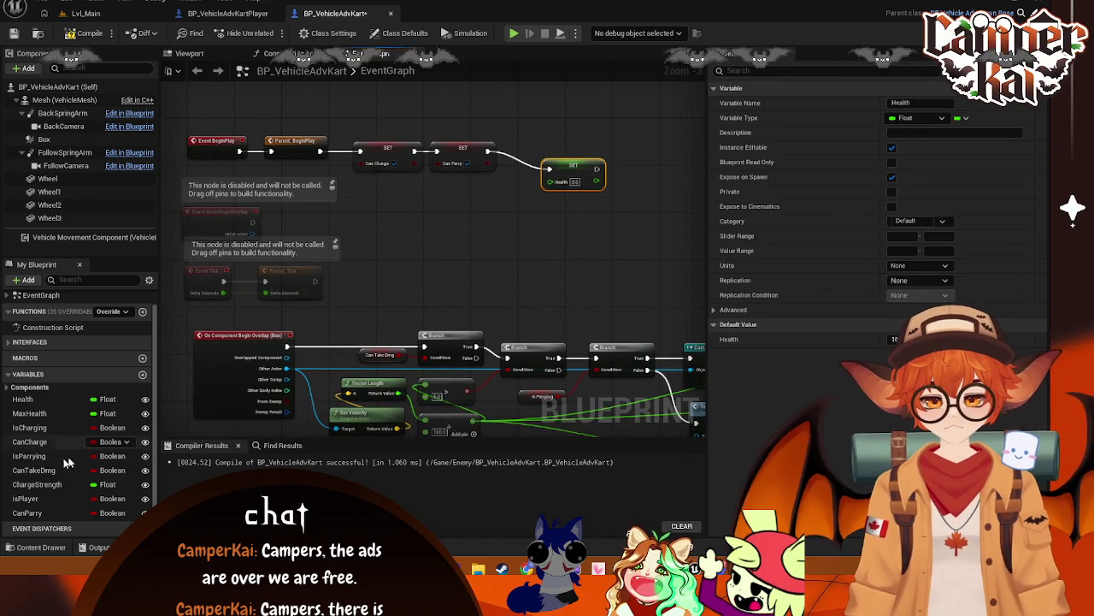
left_click(29, 413)
left_click_drag(29, 413, 557, 185)
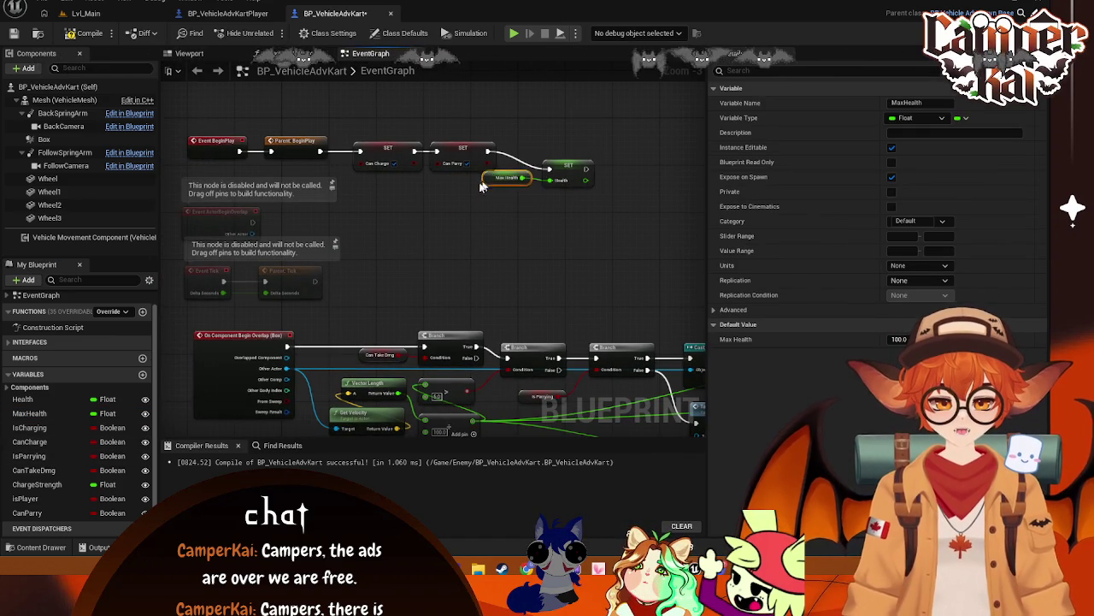
left_click_drag(485, 183, 449, 192)
left_click_drag(574, 171, 549, 175)
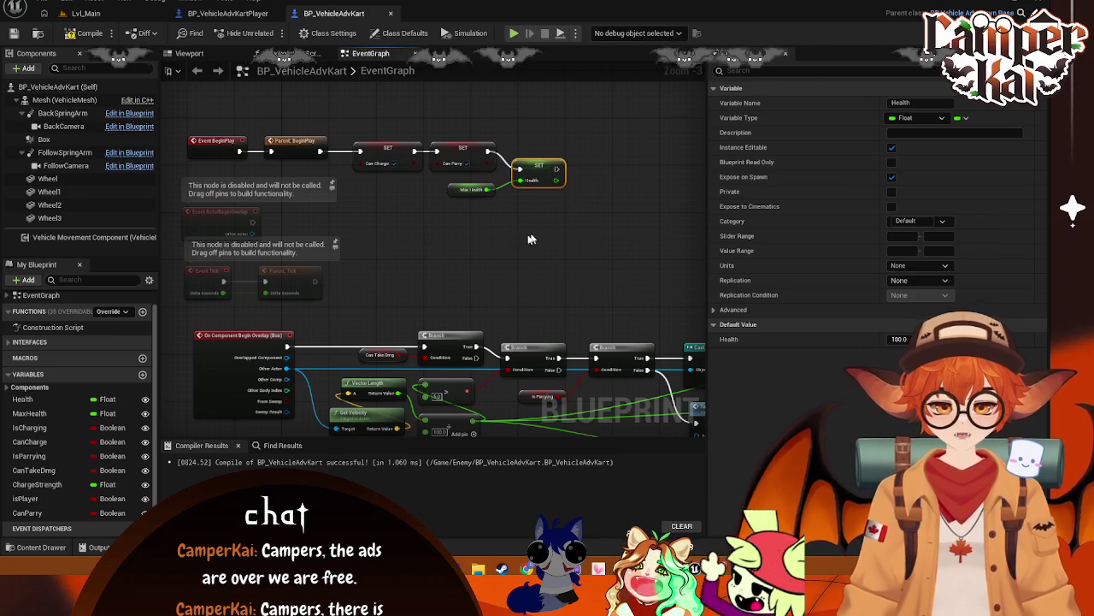
- Play Lvl_Main with Alt+P, start a race through character select, drive past the cones, then stop
left_click(101, 13)
key("alt+p")
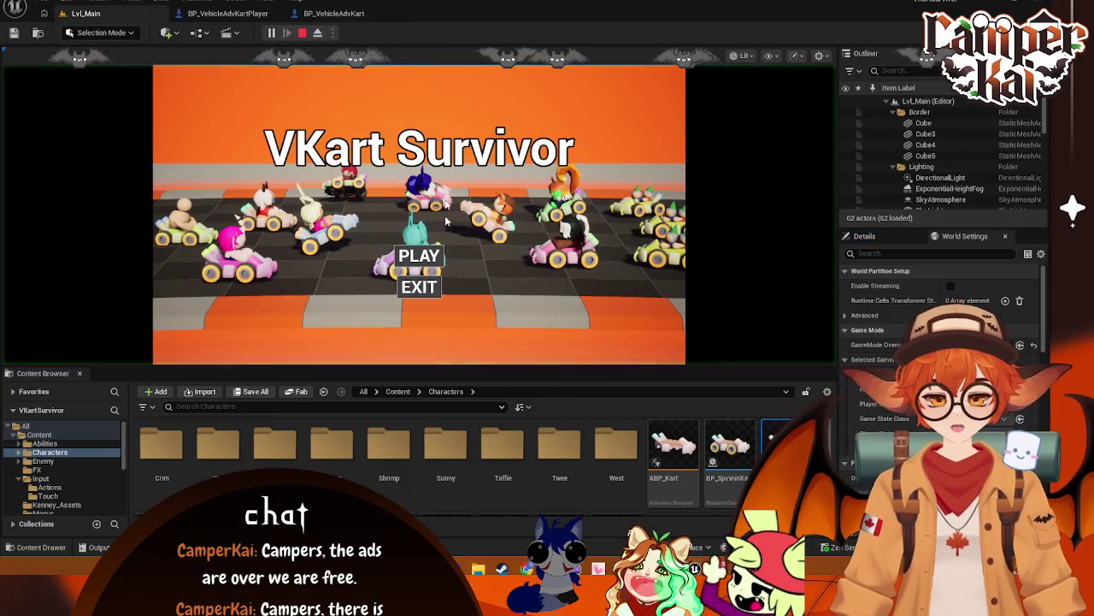
left_click(425, 257)
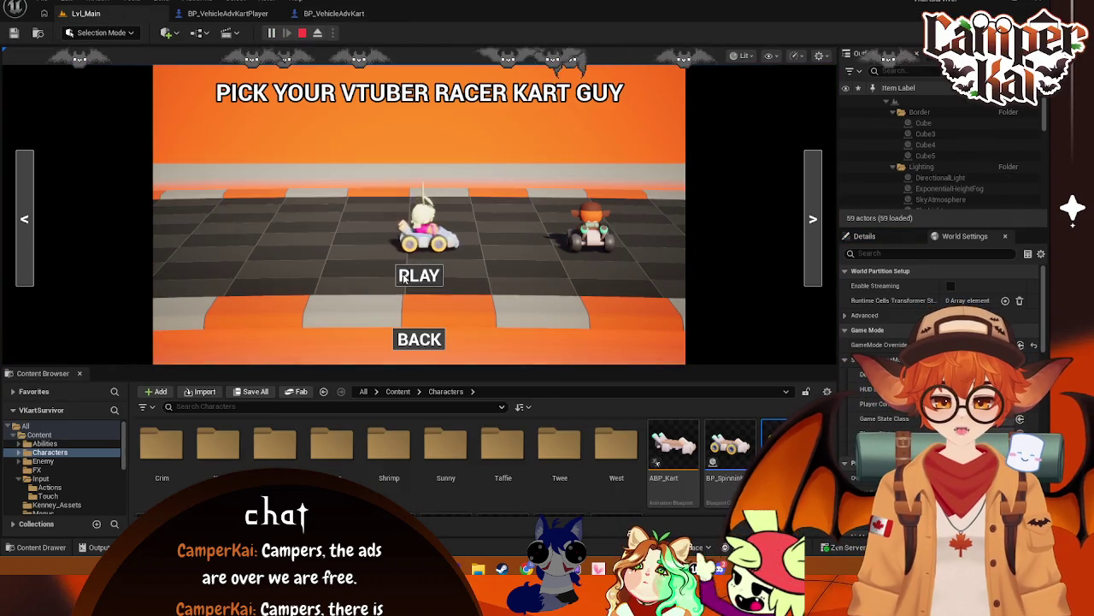
left_click(419, 275)
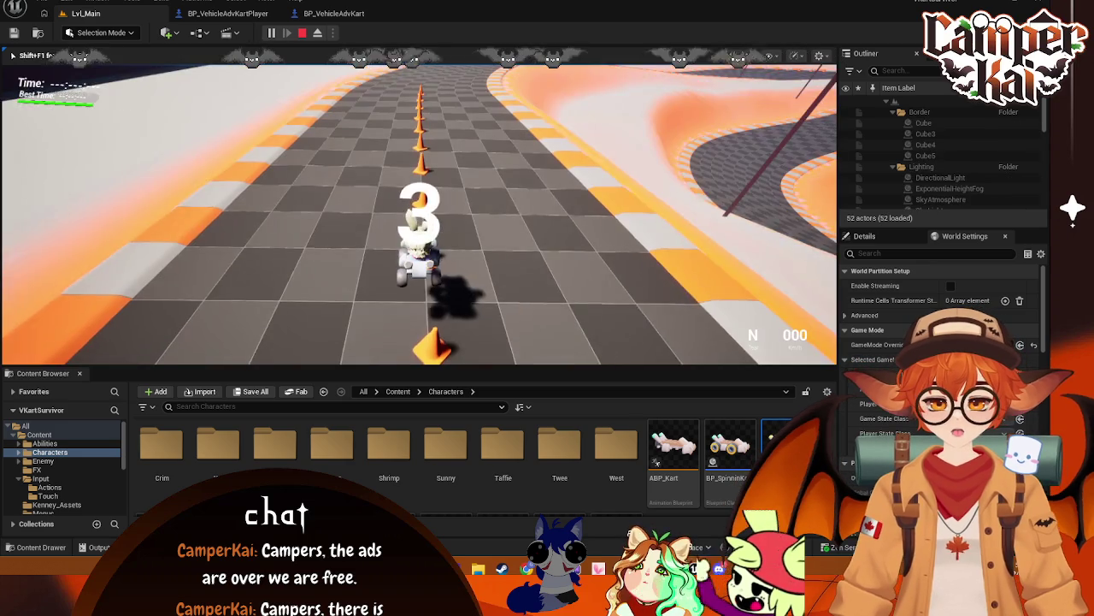
key("w")
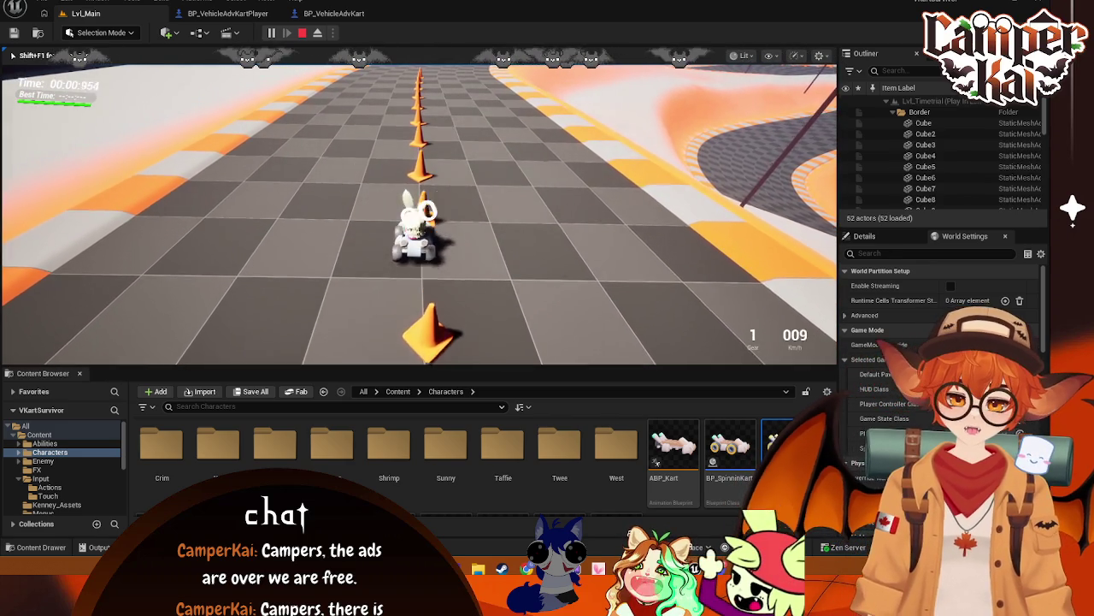
key("w")
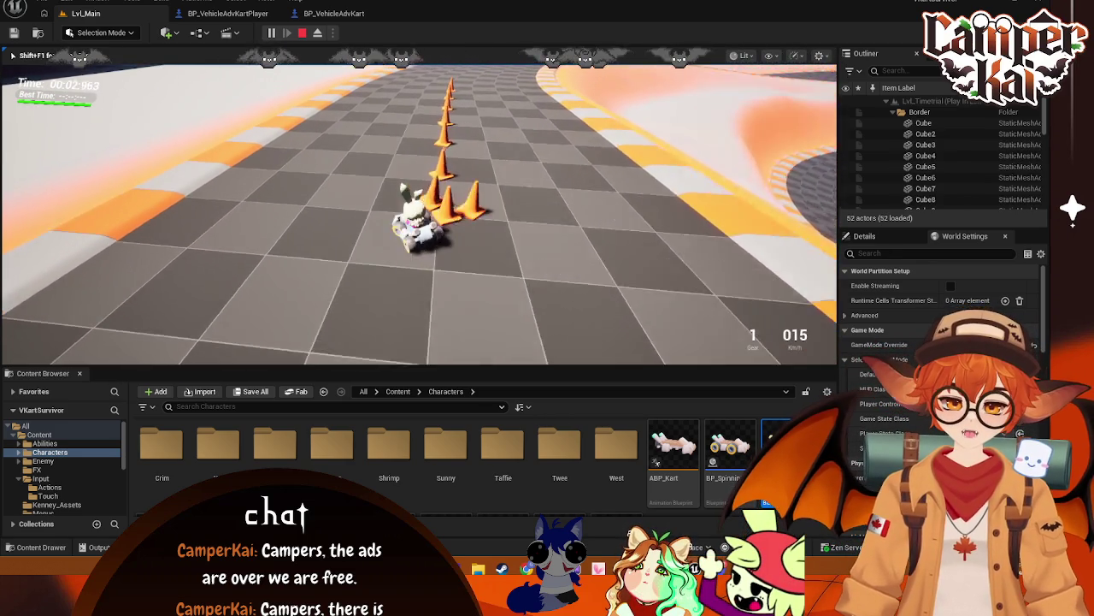
key("w")
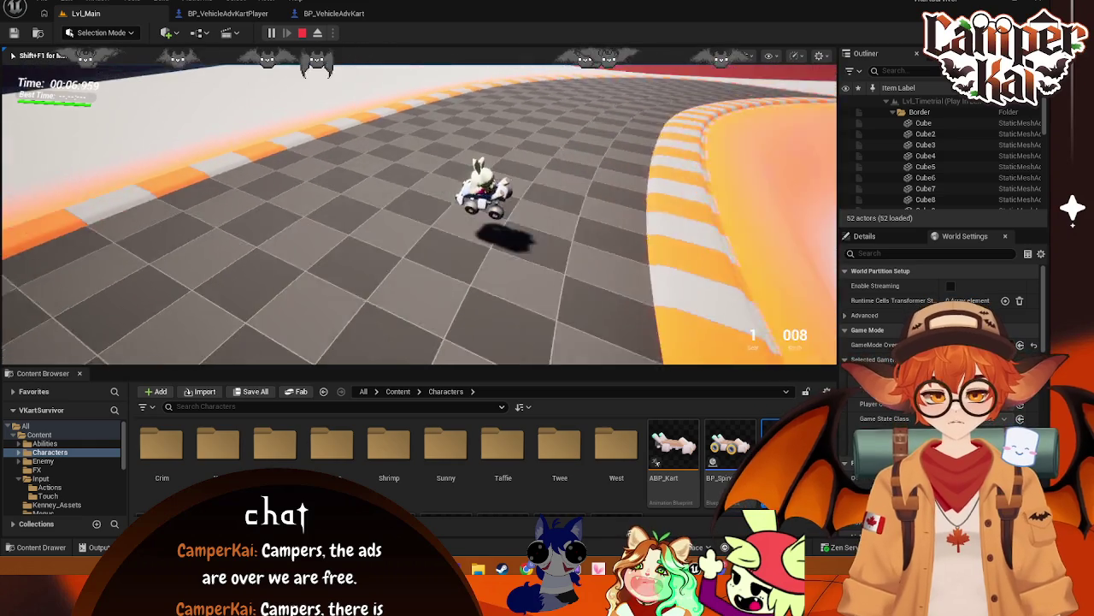
key("Escape")
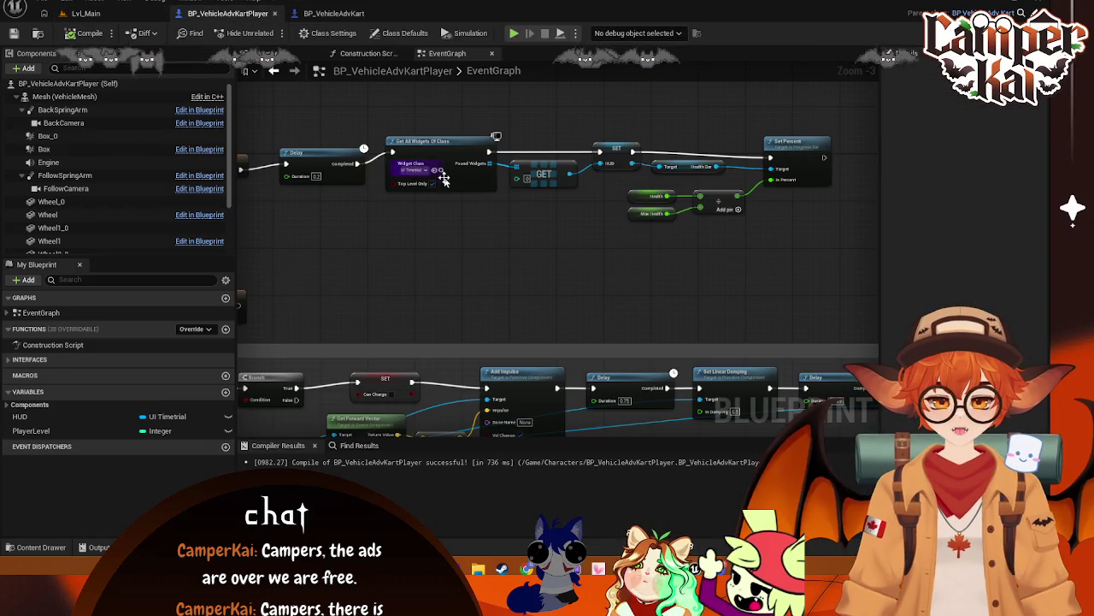
- Browse the Content Drawer's Enemy and Variant_Timetrial folders
scroll(444, 179, "down", 4)
scroll(596, 205, "up", 1)
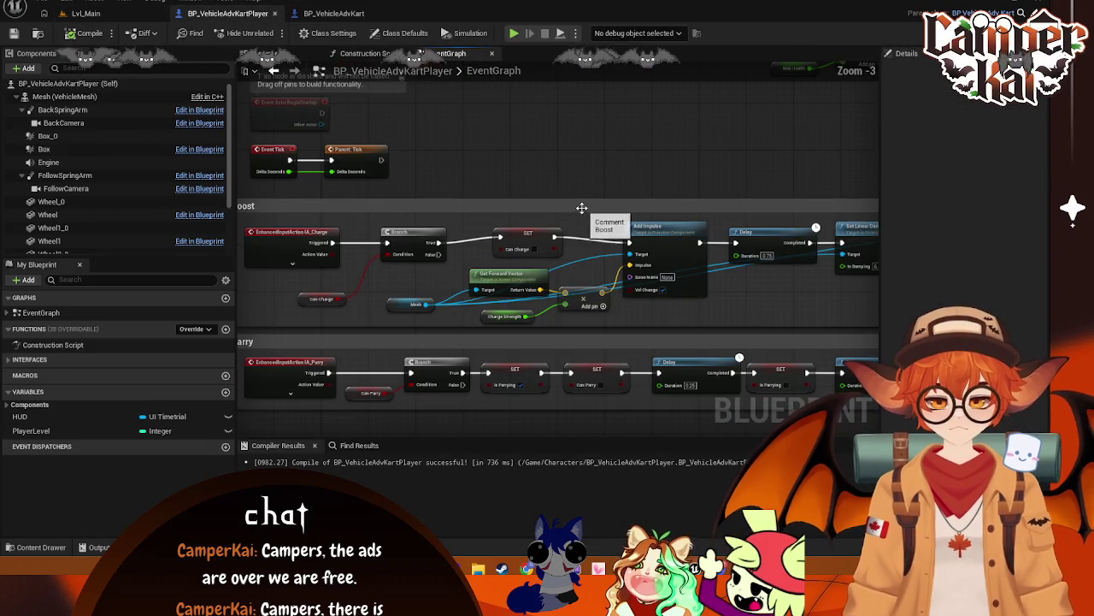
scroll(584, 201, "down", 1)
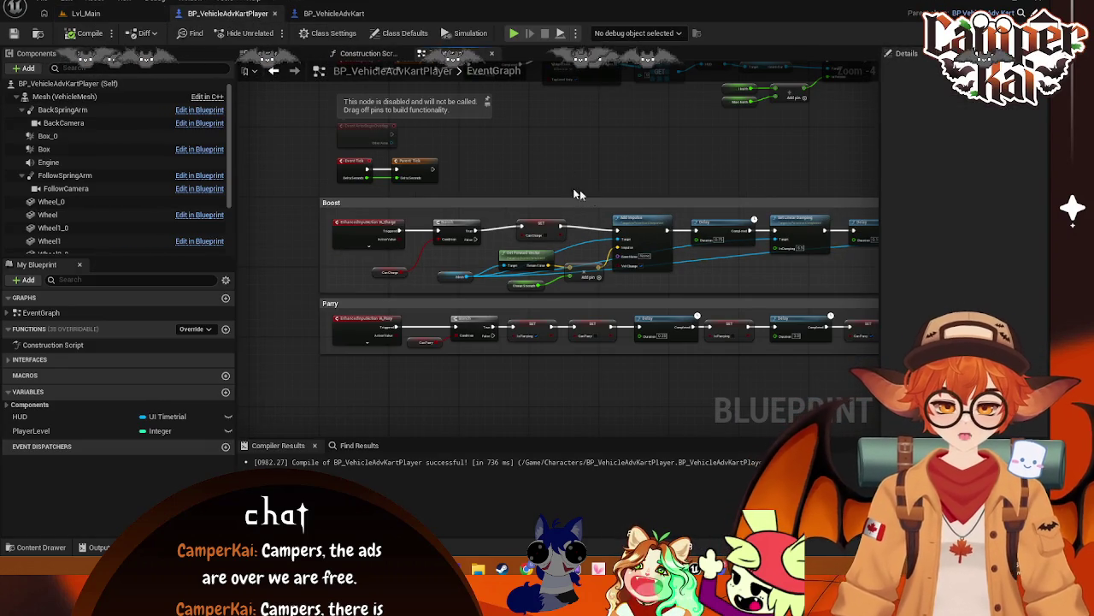
scroll(586, 198, "down", 1)
scroll(605, 202, "up", 1)
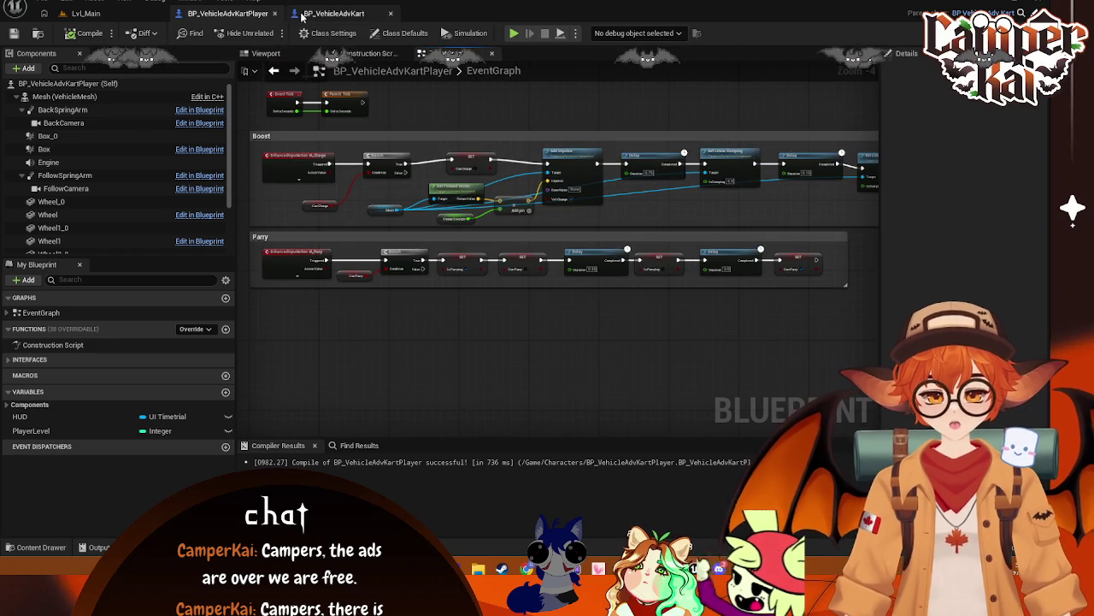
left_click(38, 552)
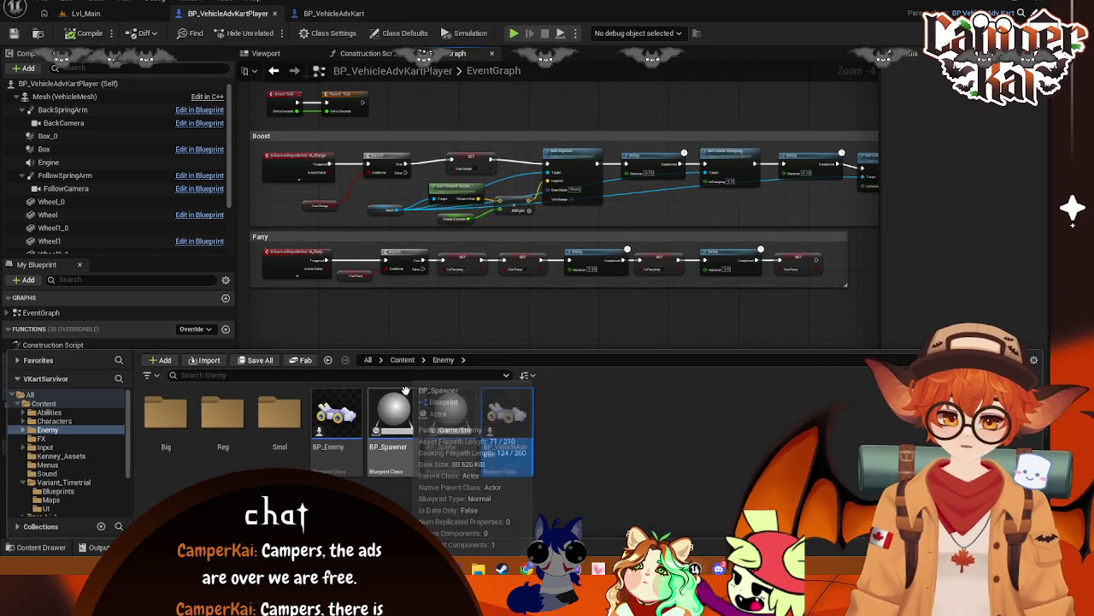
left_click(476, 319)
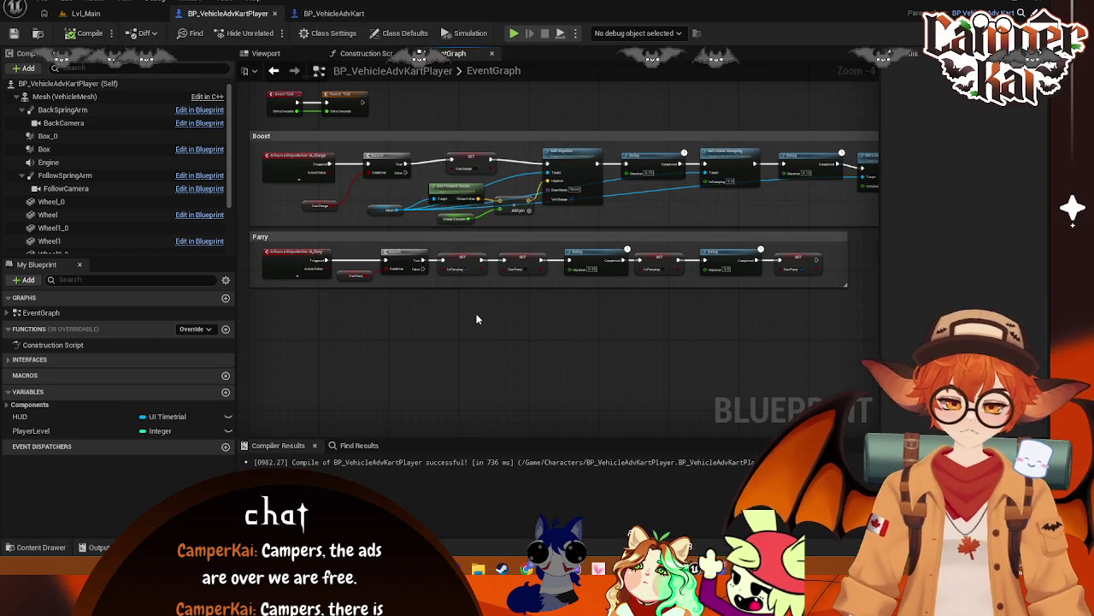
left_click(34, 547)
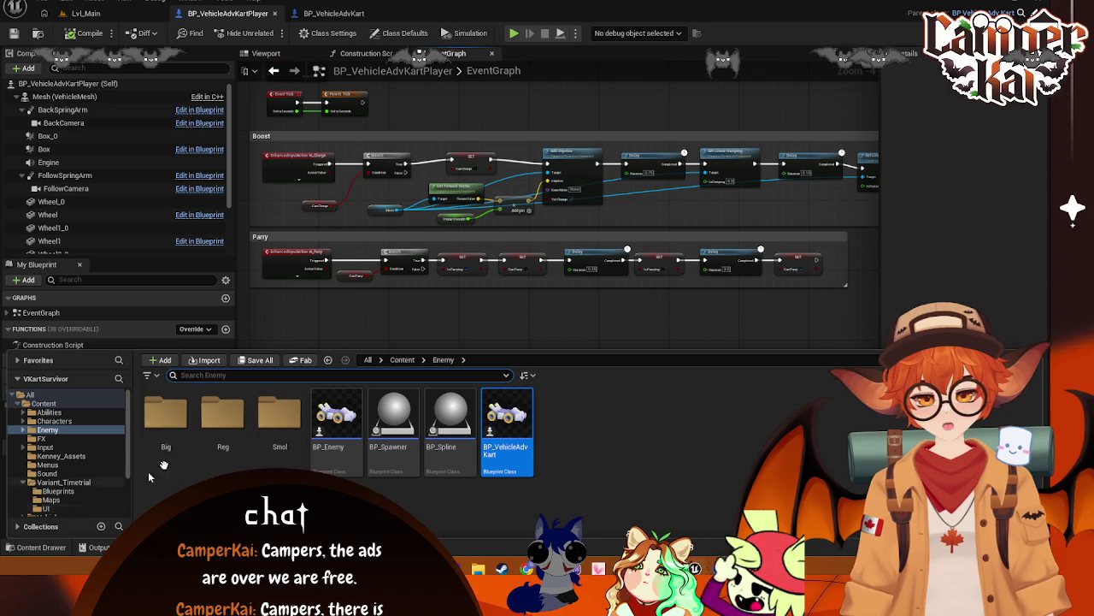
left_click(65, 483)
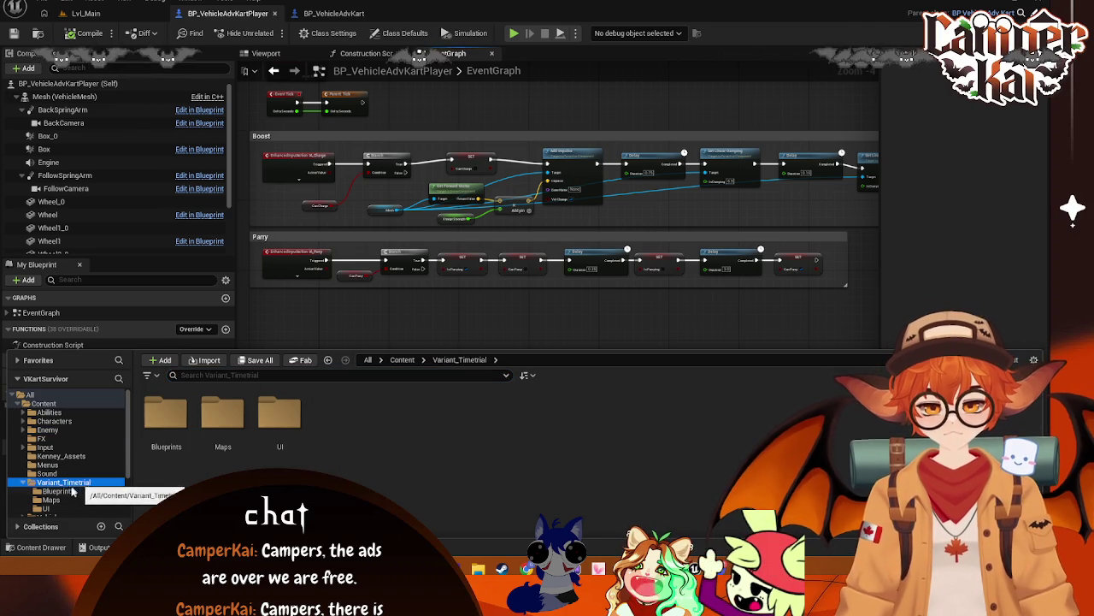
left_click(333, 324)
- Go through Vehicles to the VehicleTemplate folder in the Content Drawer
scroll(360, 303, "up", 1)
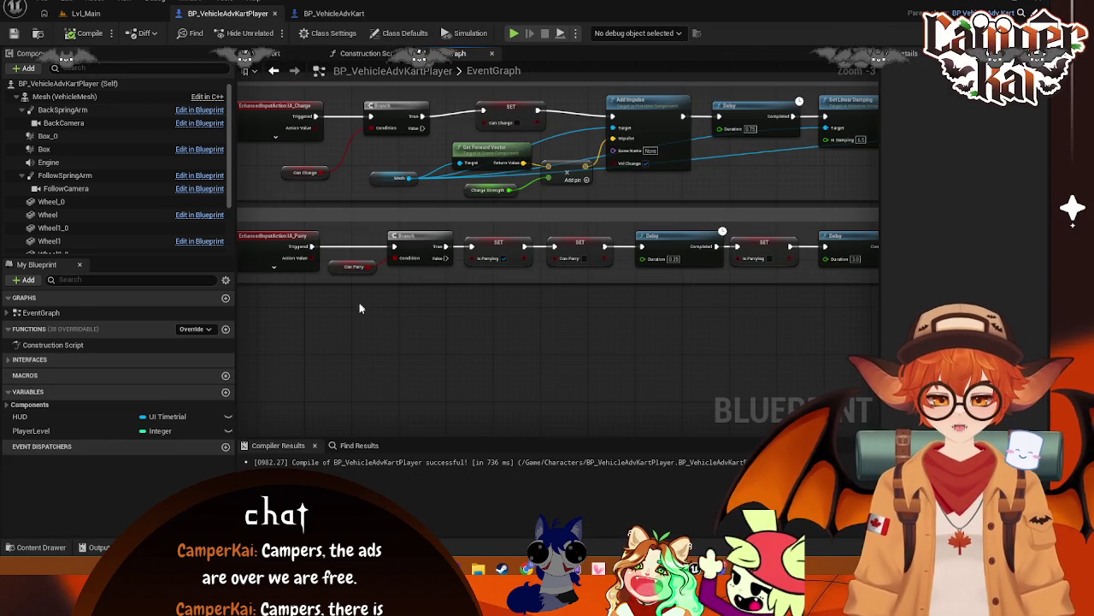
left_click(41, 548)
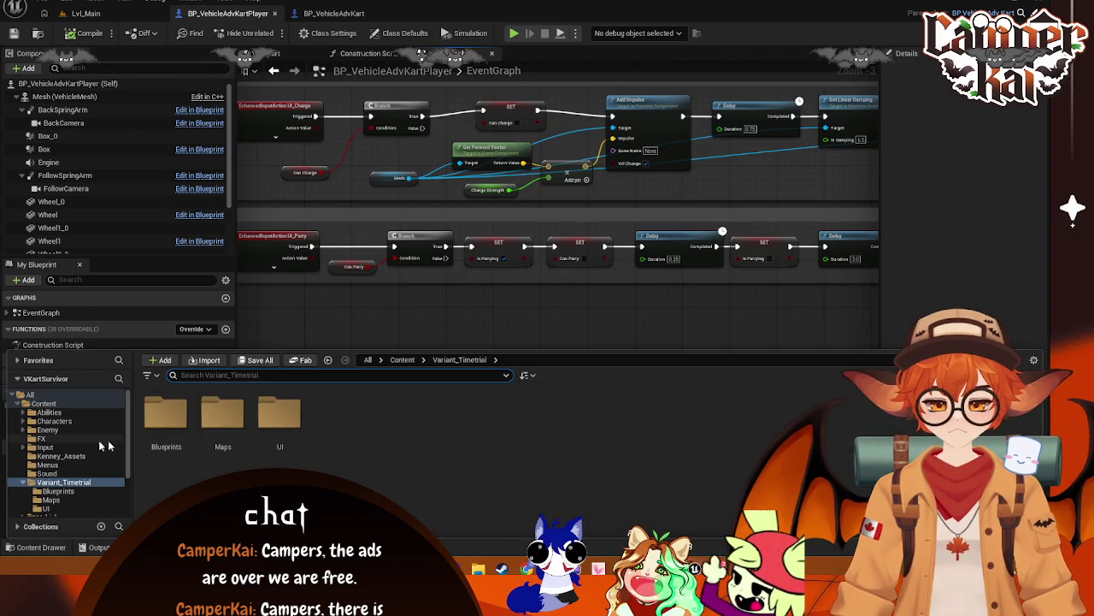
scroll(69, 496, "down", 1)
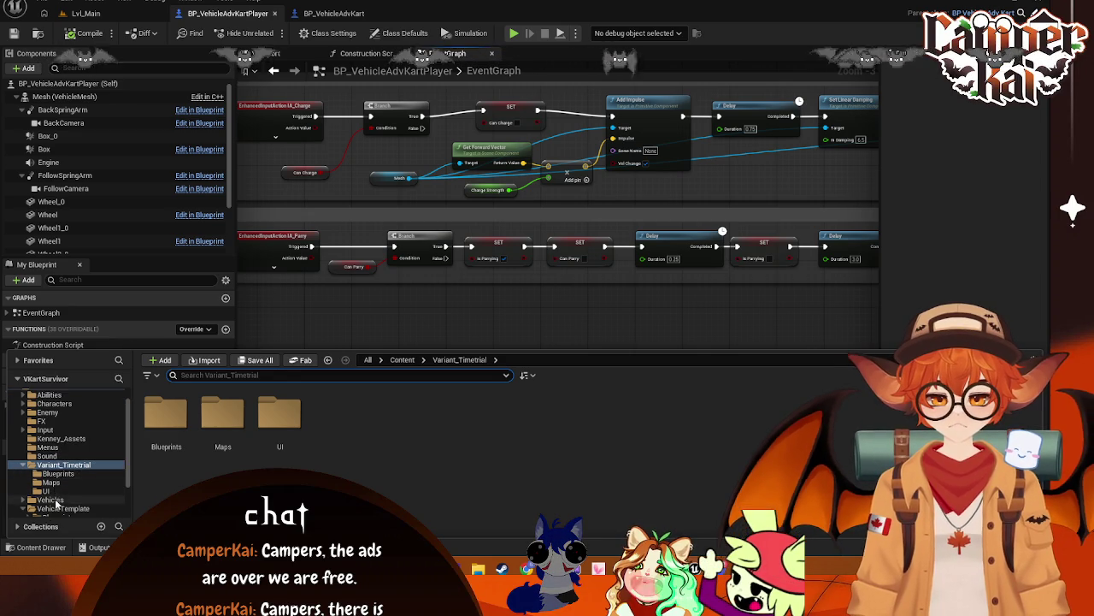
left_click(85, 499)
left_click(64, 508)
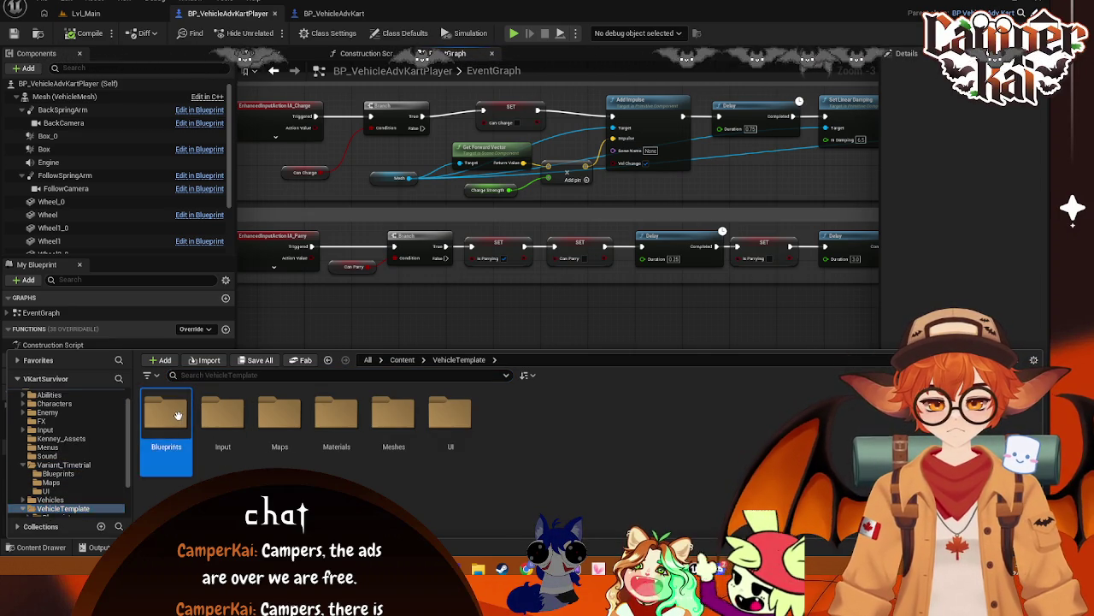
- Open BP_VehicleAdvPawnBase from the VehicleTemplate Blueprints folder
double_click(166, 415)
left_click(521, 419)
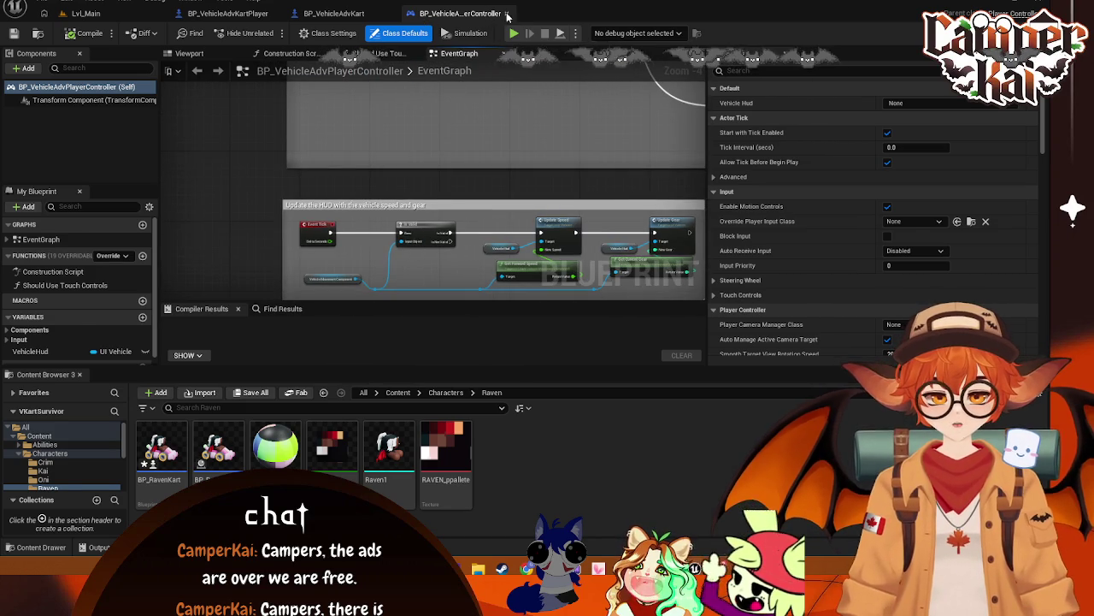
left_click(508, 14)
left_click(35, 547)
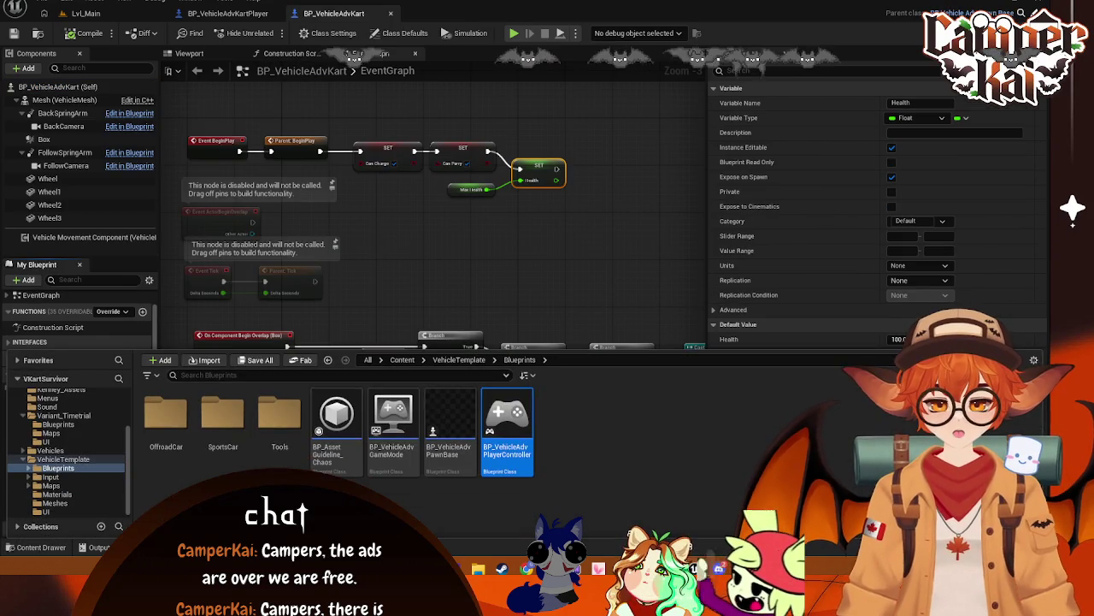
left_click(453, 435)
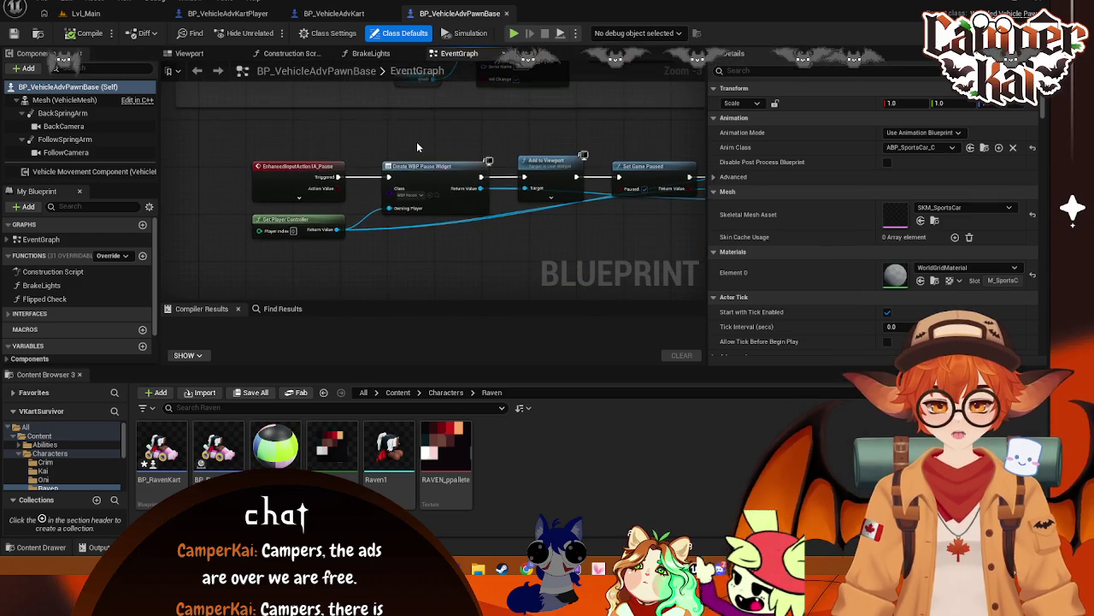
- Compare the Kart, KartPlayer and PawnBase blueprint graphs
left_click(313, 15)
left_click(227, 13)
left_click(333, 13)
left_click(459, 13)
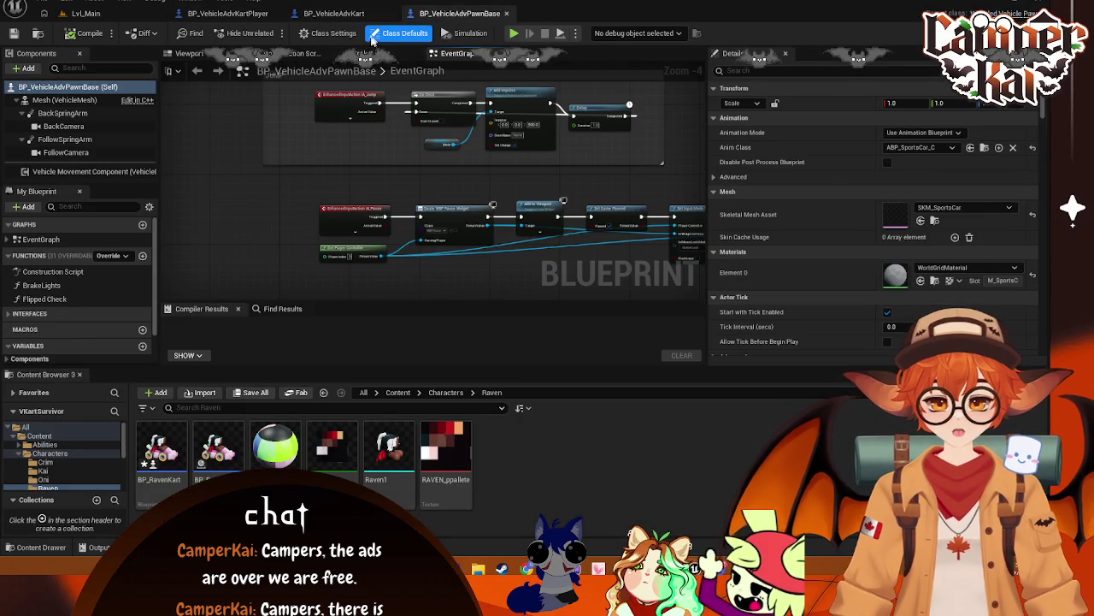
left_click(333, 12)
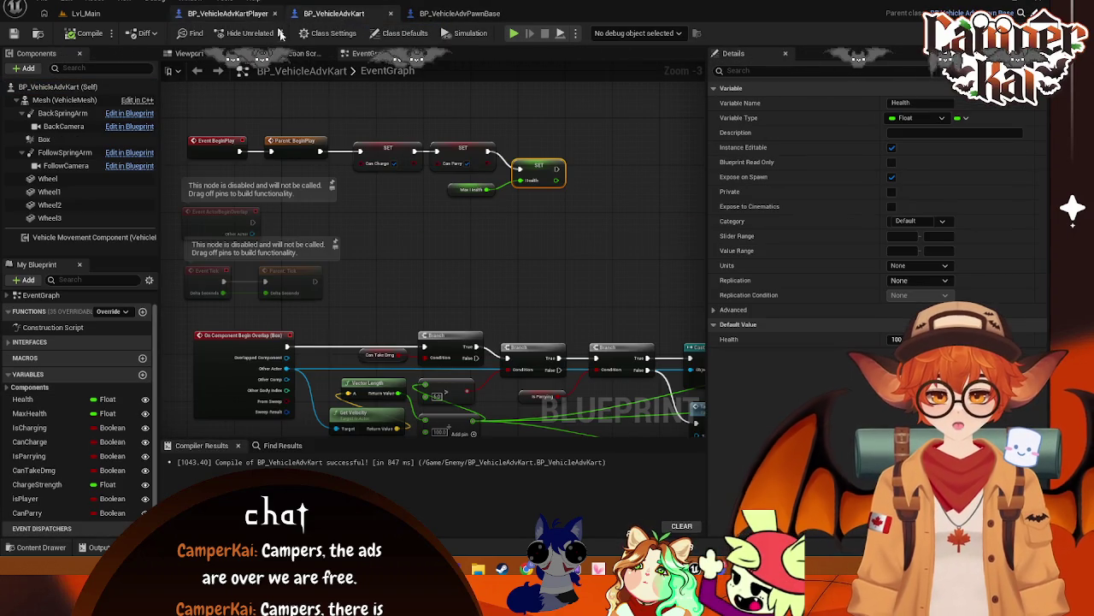
scroll(436, 220, "down", 1)
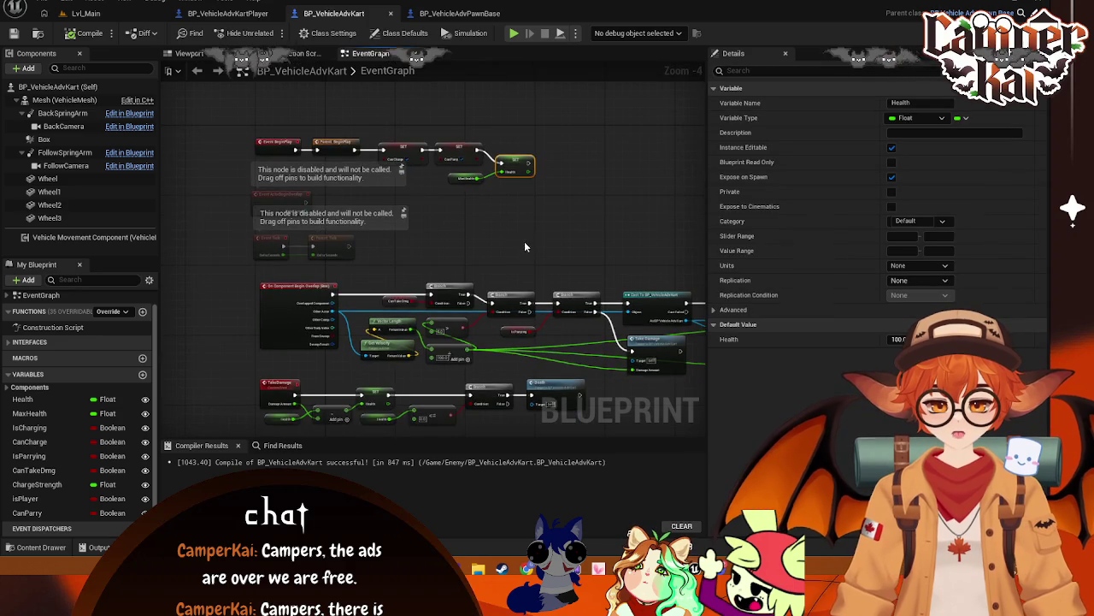
scroll(523, 225, "up", 1)
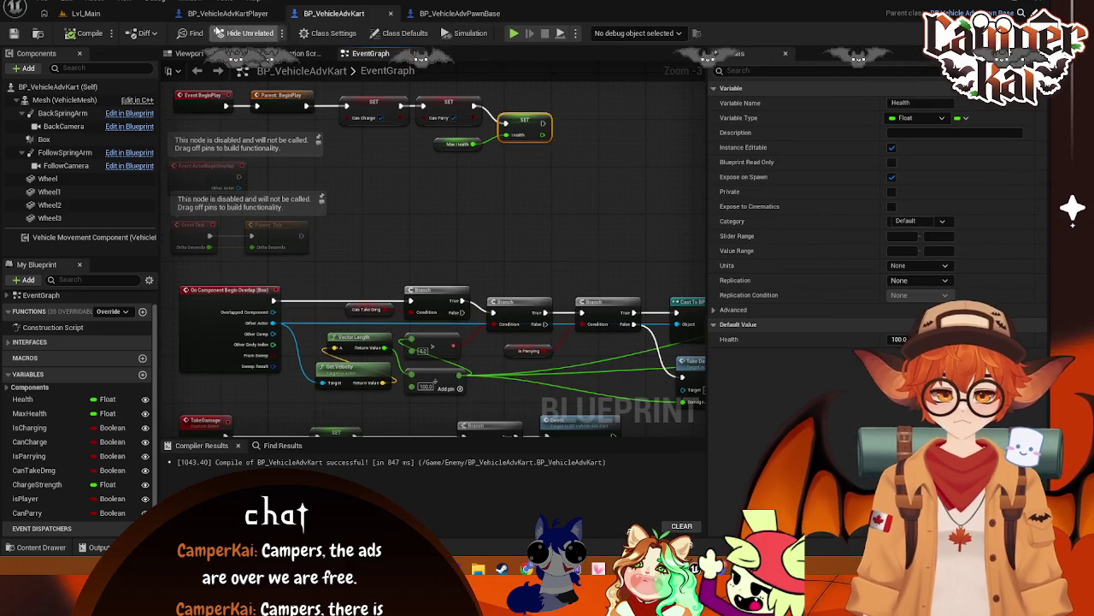
- Copy BP_VehicleAdvKartPlayer's Boost and Parry comment groups and bring up BP_VehicleAdvPawnBase
left_click(228, 13)
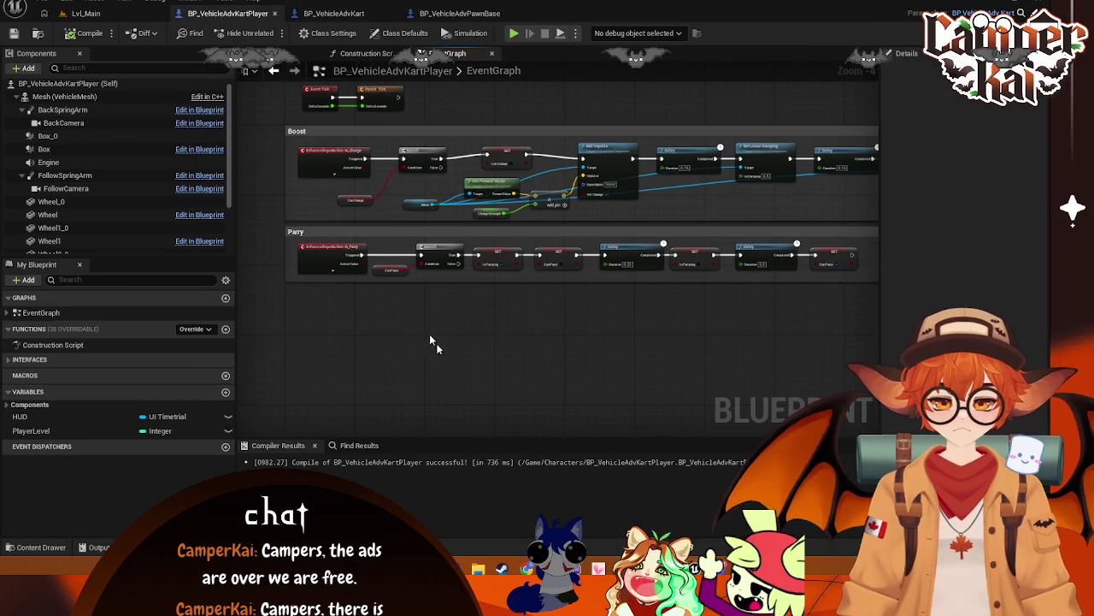
mouse_move(261, 125)
left_mouse_down()
mouse_move(881, 333)
mouse_move(890, 325)
mouse_move(746, 303)
mouse_move(754, 293)
left_mouse_up()
key("Home")
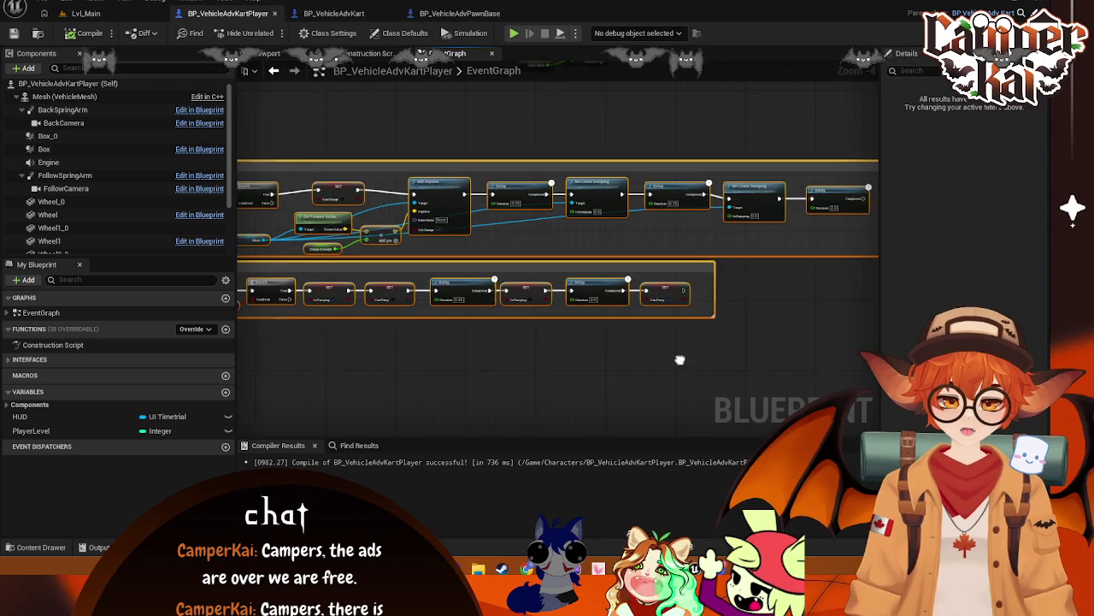
left_click(459, 13)
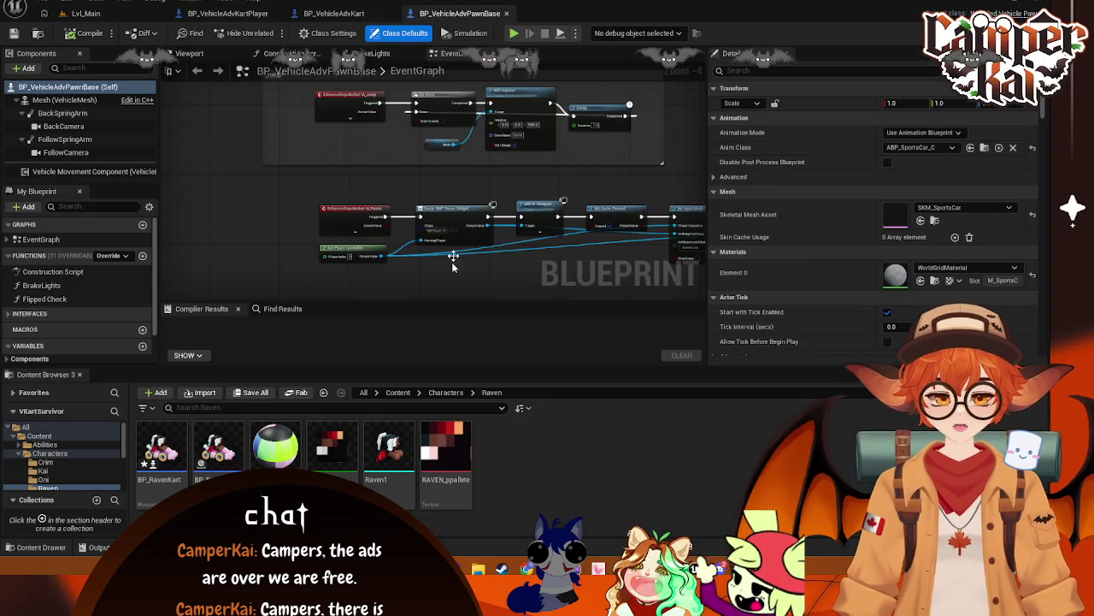
- Paste the Boost and Parry logic into the graph and move both groups together
left_click(368, 226)
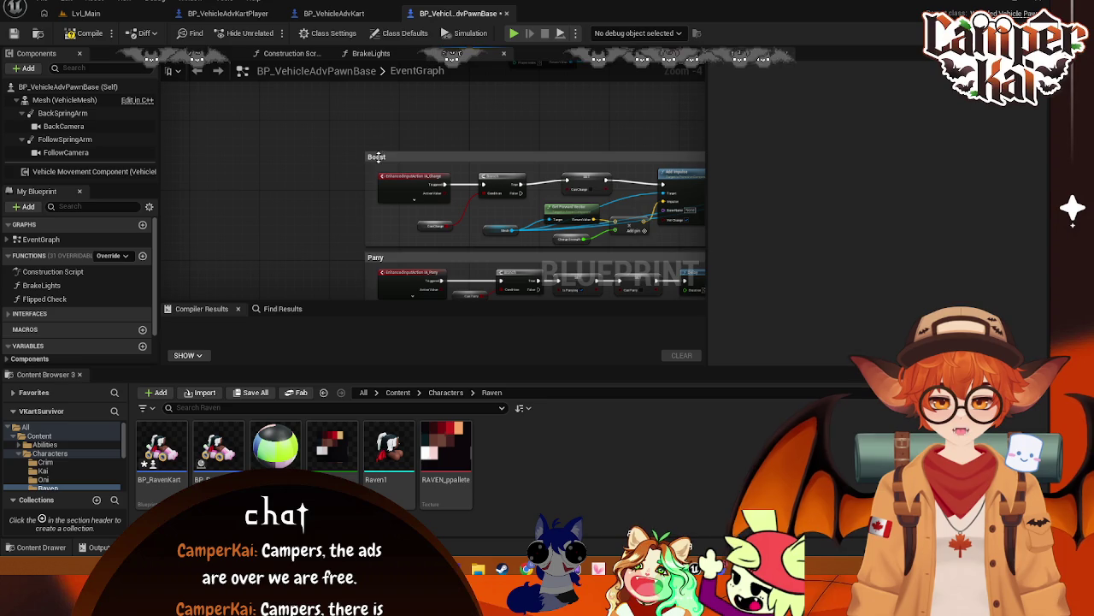
left_click(379, 160)
left_click(367, 267)
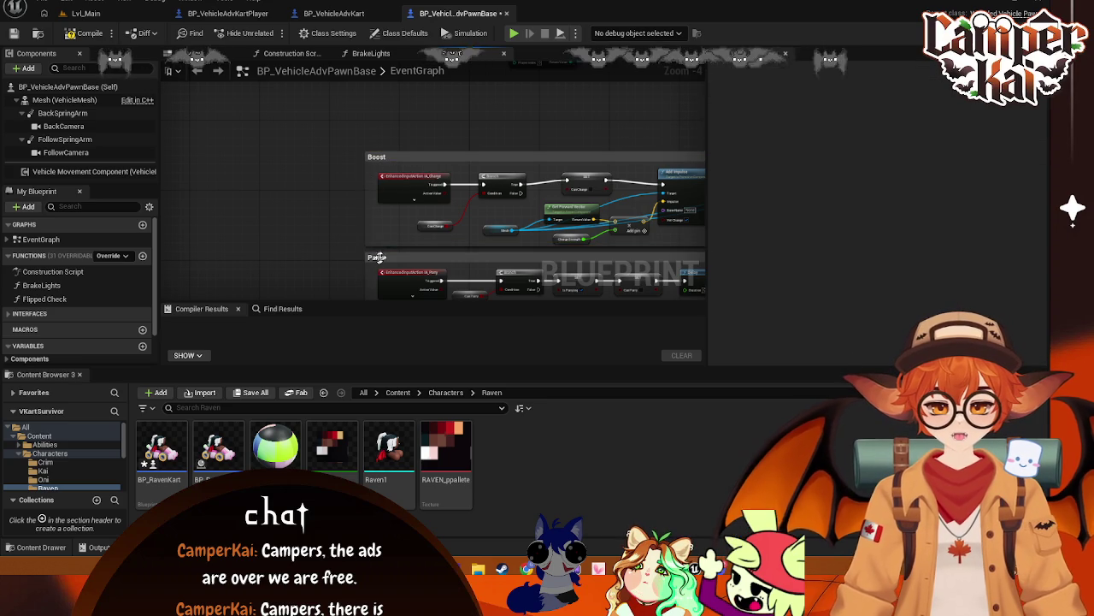
scroll(383, 148, "down", 4)
mouse_move(648, 151)
left_mouse_down()
mouse_move(366, 251)
mouse_move(361, 201)
left_mouse_up()
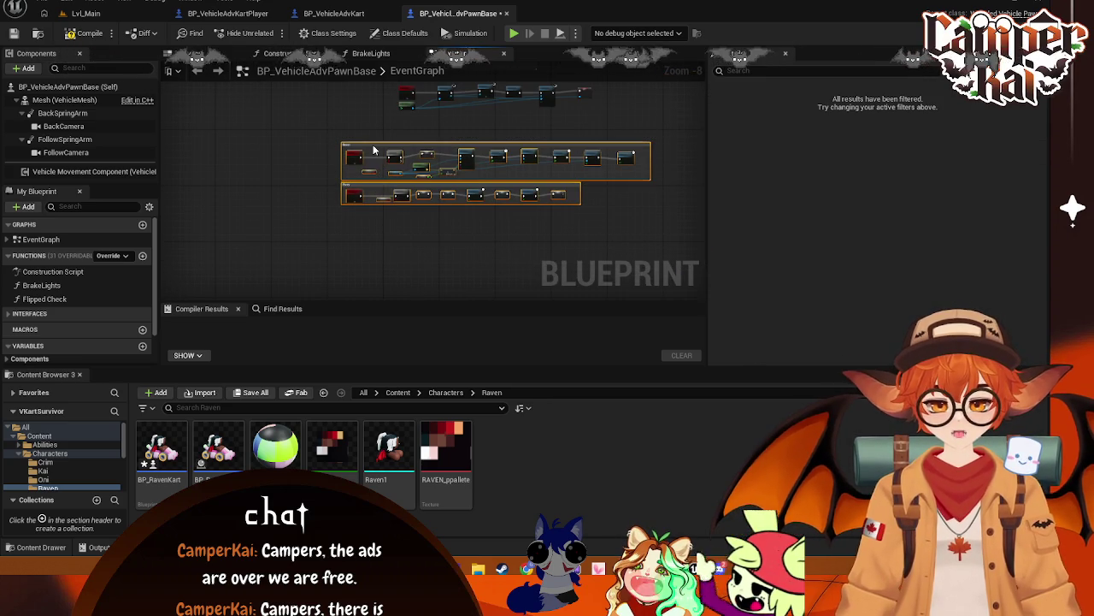
mouse_move(382, 152)
left_mouse_down()
mouse_move(423, 171)
mouse_move(418, 150)
mouse_move(419, 184)
mouse_move(216, 184)
left_mouse_up()
scroll(419, 187, "up", 2)
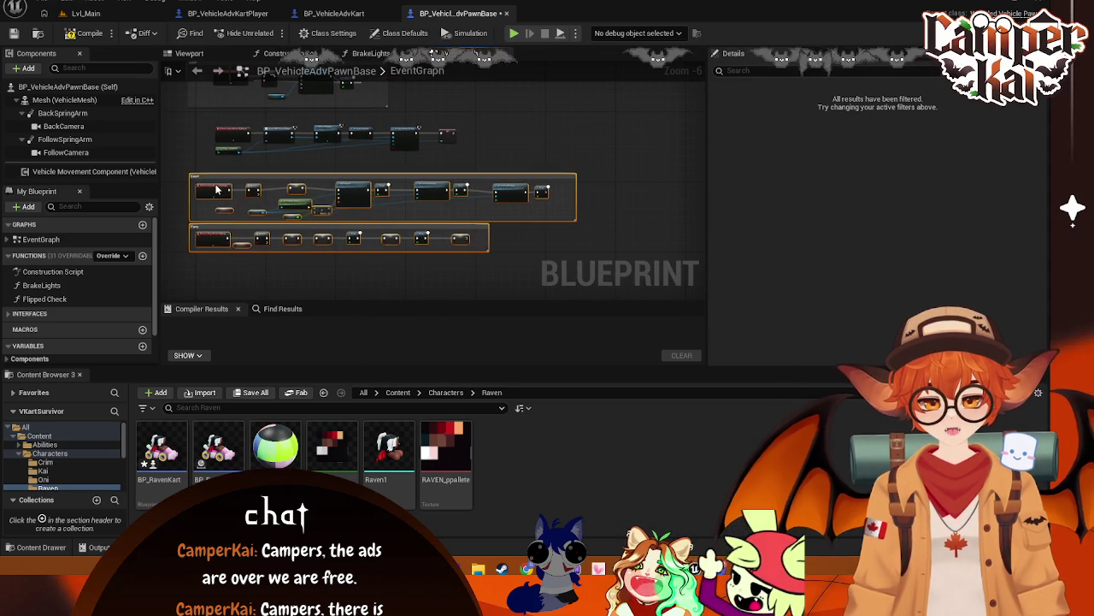
left_click(197, 144)
scroll(255, 128, "up", 2)
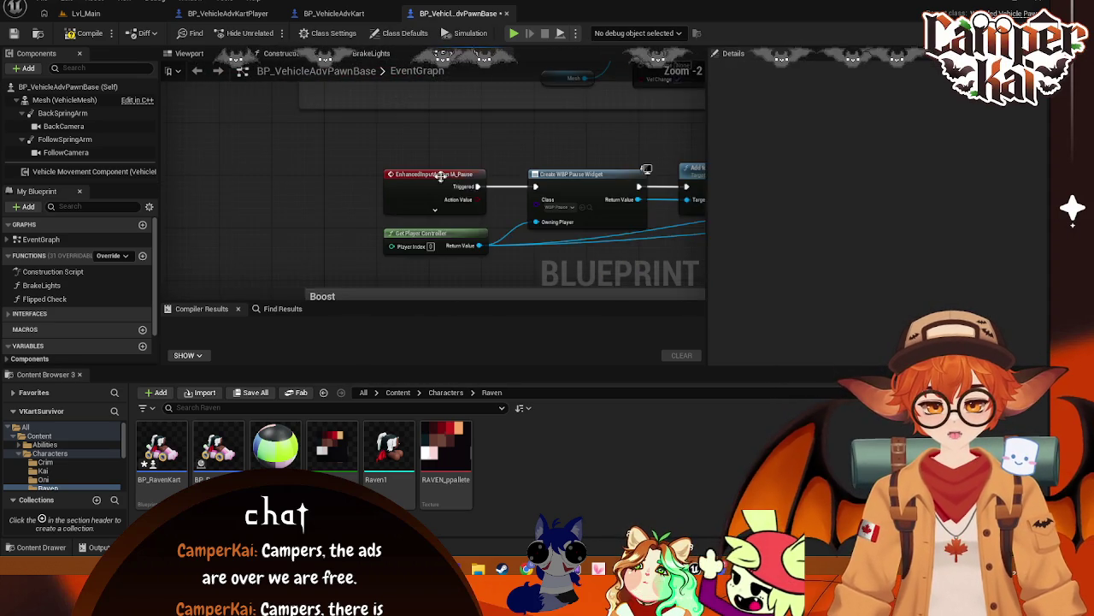
scroll(255, 129, "down", 1)
- Wrap the pause input nodes in a comment titled 'Pause'
mouse_move(235, 107)
left_mouse_down()
mouse_move(599, 182)
mouse_move(631, 176)
left_mouse_up()
key("c")
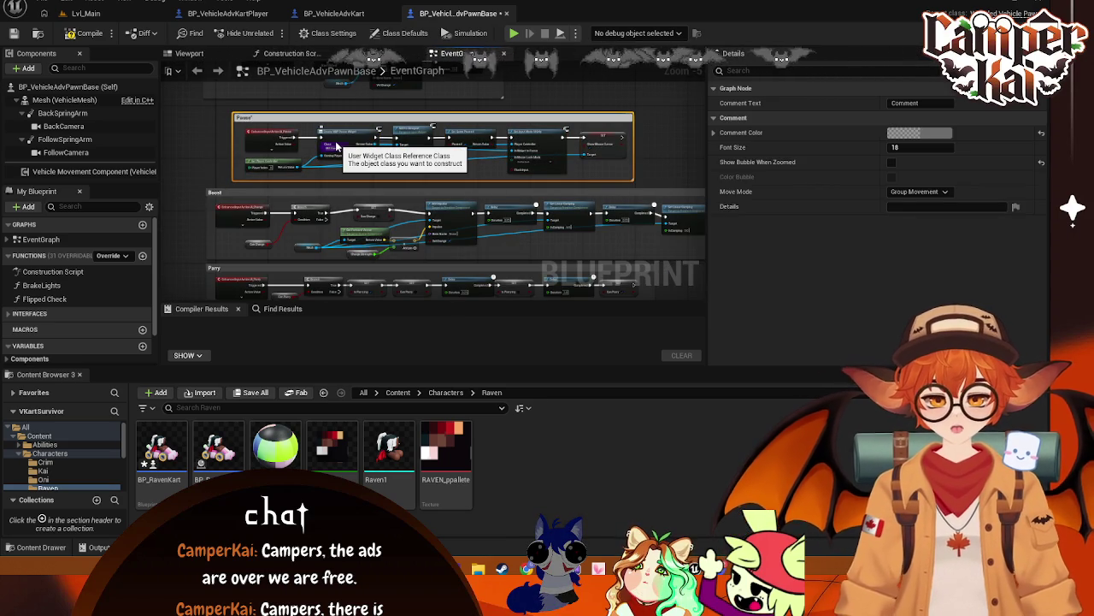
double_click(244, 117)
type("Pause")
key("Return")
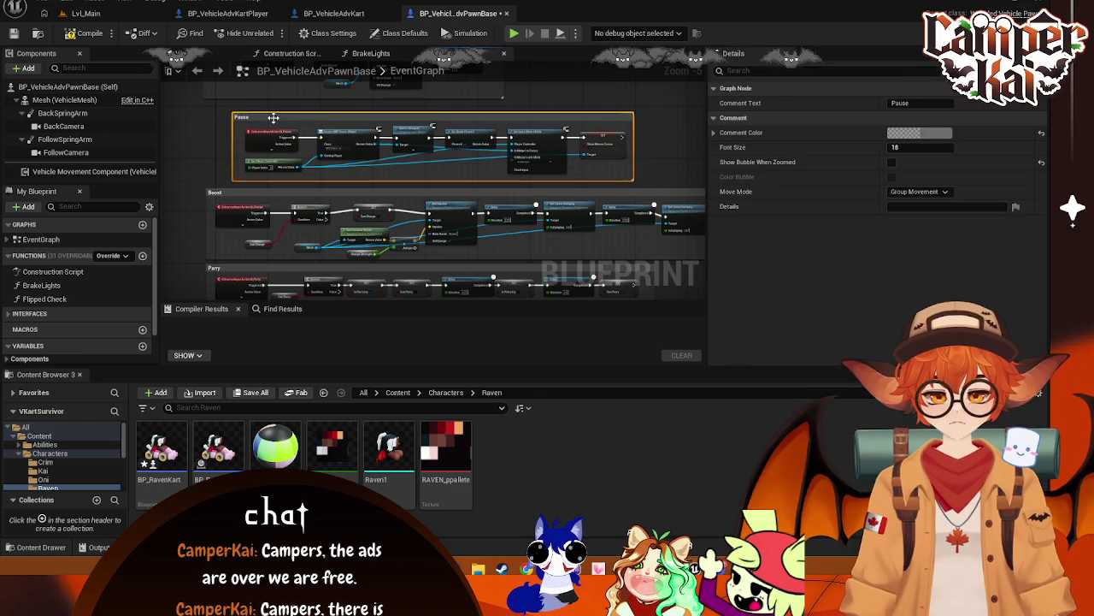
left_click_drag(272, 121, 245, 118)
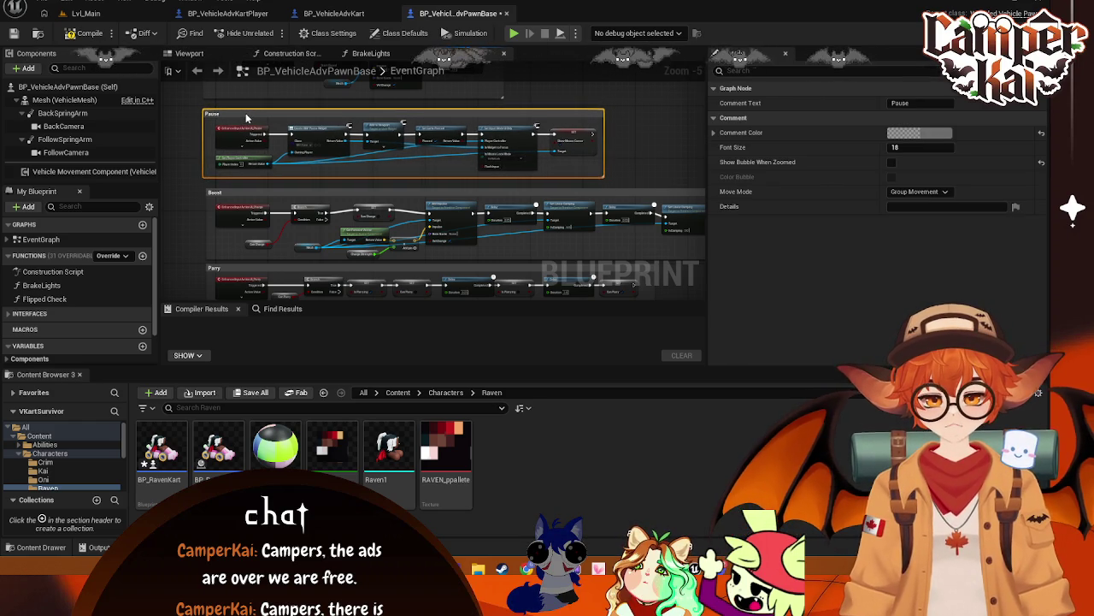
- Nudge the Boost and Parry groups into place, then return to BP_VehicleAdvKart
scroll(245, 118, "up", 3)
left_click_drag(330, 144, 327, 140)
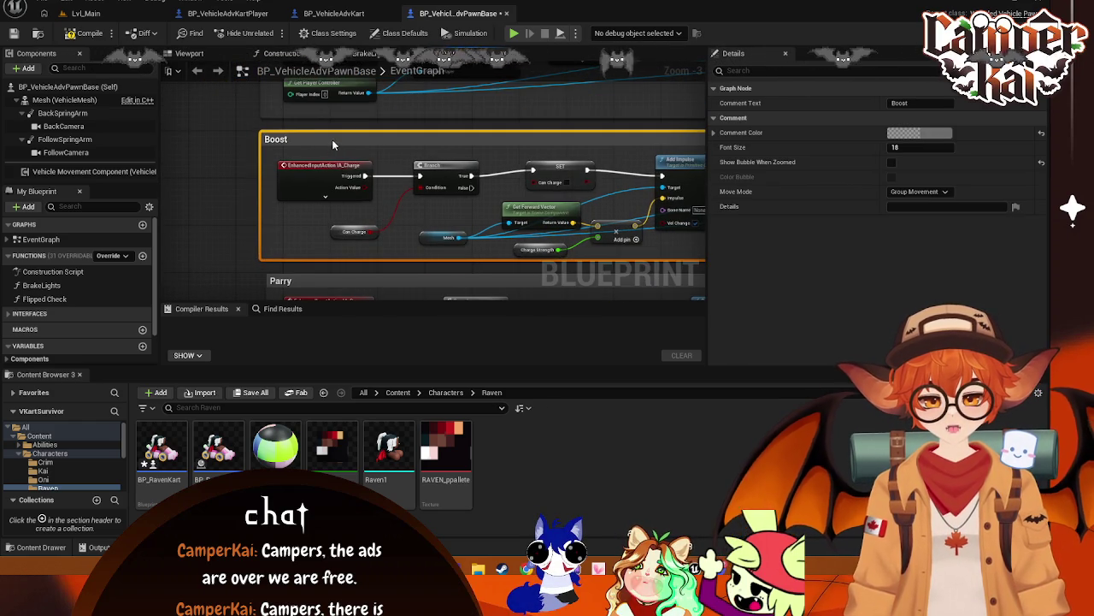
right_click(333, 167)
left_click_drag(326, 282, 324, 288)
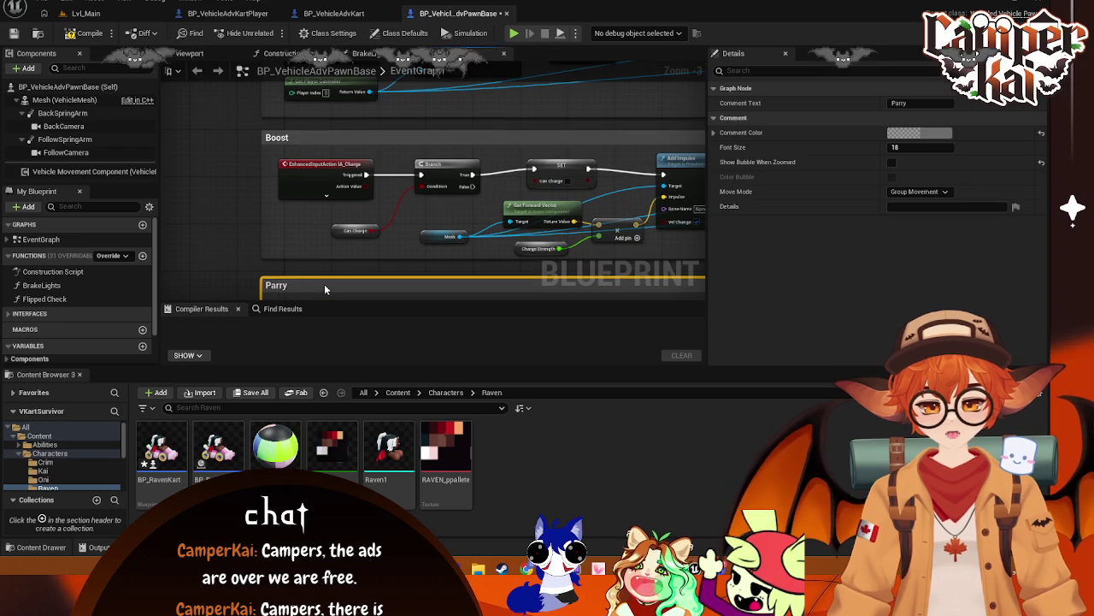
left_click(249, 163)
mouse_move(249, 163)
left_mouse_down()
mouse_move(282, 274)
mouse_move(371, 234)
left_mouse_up()
scroll(371, 234, "down", 1)
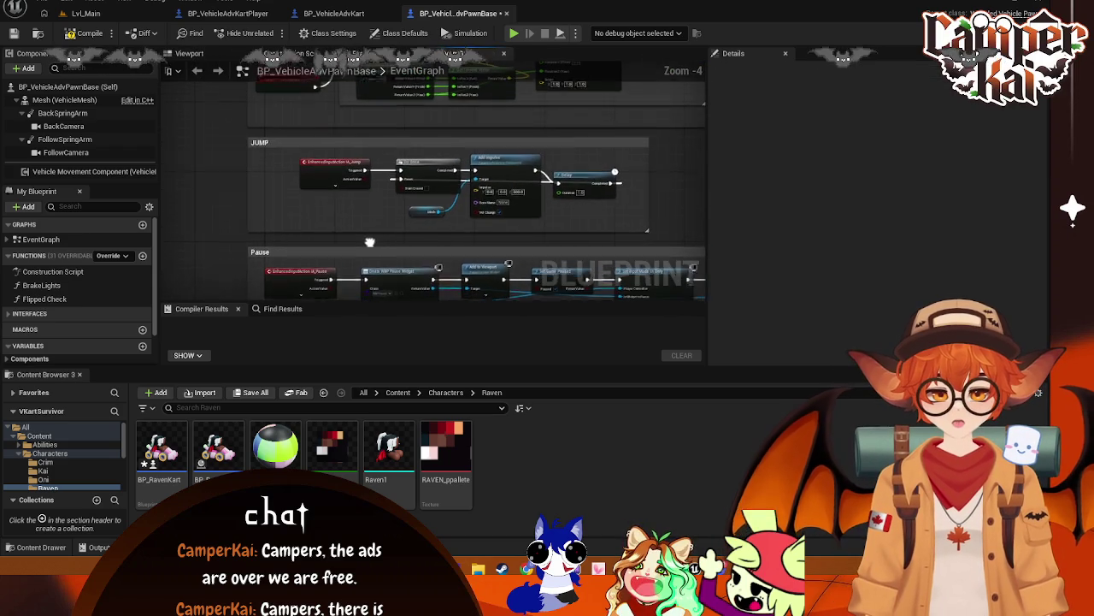
scroll(386, 190, "down", 1)
left_click_drag(386, 190, 387, 317)
left_click_drag(513, 85, 585, 145)
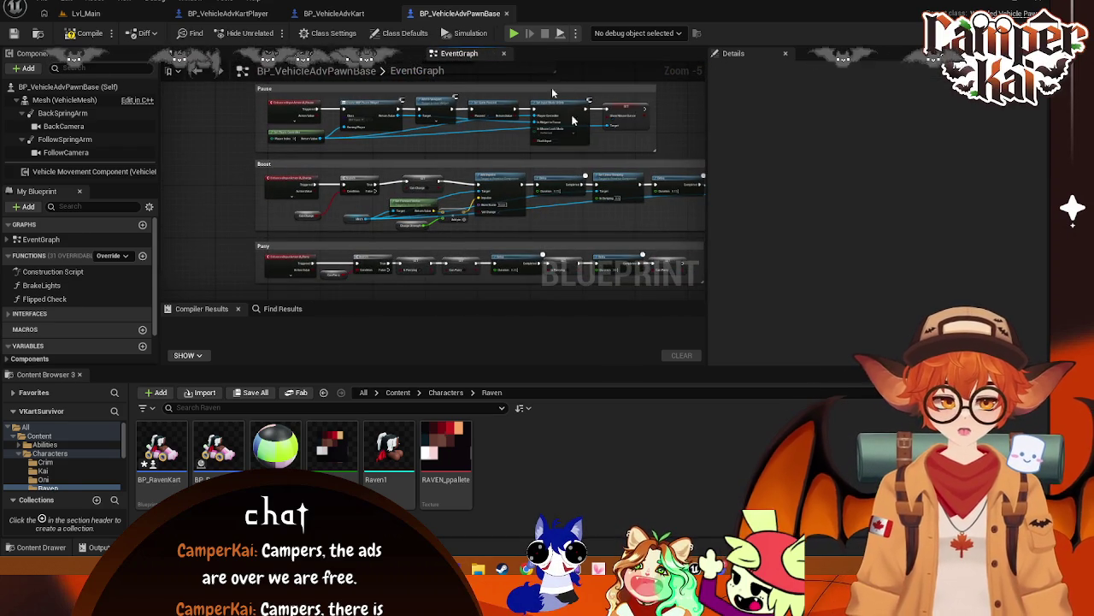
left_click(333, 13)
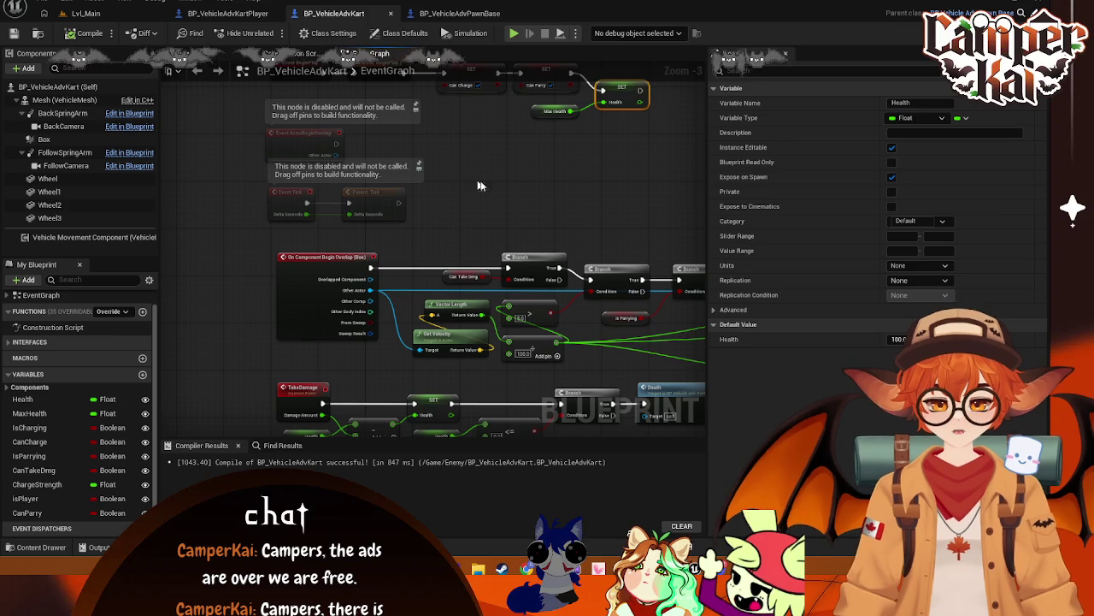
- Review the TakeDamage and Death logic in BP_VehicleAdvKart and BP_VehicleAdvKartPlayer
left_click_drag(526, 181, 503, 13)
scroll(448, 205, "down", 2)
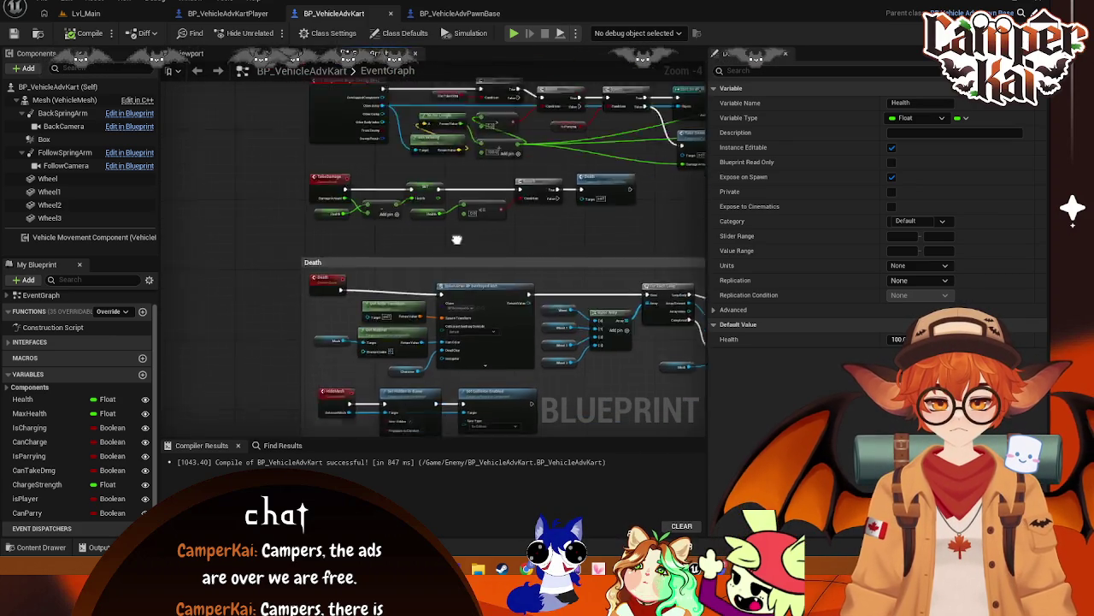
left_click(244, 14)
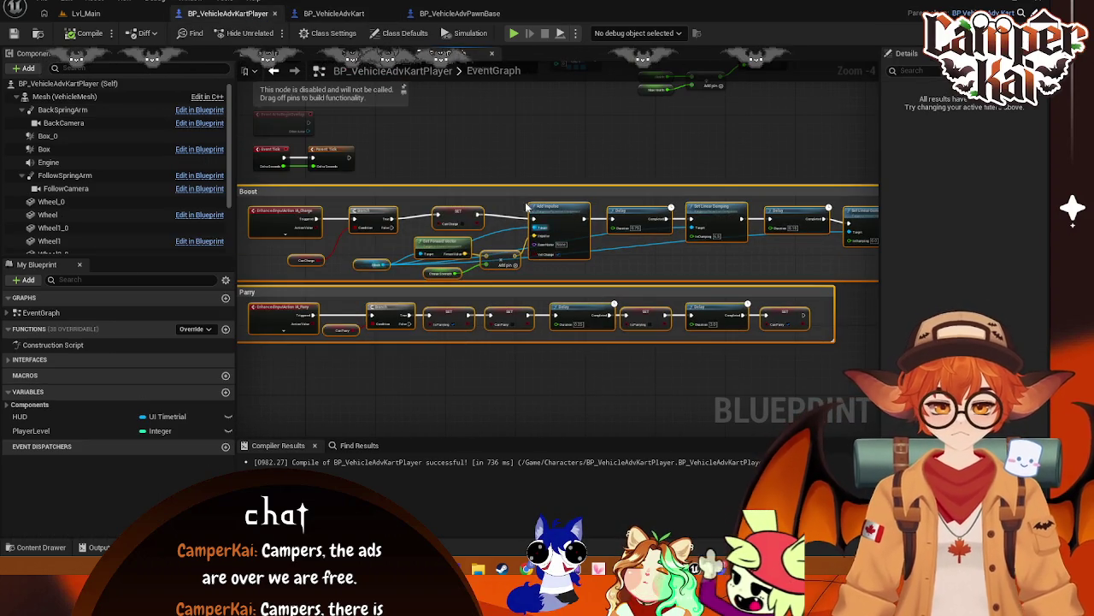
scroll(545, 188, "up", 2)
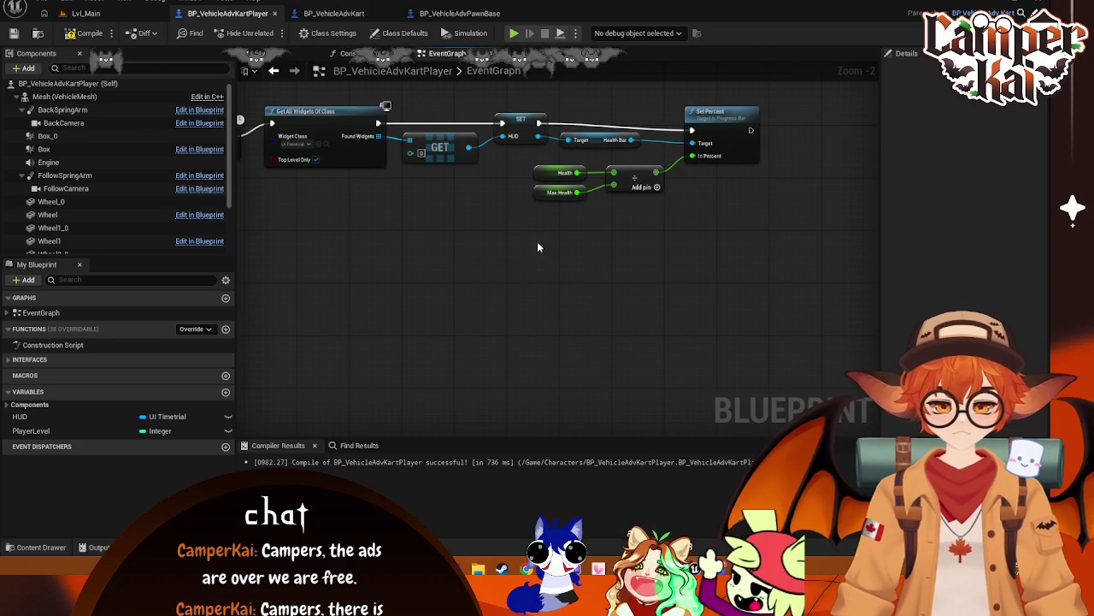
left_click(335, 14)
left_click_drag(268, 311, 243, 198)
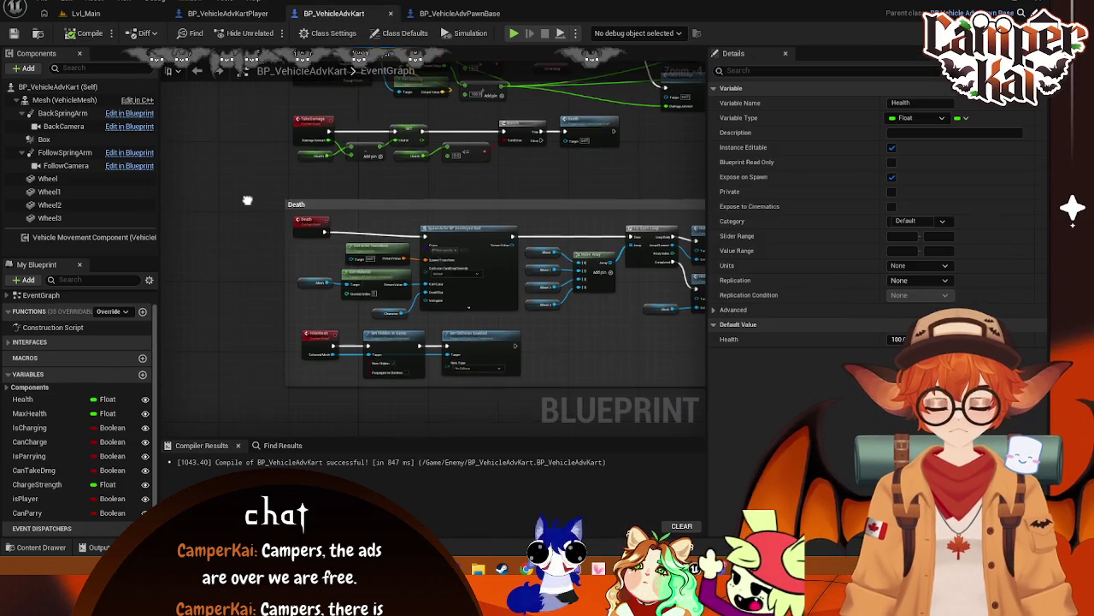
- Inspect BP_VehicleAdvPawnBase's graph and its component variables list
left_click(432, 15)
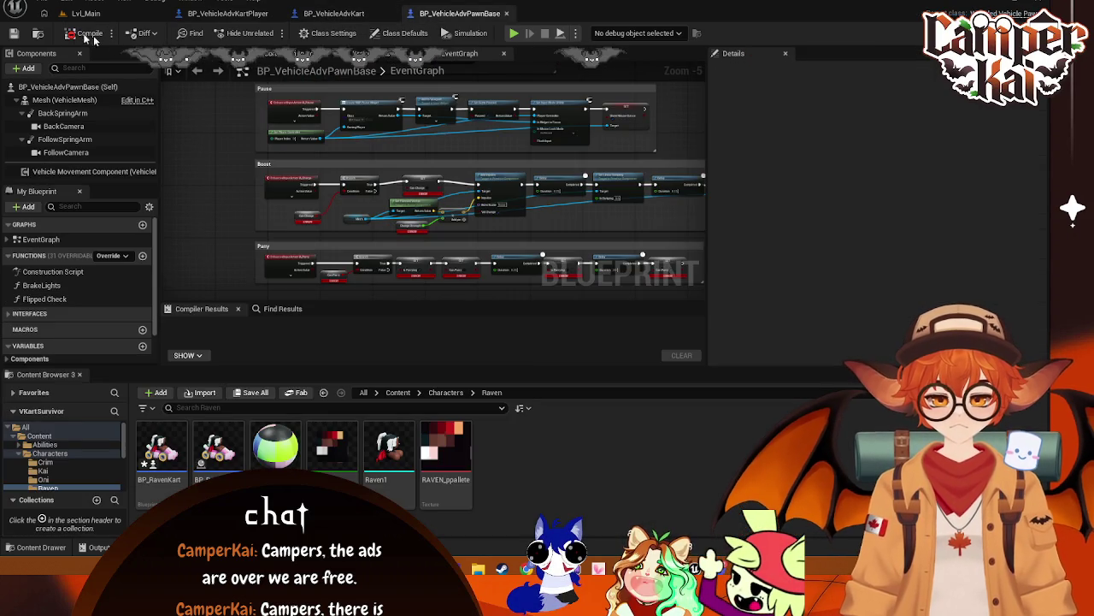
left_click_drag(389, 210, 389, 151)
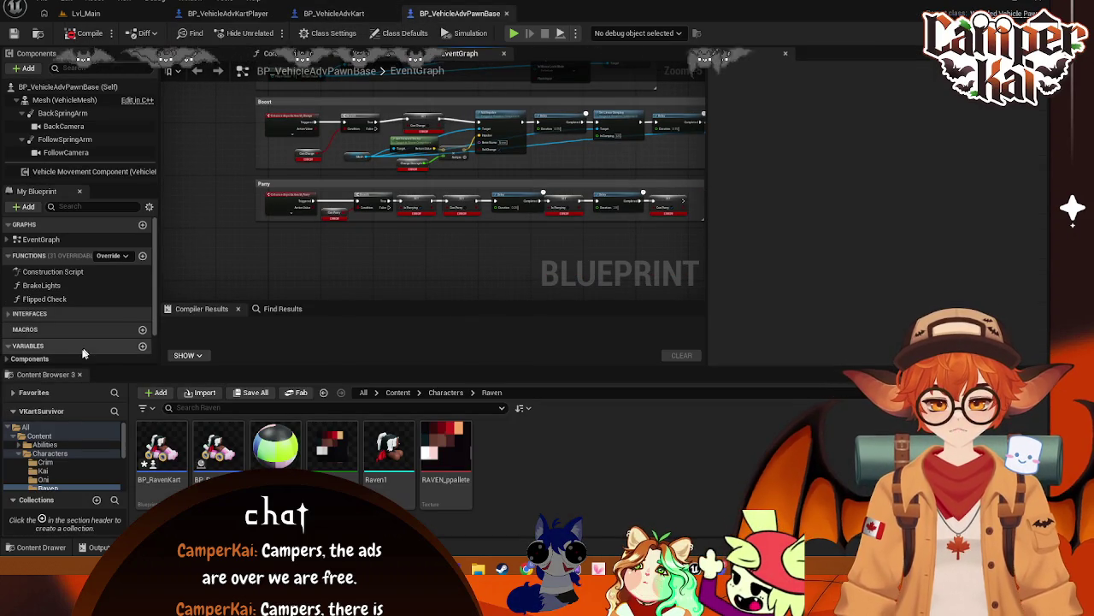
scroll(85, 342, "down", 2)
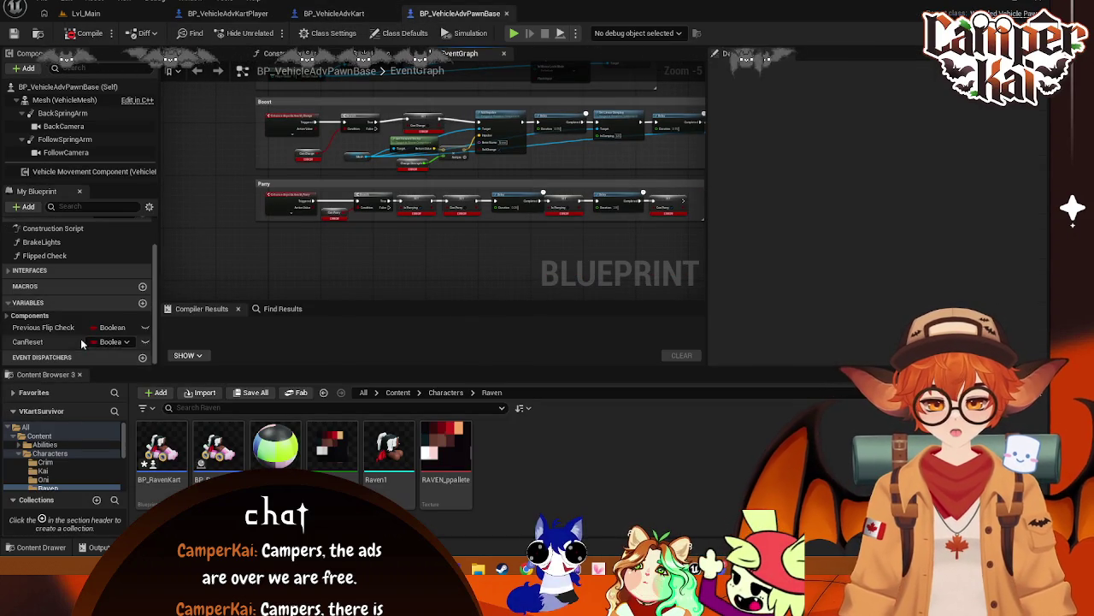
left_click(7, 317)
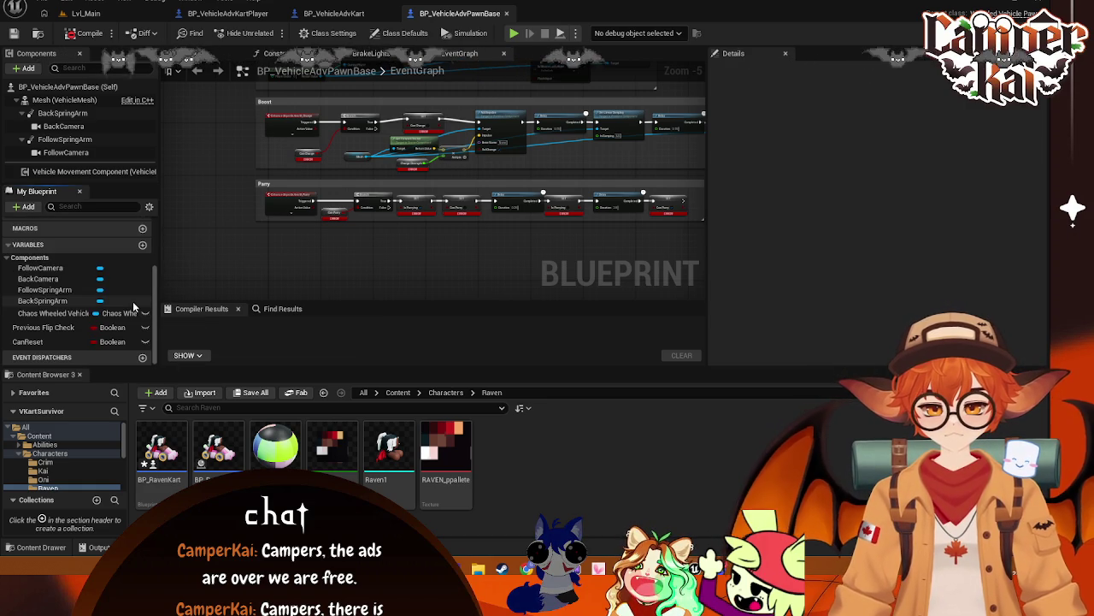
left_click(7, 259)
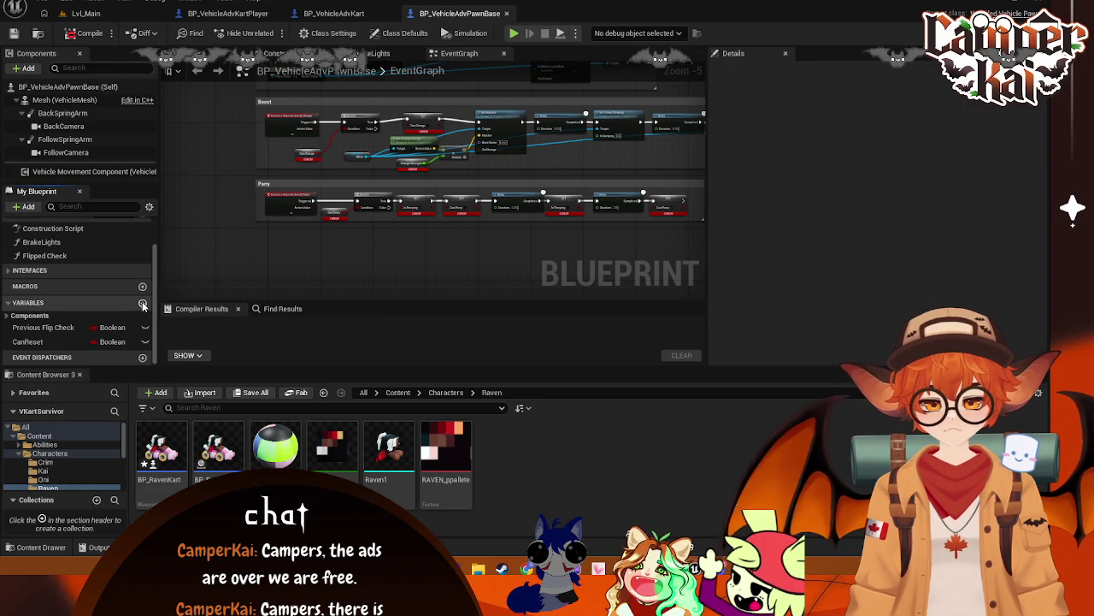
left_click(332, 14)
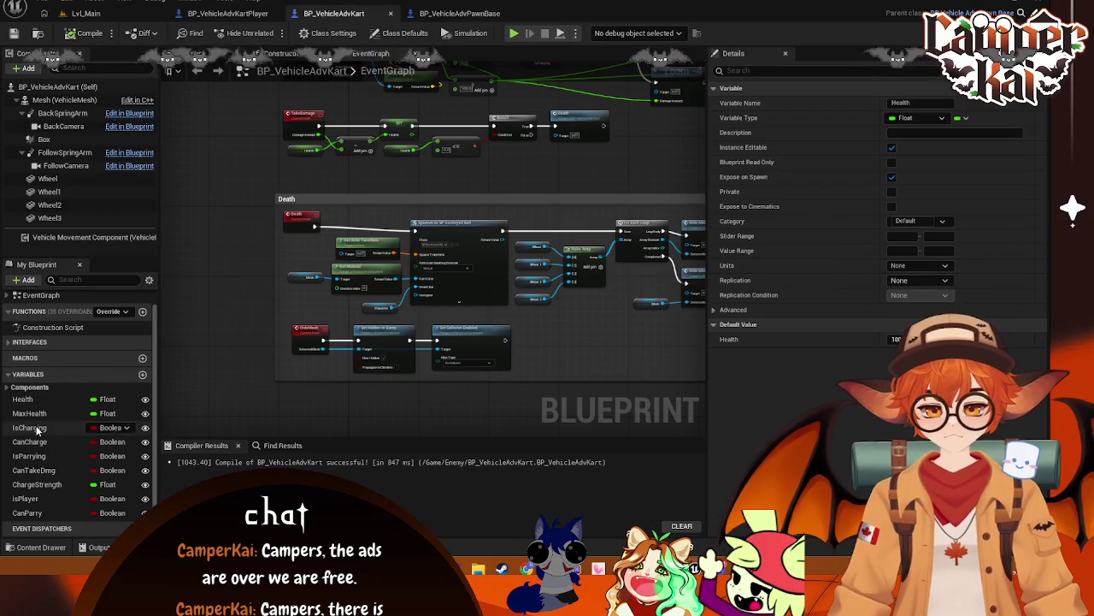
- Float BP_VehicleAdvPawnBase out, close BP_VehicleAdvKart, and dock PawnBase back
left_click(453, 14)
mouse_move(432, 34)
left_mouse_down()
mouse_move(820, 77)
mouse_move(589, 146)
mouse_move(781, 143)
mouse_move(822, 6)
left_mouse_up()
left_click_drag(687, 391, 687, 547)
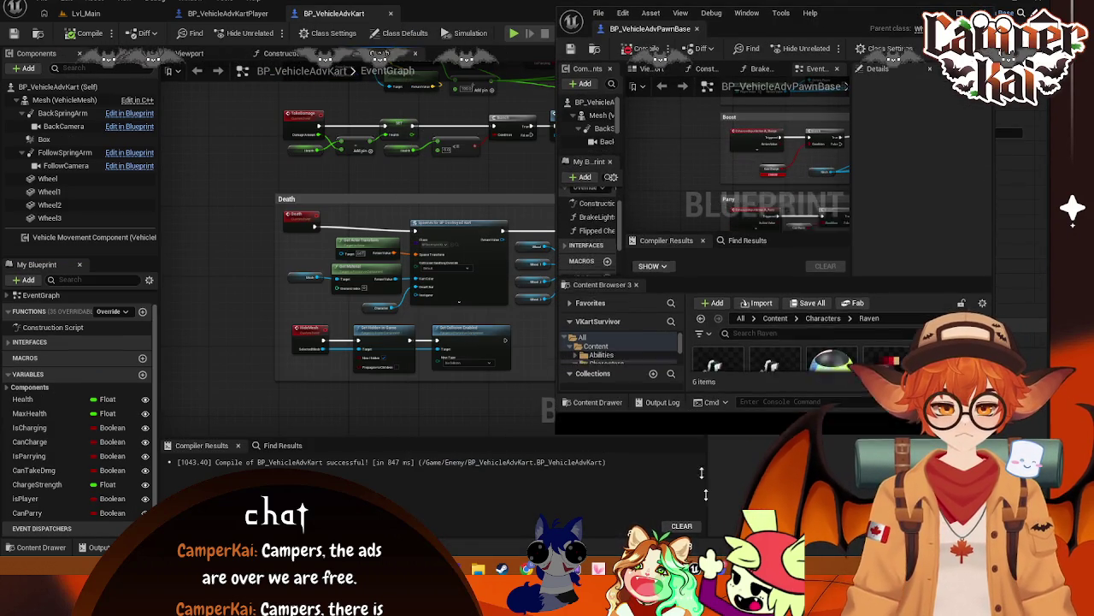
left_click(810, 12)
left_click(746, 13)
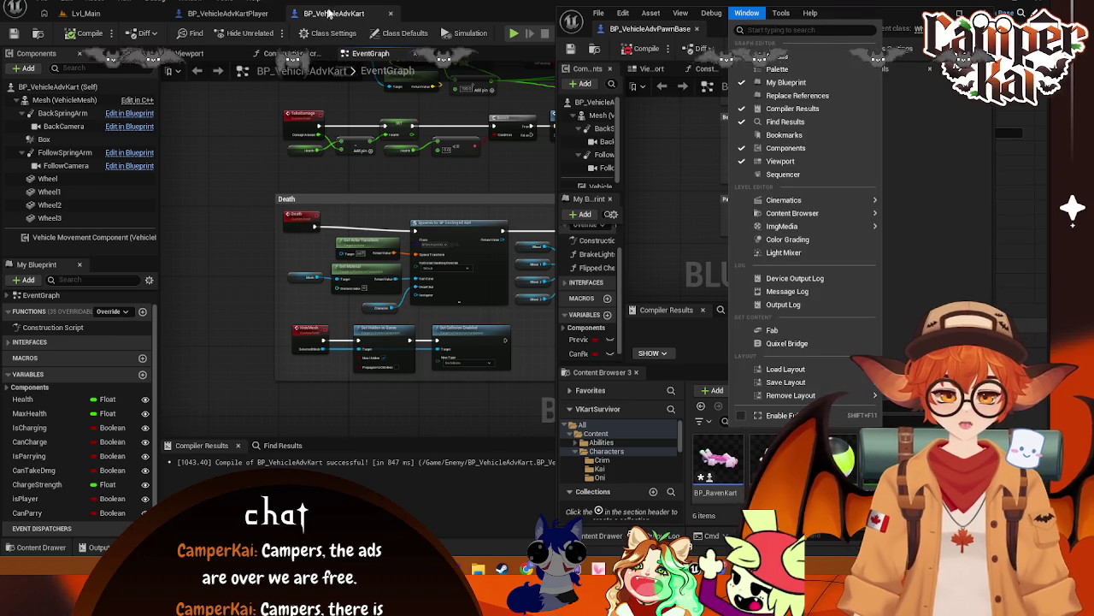
middle_click(328, 15)
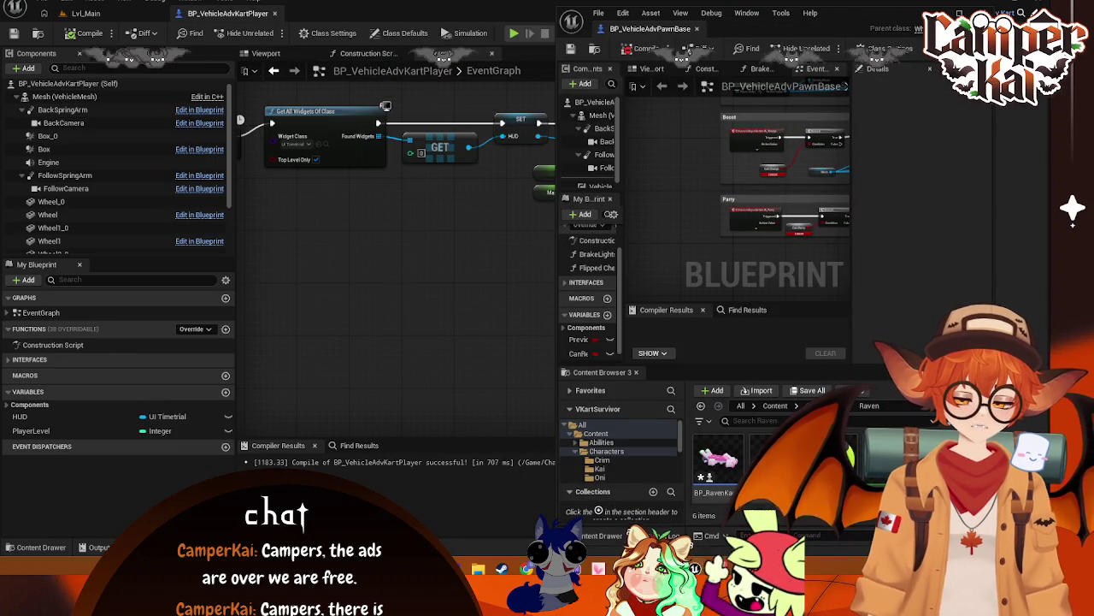
left_click_drag(622, 32, 342, 14)
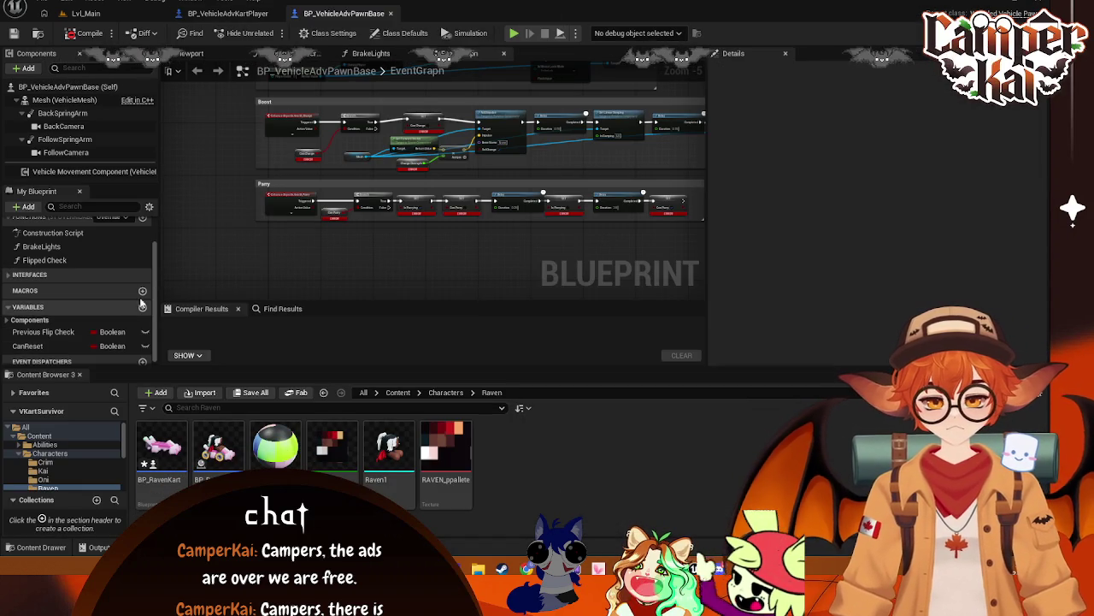
scroll(65, 333, "down", 1)
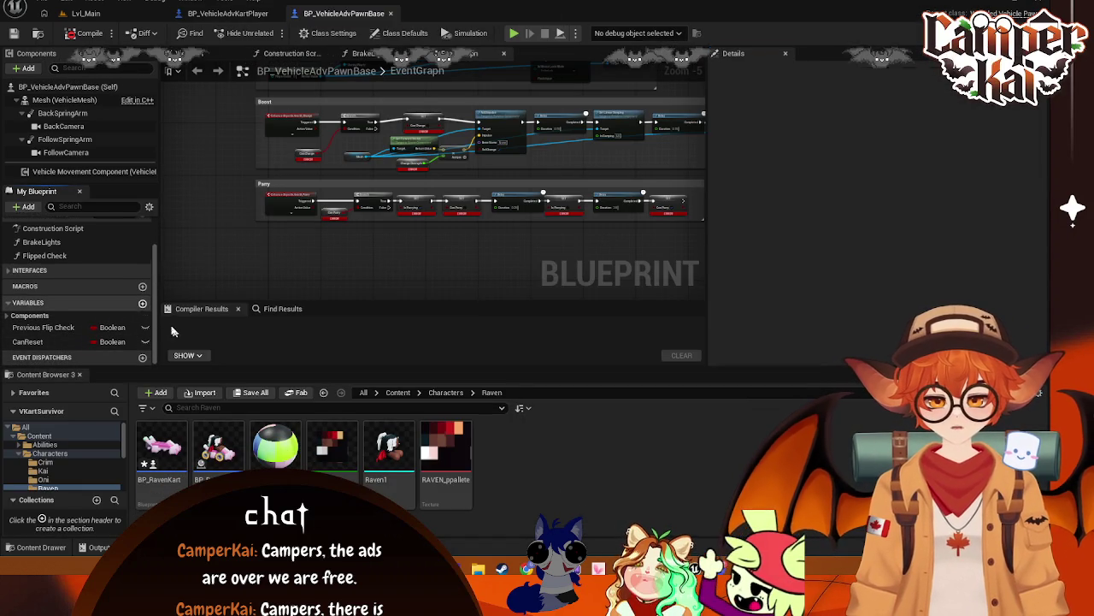
left_click(142, 302)
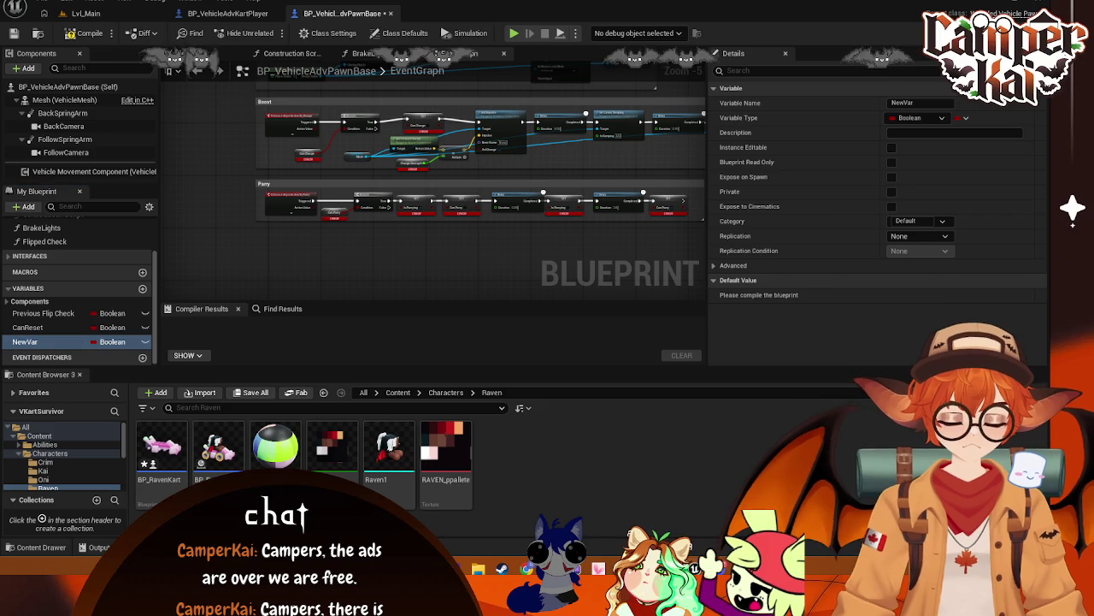
right_click(33, 343)
left_click(72, 369)
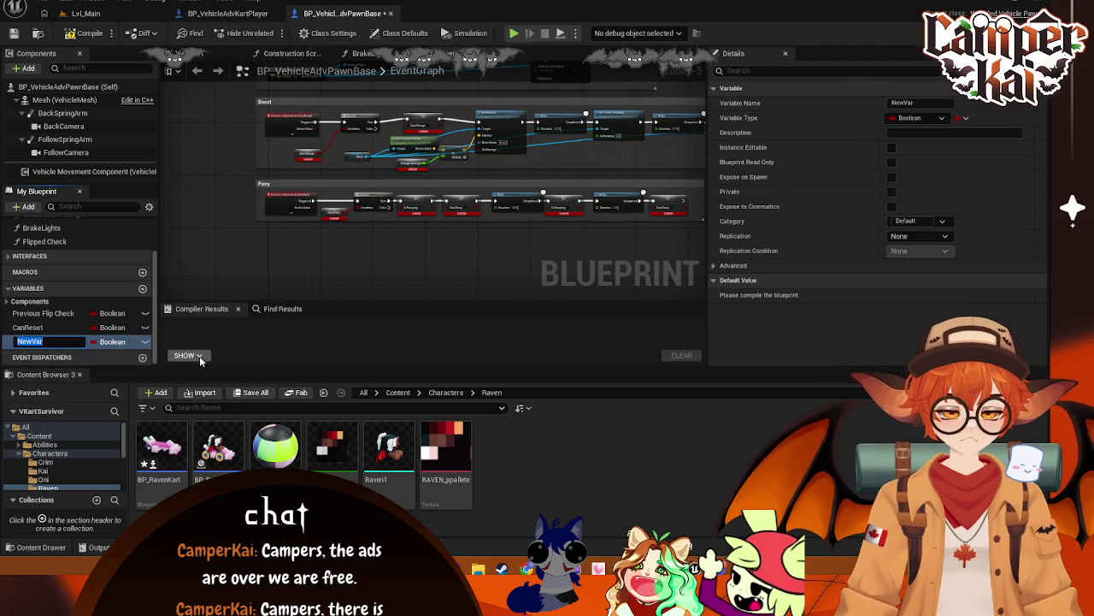
type("IsChaa")
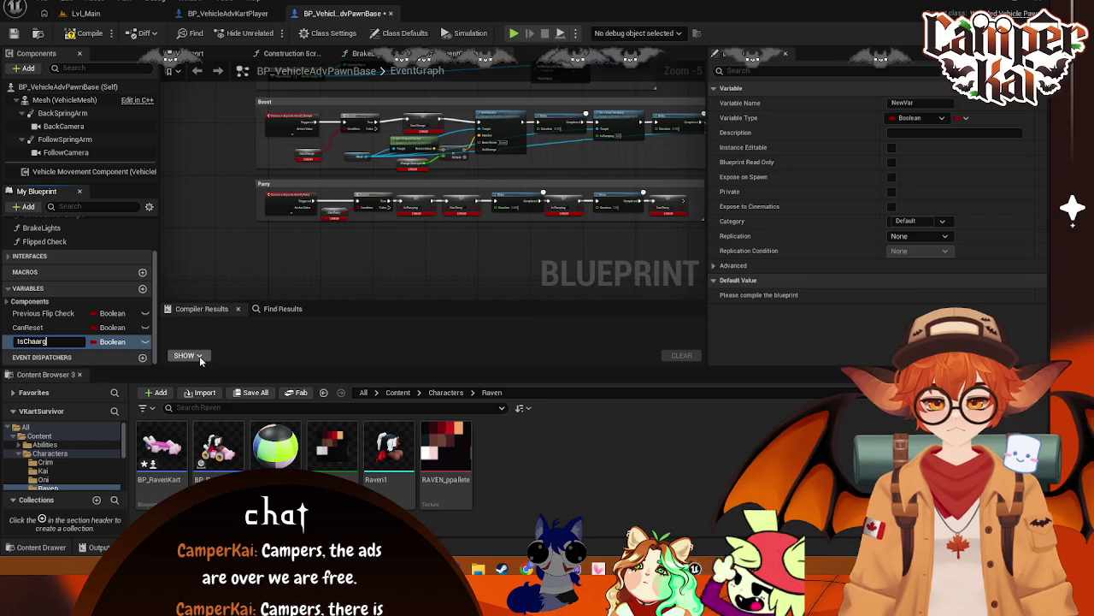
type("rgin")
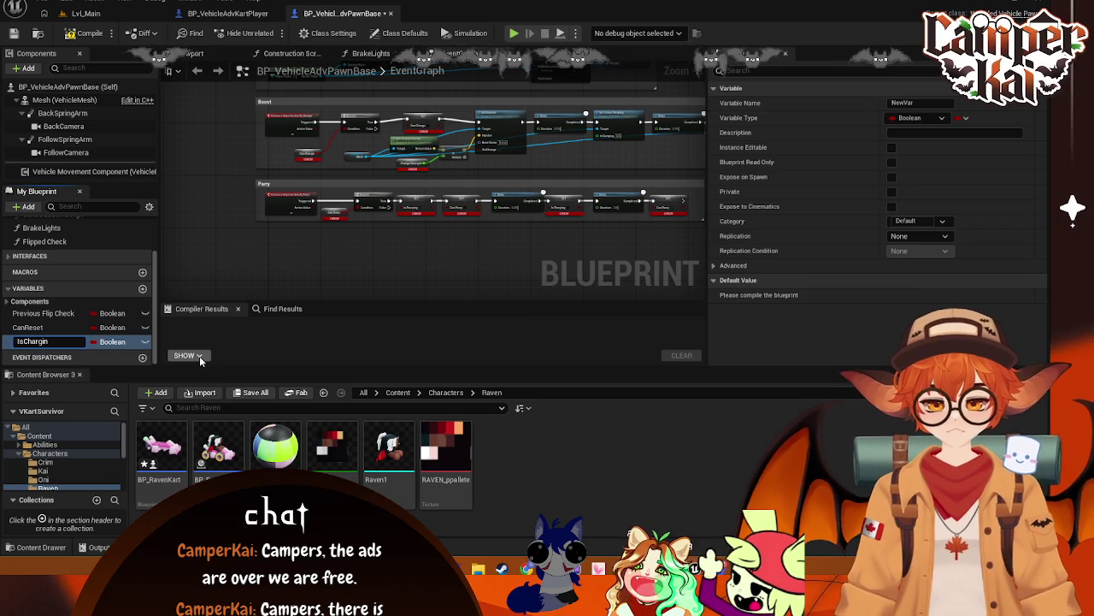
key("Return")
right_click(44, 343)
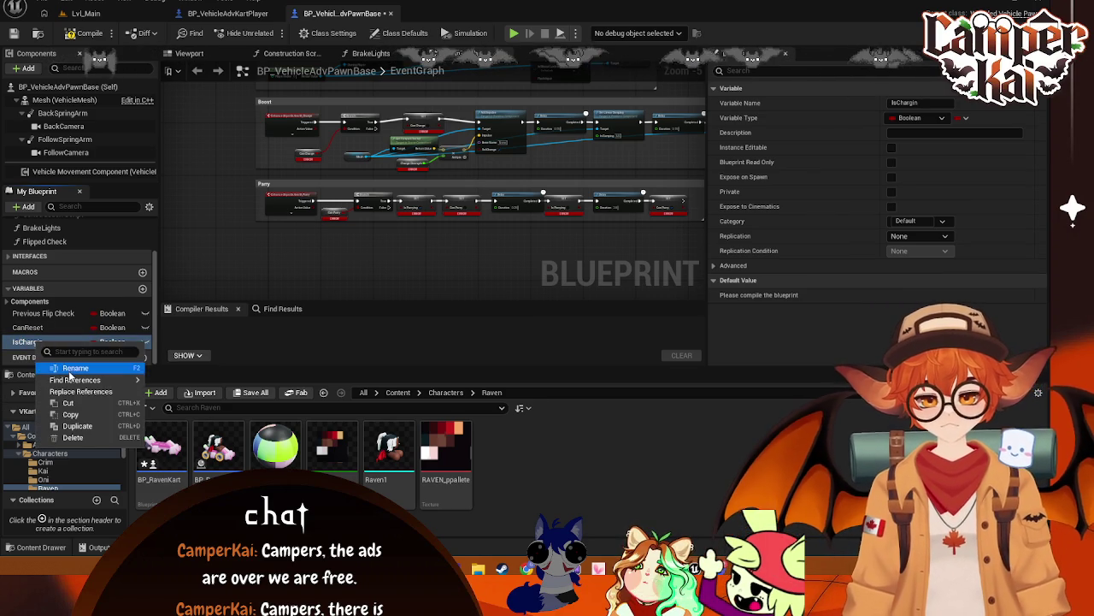
left_click(72, 370)
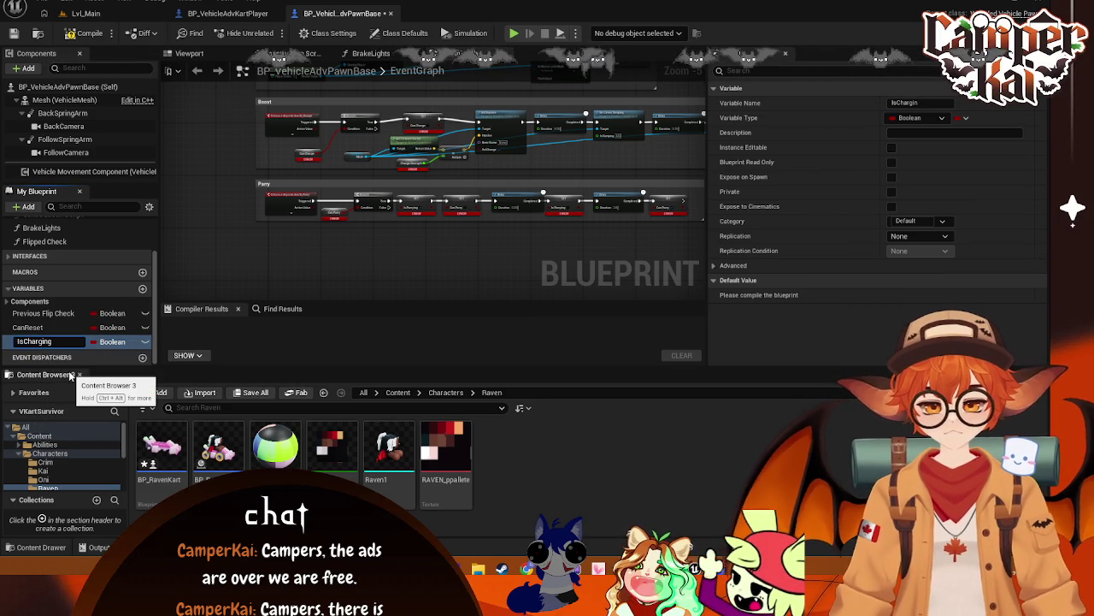
key("Return")
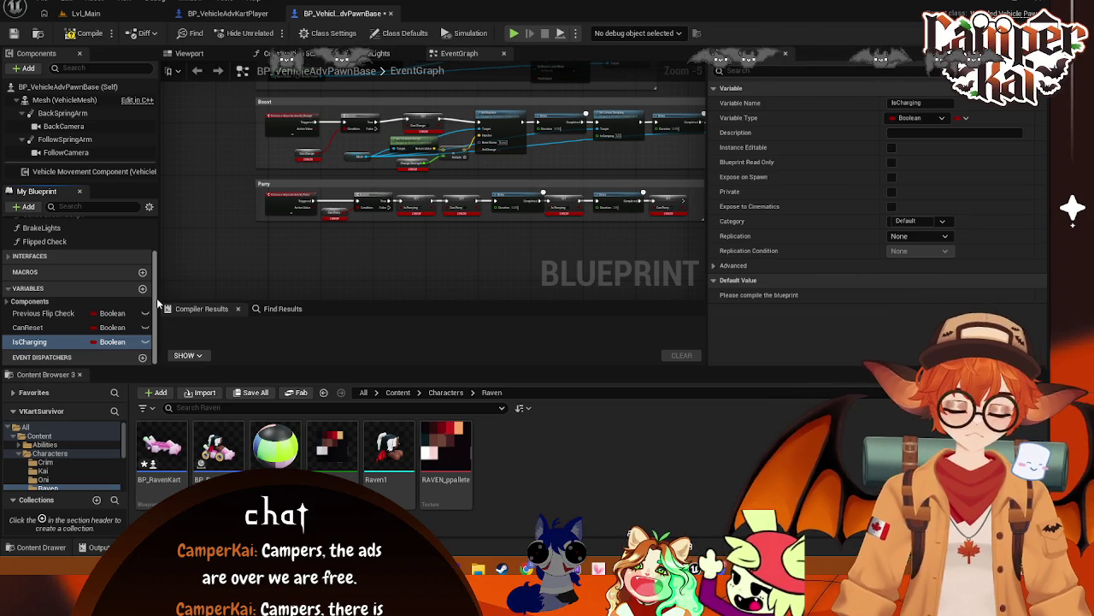
scroll(323, 256, "up", 2)
right_click(29, 342)
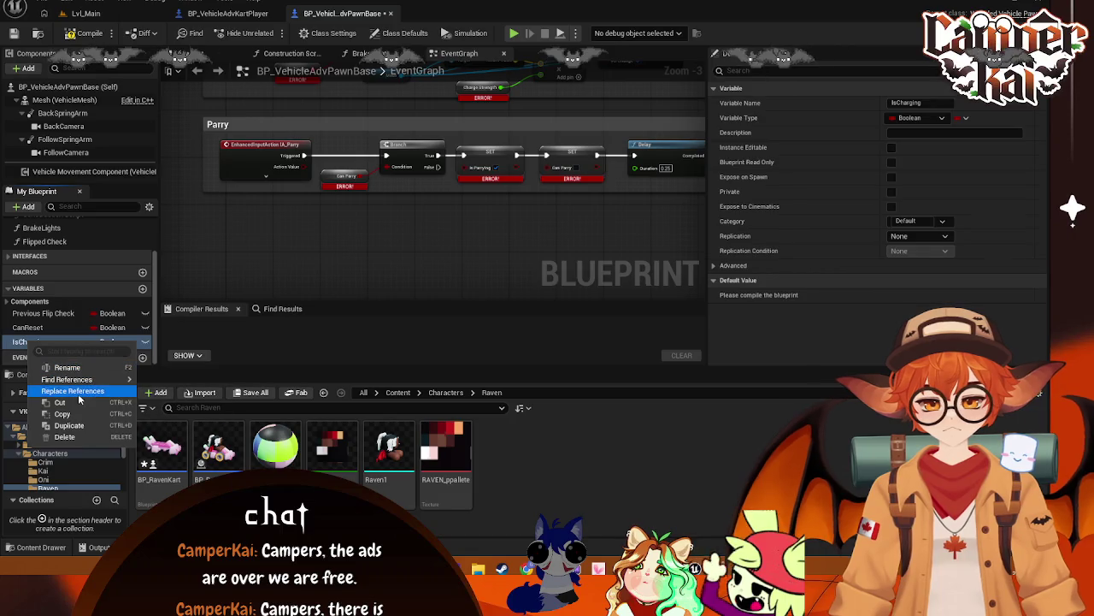
left_click(21, 342)
right_click(20, 342)
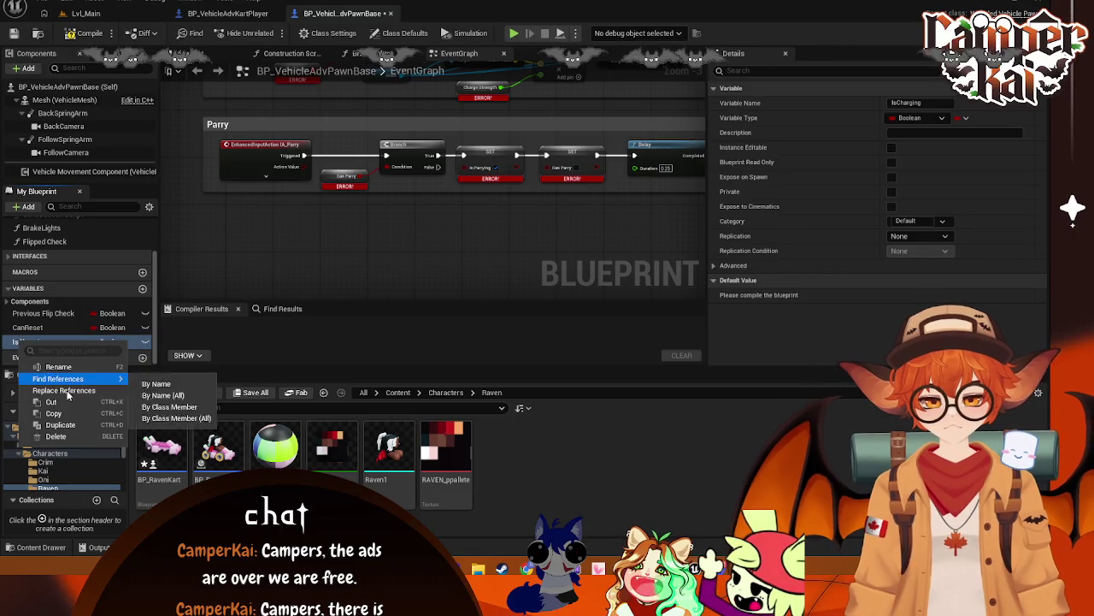
left_click(73, 437)
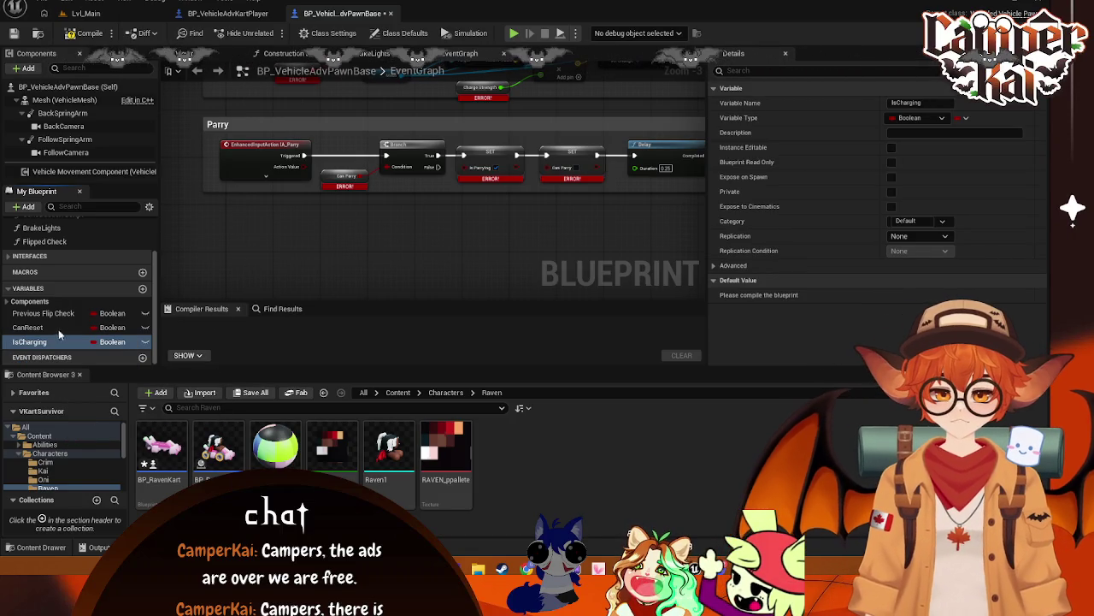
key("Delete")
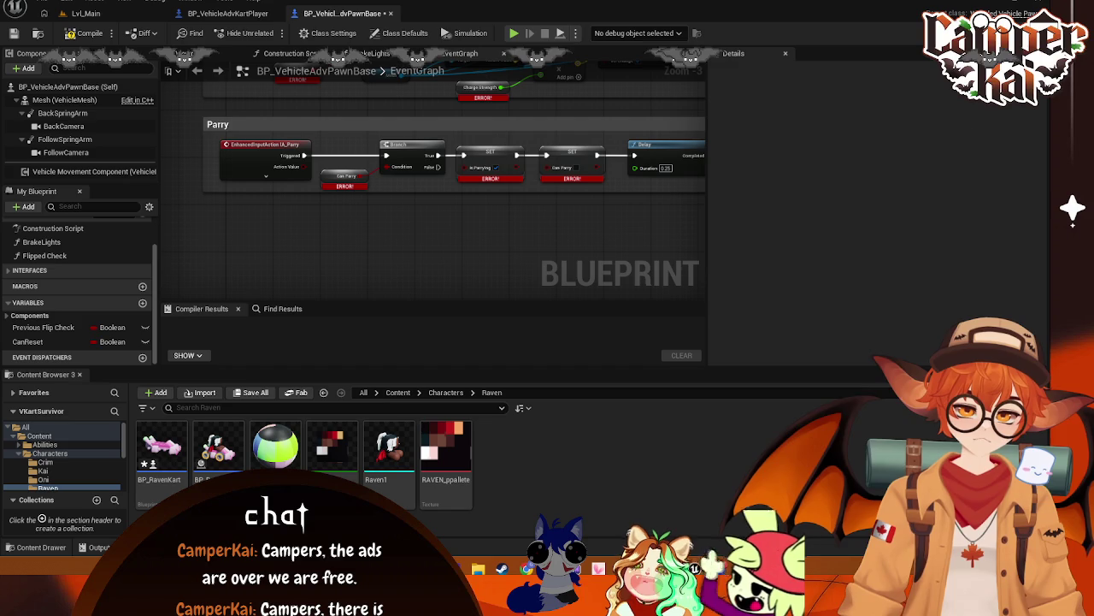
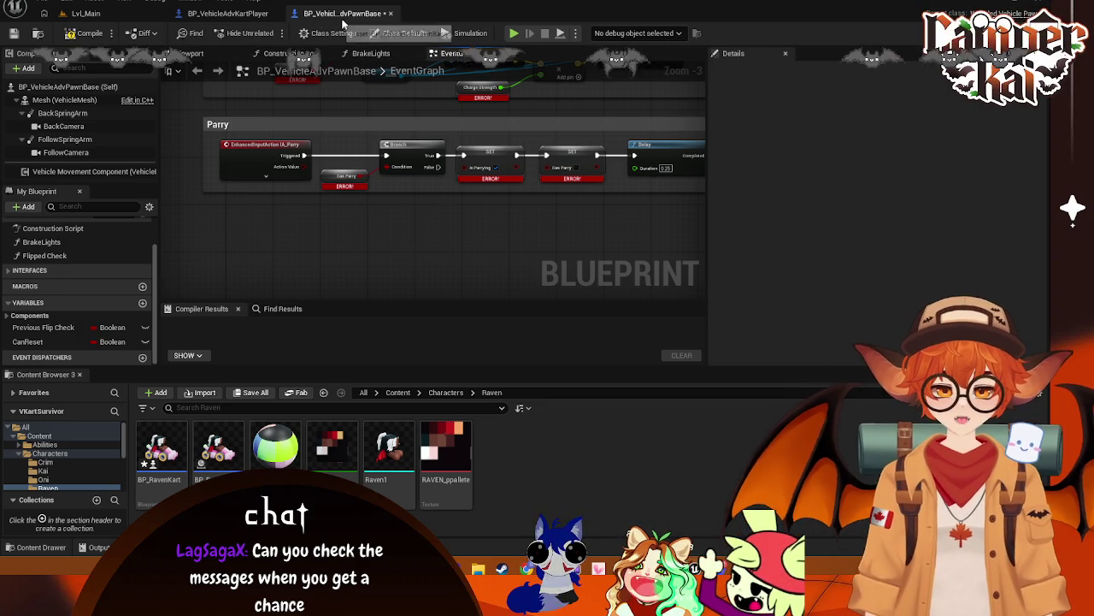
- Pan the BP_VehicleAdvPawnBase graph so the Boost and Parry sections are visible
mouse_move(372, 206)
left_mouse_down()
mouse_move(386, 286)
mouse_move(333, 260)
left_mouse_up()
scroll(388, 275, "down", 1)
scroll(395, 273, "down", 1)
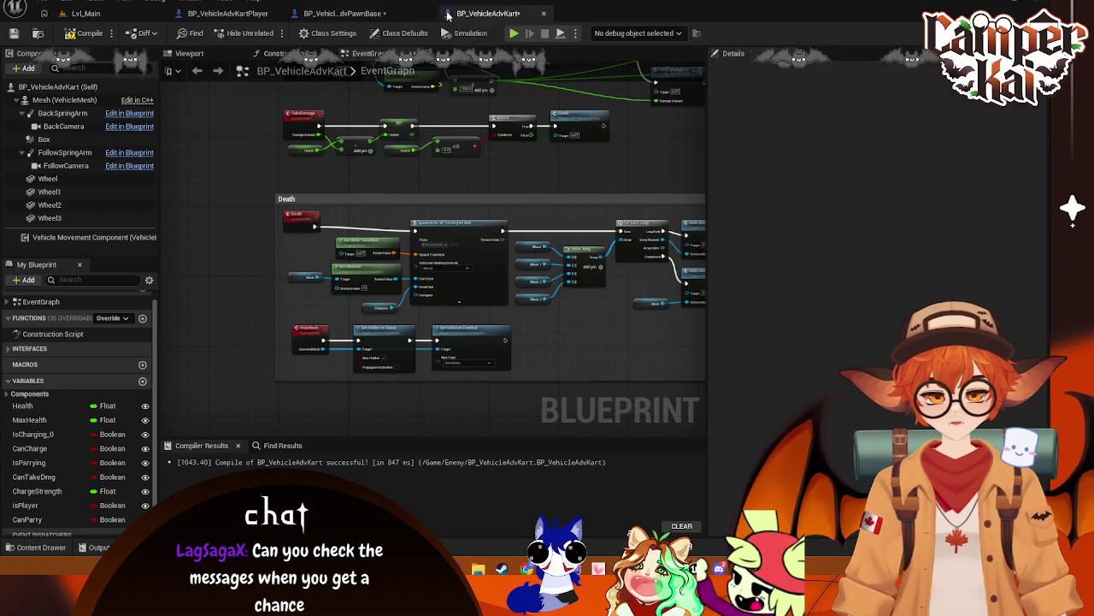
left_click(227, 13)
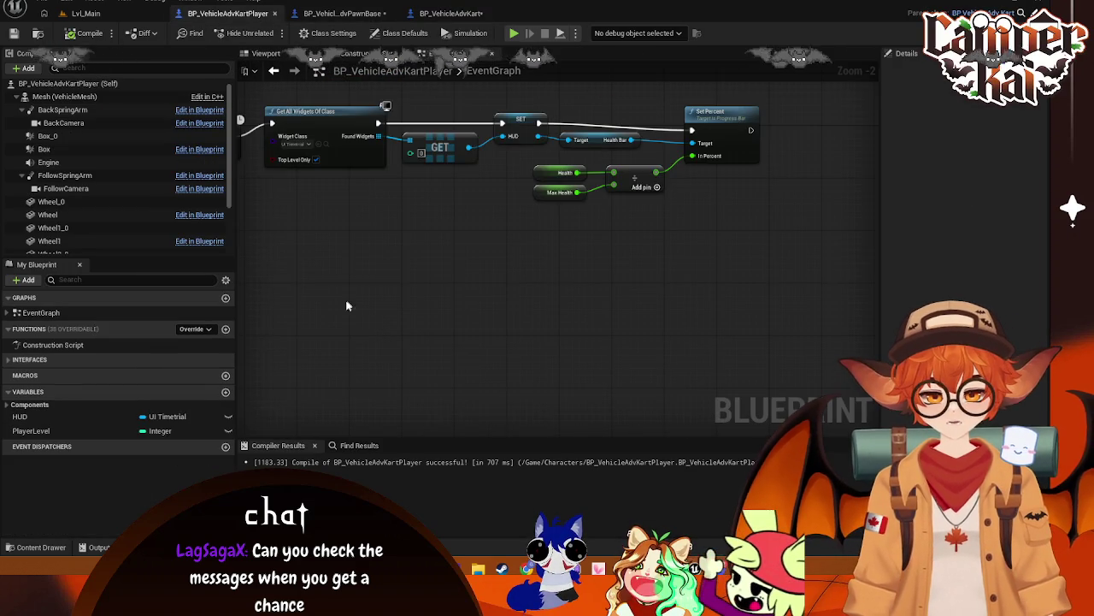
left_click(342, 13)
left_click_drag(320, 295, 268, 246)
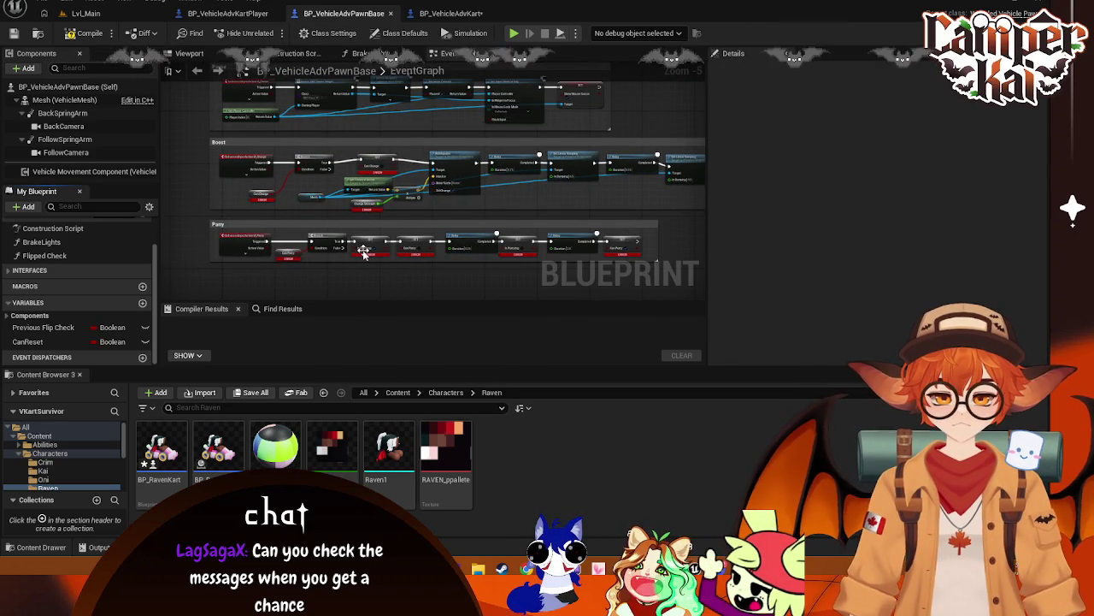
scroll(359, 254, "up", 1)
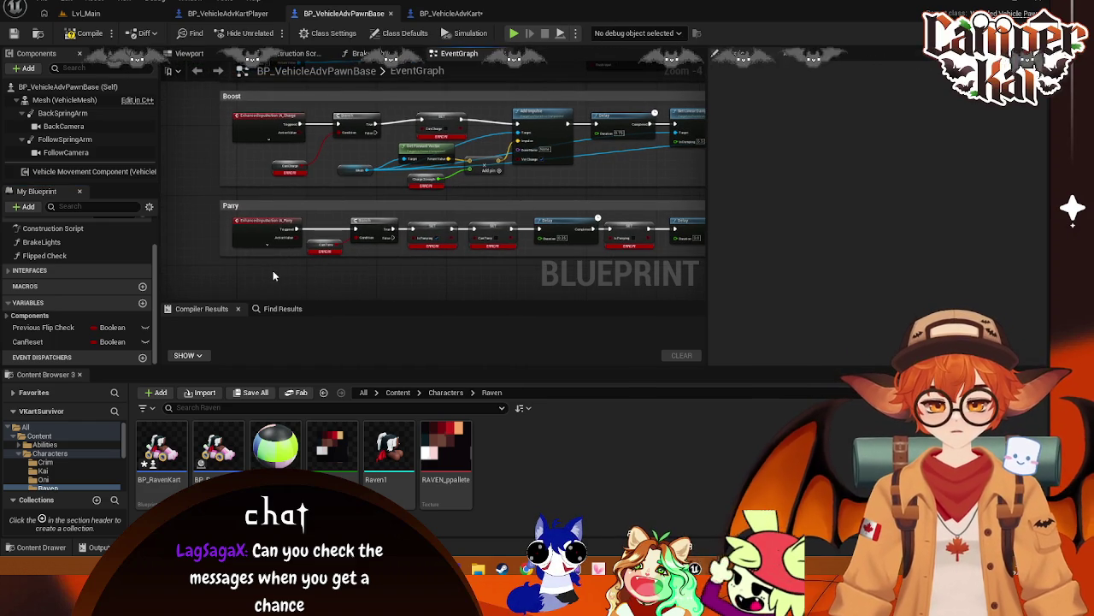
- Place a Mesh getter below Parry and search for a BP_ve cast, then cancel it
right_click(273, 272)
left_click(64, 99)
mouse_move(64, 99)
left_mouse_down()
mouse_move(216, 224)
mouse_move(248, 280)
mouse_move(306, 286)
left_mouse_up()
type("cast")
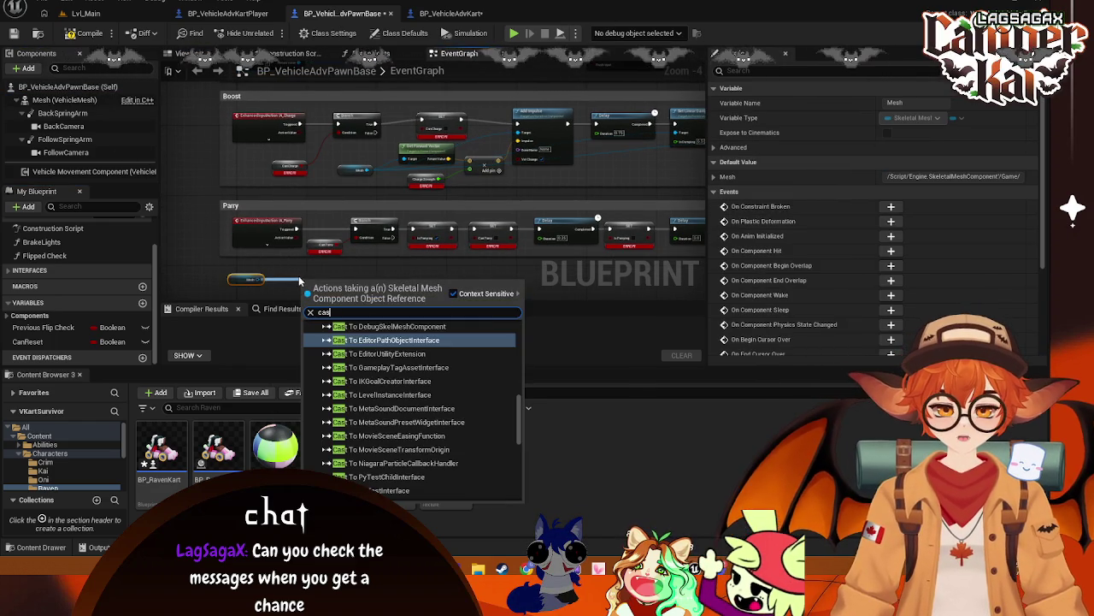
type(" to p")
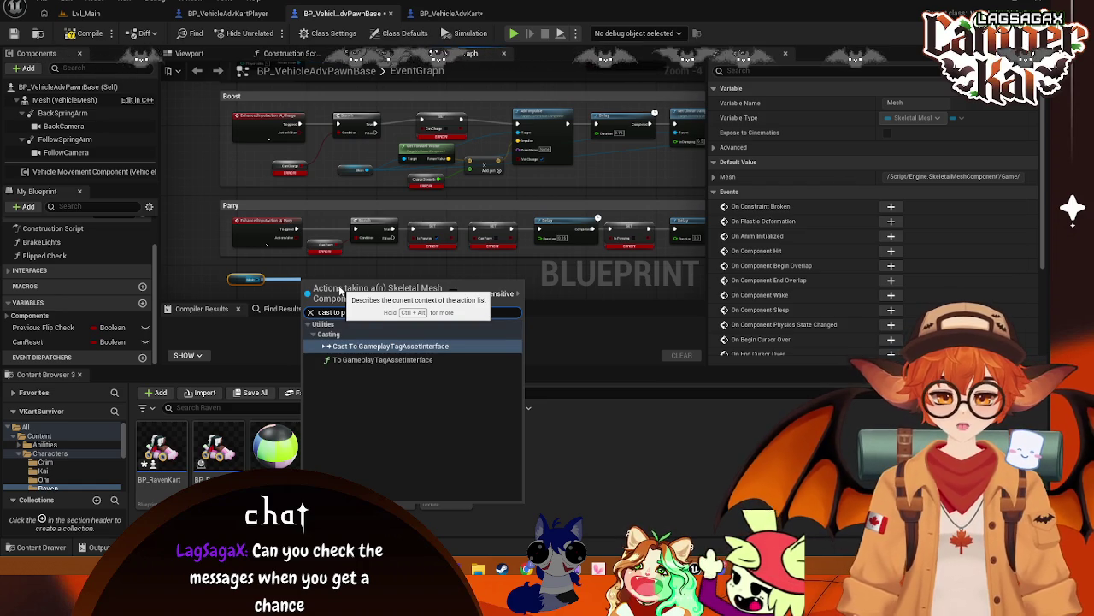
key("BackSpace")
type("b")
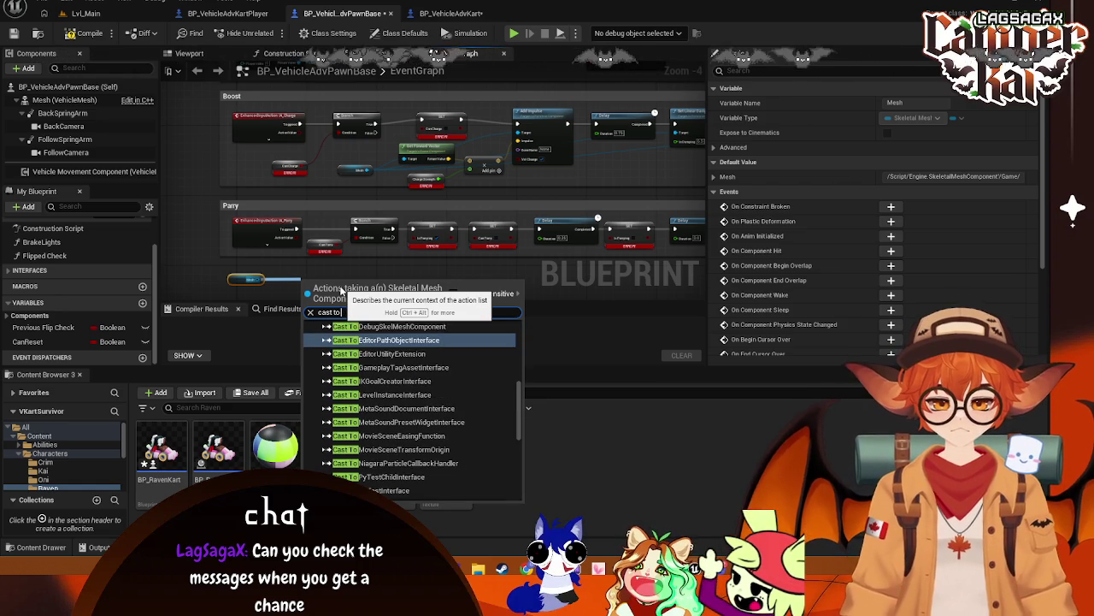
key("BackSpace")
type("ve")
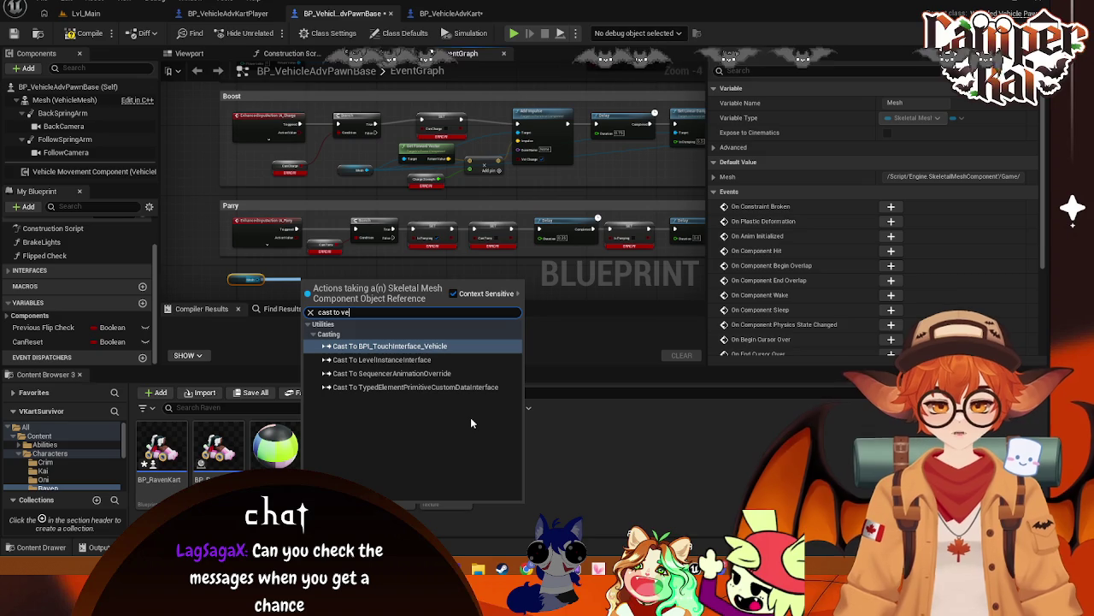
key("BackSpace")
key("BackSpace")
type("BP")
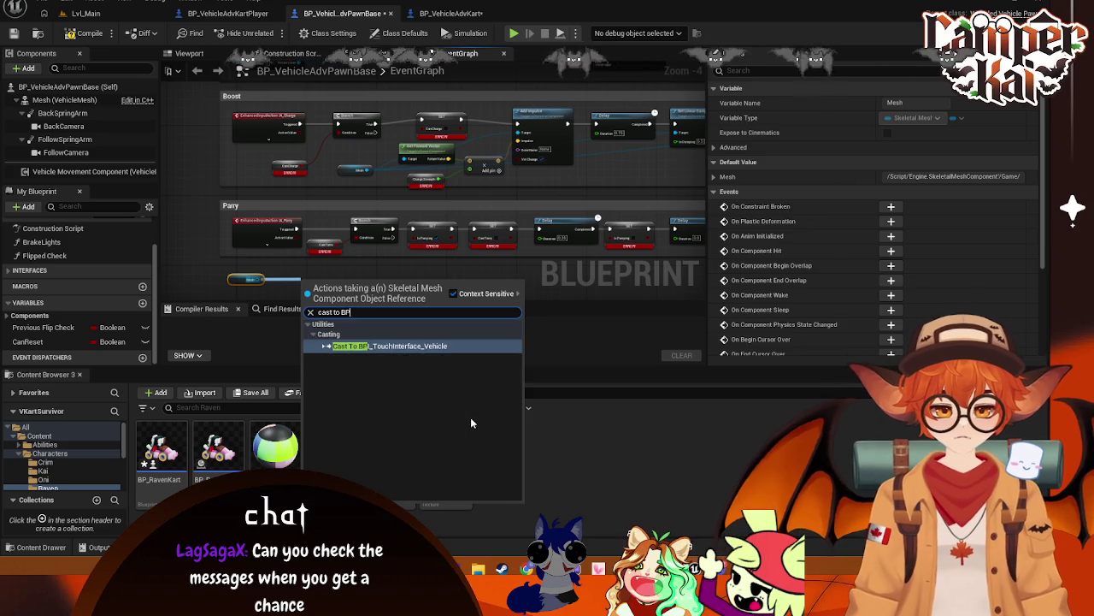
type("_ve")
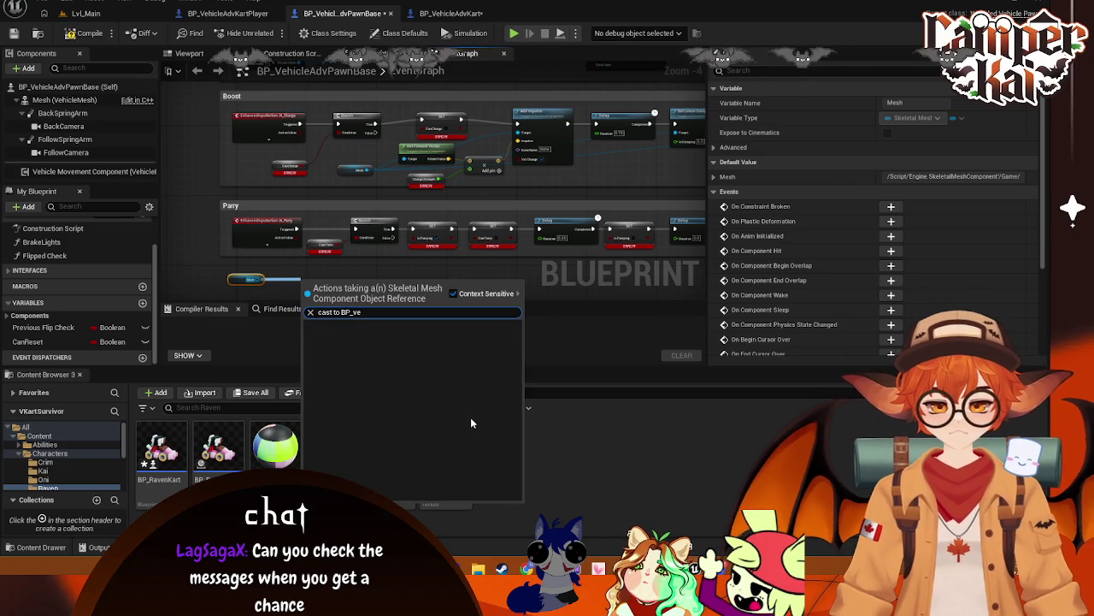
key("Escape")
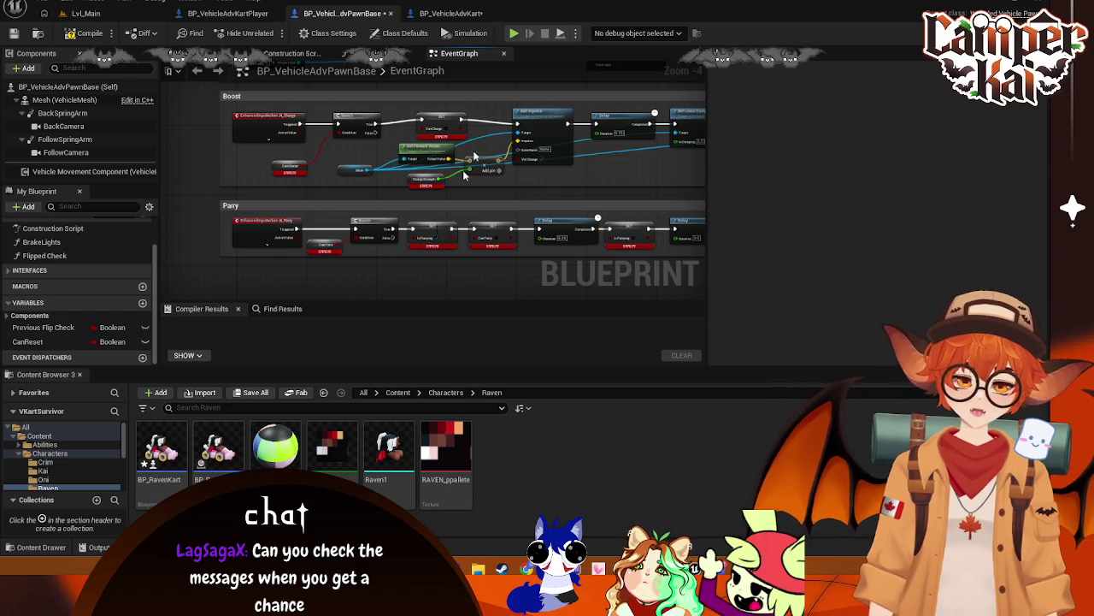
- Bring up the BP_VehicleAdvKart graph, glancing back at BP_VehicleAdvPawnBase along the way
mouse_move(323, 172)
left_mouse_down()
mouse_move(207, 281)
mouse_move(205, 17)
left_mouse_up()
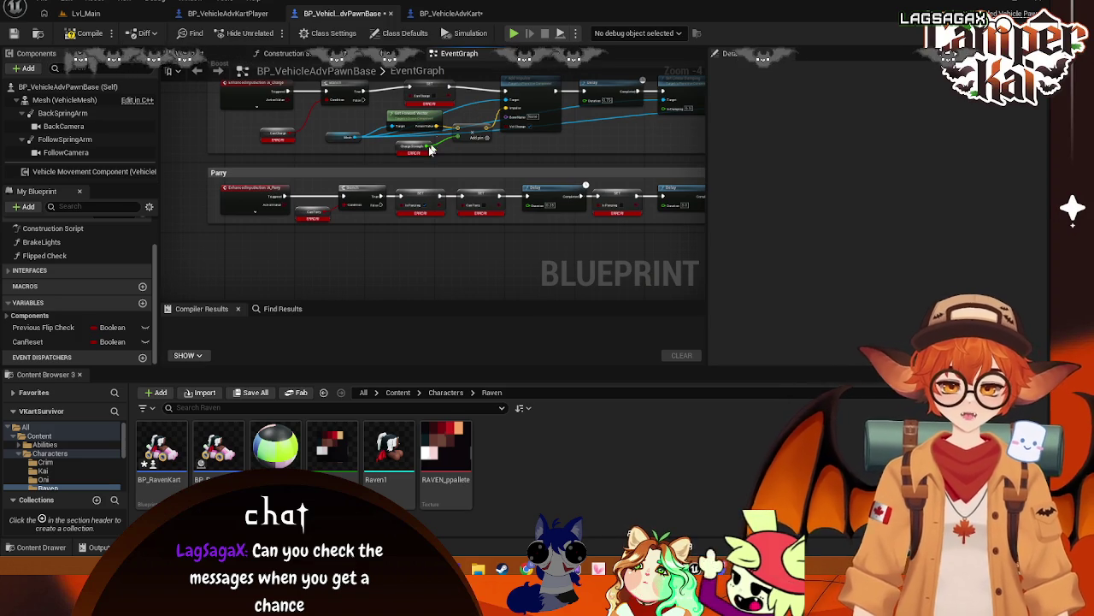
left_click(450, 12)
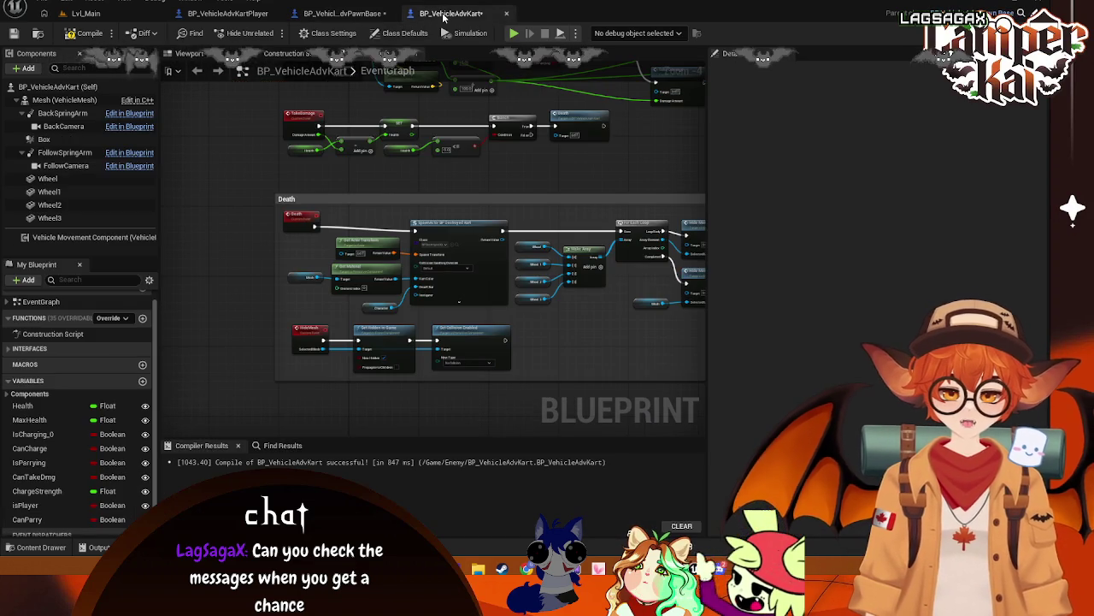
left_click(342, 15)
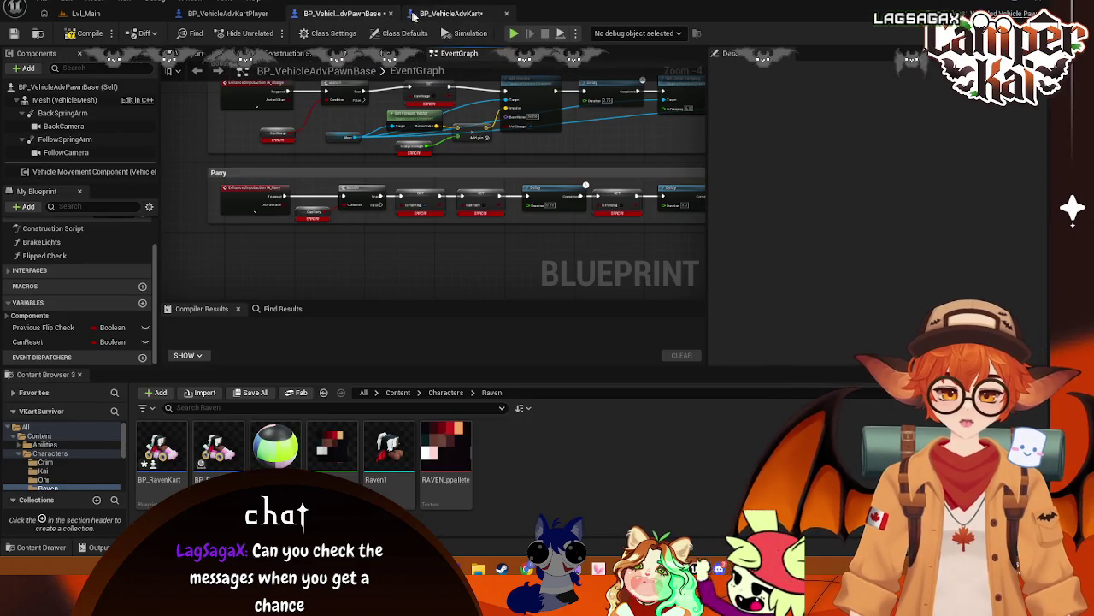
left_click(451, 13)
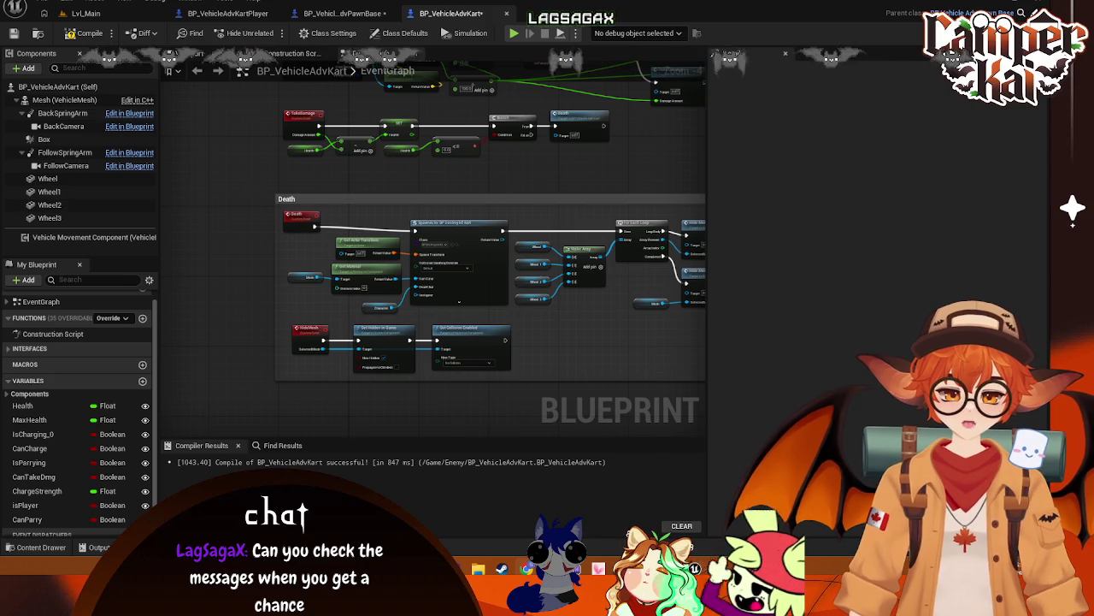
left_click(342, 13)
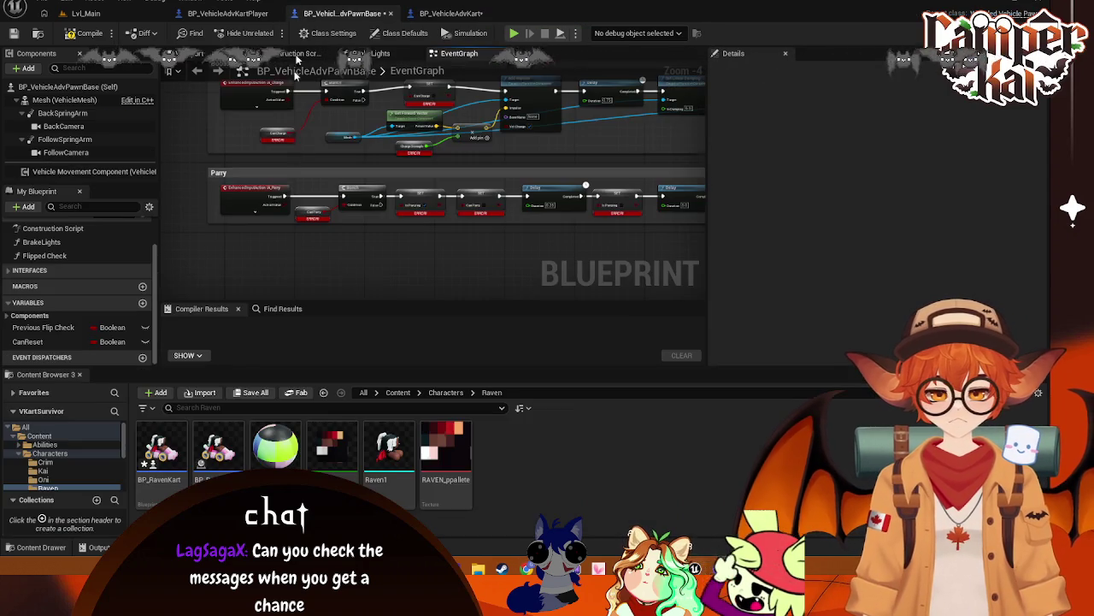
left_click(445, 16)
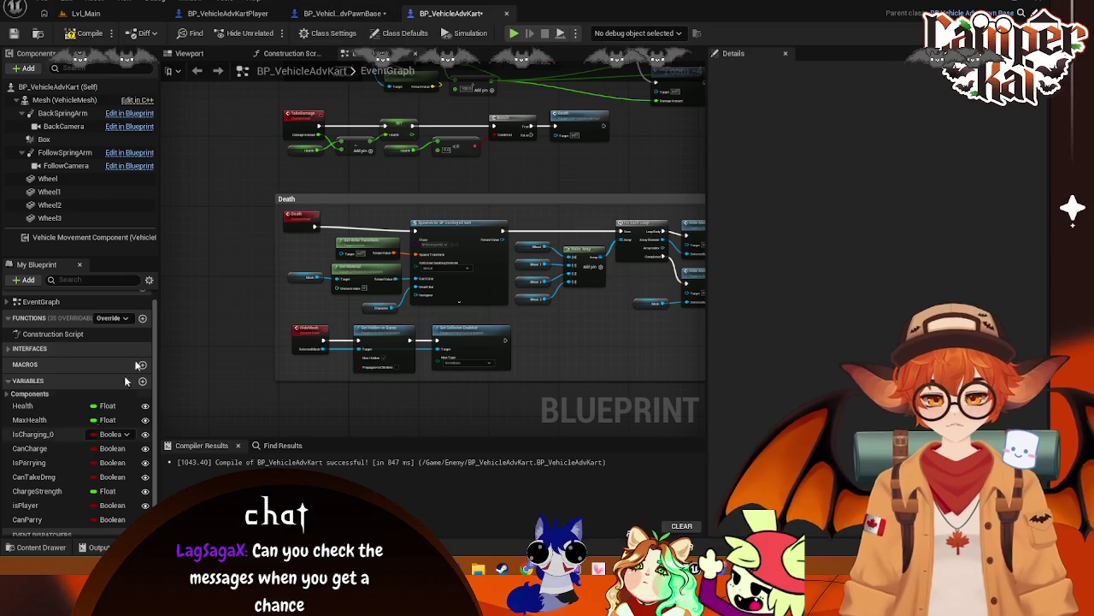
- Delete the in-use IsCharging_0 variable from BP_VehicleAdvKart and close its tab
left_click(34, 434)
right_click(39, 435)
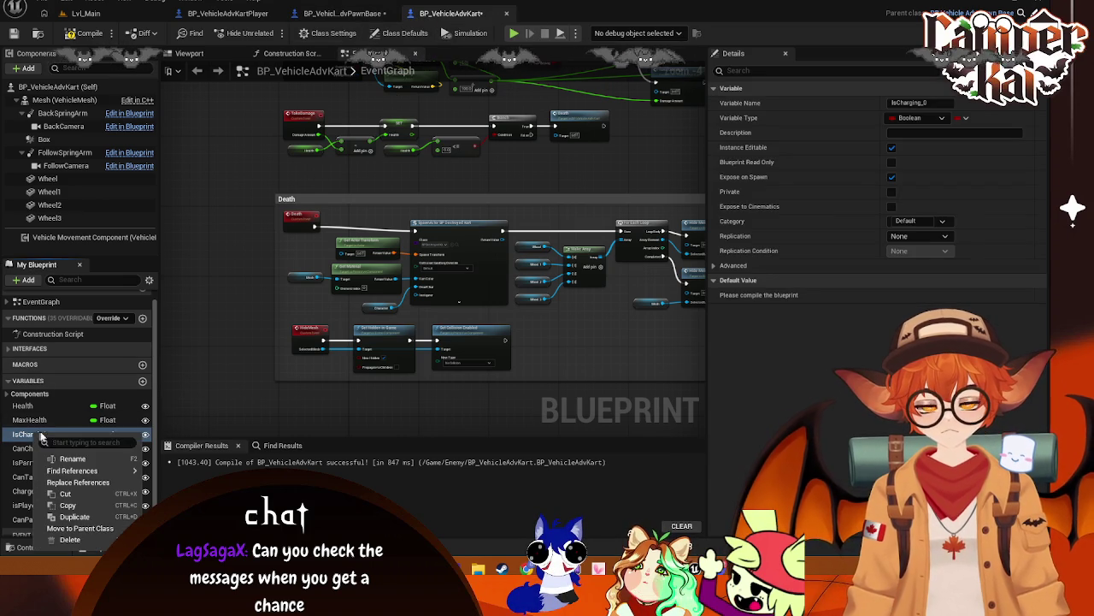
left_click(68, 541)
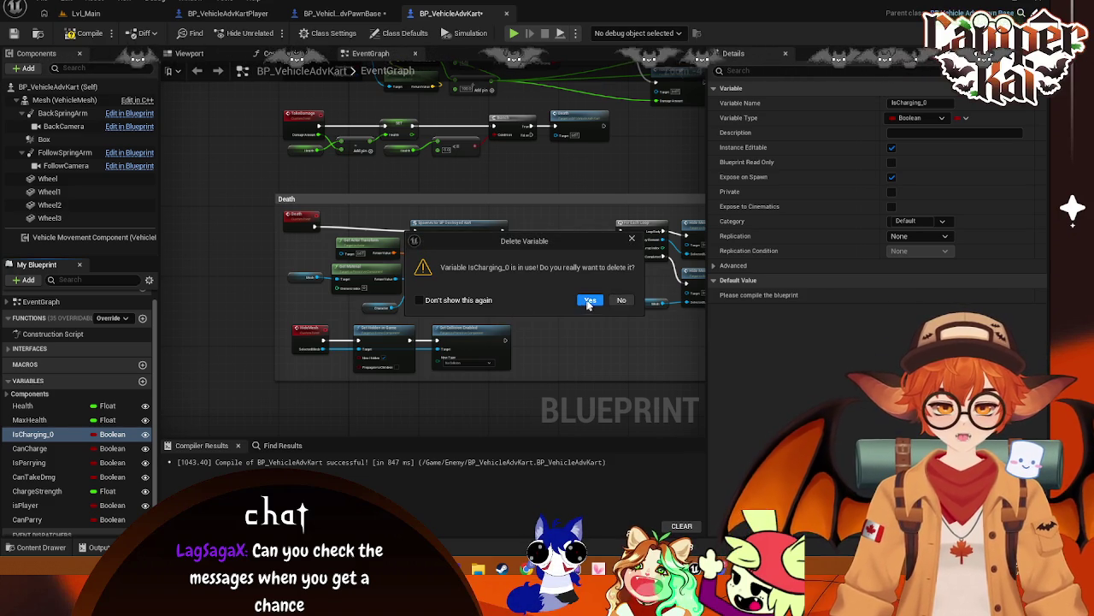
left_click(622, 300)
left_click(342, 13)
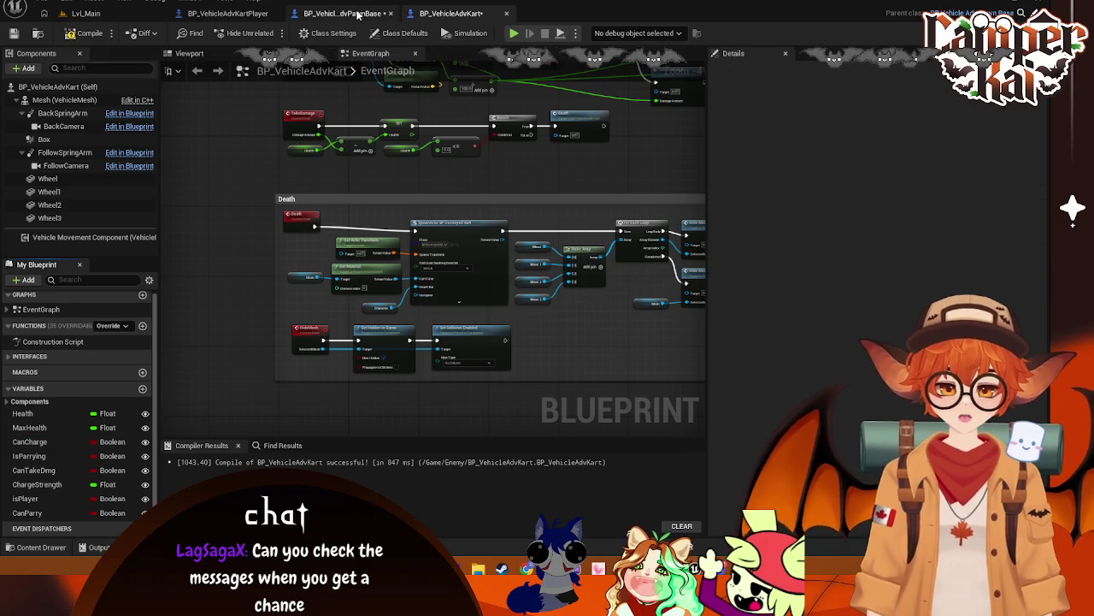
middle_click(447, 13)
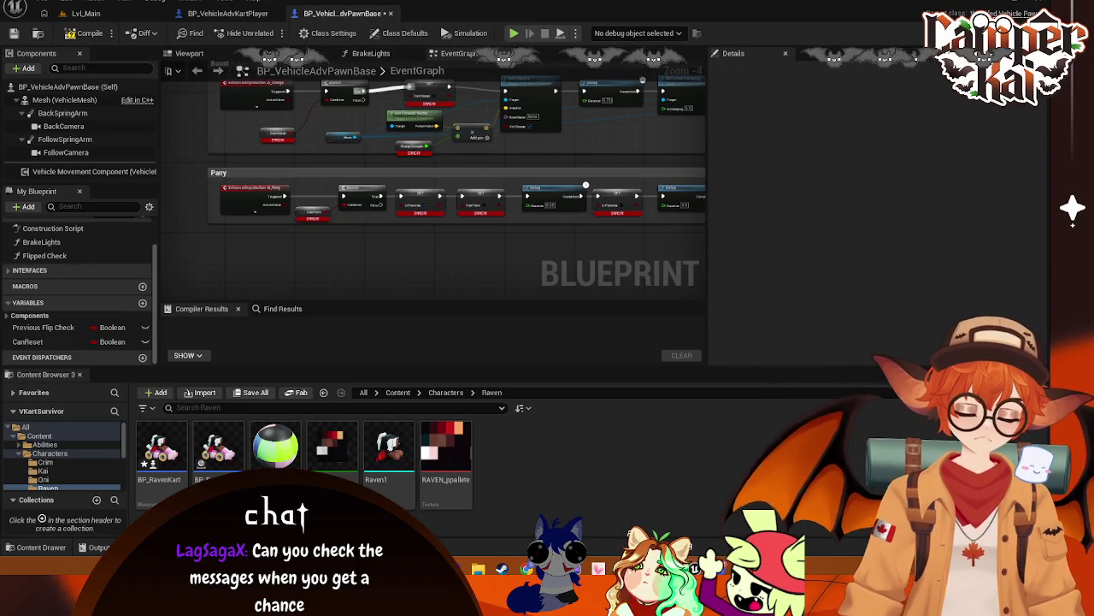
- Show All content in the Content Browser, compare the kart blueprints, and add a new Boolean
left_click(31, 430)
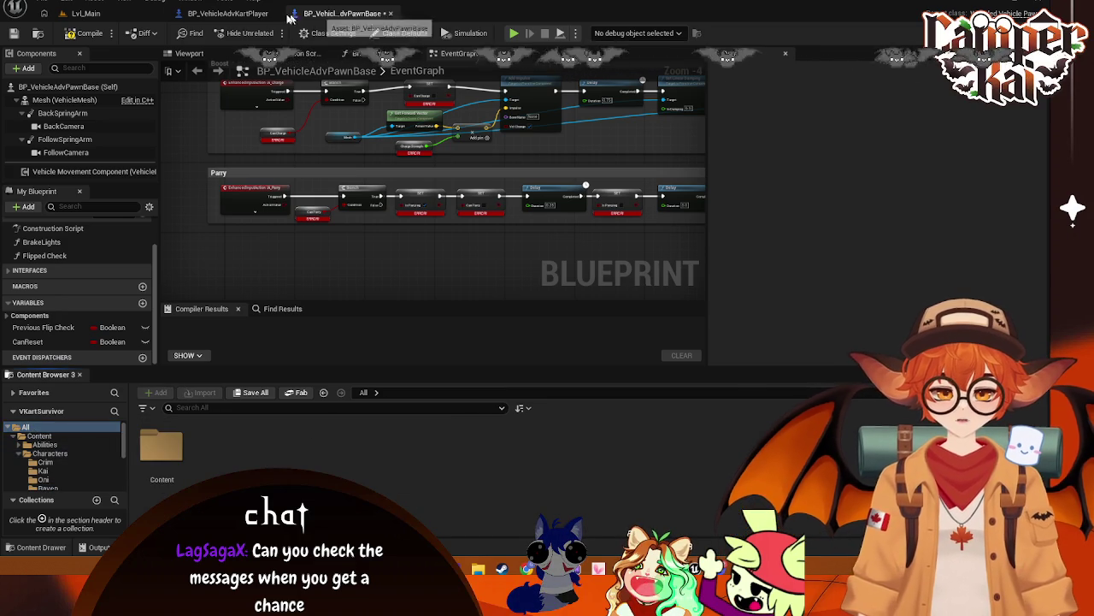
left_click(227, 13)
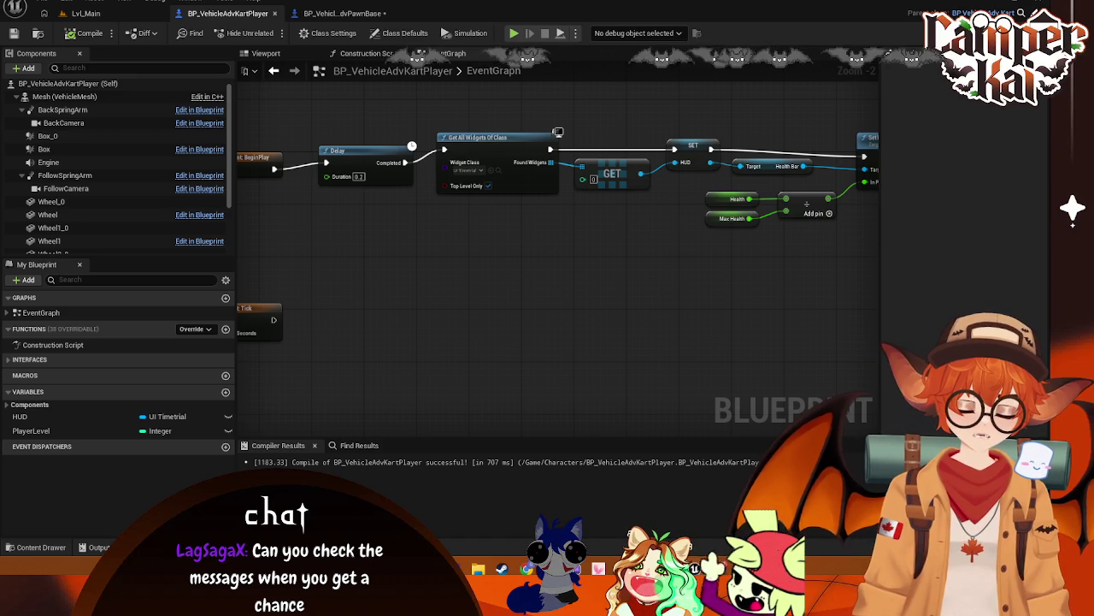
left_click(356, 18)
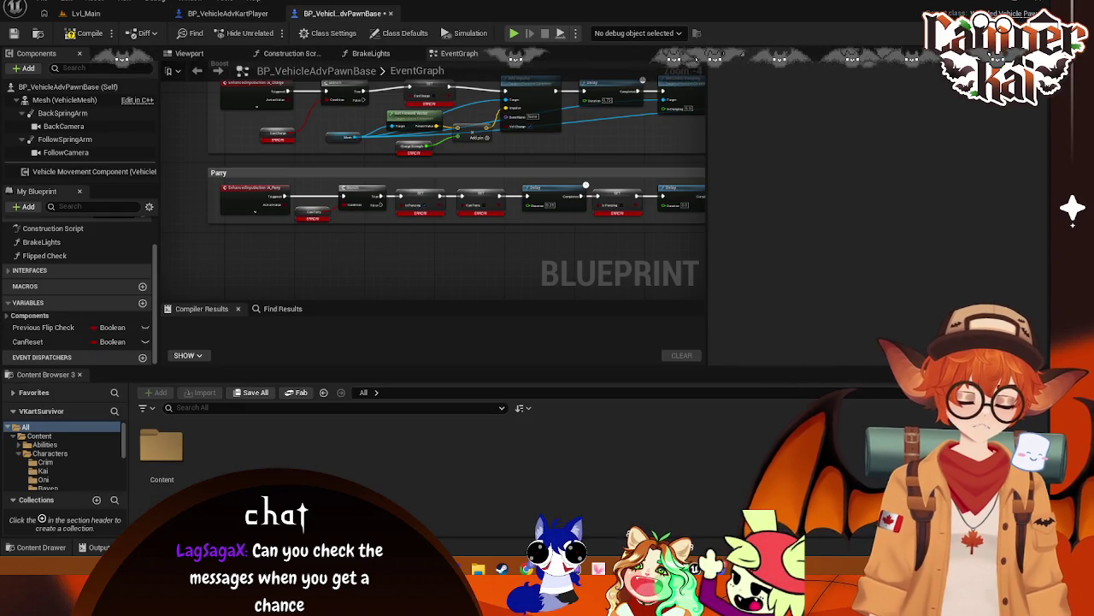
left_click(228, 14)
left_click(318, 13)
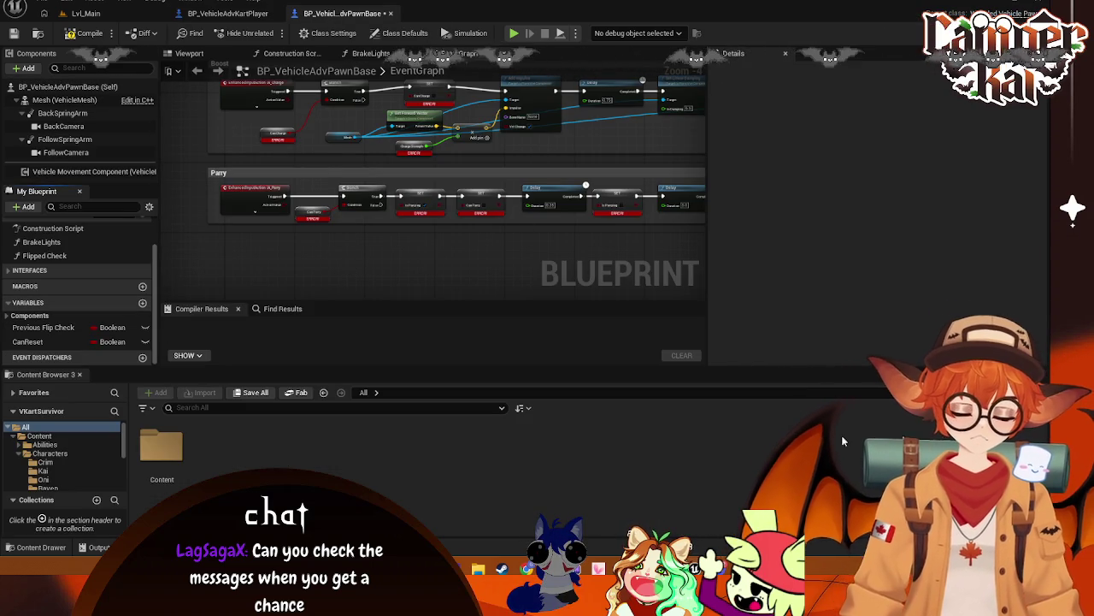
left_click(143, 303)
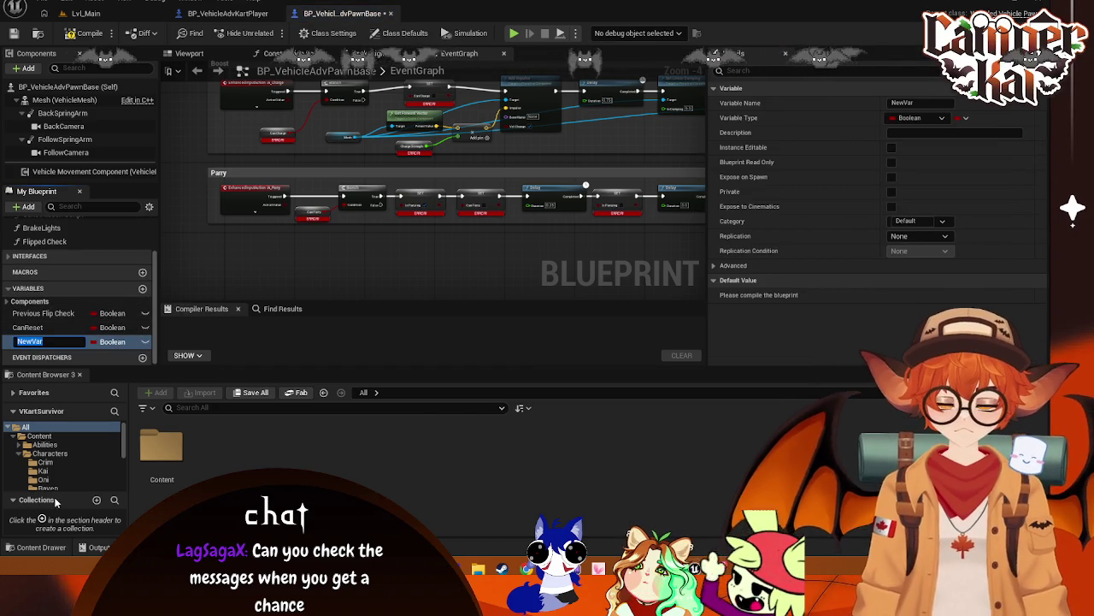
- Name the new Booleans CanCharge, IsParrying and CanTakeDamage
type("CanCharg")
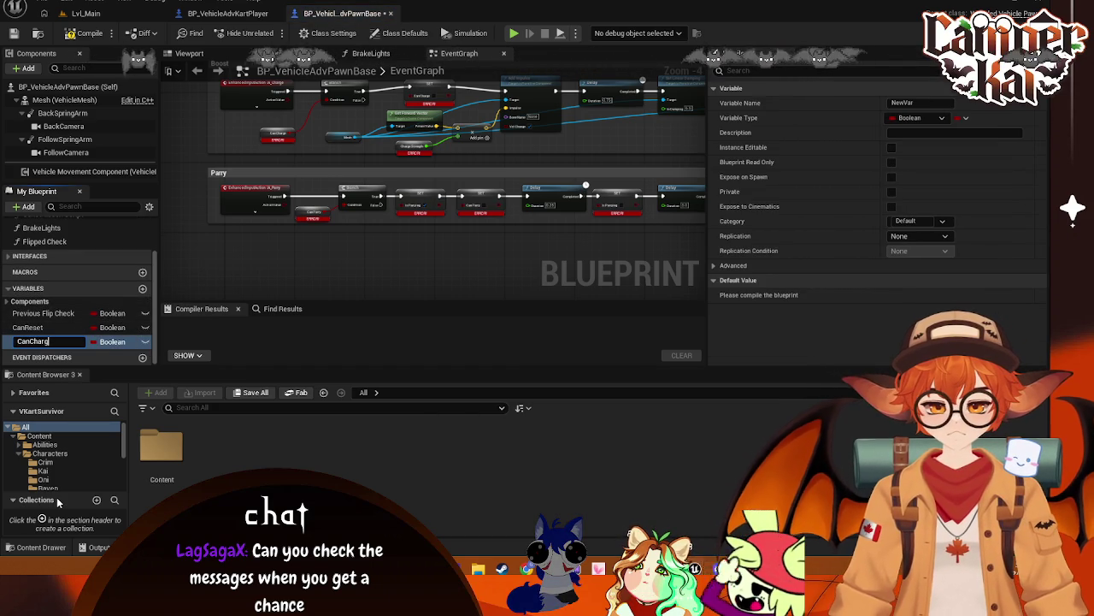
type("e")
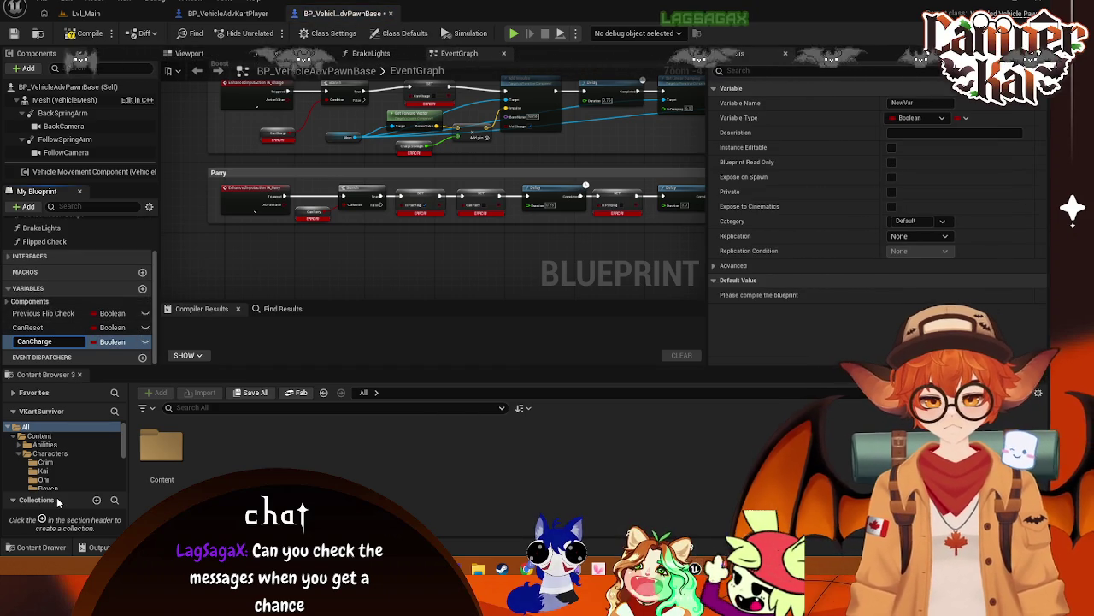
key("Return")
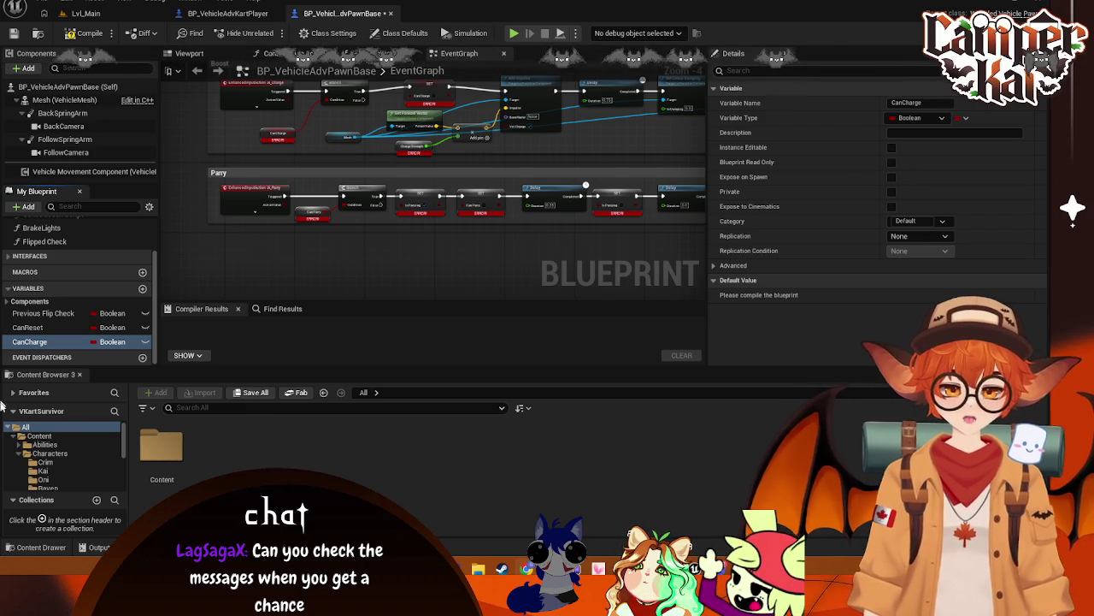
left_click(143, 289)
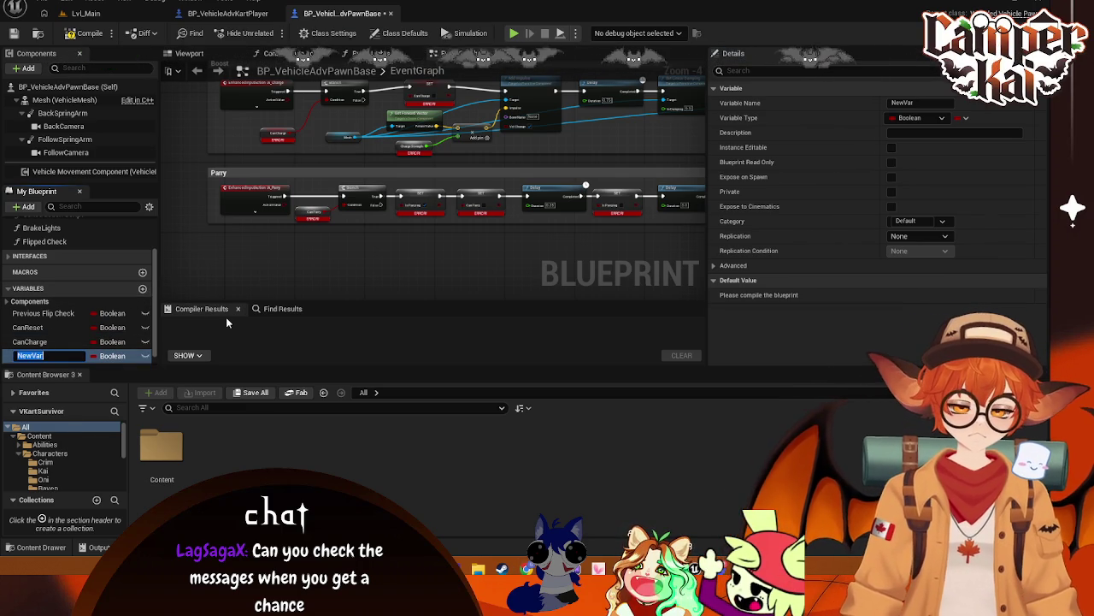
type("IsParrying")
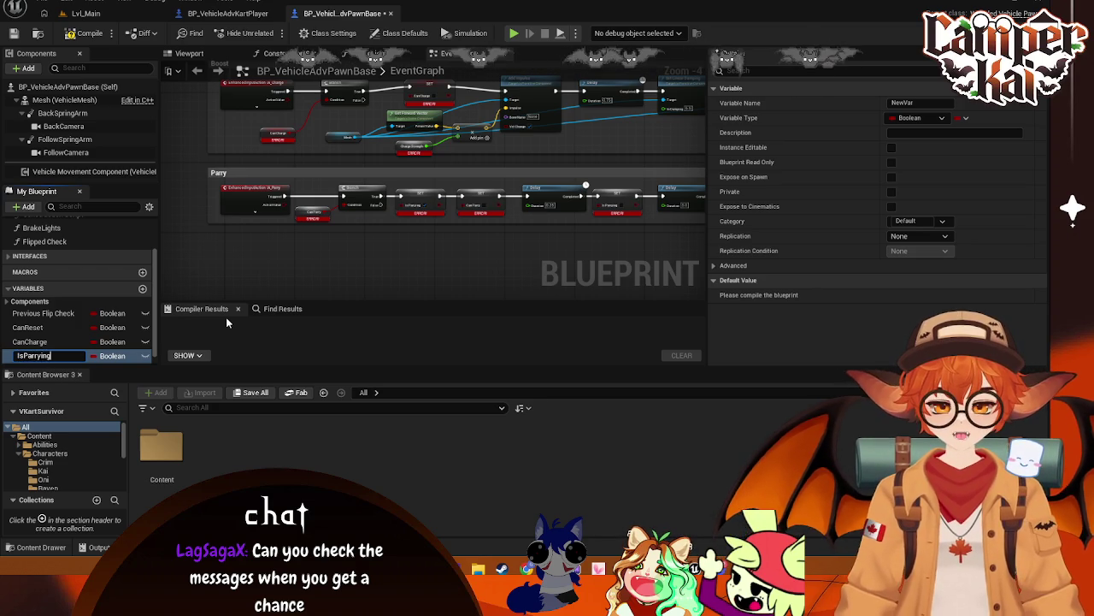
key("Return")
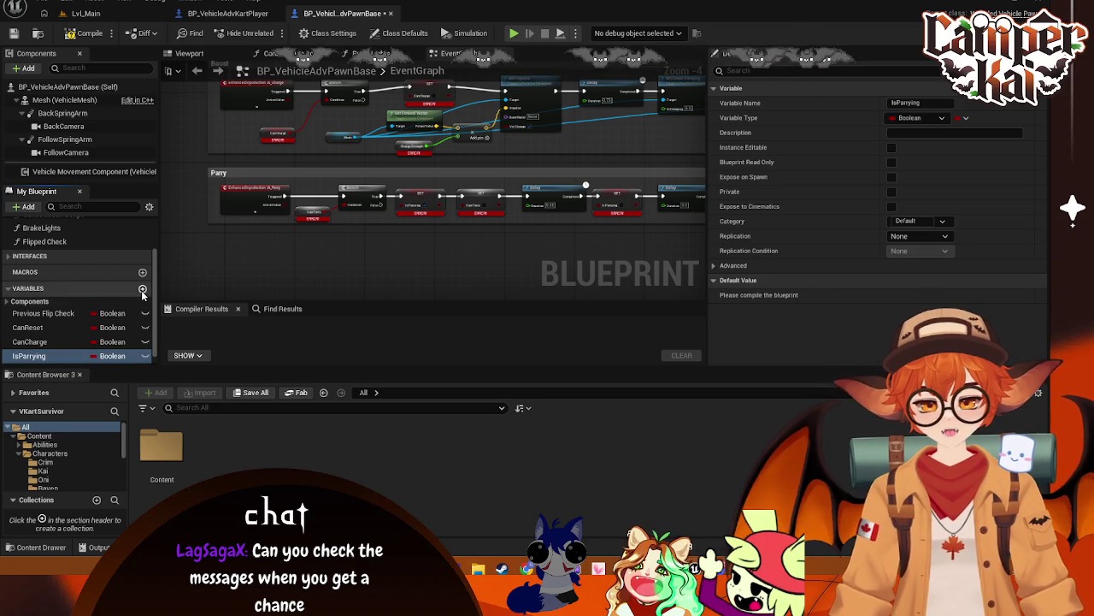
left_click(143, 290)
type("Can")
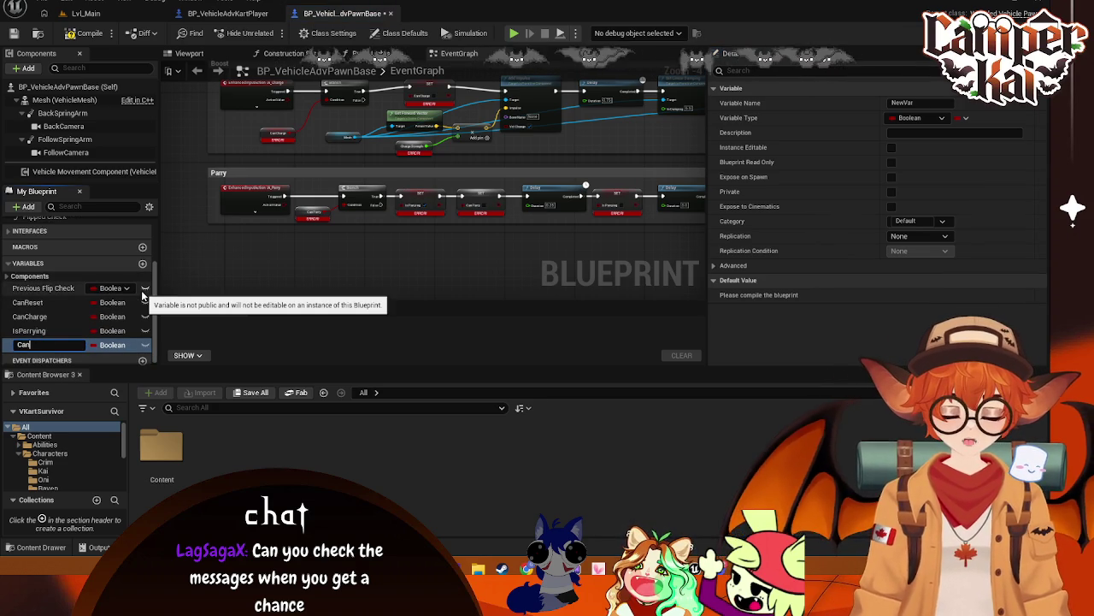
type("Take")
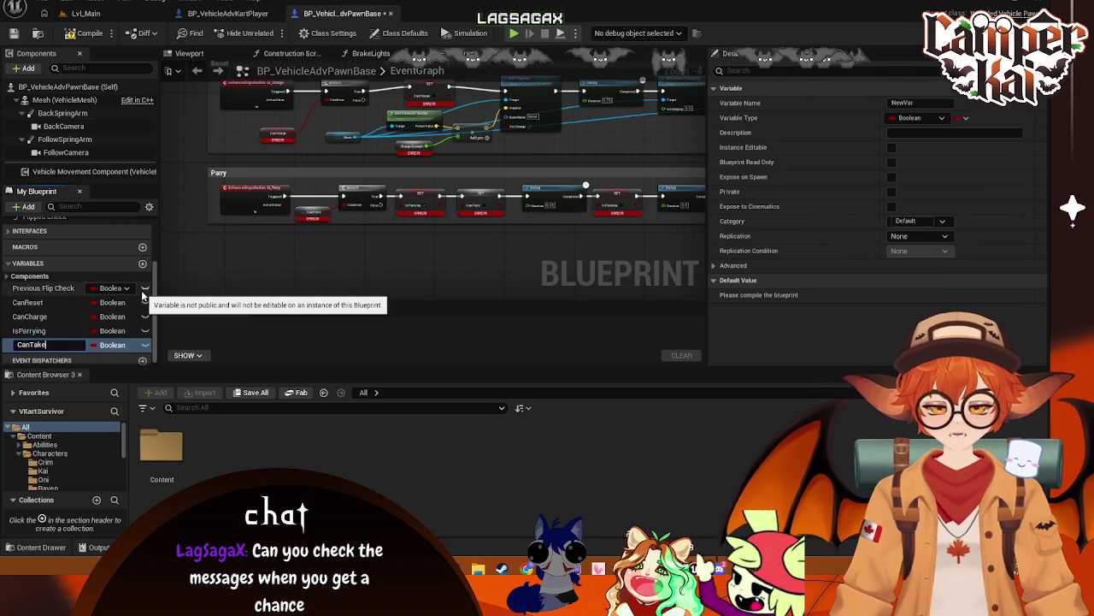
type("Dama")
key("Return")
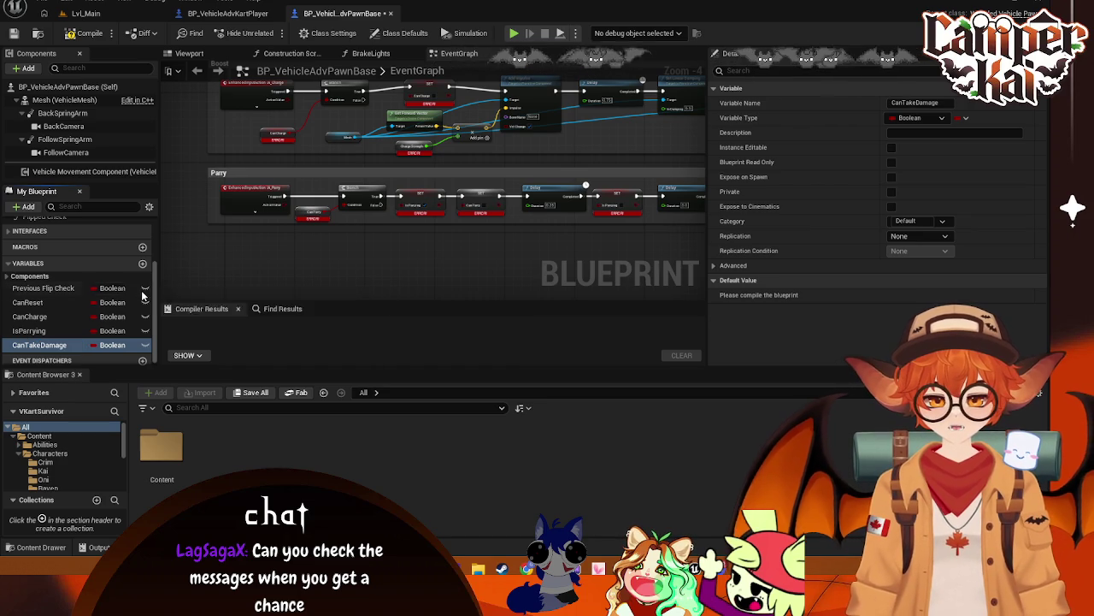
- Add two more Booleans named isPlayer and CanParry
left_click(147, 264)
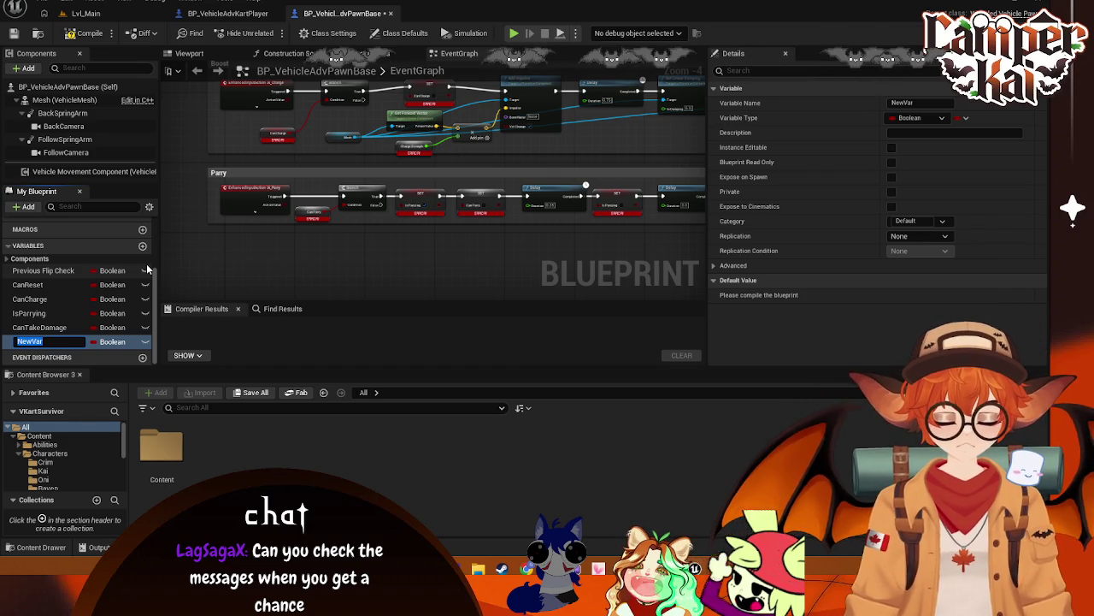
type("isPa")
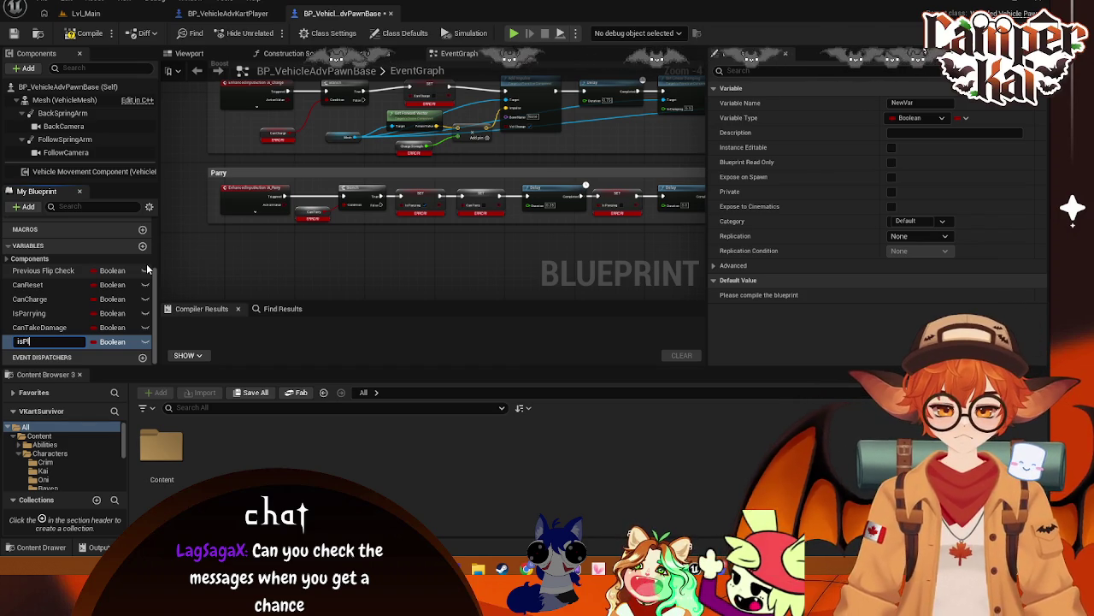
type("ayer")
key("Return")
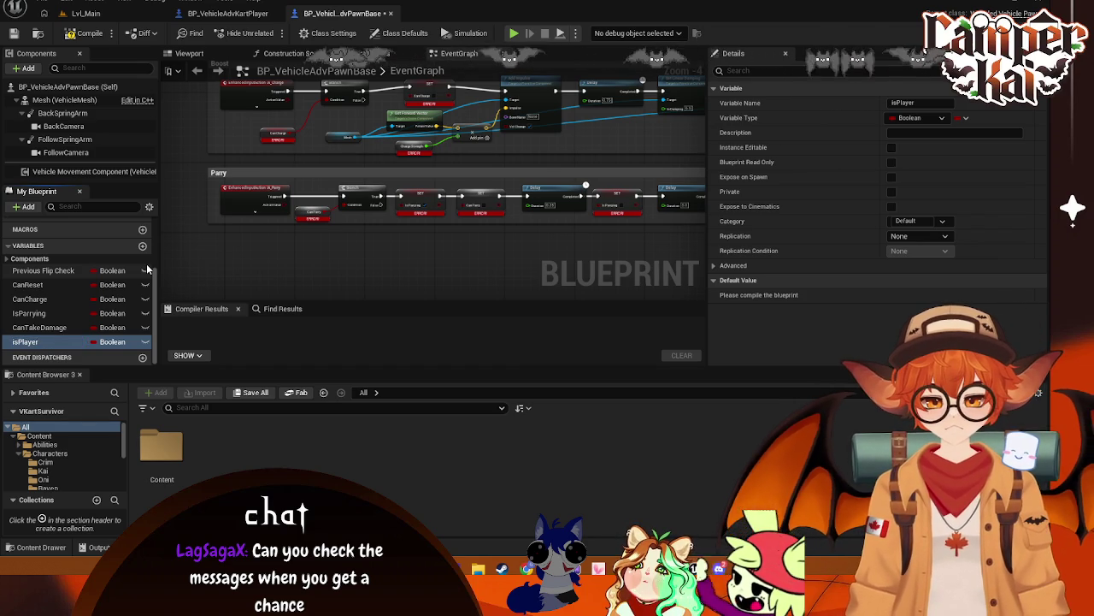
left_click(143, 247)
type("CanParry")
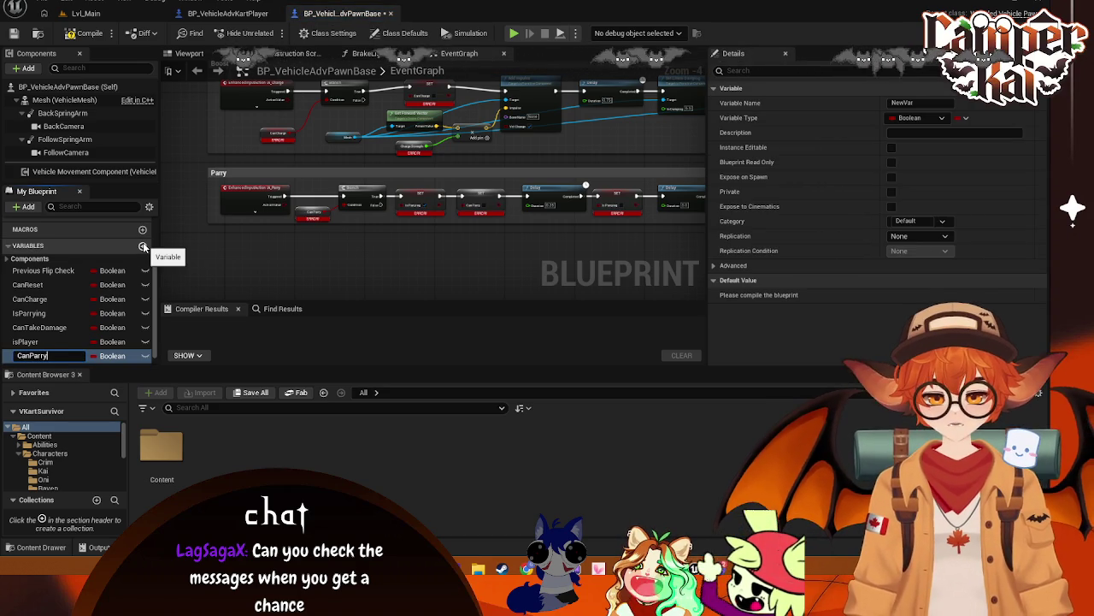
key("Return")
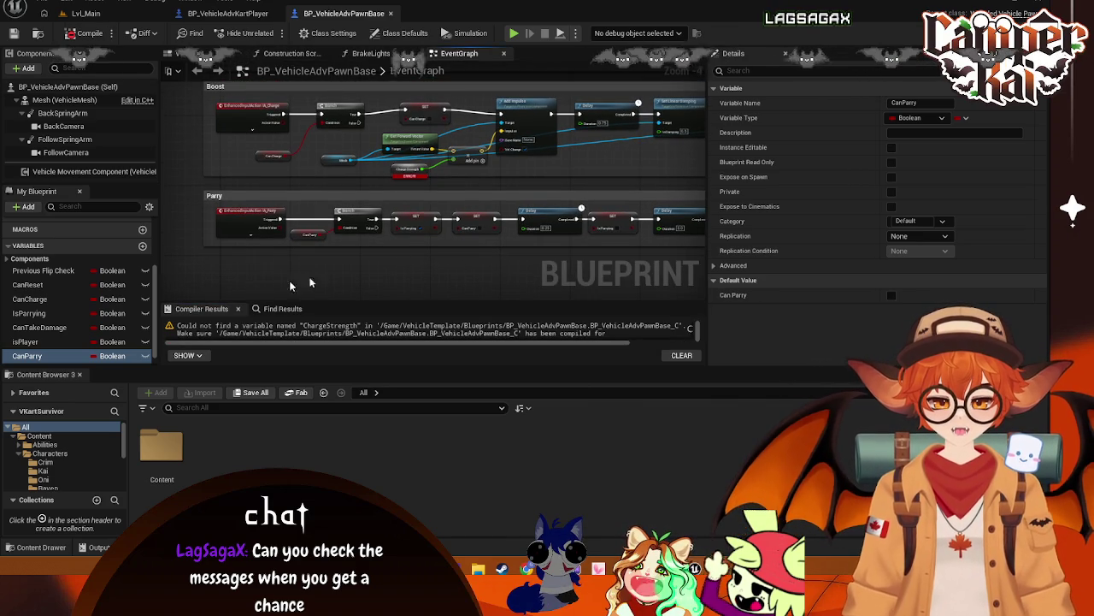
- Add a Float variable named ChargeStrength to the pawn base
left_click(143, 247)
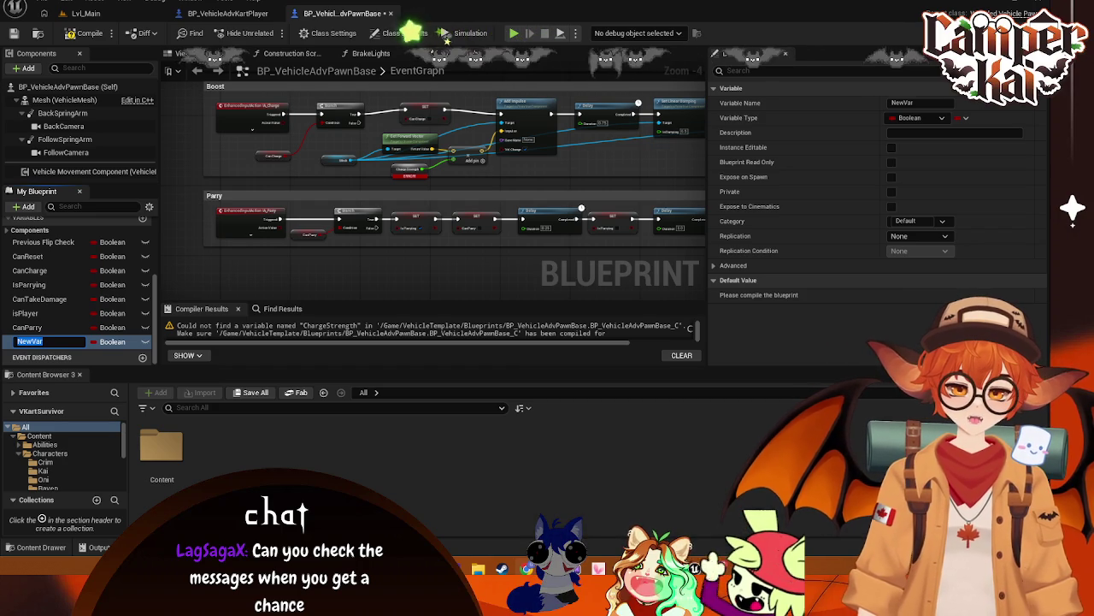
left_click(126, 341)
left_click(115, 175)
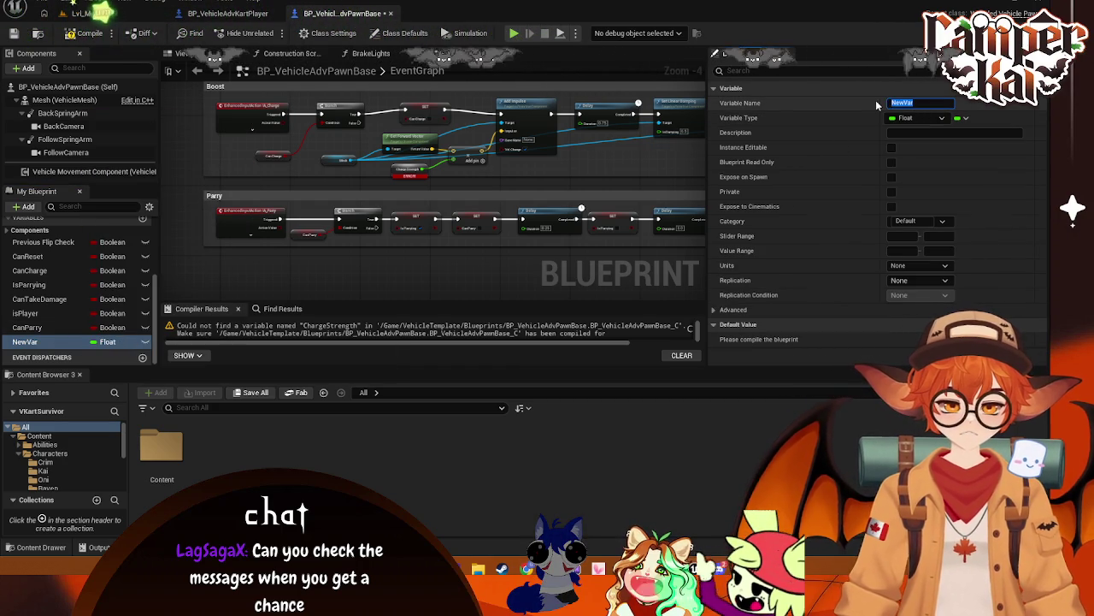
type("Charg")
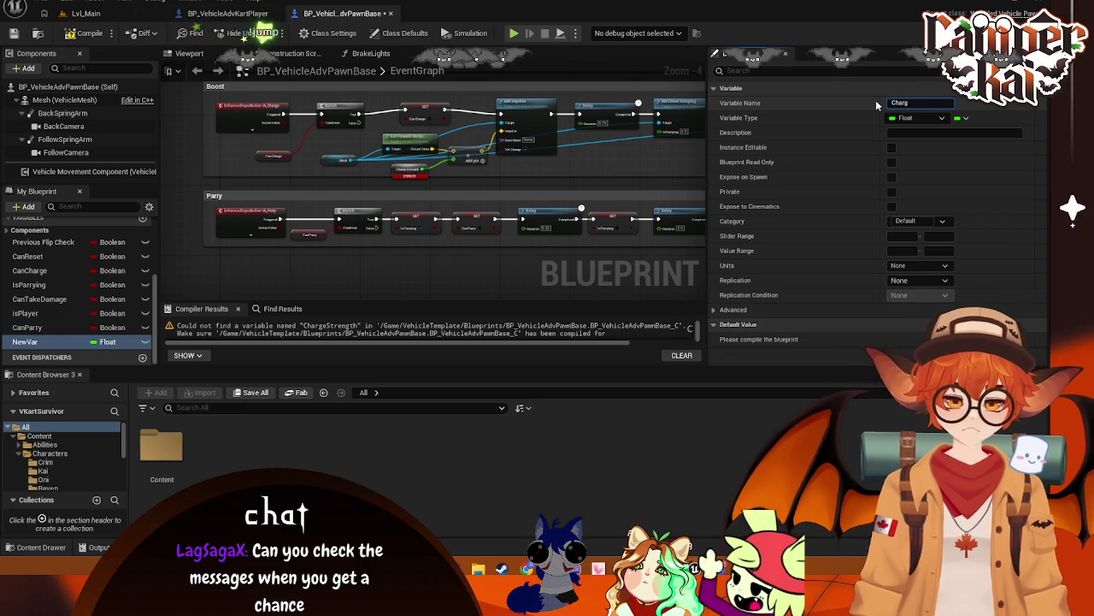
type("eStrength")
key("Return")
- Save and compile the pawn base blueprint, then view the node group above Boost
key("ctrl+s")
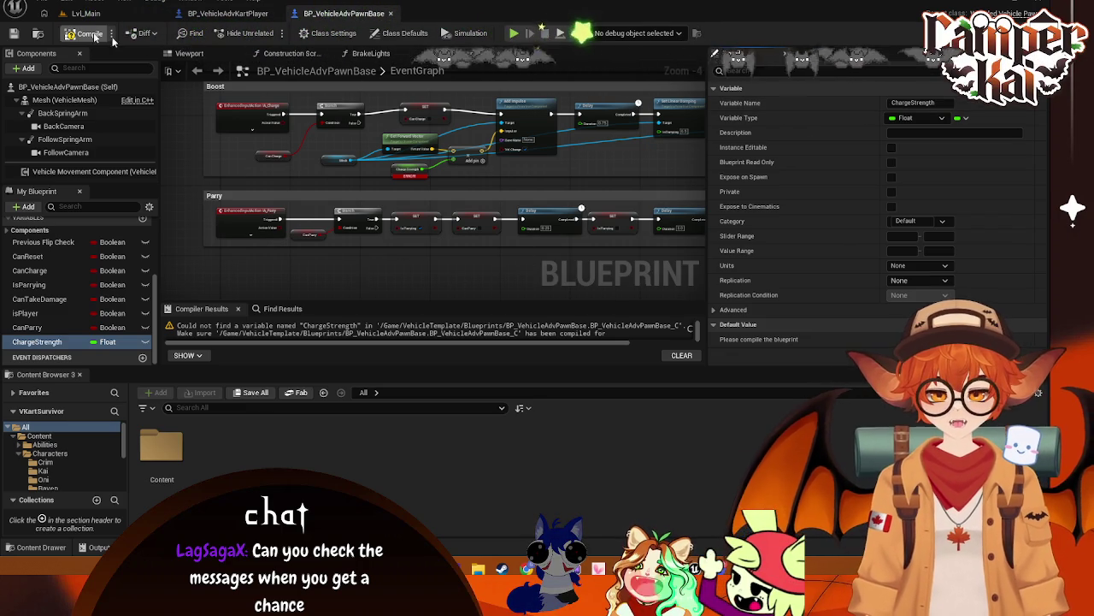
key("F7")
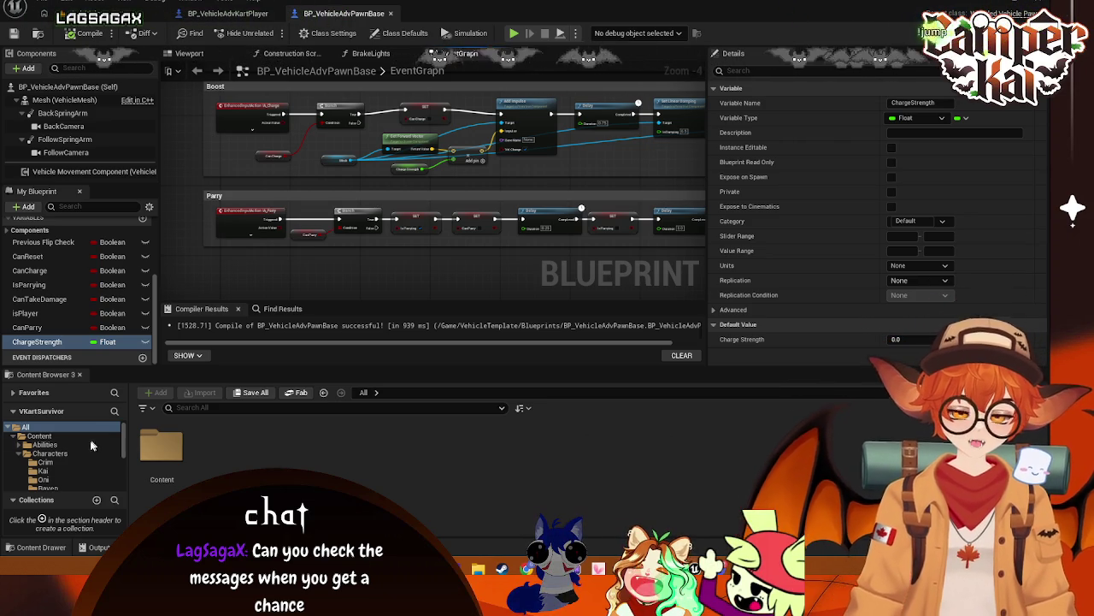
scroll(528, 135, "up", 2)
scroll(513, 124, "down", 4)
scroll(496, 114, "up", 1)
left_click_drag(496, 114, 526, 177)
left_click_drag(620, 198, 615, 191)
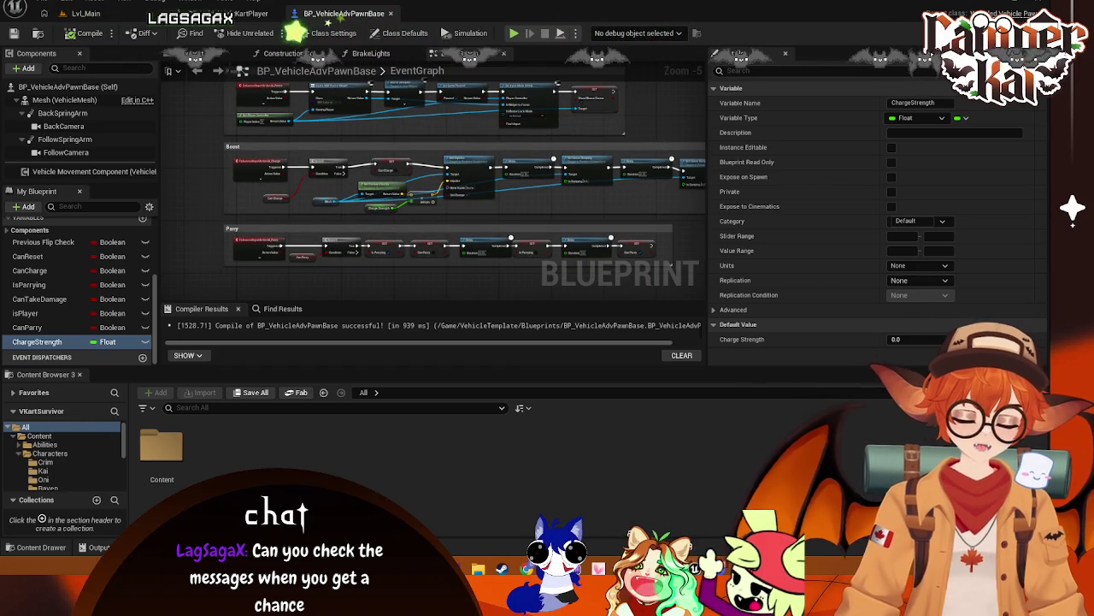
- Cycle through the open kart and pawn base blueprints, ending on BP_VehicleAdvKart
left_click(530, 13)
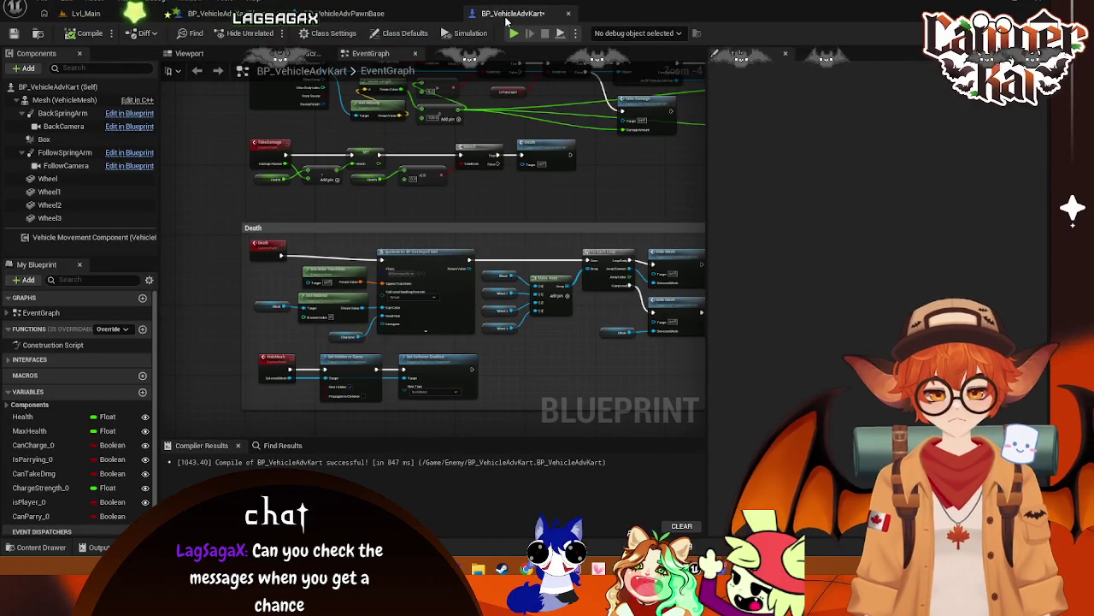
left_click(213, 12)
mouse_move(584, 264)
left_mouse_down()
mouse_move(516, 193)
mouse_move(662, 214)
mouse_move(573, 226)
mouse_move(596, 233)
left_mouse_up()
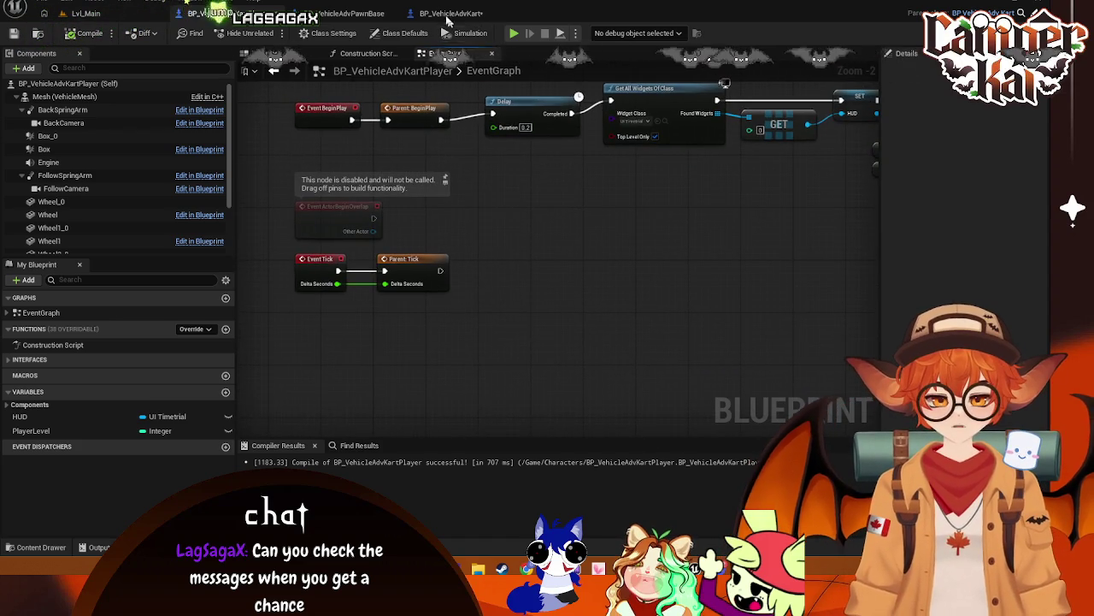
left_click(450, 12)
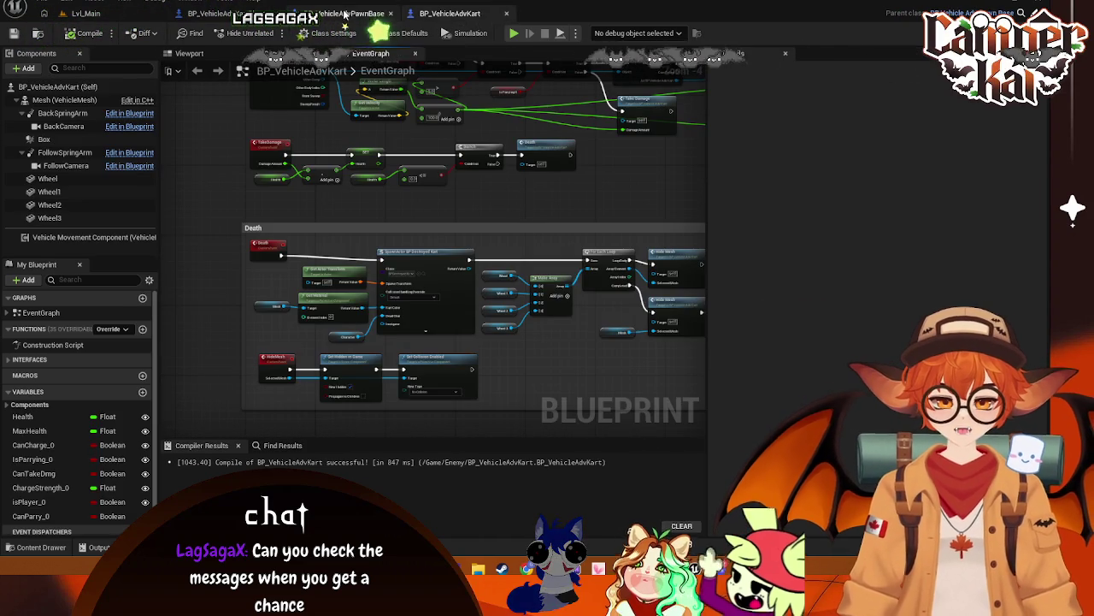
key("ctrl+Tab")
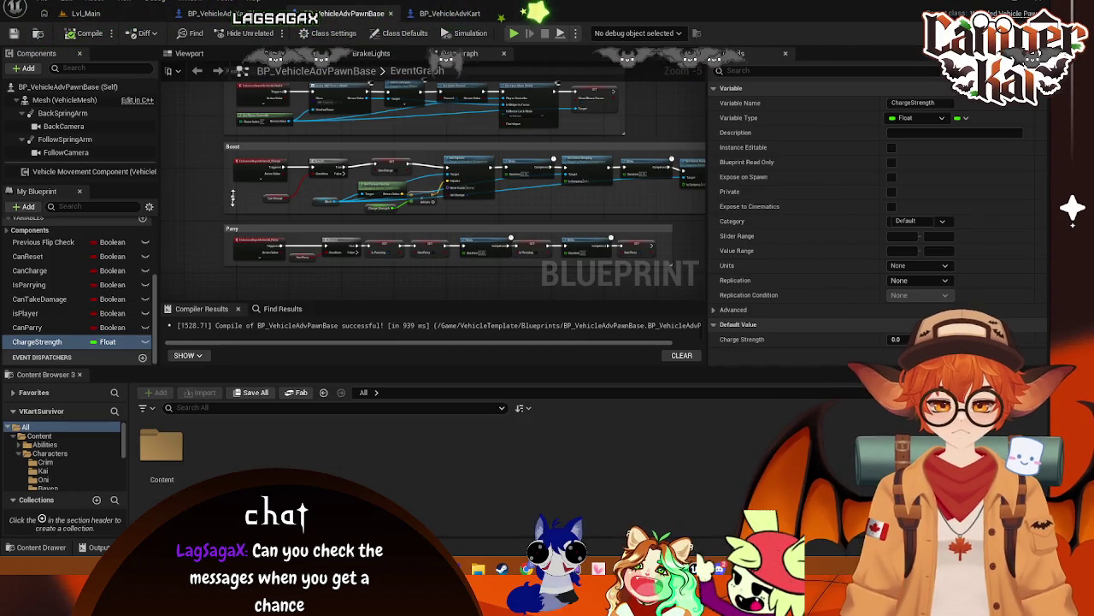
key("ctrl+Tab")
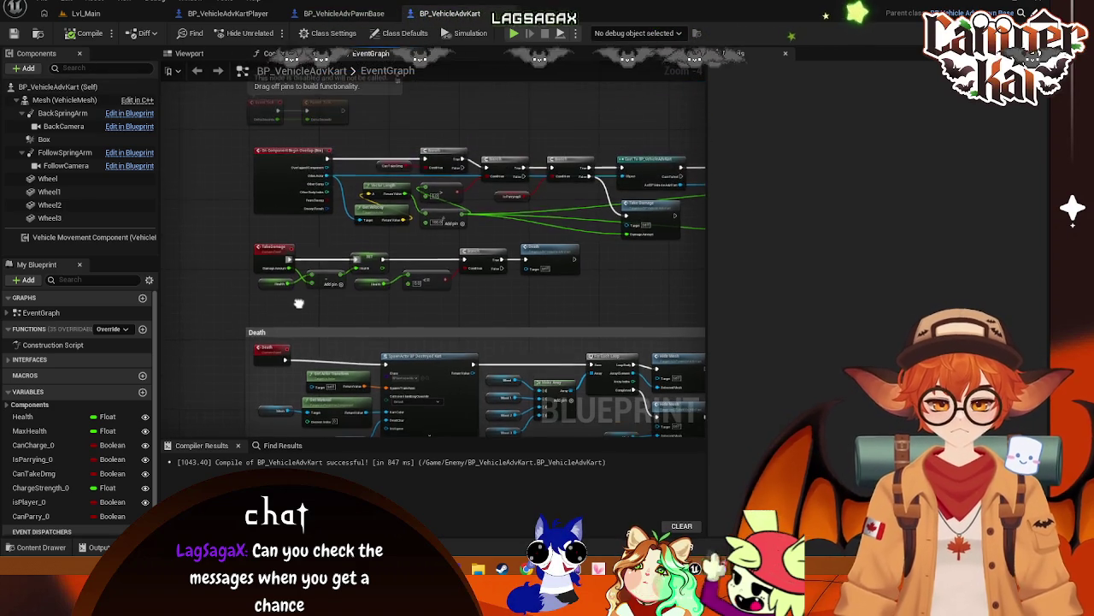
scroll(462, 256, "up", 2)
key("ctrl+Tab")
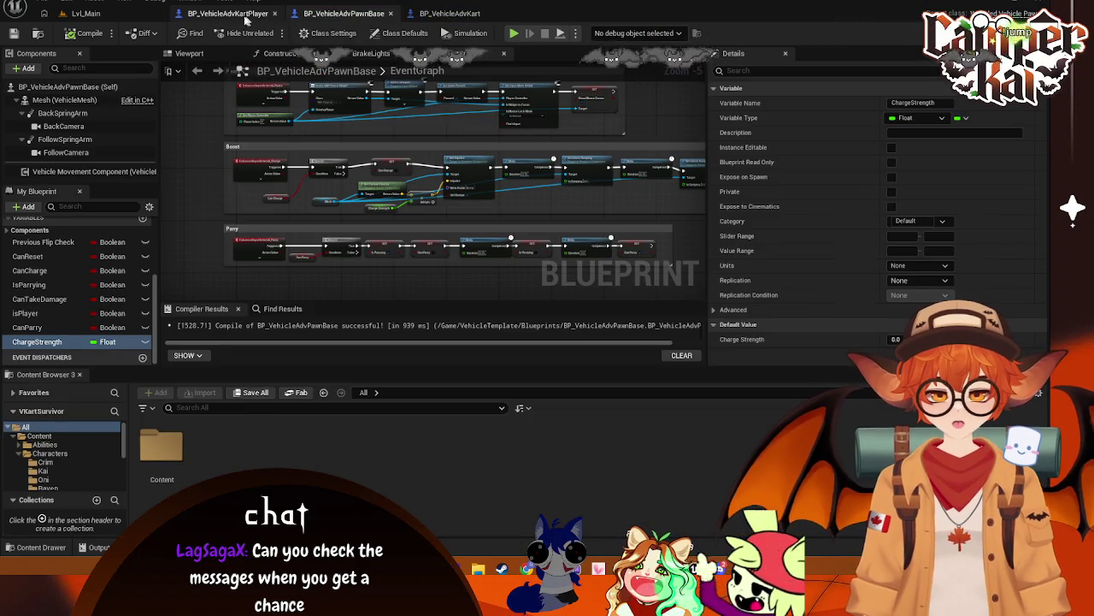
key("ctrl+Tab")
key("ctrl+Tab")
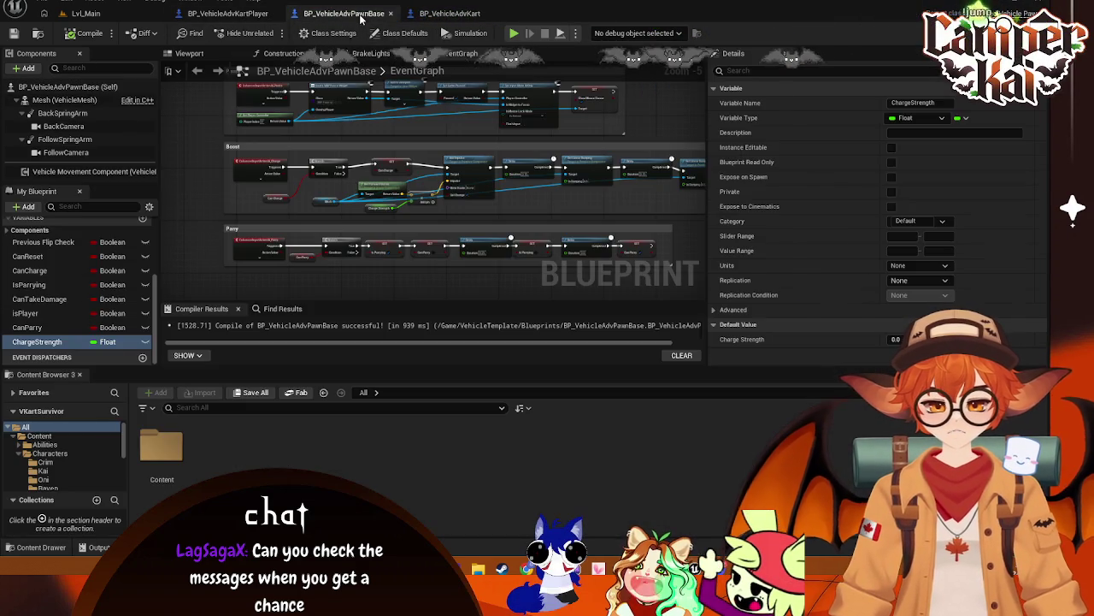
left_click(453, 12)
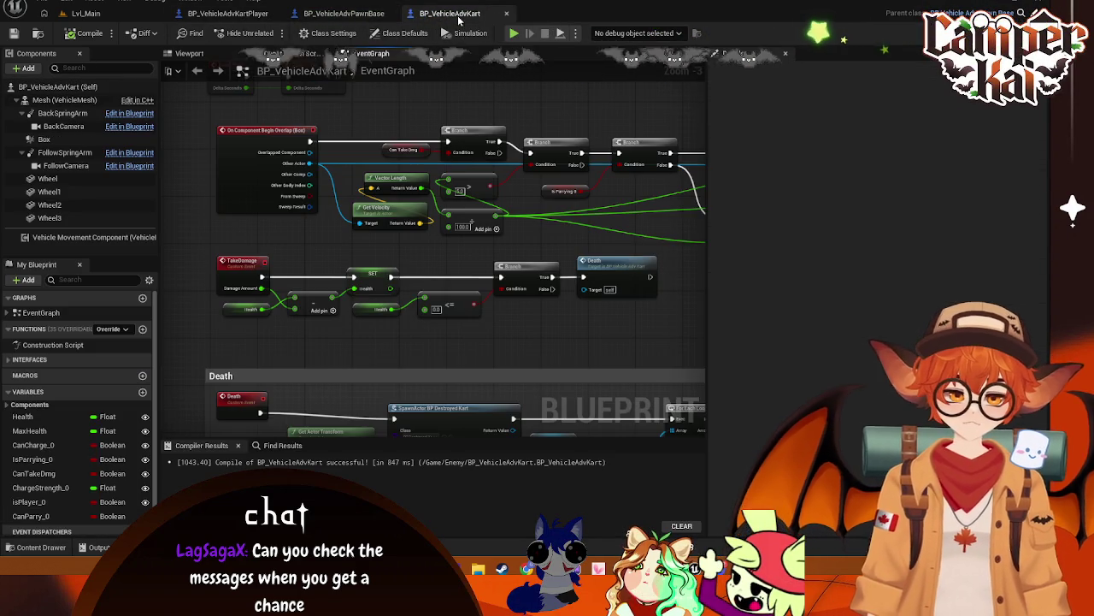
- Delete CanCharge_0, IsParrying_0 and ChargeStrength_0 from BP_VehicleAdvKart
right_click(42, 444)
left_click(60, 440)
left_click(589, 300)
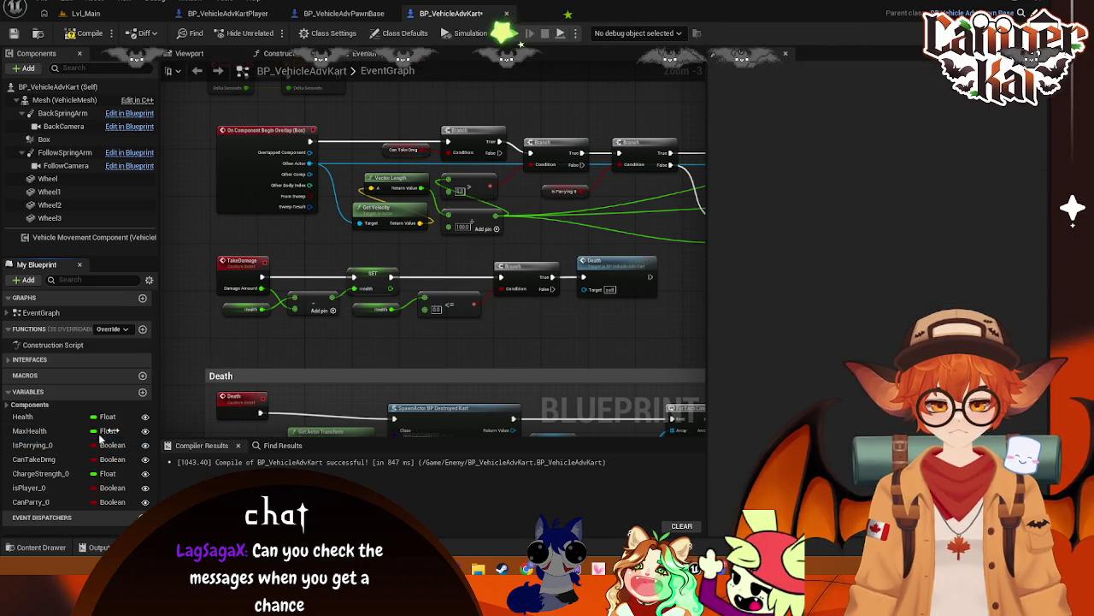
right_click(38, 445)
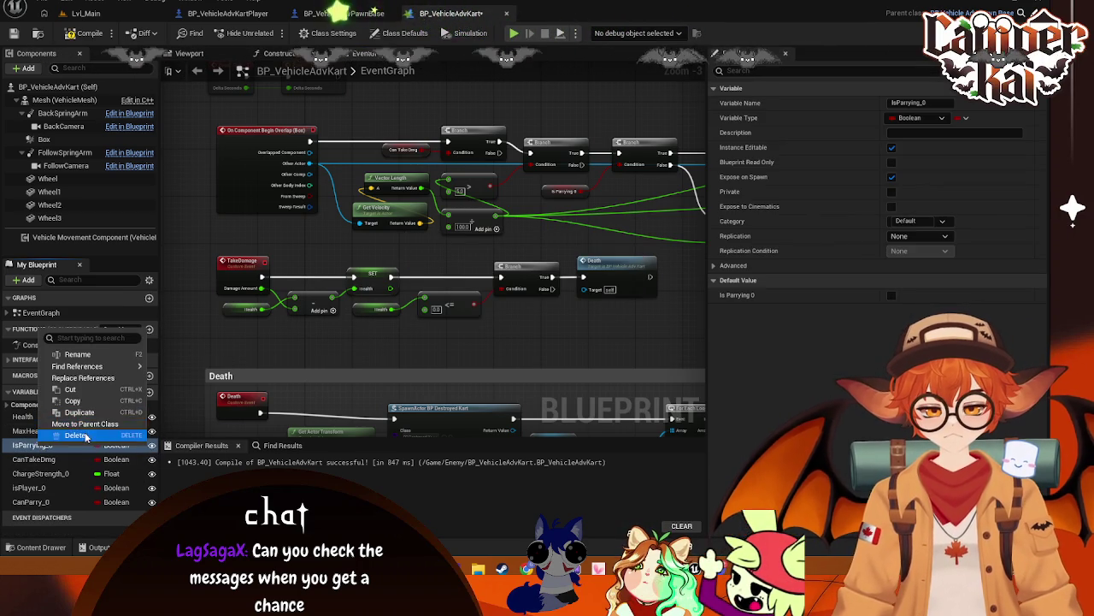
left_click(74, 435)
left_click(590, 300)
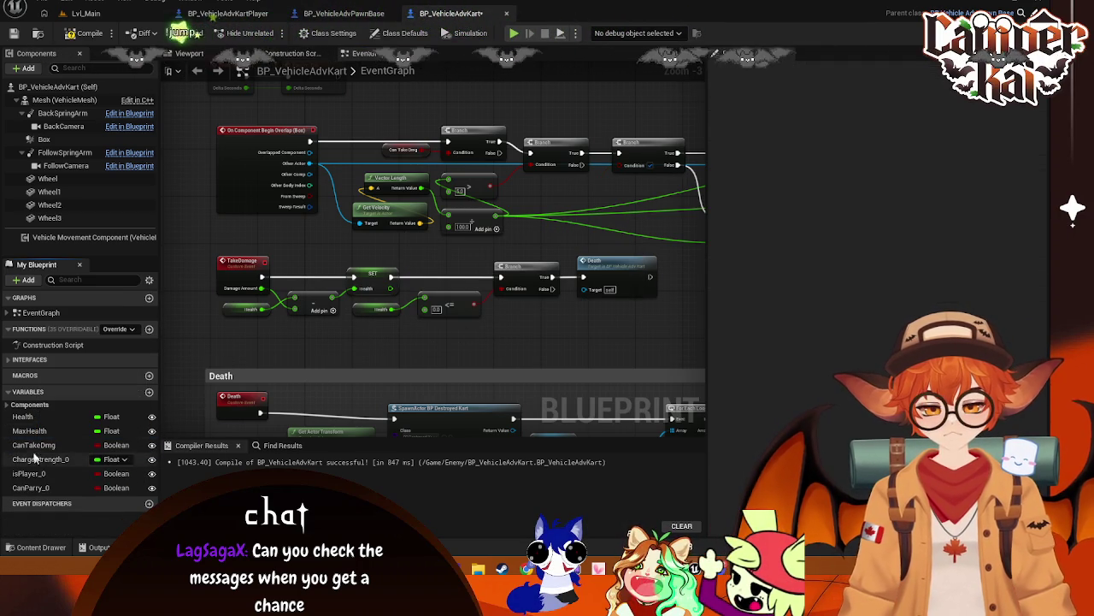
right_click(137, 459)
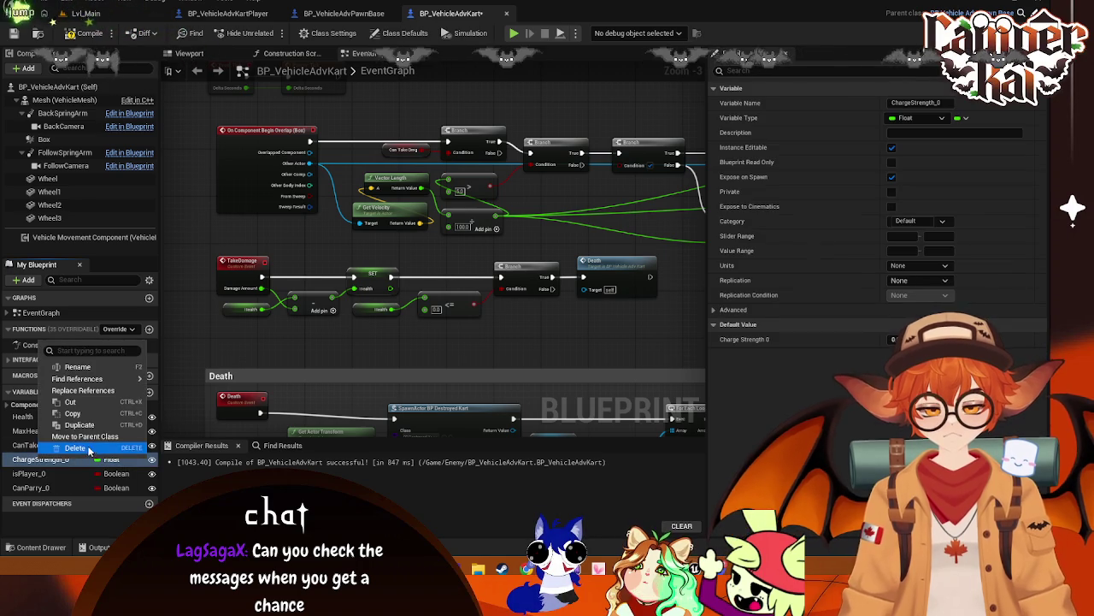
left_click(136, 447)
- Delete isPlayer_0, CanParry_0 and CanTakeDmg, confirming each removal
right_click(34, 459)
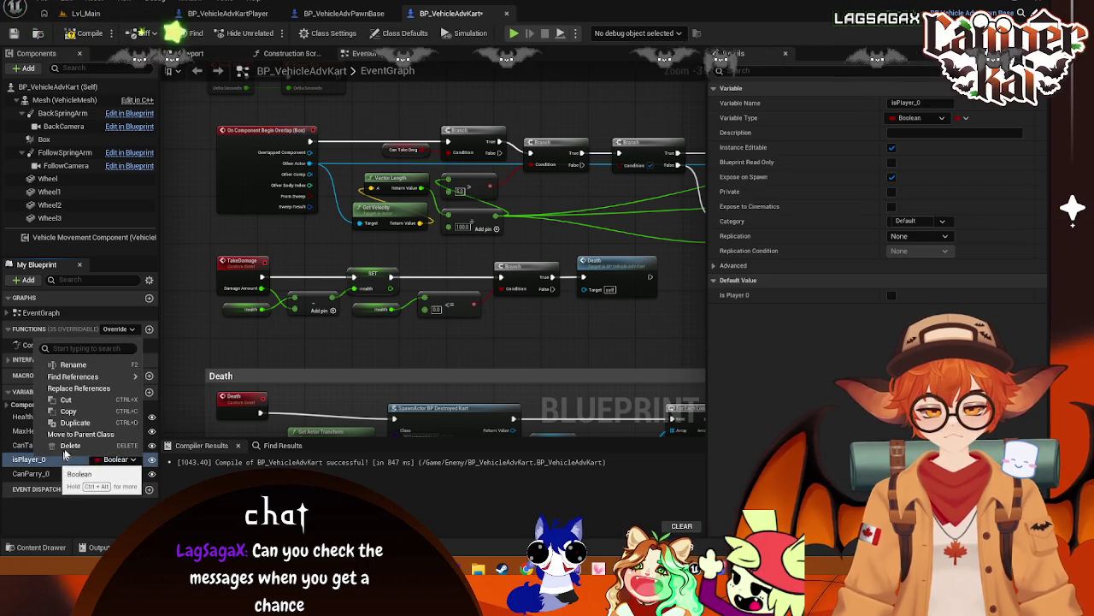
left_click(53, 459)
left_click(586, 299)
right_click(47, 459)
left_click(146, 447)
left_click(587, 299)
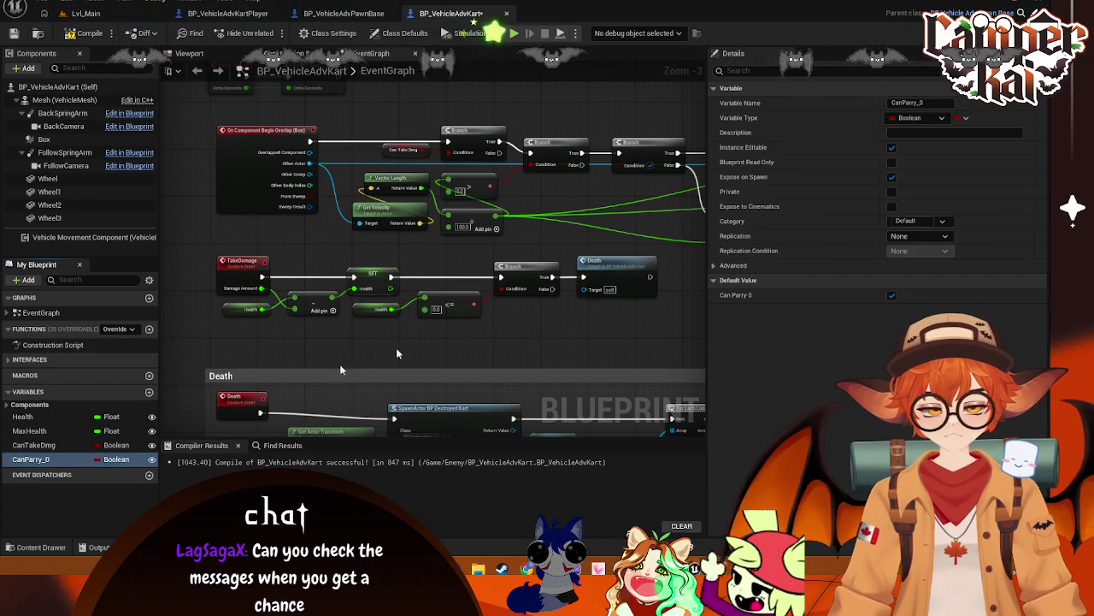
right_click(37, 446)
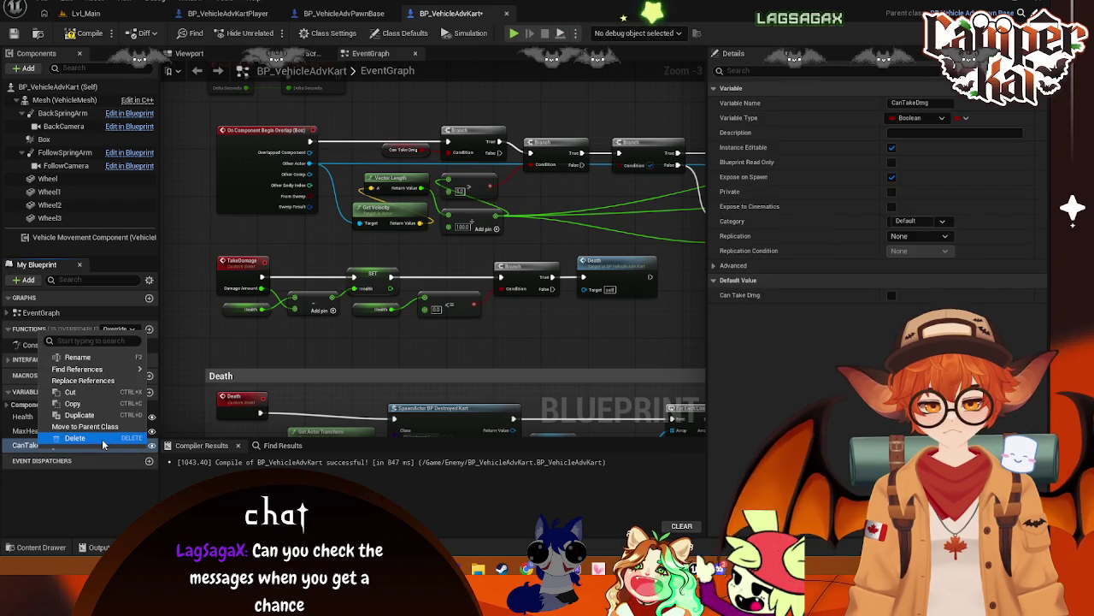
left_click(51, 432)
left_click(590, 300)
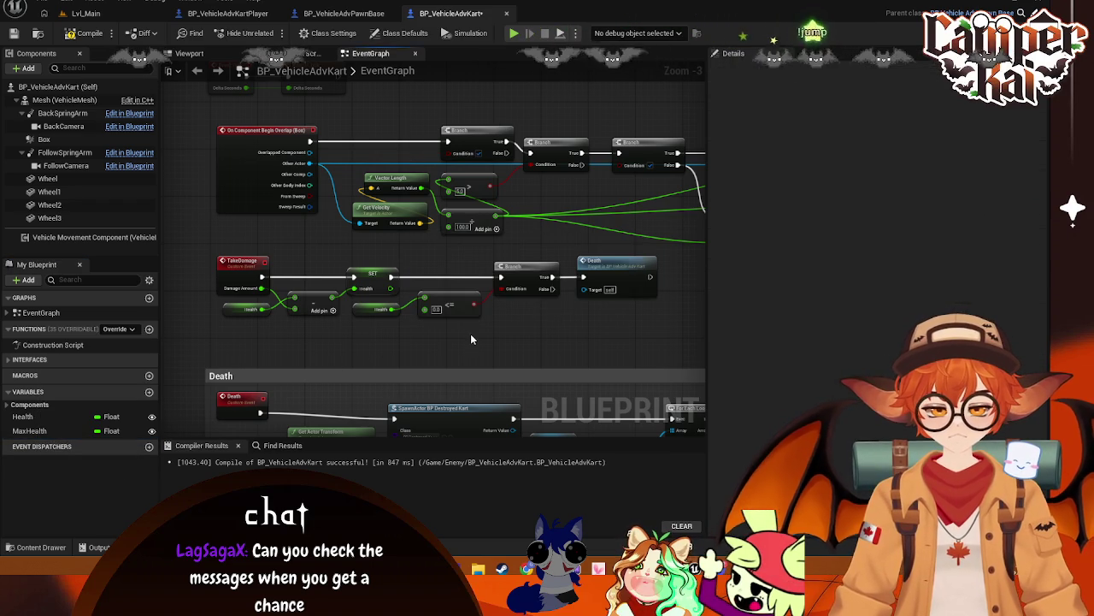
left_click(347, 22)
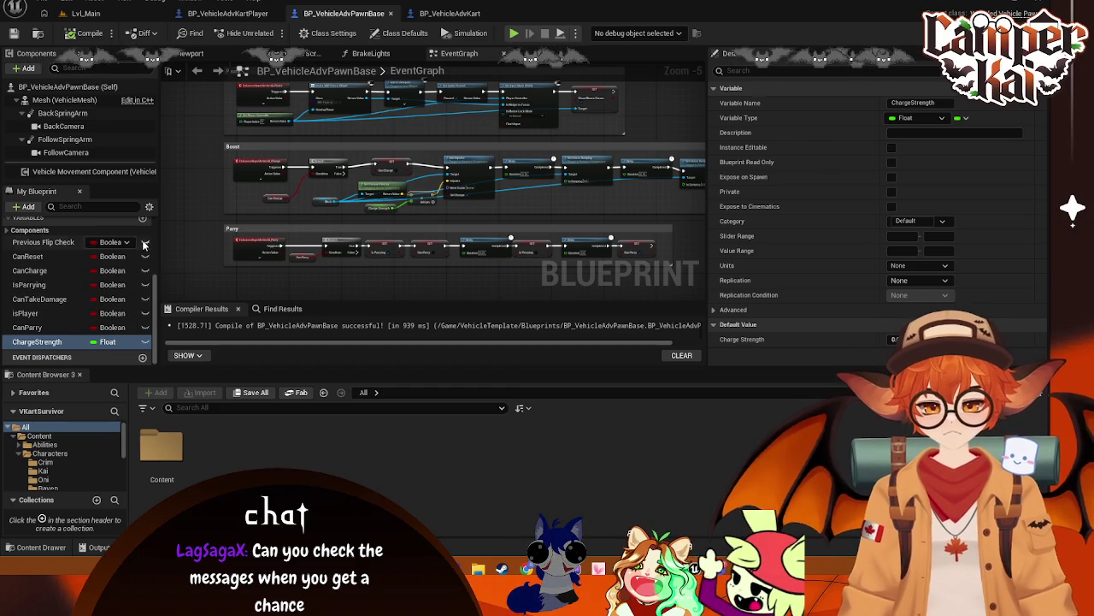
- Make CanCharge instance-editable and add a Boolean variable named IsCharging
left_click(146, 270)
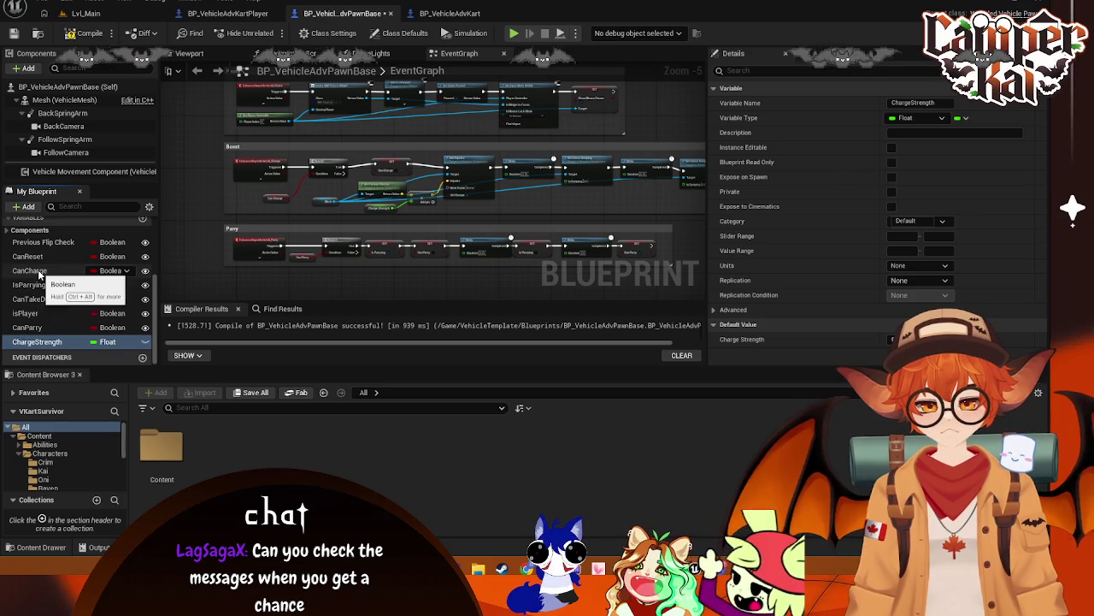
left_click(143, 219)
type("IsCharging")
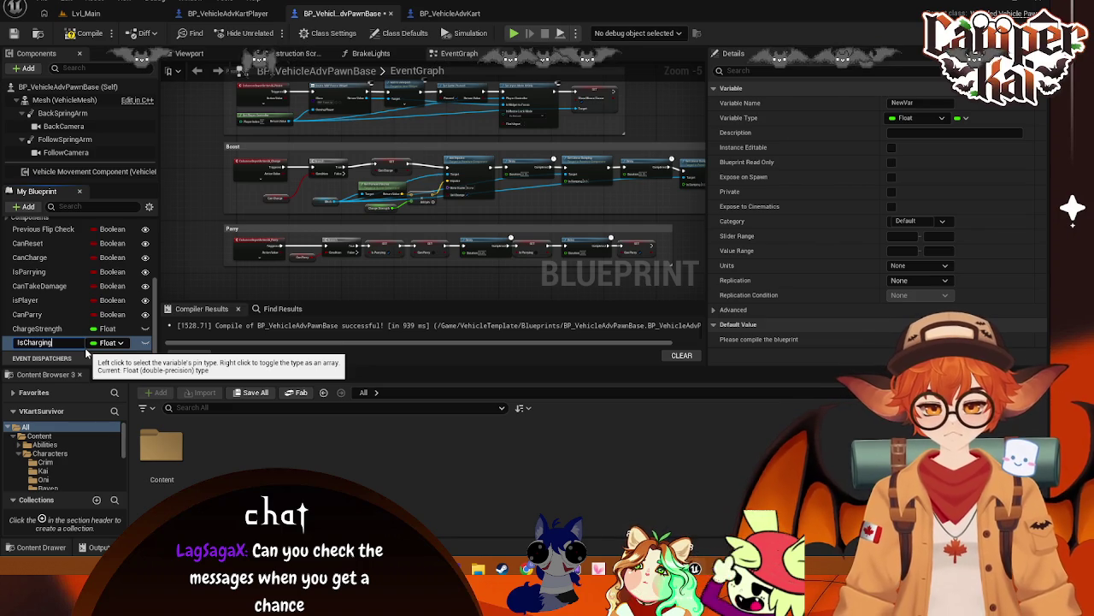
key("Return")
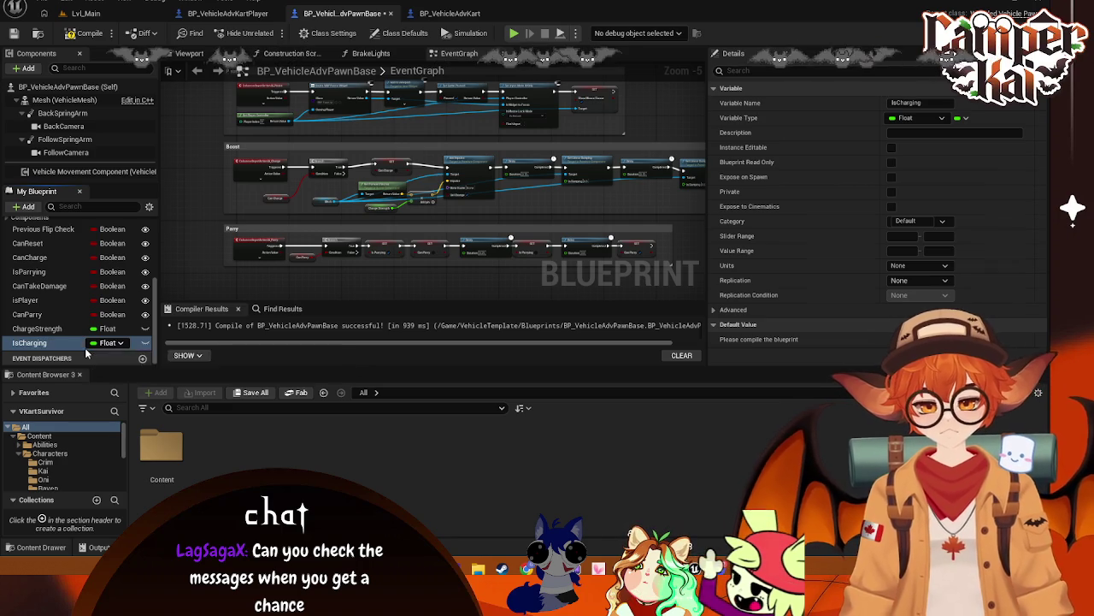
left_click(108, 342)
left_click(120, 137)
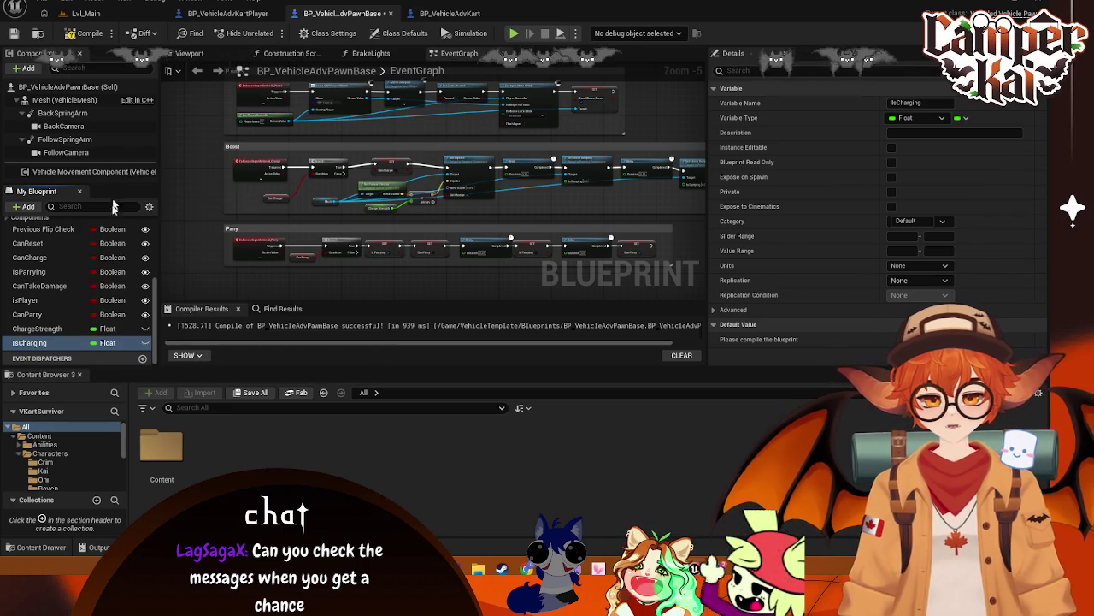
- Check the IsPlayer variable's name without changing it, and save the pawn base blueprint
left_click(25, 301)
left_click(896, 104)
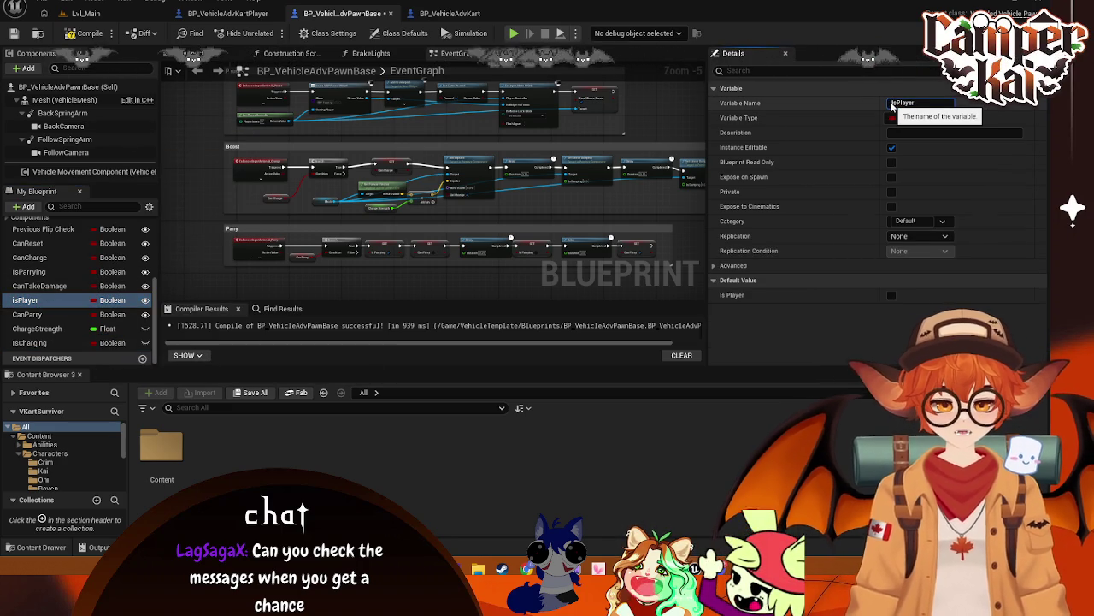
key("Escape")
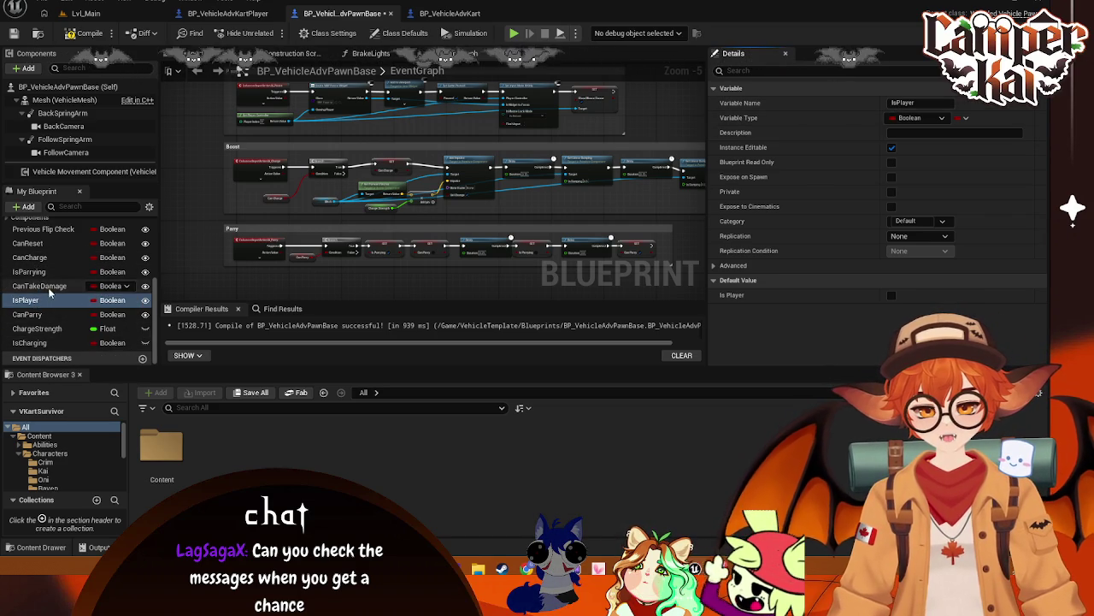
key("ctrl+s")
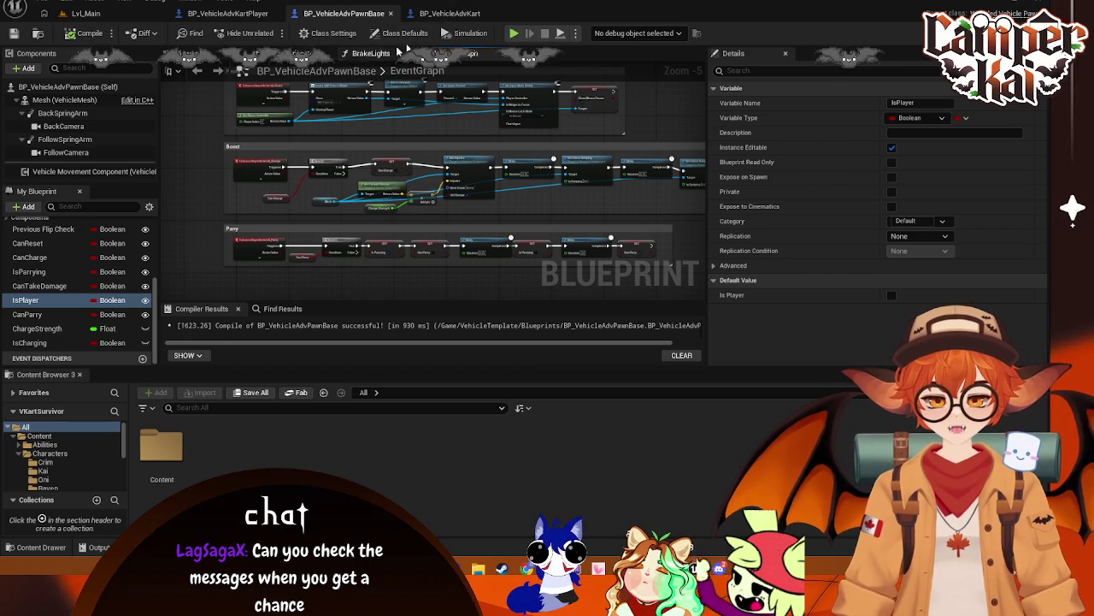
left_click(450, 14)
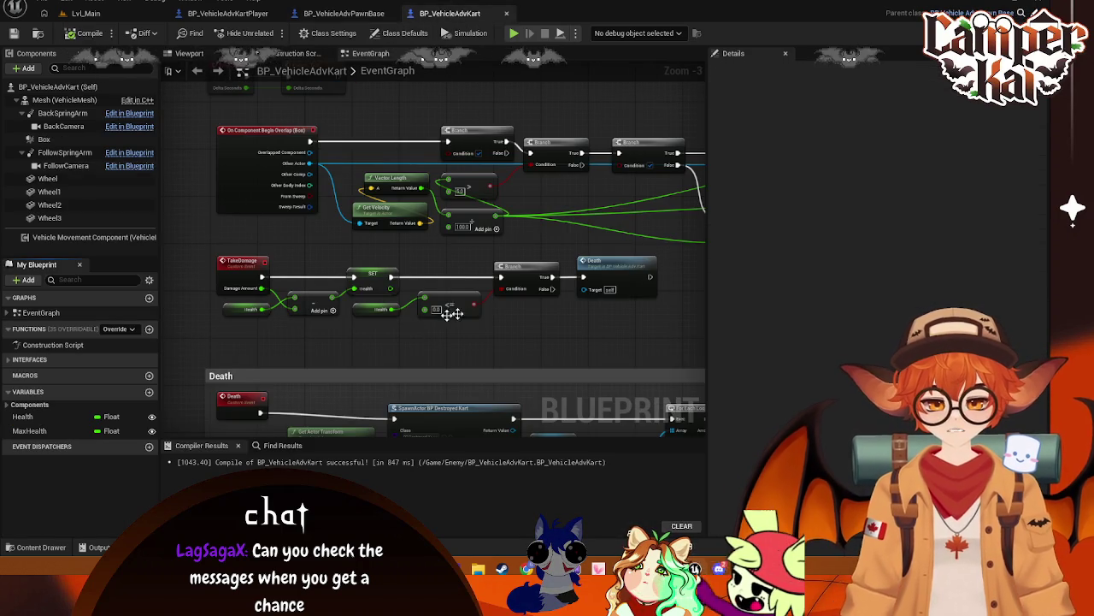
- Move the SET Health and Max Health nodes left and connect Parent BeginPlay to SET Health
mouse_move(435, 317)
left_mouse_down()
mouse_move(464, 294)
mouse_move(466, 106)
mouse_move(487, 291)
mouse_move(470, 154)
mouse_move(488, 275)
left_mouse_up()
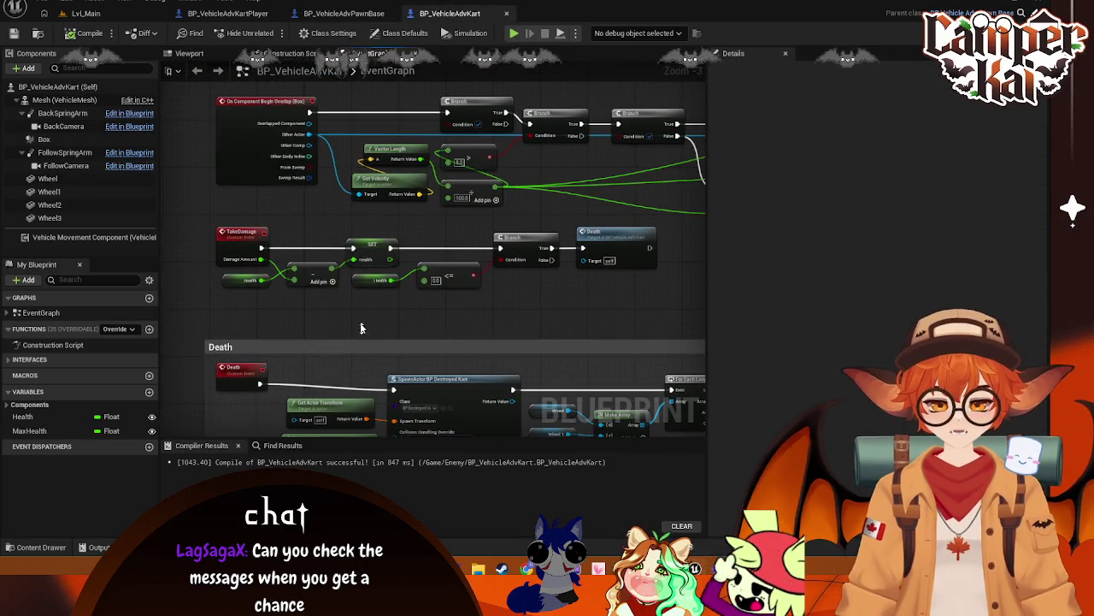
mouse_move(334, 207)
left_mouse_down()
mouse_move(320, 253)
mouse_move(205, 261)
mouse_move(220, 254)
left_mouse_up()
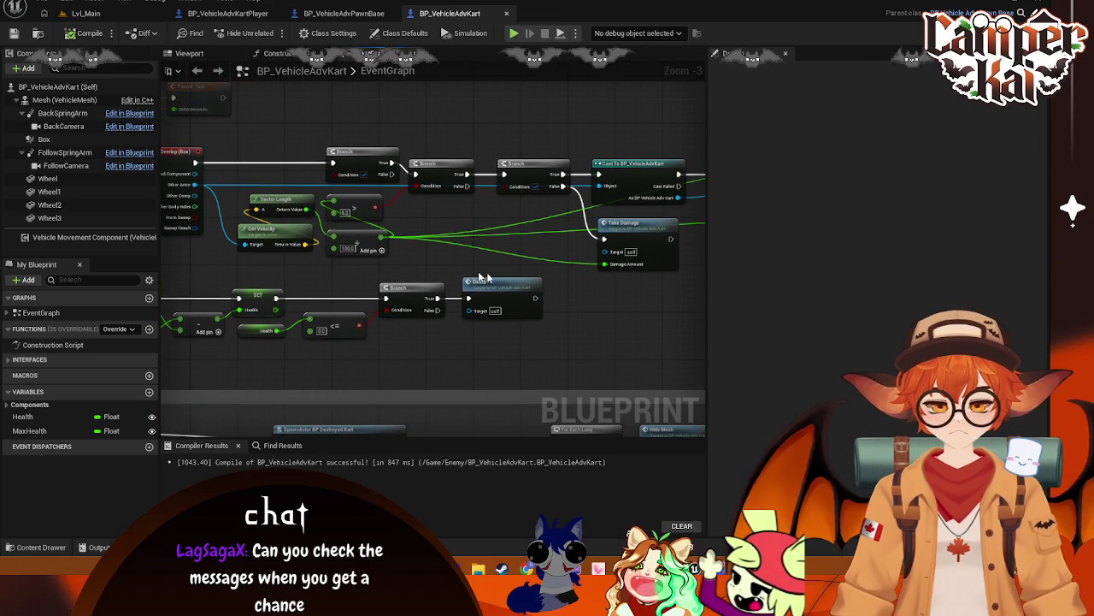
left_click_drag(341, 268, 396, 278)
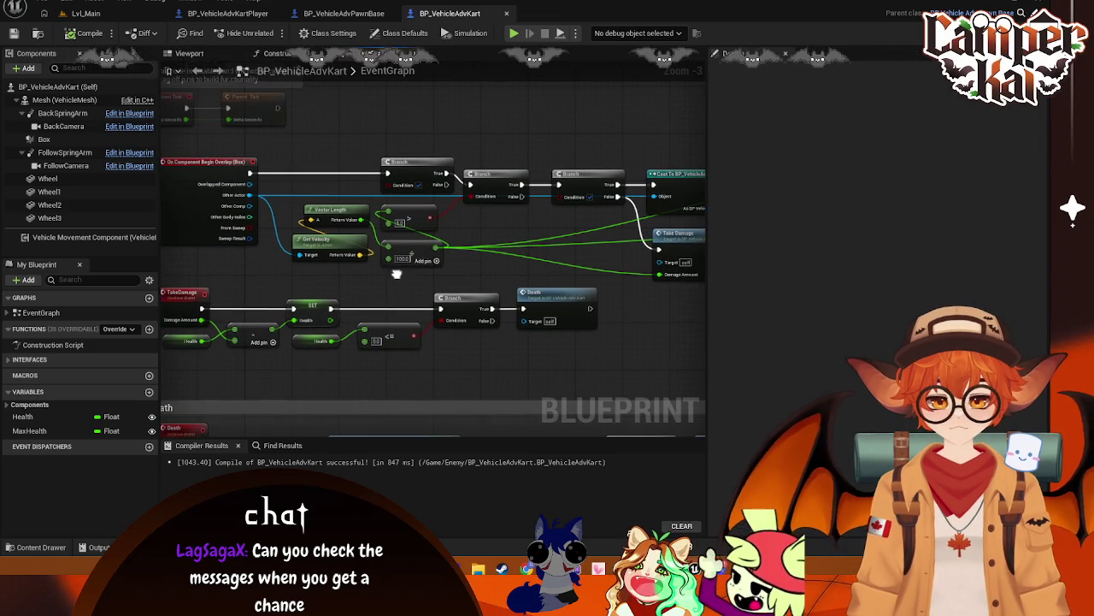
mouse_move(305, 152)
left_mouse_down()
mouse_move(339, 384)
mouse_move(339, 307)
left_mouse_up()
left_click_drag(579, 139, 440, 182)
mouse_move(534, 151)
left_mouse_down()
mouse_move(457, 123)
mouse_move(416, 132)
left_mouse_up()
left_click_drag(318, 133, 399, 134)
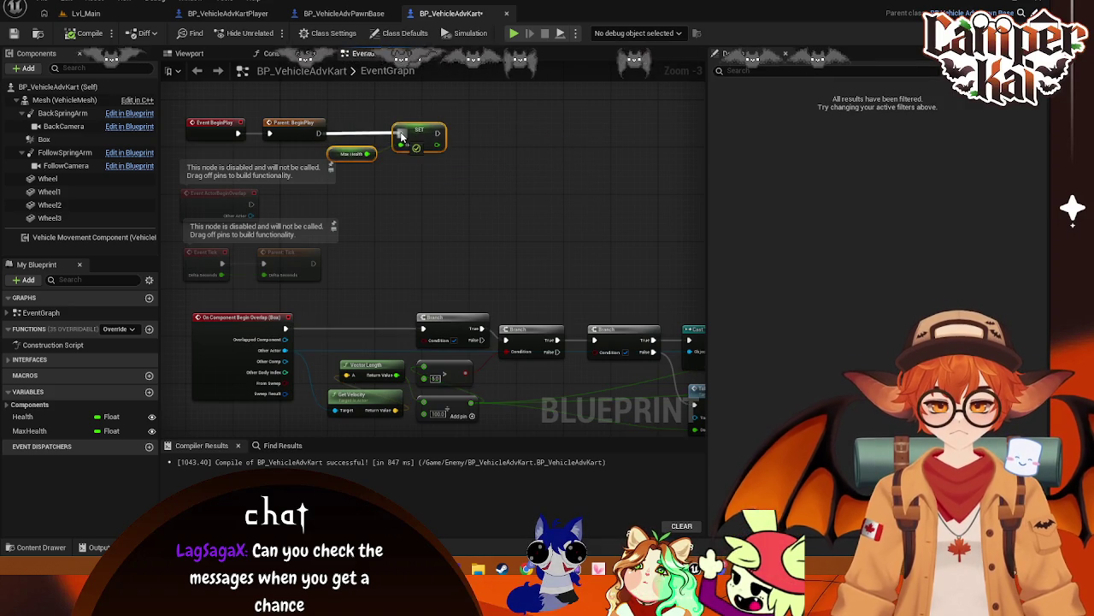
left_click(365, 224)
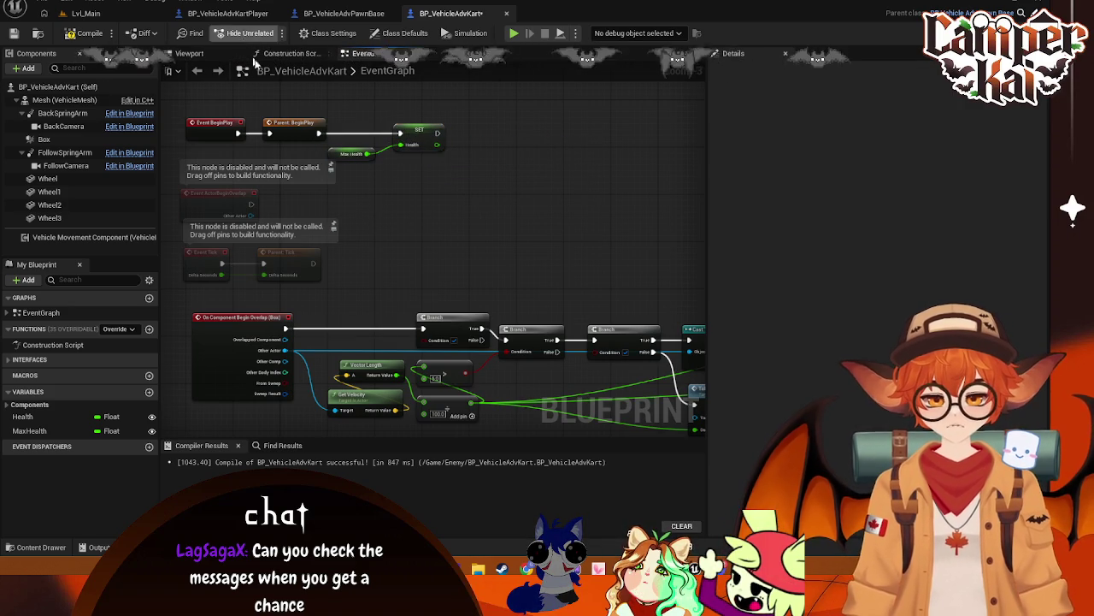
mouse_move(399, 236)
left_mouse_down()
mouse_move(456, 174)
mouse_move(387, 131)
left_mouse_up()
- Add a Can Take Damage getter wired into the first Branch condition
right_click(381, 130)
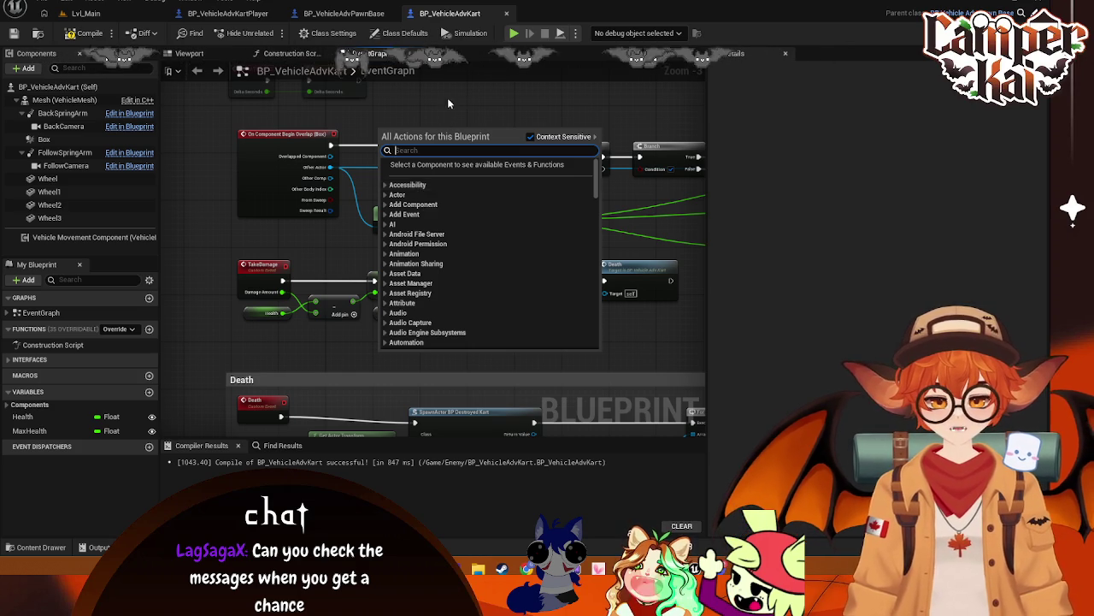
left_click(460, 126)
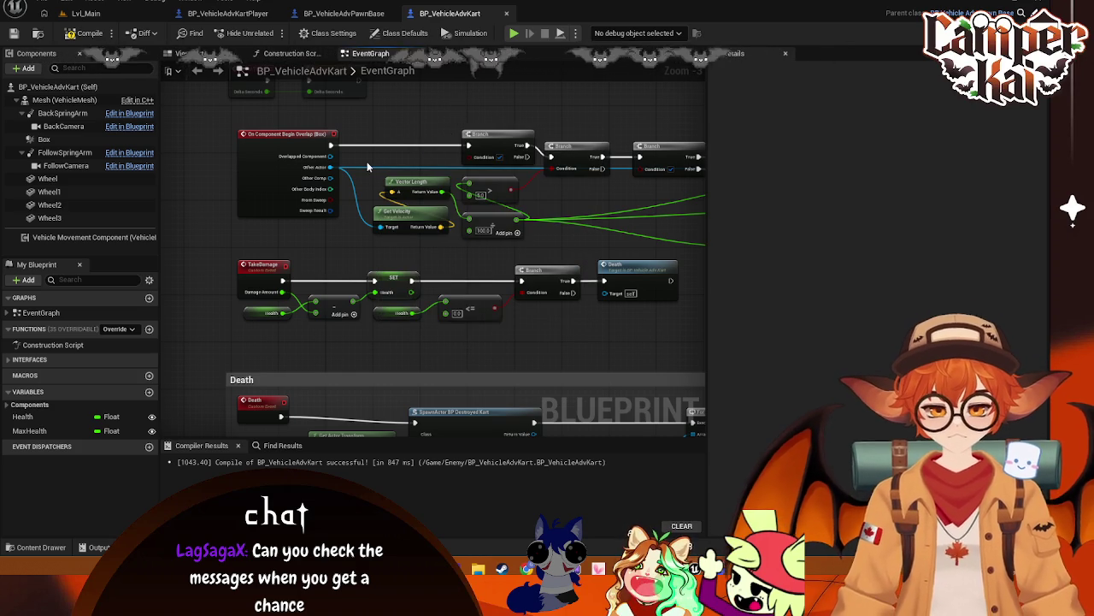
right_click(368, 166)
type("cantake")
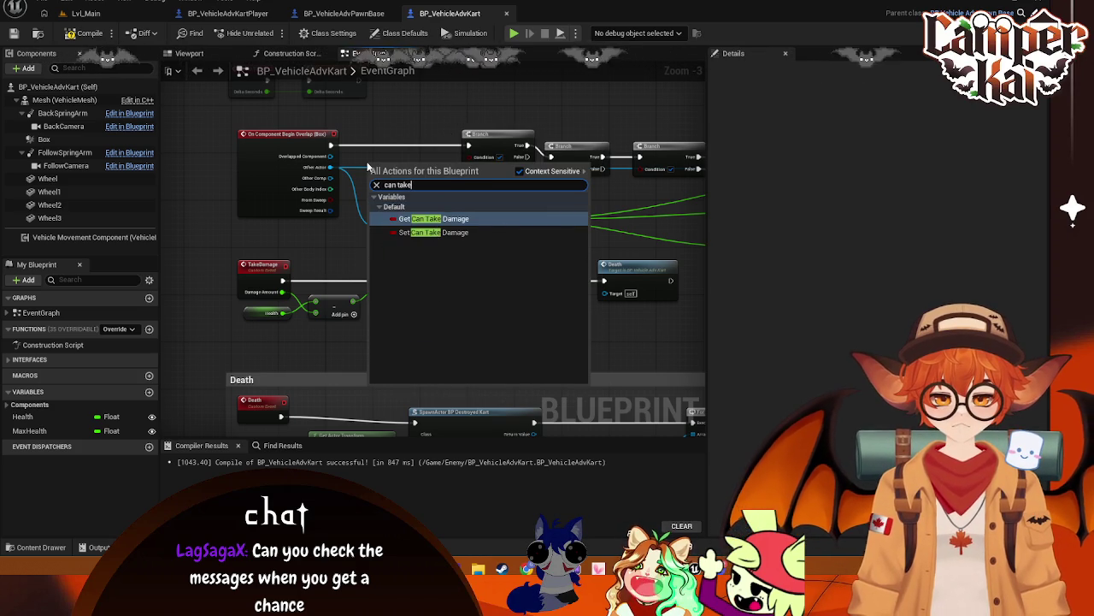
left_click(428, 212)
left_click_drag(416, 165, 469, 156)
left_click_drag(385, 165, 409, 159)
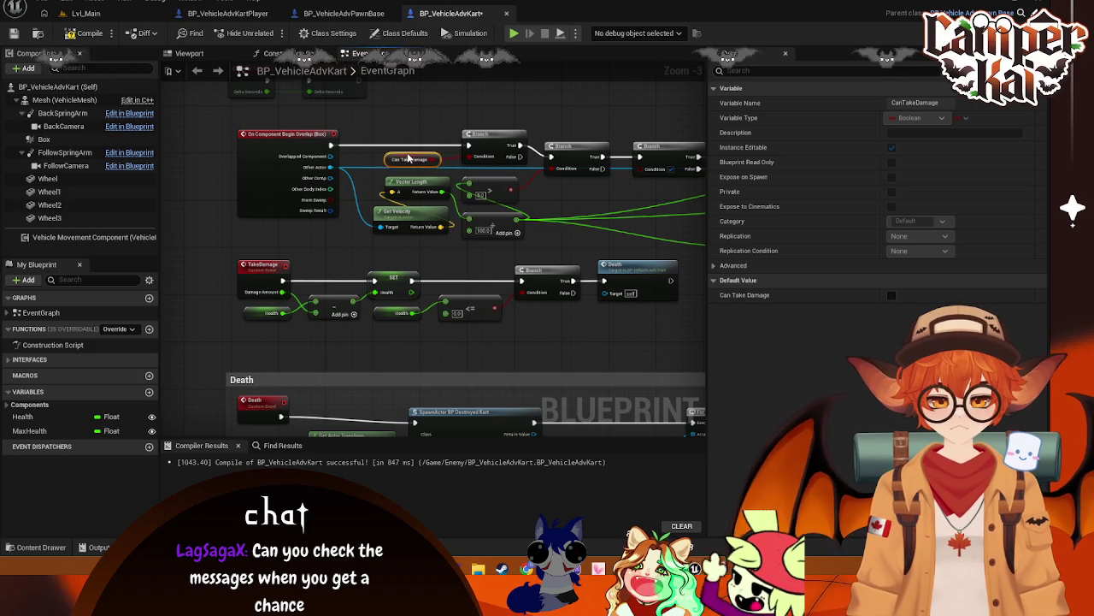
- Add an Is Parrying getter node near the Cast To and Take Damage nodes
left_click_drag(602, 210, 451, 182)
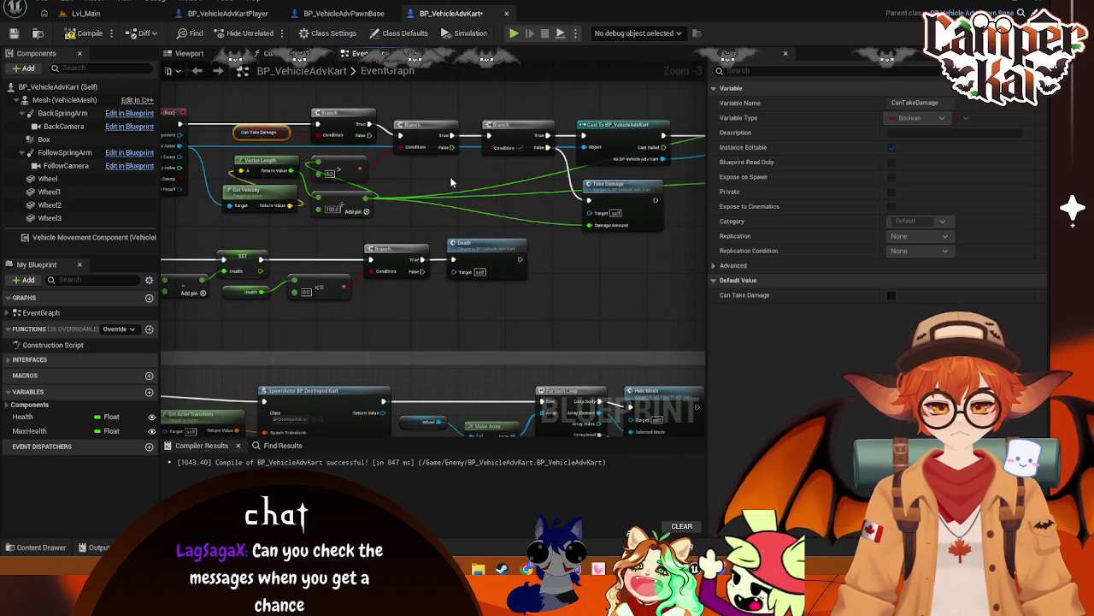
right_click(452, 182)
type("is parr")
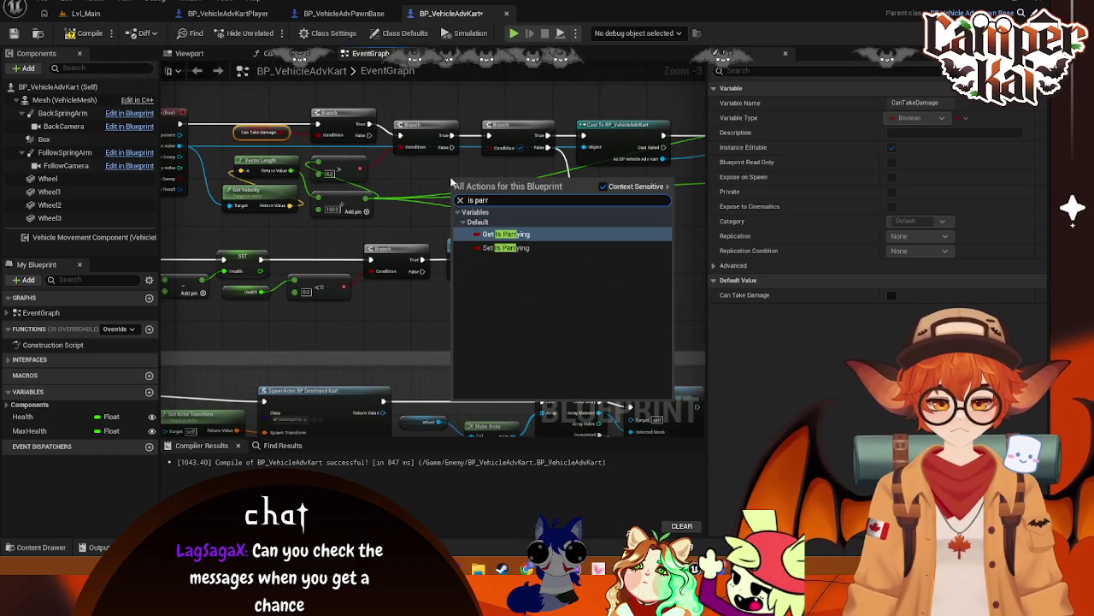
key("Return")
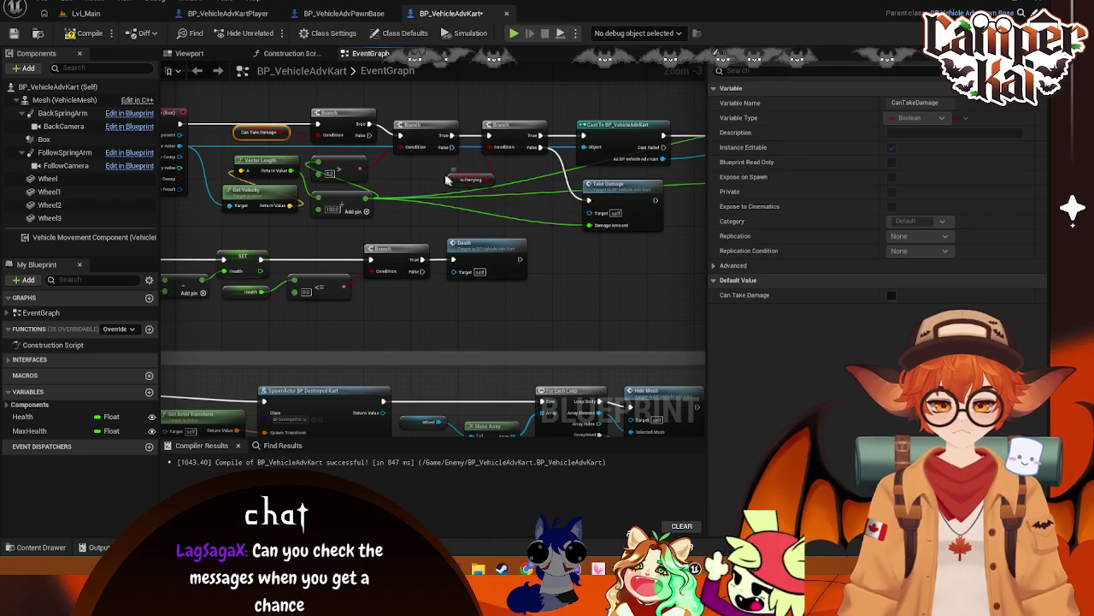
- Replace a mistaken Set Is Charging with a Get Is Charging wired into the Branch, then save
mouse_move(498, 183)
left_mouse_down()
mouse_move(400, 164)
mouse_move(521, 174)
mouse_move(435, 186)
left_mouse_up()
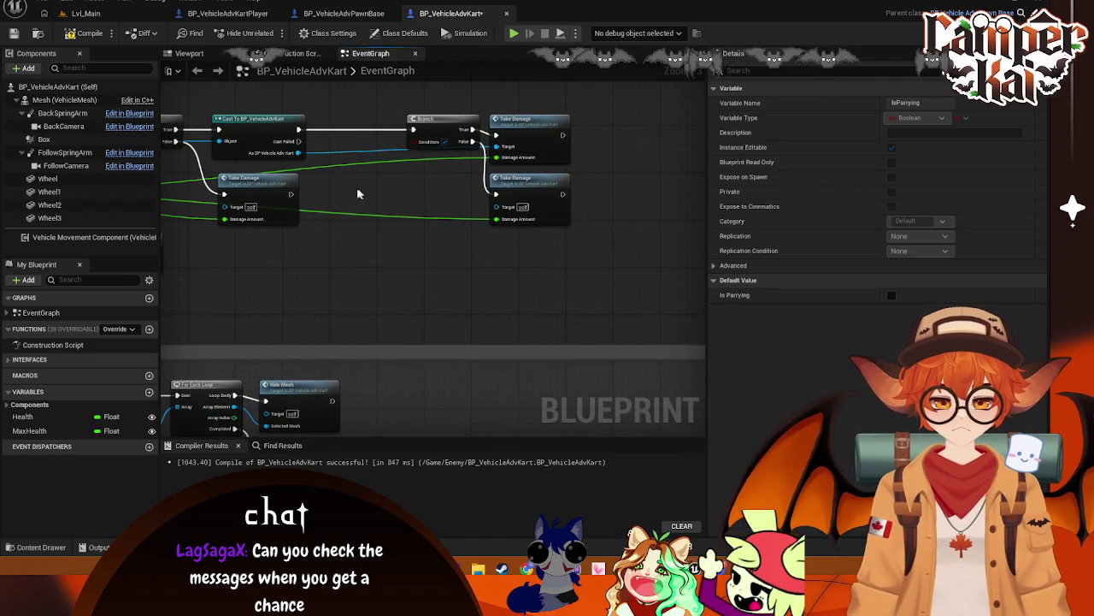
right_click(358, 195)
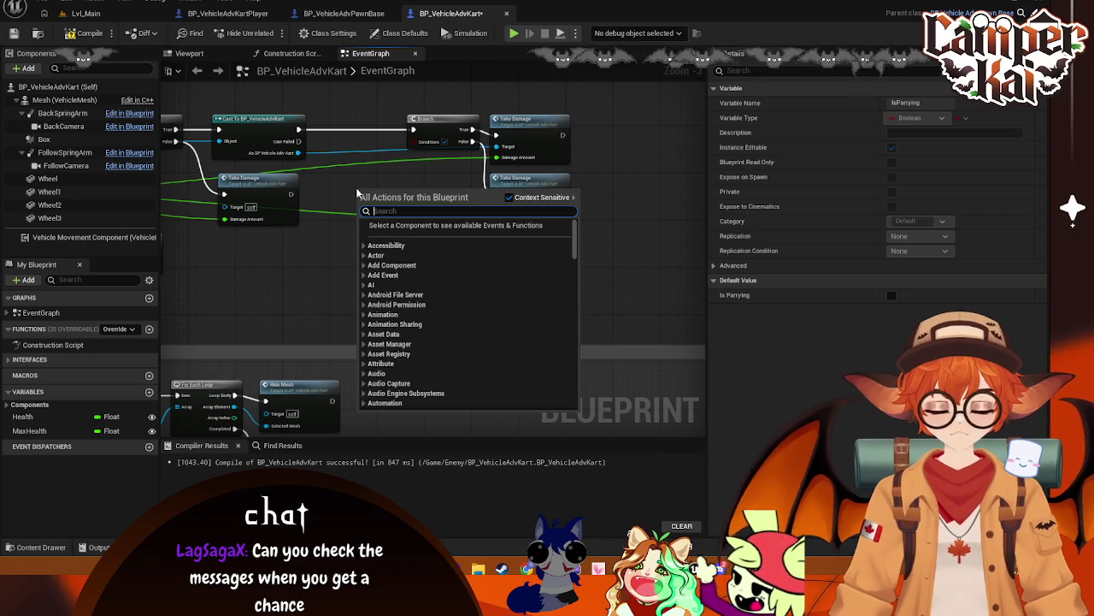
type("is charg")
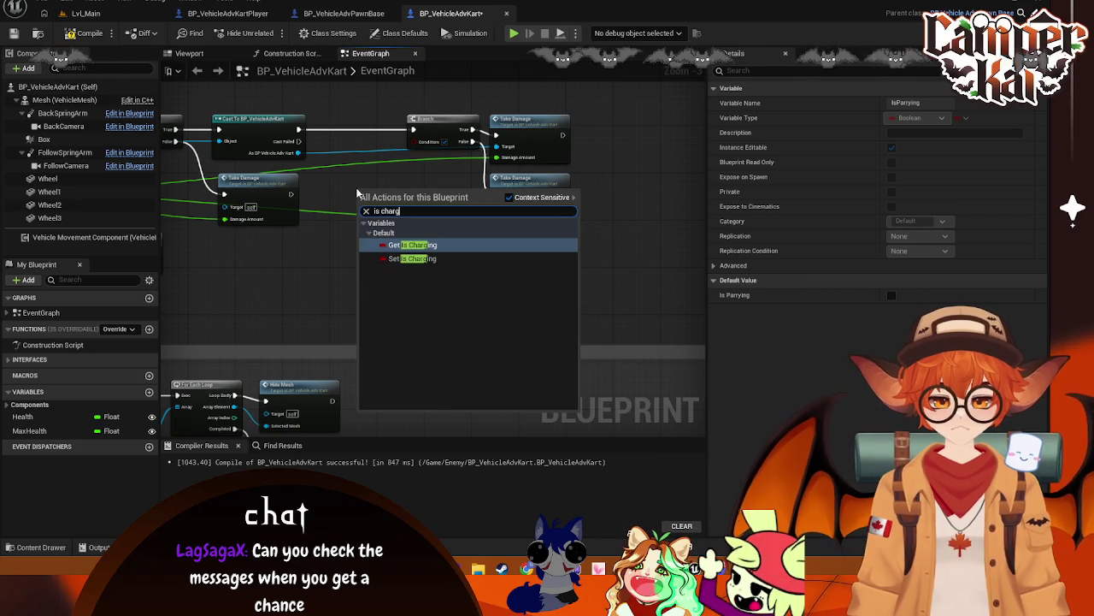
left_click(397, 259)
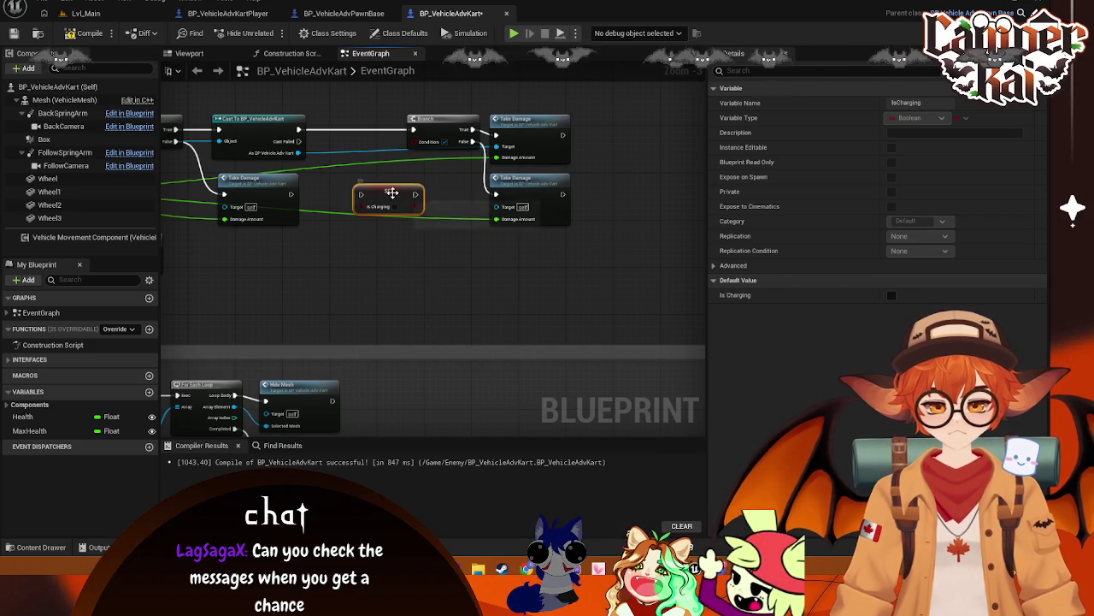
key("Delete")
right_click(386, 205)
type("is charg")
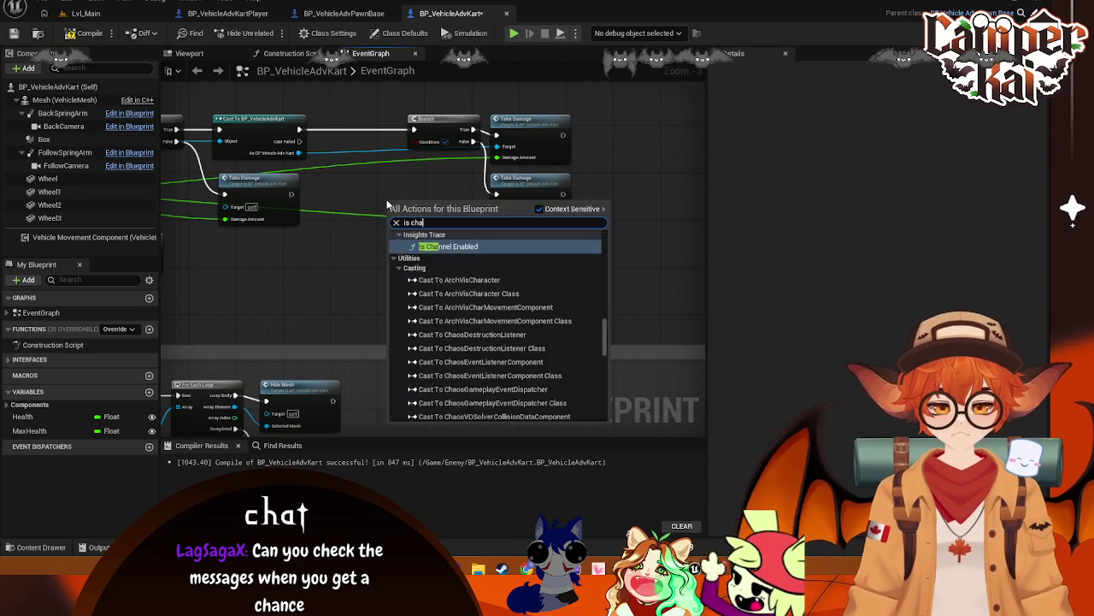
key("Return")
left_click_drag(422, 207, 416, 148)
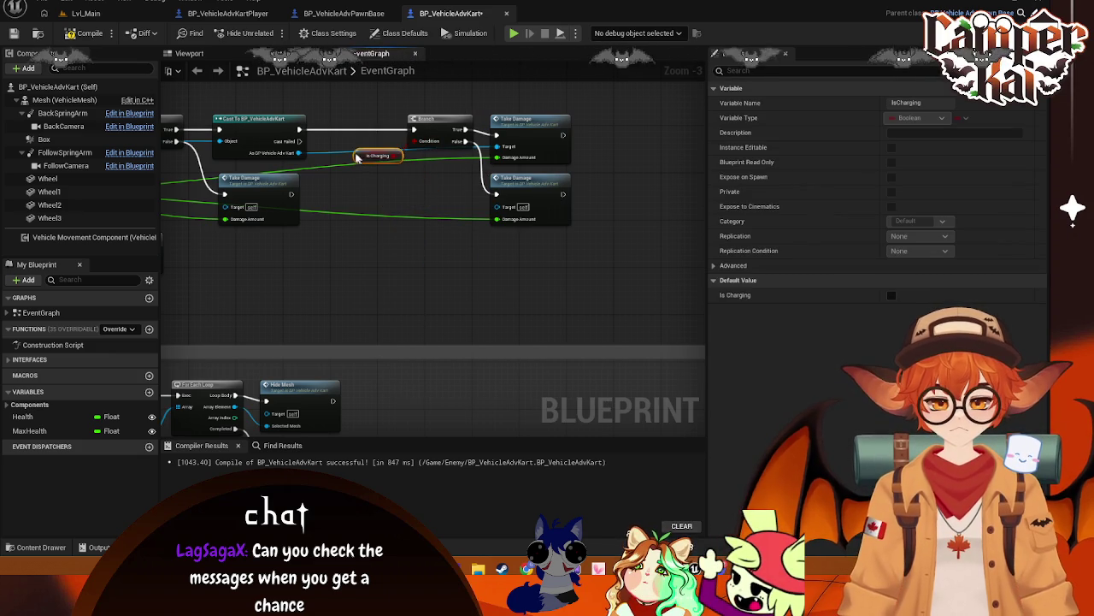
scroll(457, 171, "down", 3)
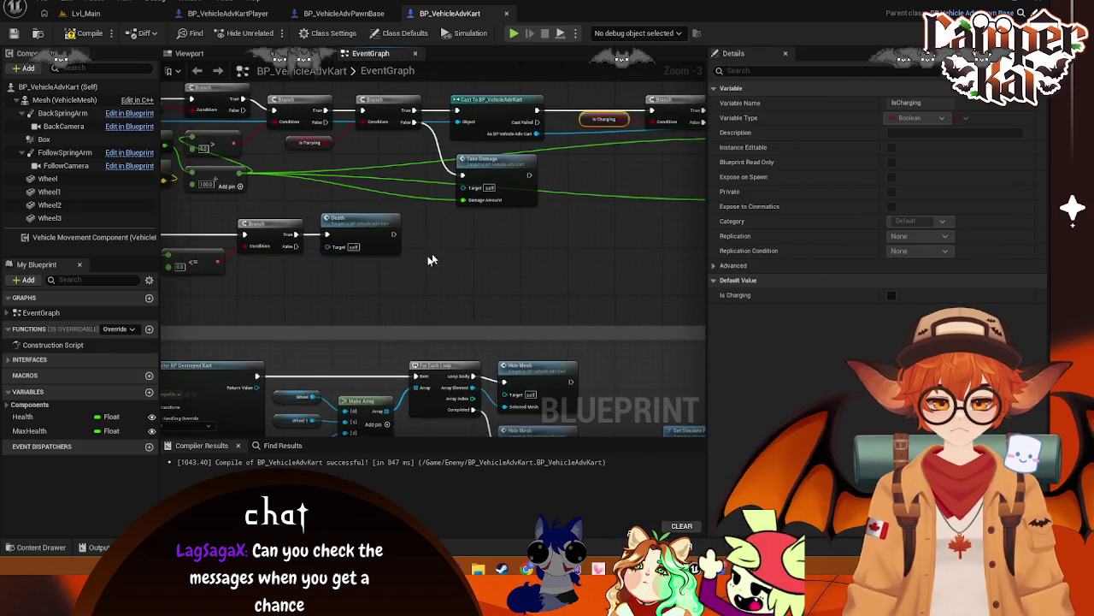
scroll(541, 245, "up", 3)
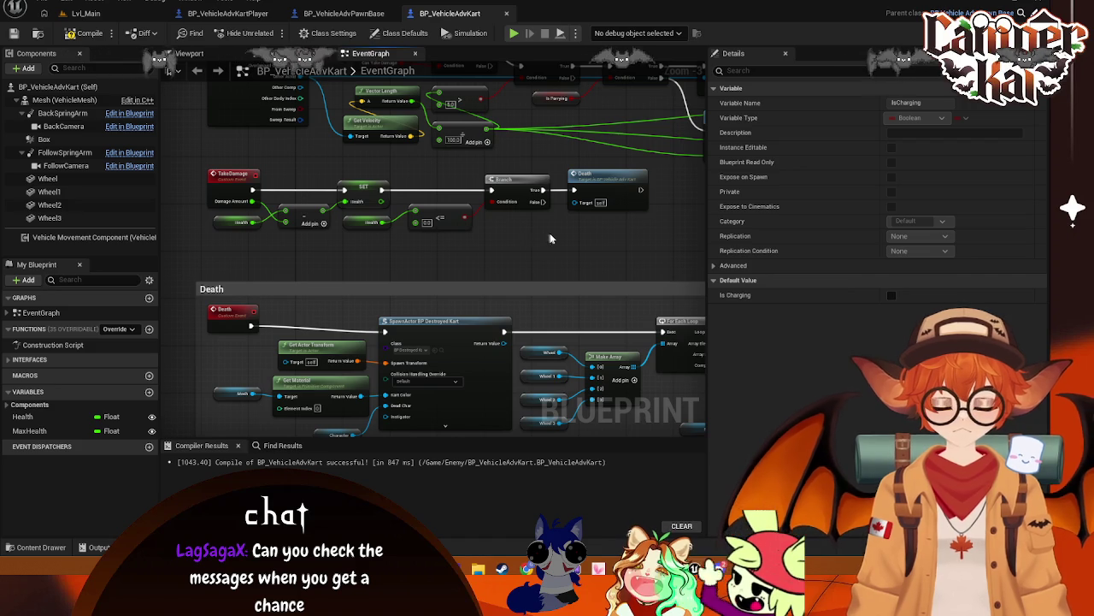
key("ctrl+s")
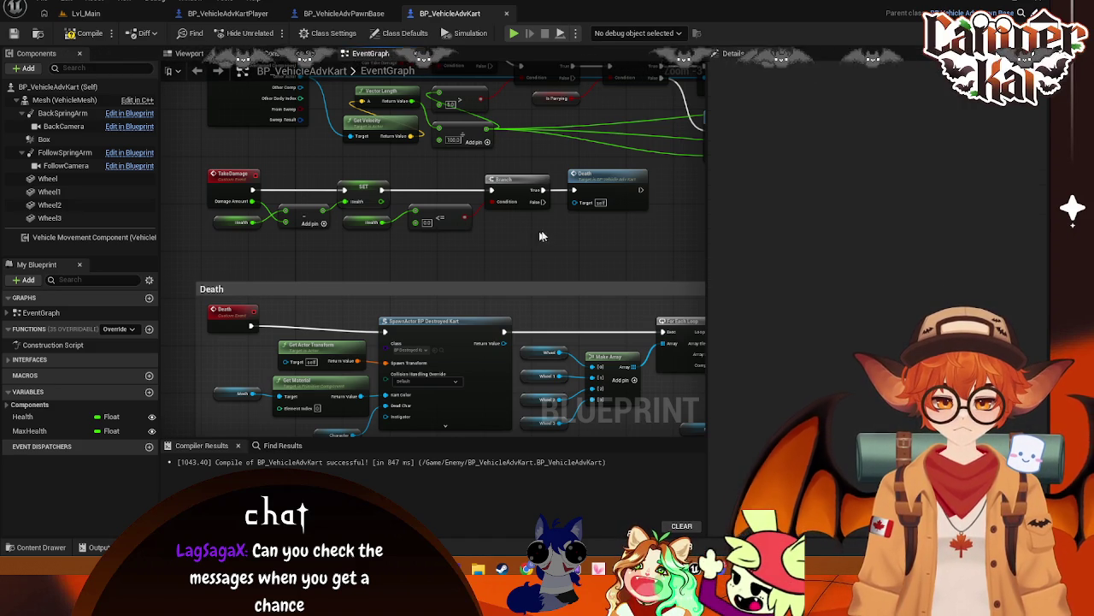
- Place a Get Is Player node beside the Branch near the Hide Mesh nodes
left_click_drag(588, 224, 409, 273)
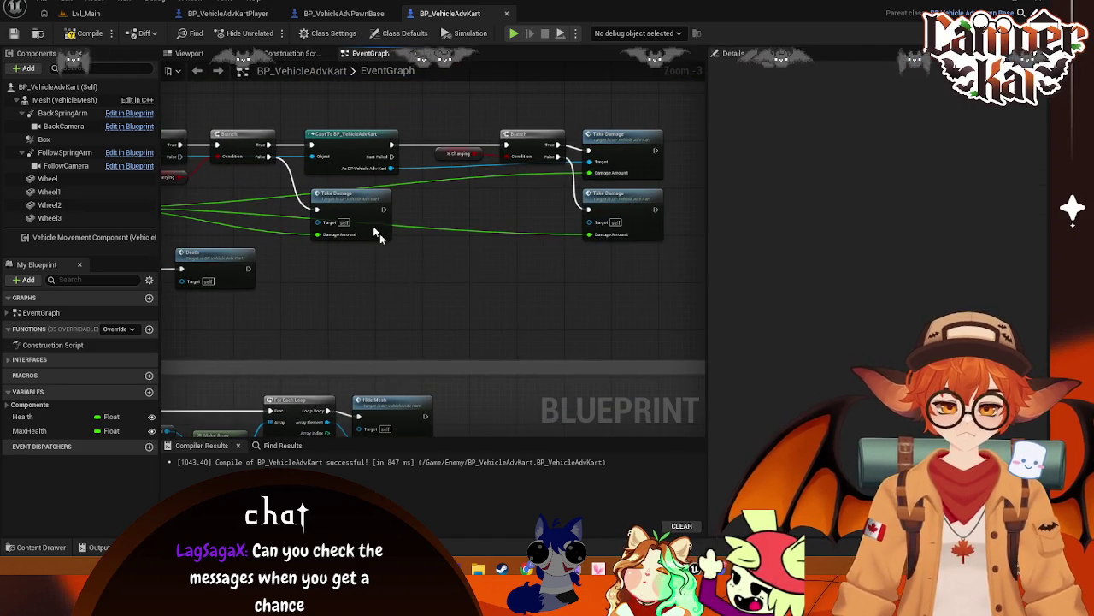
mouse_move(342, 171)
left_mouse_down()
mouse_move(548, 279)
mouse_move(444, 282)
mouse_move(188, 236)
mouse_move(222, 257)
left_mouse_up()
right_click(171, 268)
key("Escape")
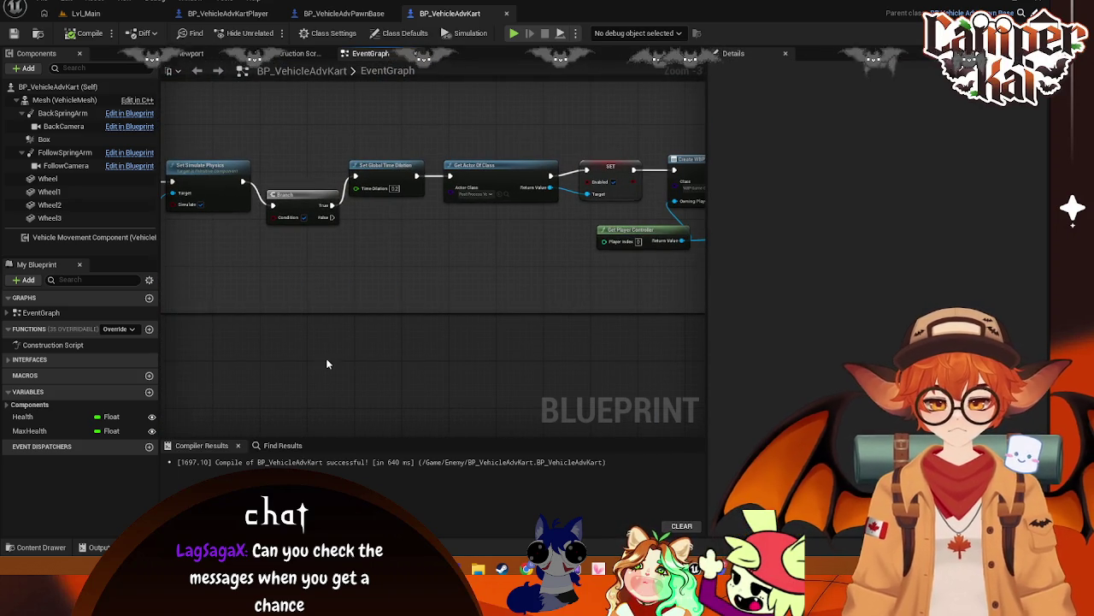
left_click_drag(599, 248, 320, 248)
mouse_move(522, 316)
left_mouse_down()
mouse_move(303, 309)
mouse_move(570, 296)
left_mouse_up()
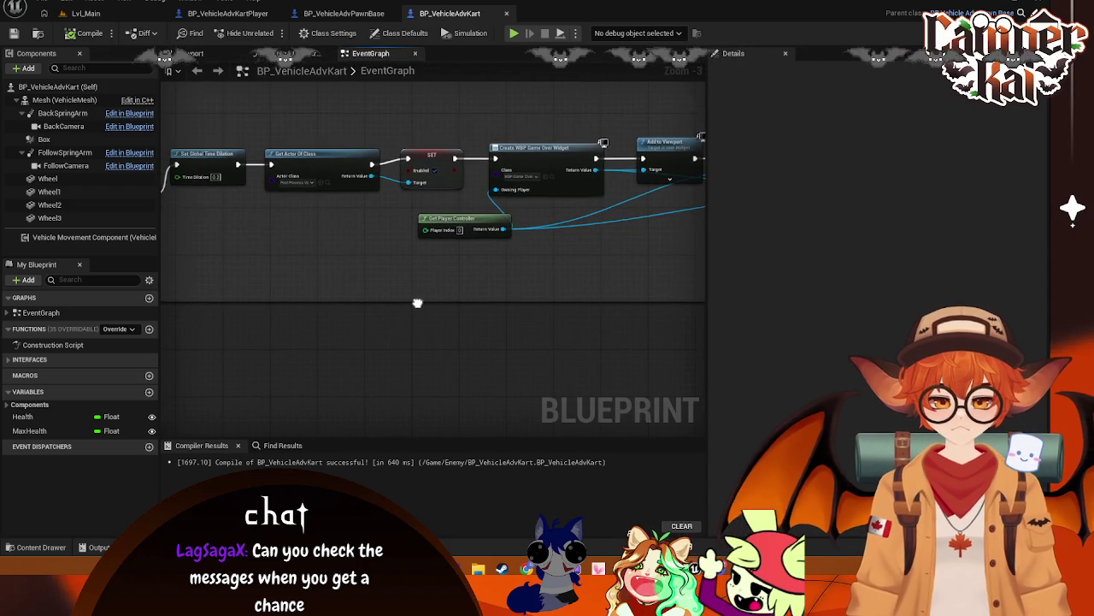
left_click_drag(425, 304, 576, 294)
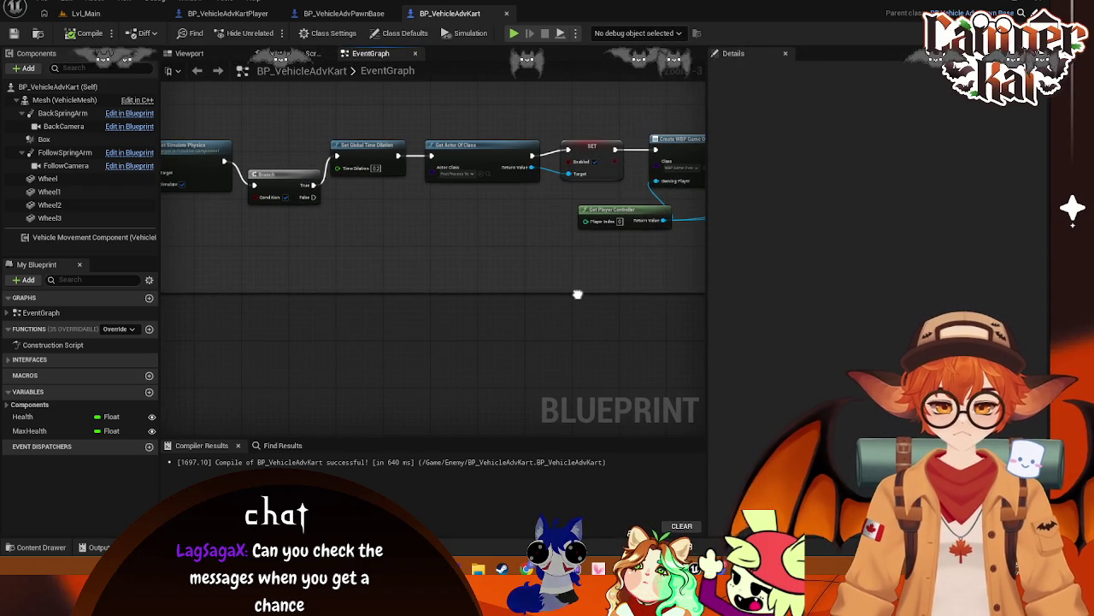
left_click_drag(383, 288, 547, 308)
right_click(394, 275)
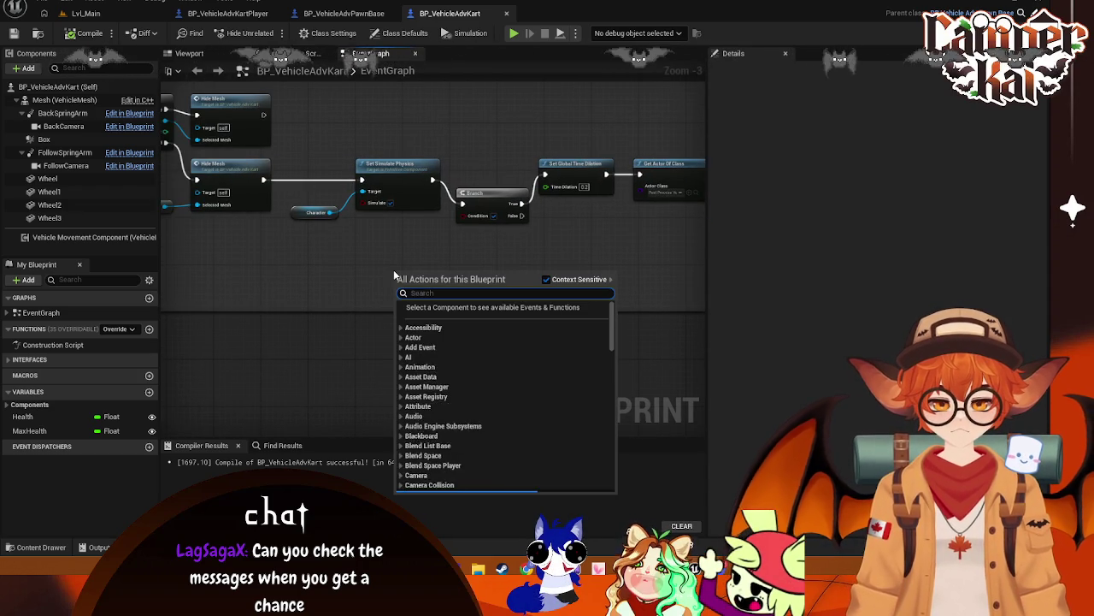
type("get is play")
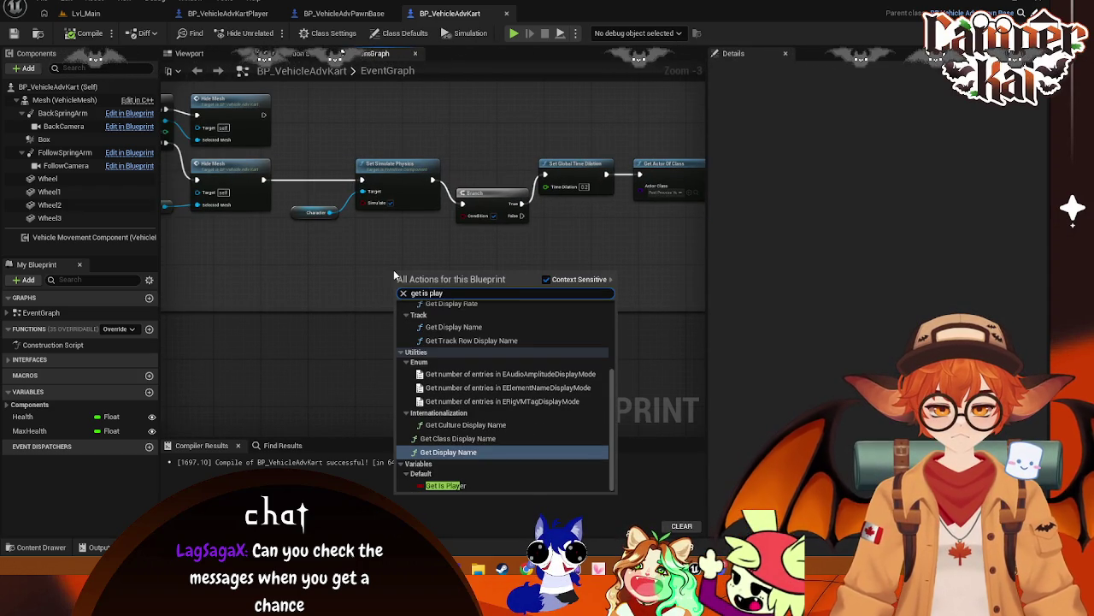
key("Down")
key("Down")
key("Return")
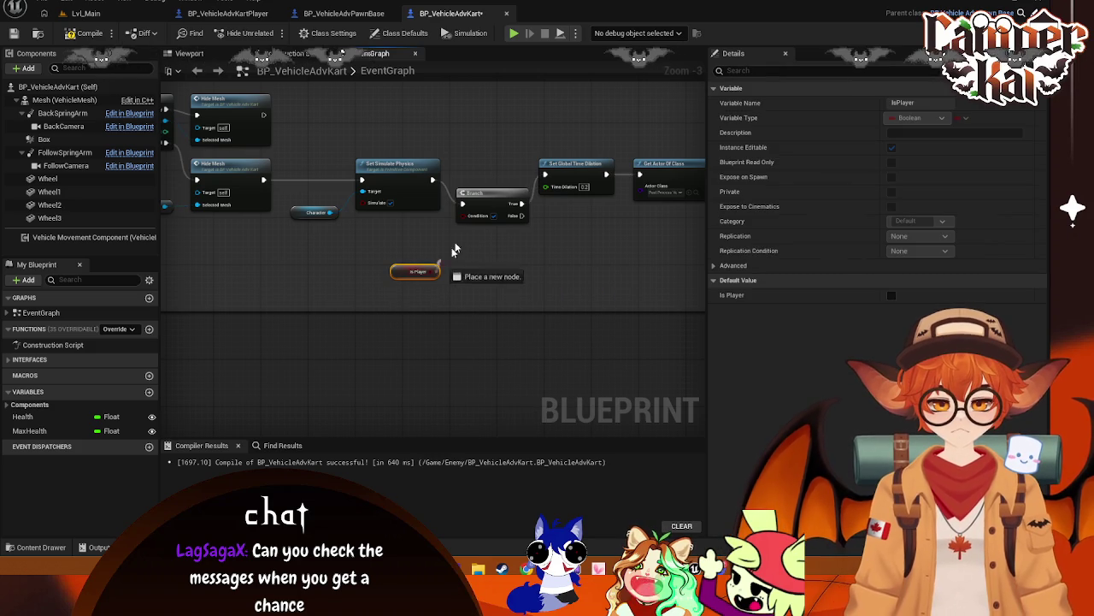
left_click_drag(402, 270, 402, 237)
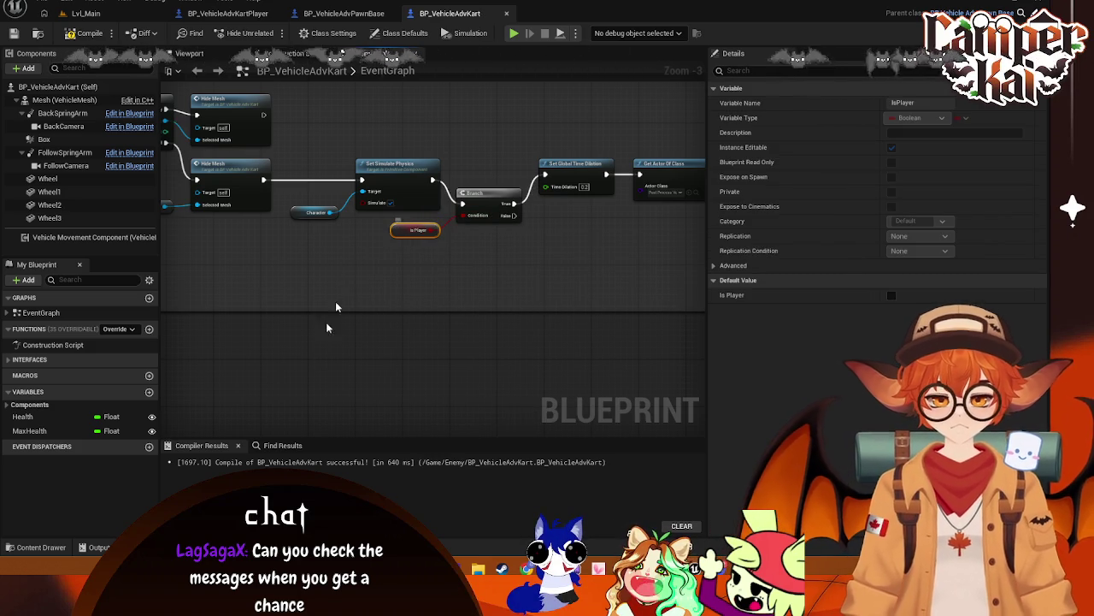
- Save the blueprints and review BP_VehicleAdvPawnBase's class defaults
left_click(339, 13)
key("ctrl+s")
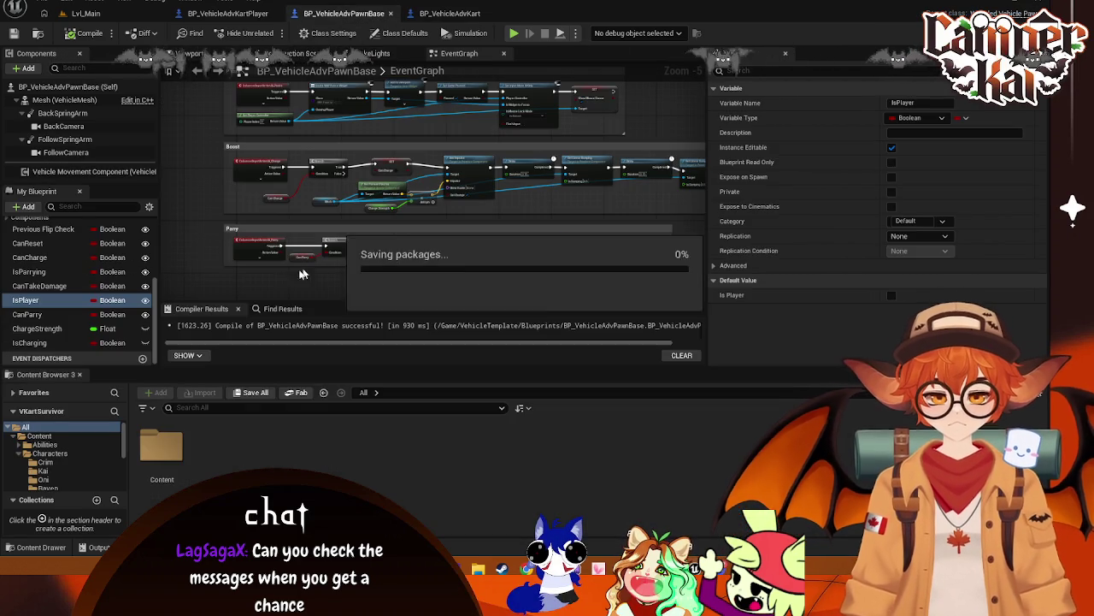
left_click(398, 33)
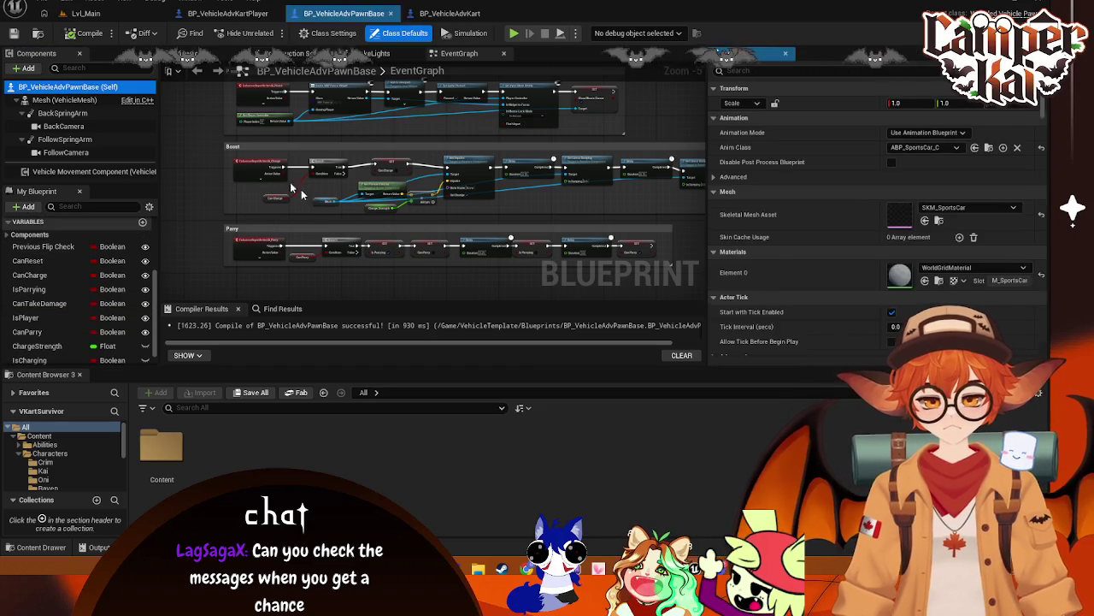
scroll(780, 257, "down", 5)
scroll(797, 270, "up", 5)
scroll(77, 282, "up", 2)
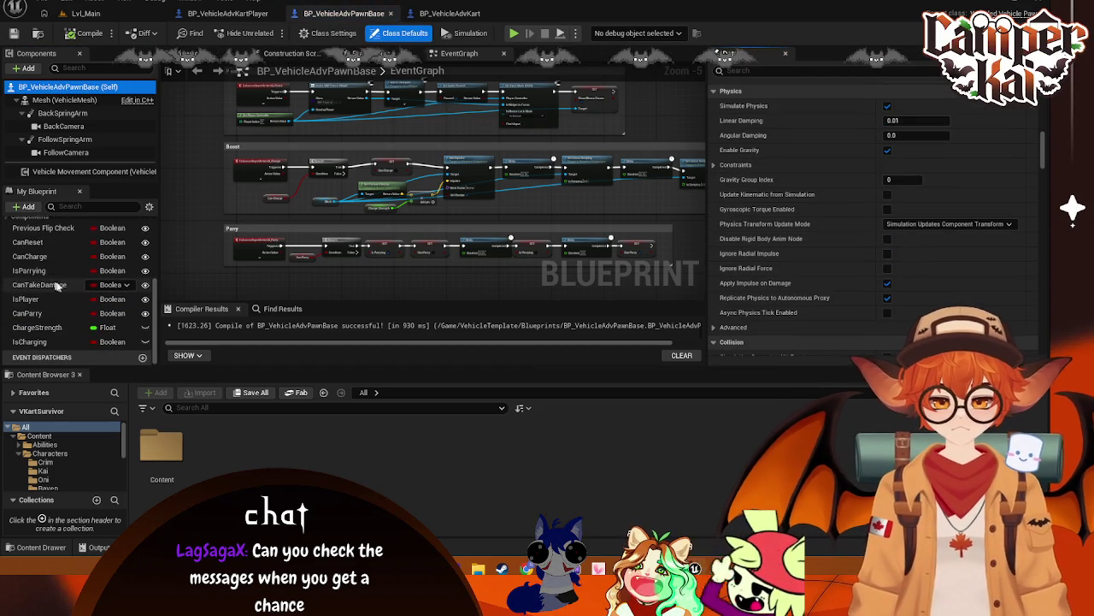
- In BP_VehicleAdvKartPlayer, add a Set Is Player node after Set Percent and set it to true
left_click(227, 12)
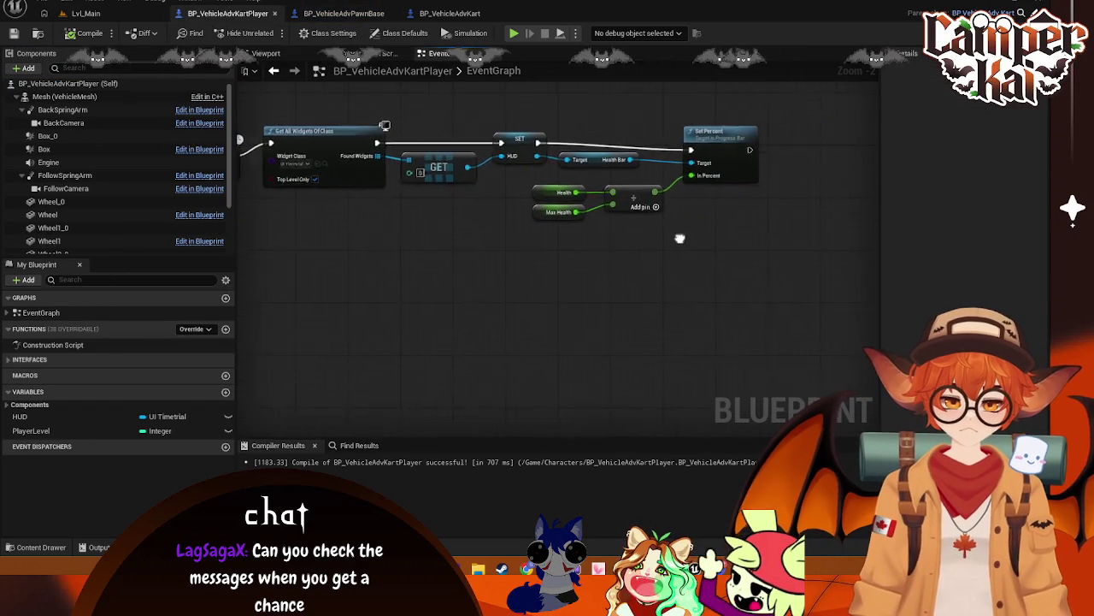
left_click_drag(568, 170, 646, 176)
type("se")
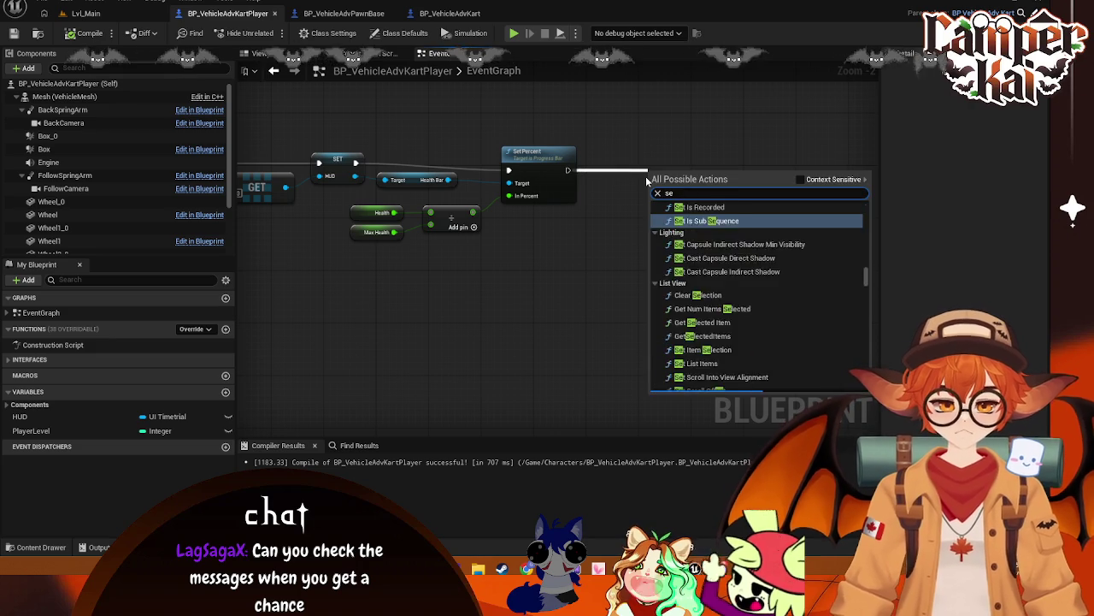
type("t is player")
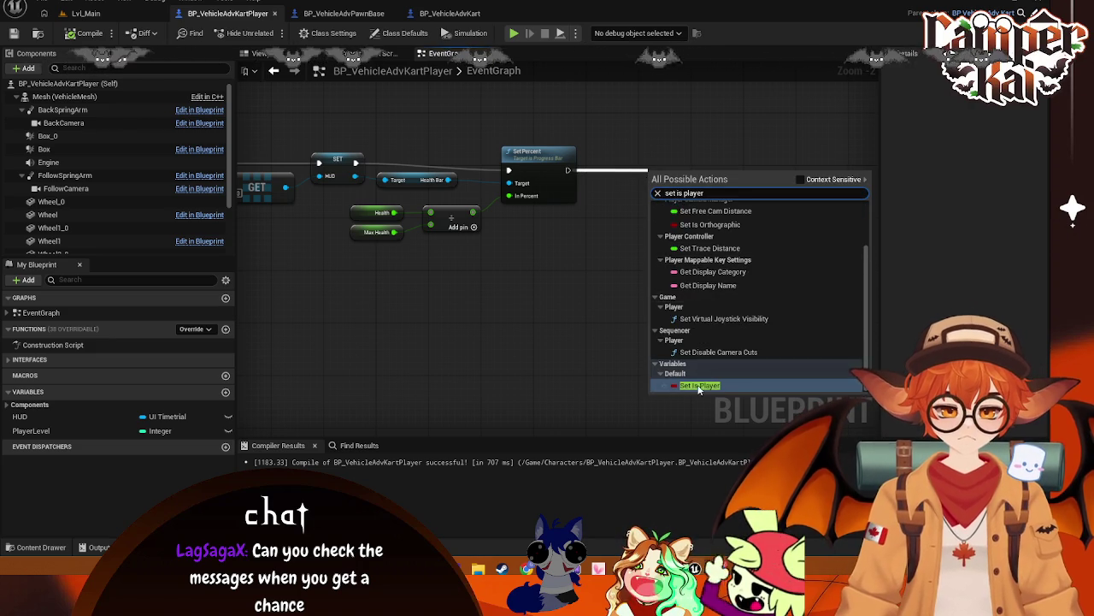
left_click(710, 381)
left_click_drag(686, 174, 641, 168)
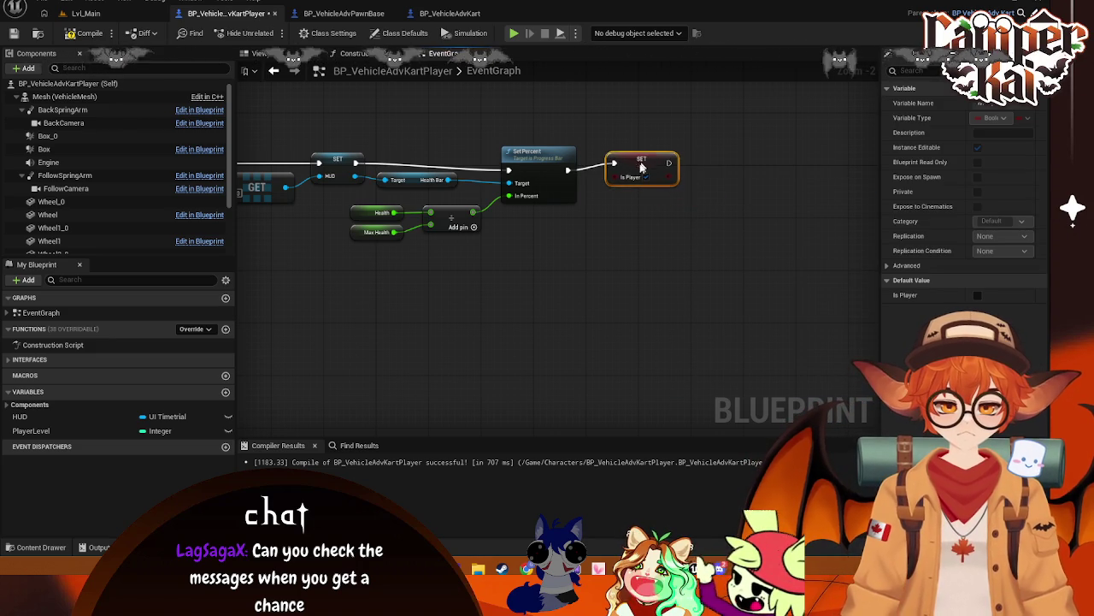
- Review the pawn base's Boost, charge and ChargeStrength nodes, then start a Lvl_Main play-test
left_click(345, 14)
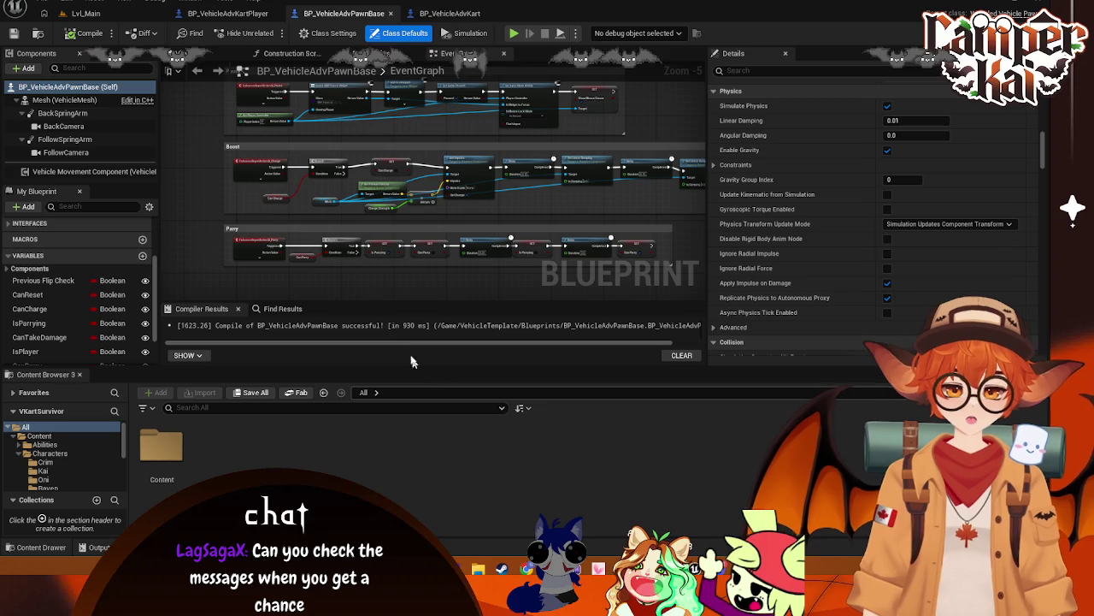
scroll(412, 277, "up", 3)
scroll(402, 278, "down", 1)
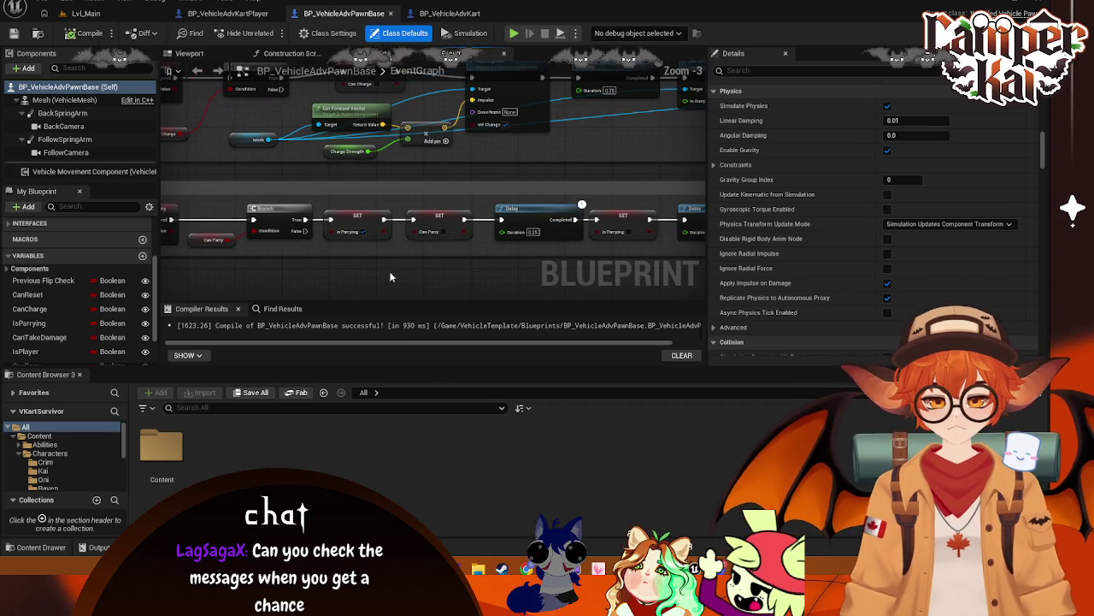
scroll(196, 154, "up", 1)
left_click(224, 13)
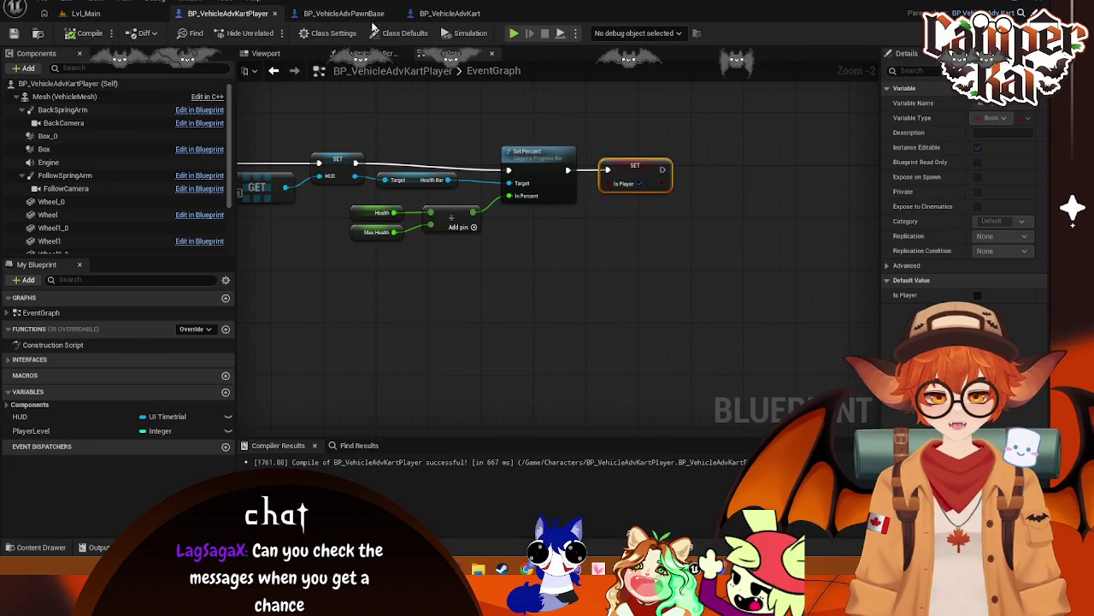
left_click(344, 13)
mouse_move(558, 207)
left_mouse_down()
mouse_move(481, 215)
mouse_move(462, 256)
mouse_move(432, 244)
left_mouse_up()
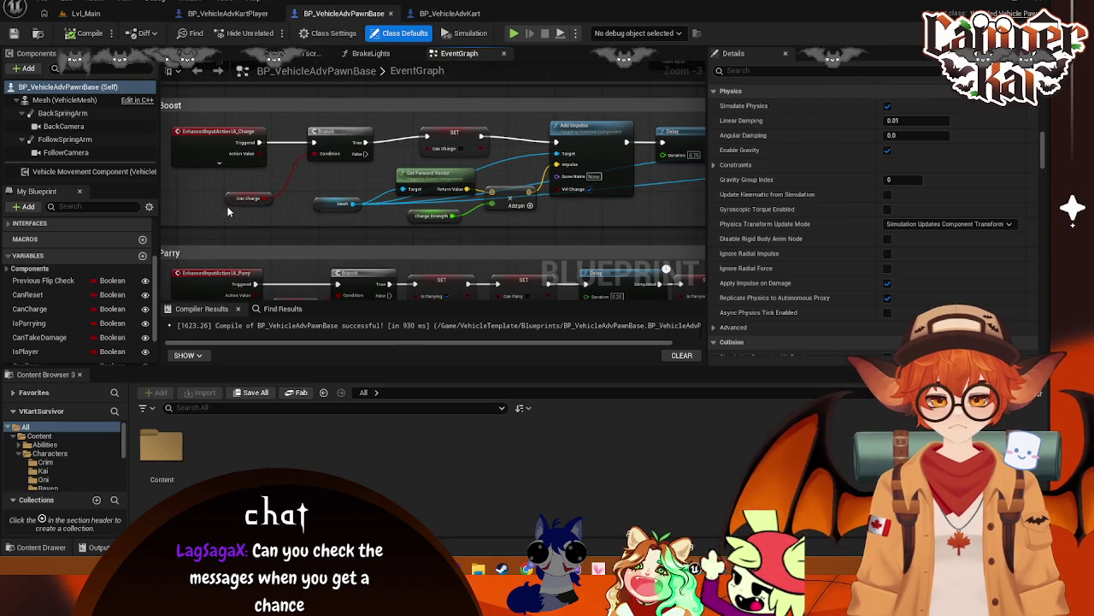
left_click_drag(240, 200, 234, 185)
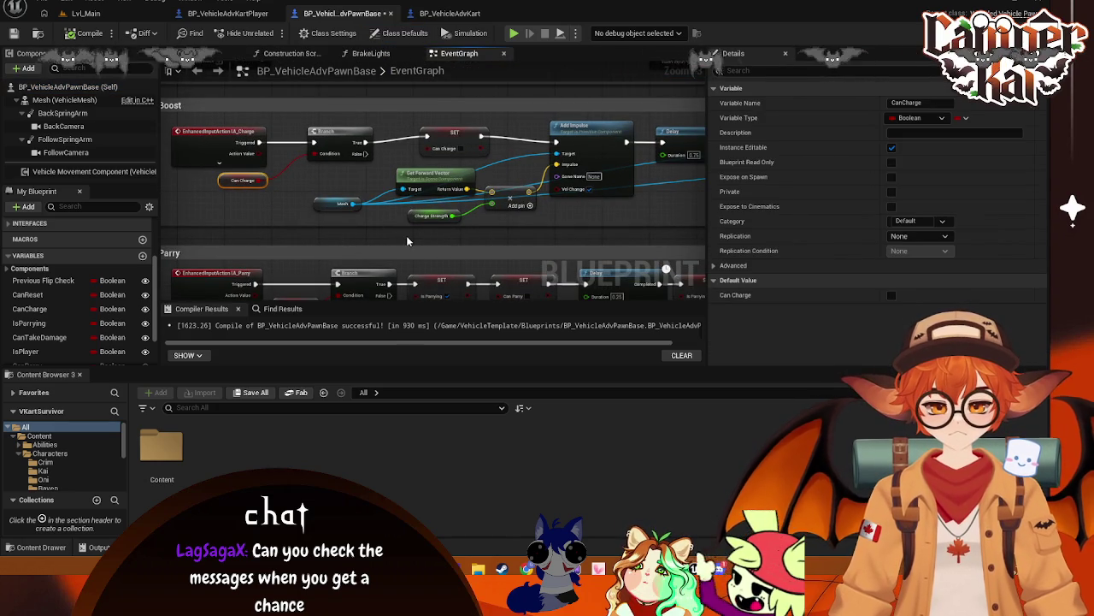
left_click_drag(407, 242, 317, 230)
left_click(334, 206)
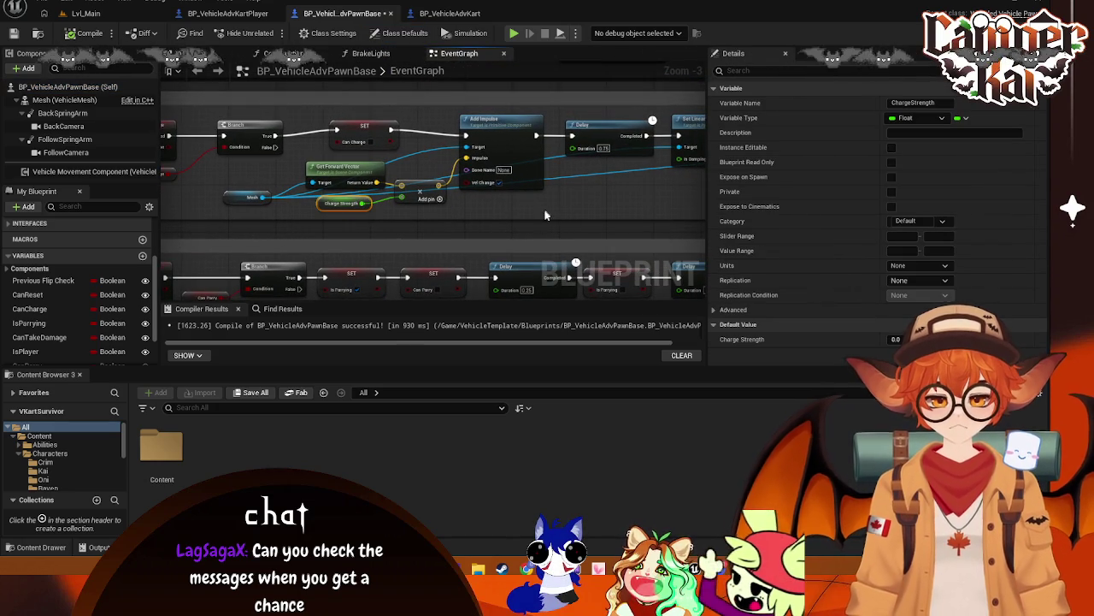
left_click(528, 231)
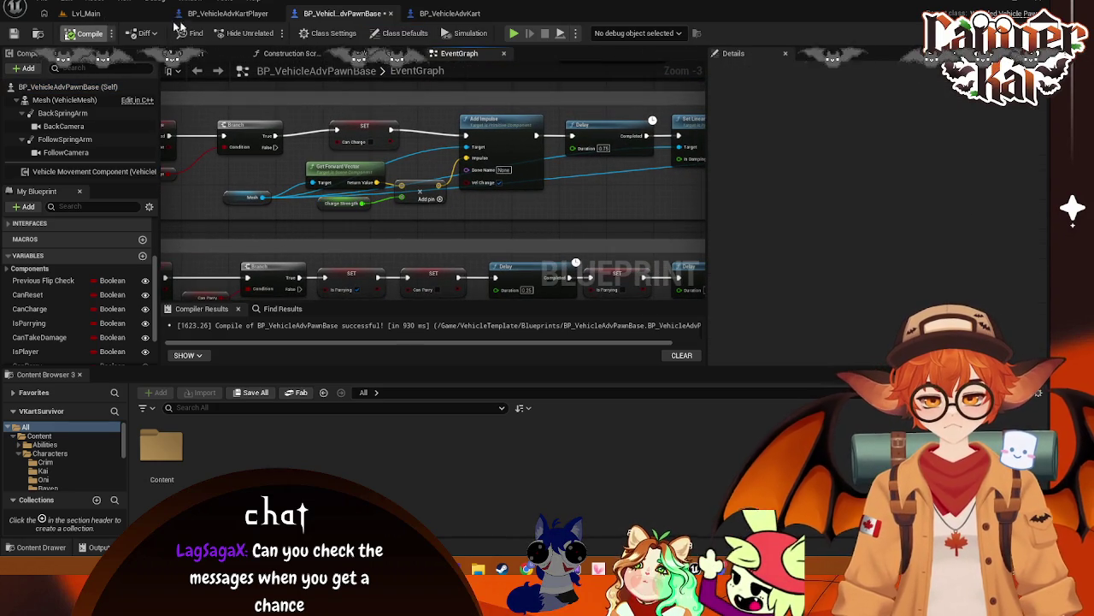
left_click(133, 18)
key("alt+p")
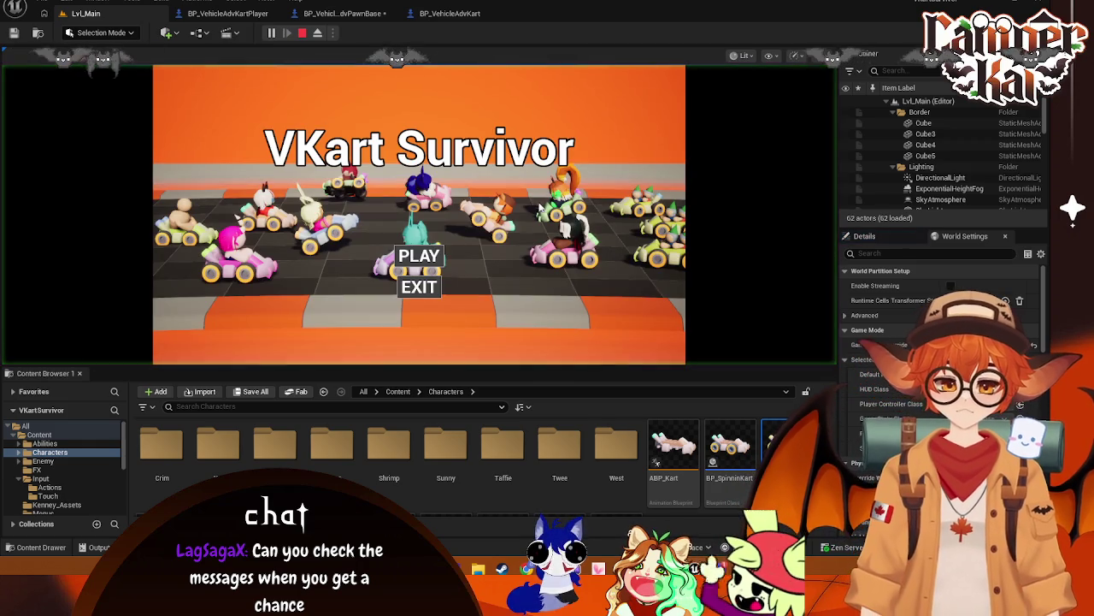
- Go through the title and kart-select menus and drive the kart down the track
left_click(410, 267)
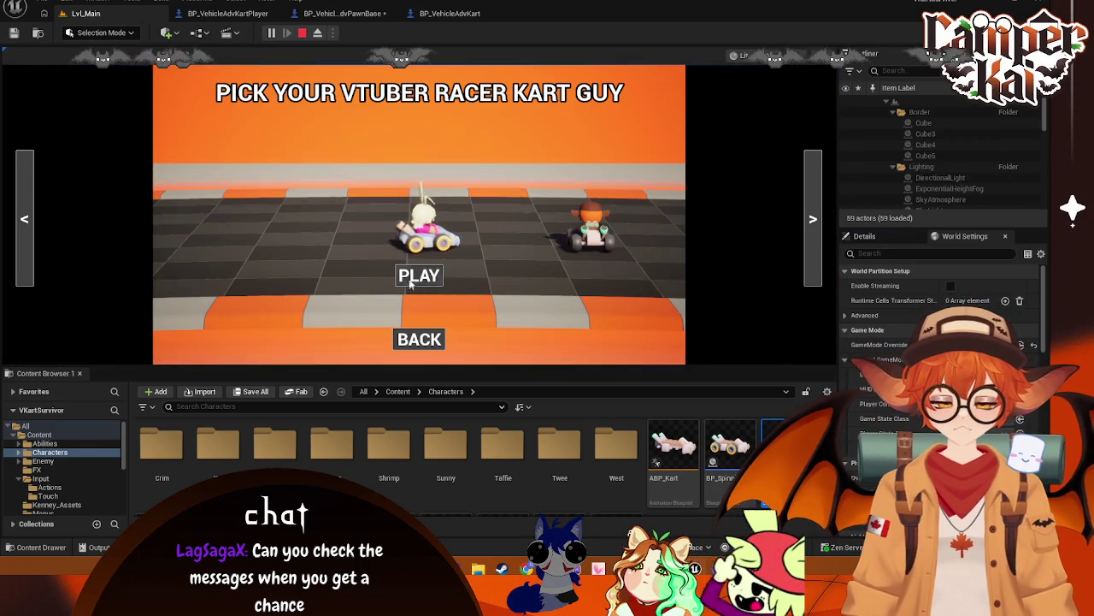
left_click(419, 275)
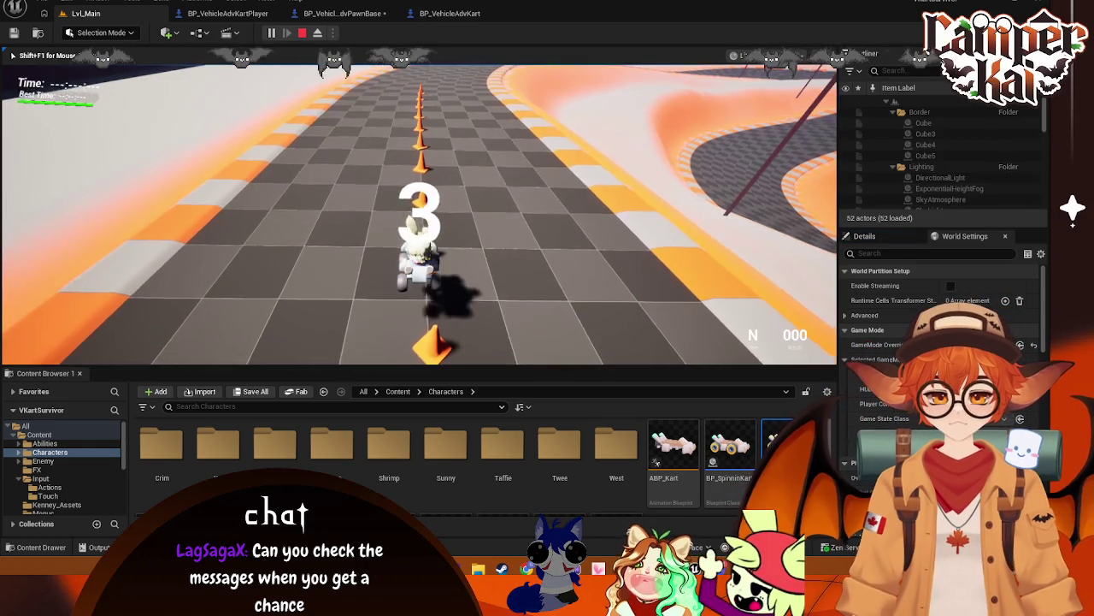
key("w")
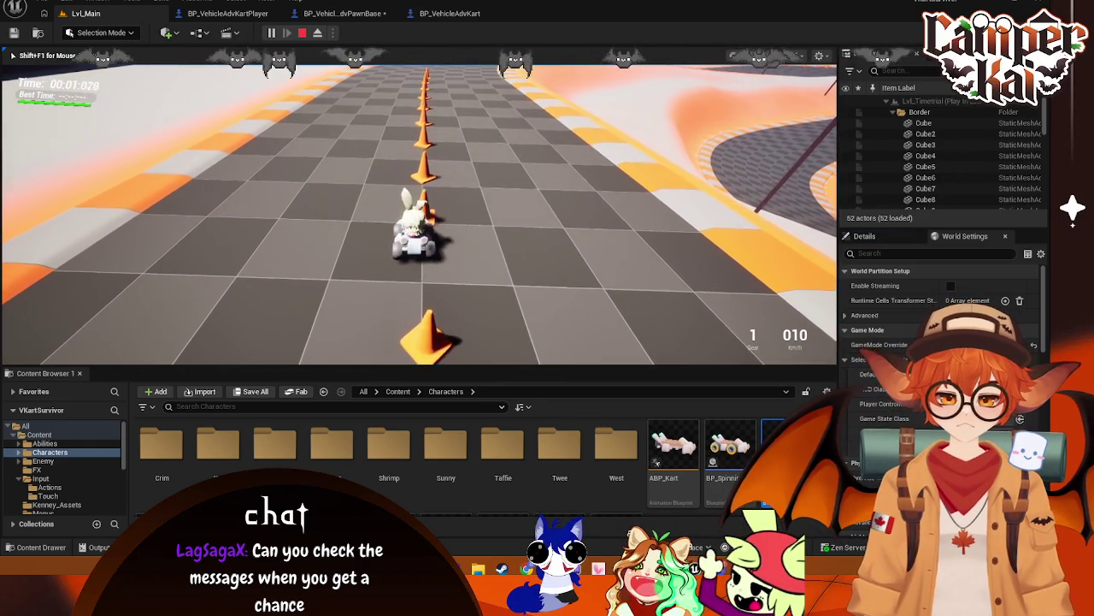
key("w")
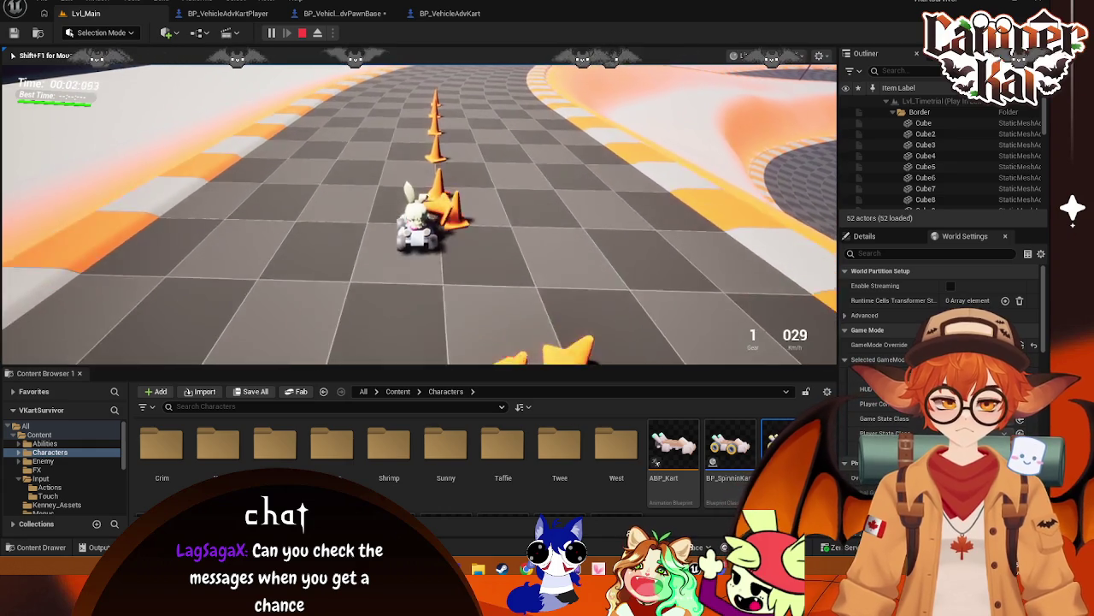
key("w")
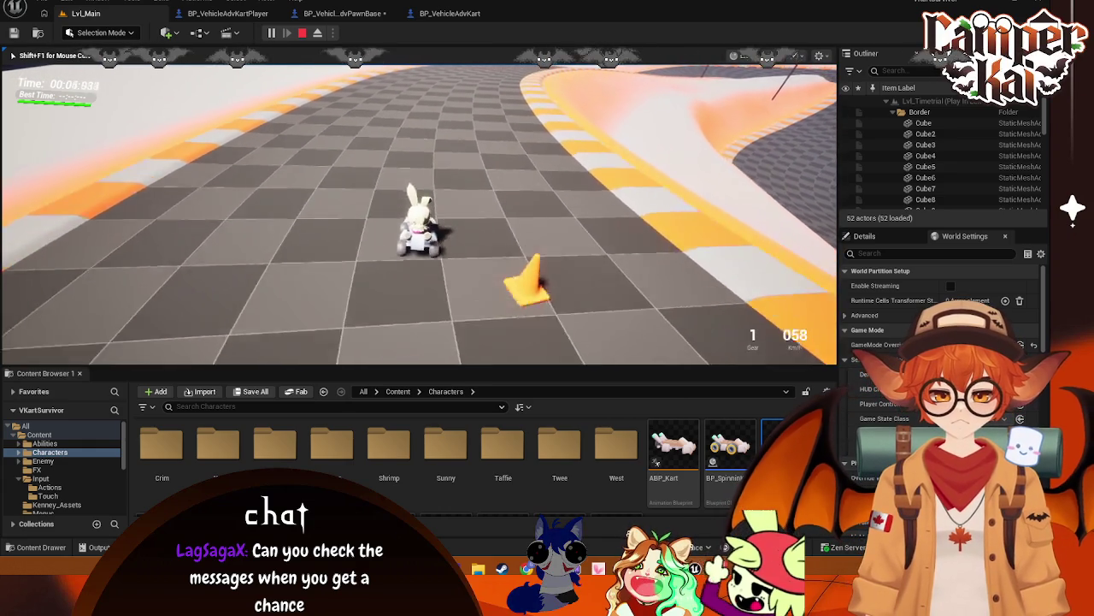
key("d")
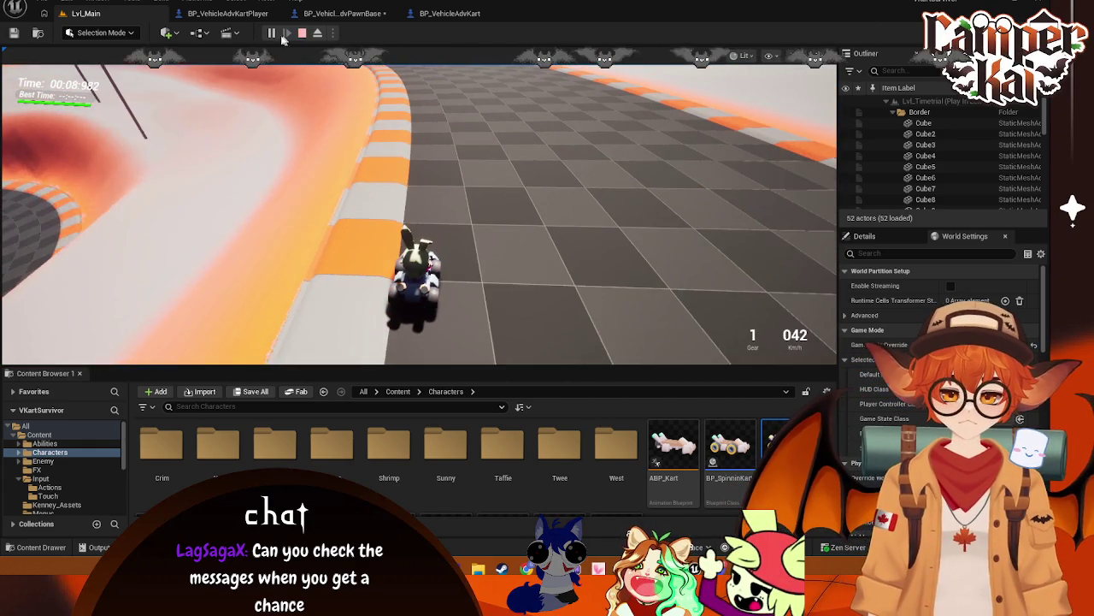
- Pause the play session and select BP_CrimKart0 in the level
left_click(271, 33)
scroll(940, 342, "down", 5)
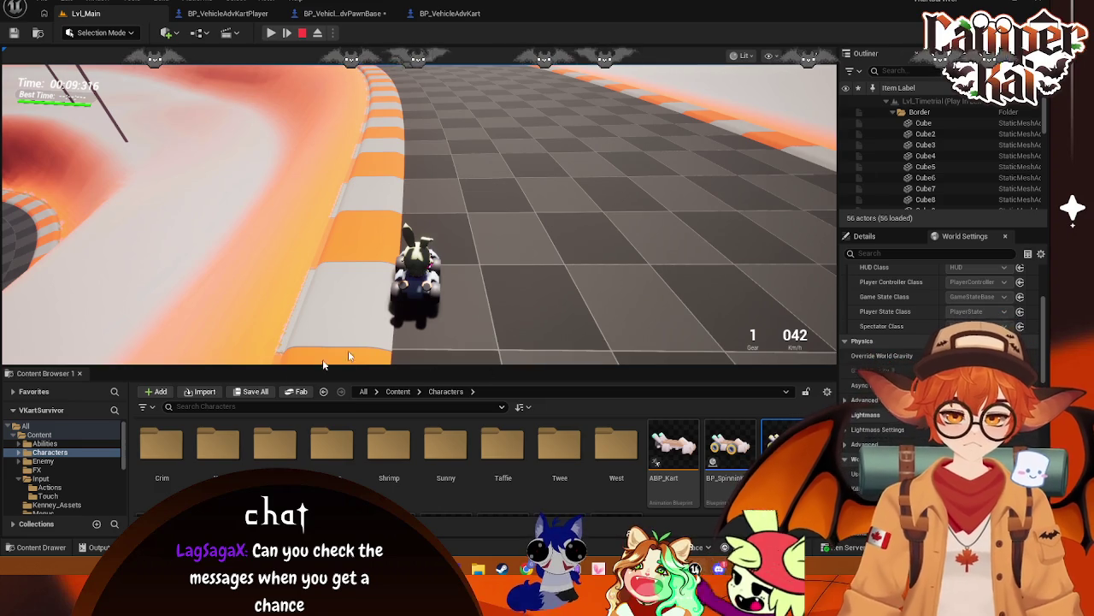
scroll(944, 171, "down", 5)
scroll(944, 171, "down", 3)
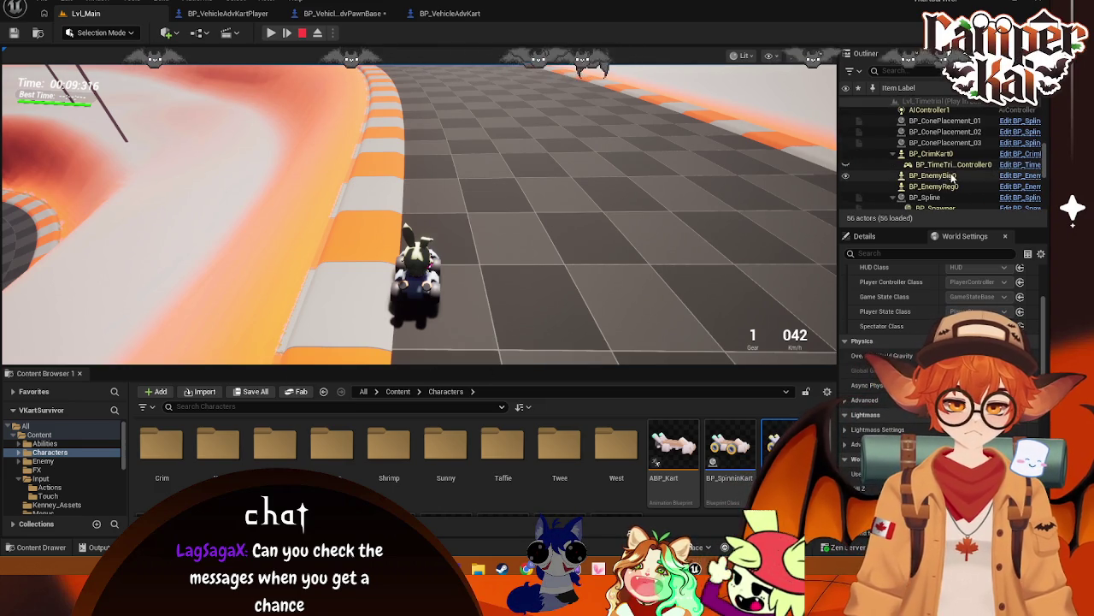
left_click(940, 154)
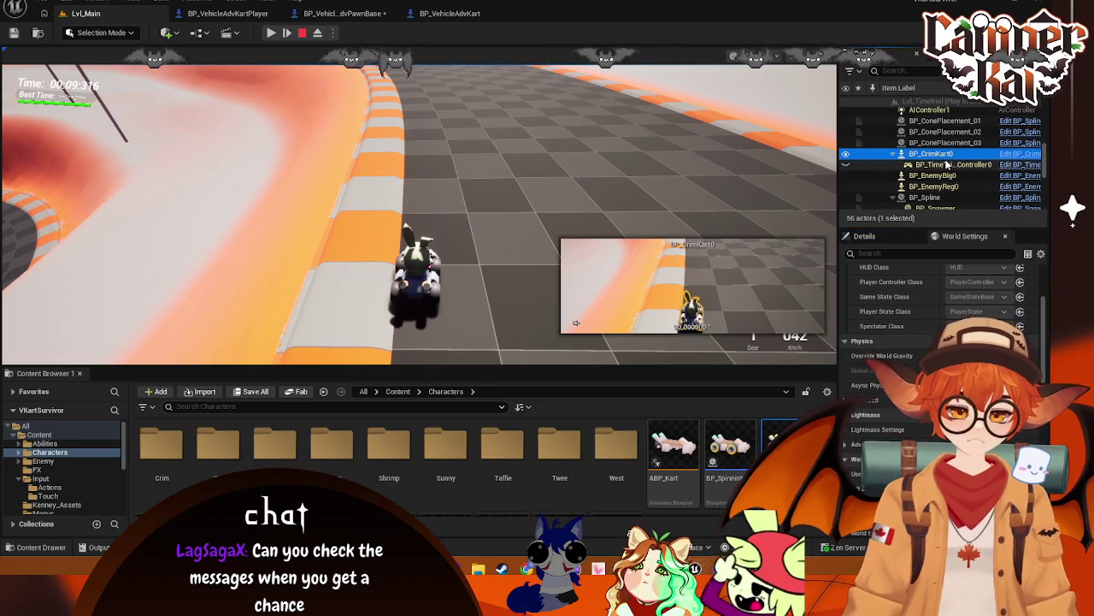
- Show BP_CrimKart0's own properties and filter the Details panel for Is Player
scroll(898, 342, "down", 5)
scroll(898, 342, "down", 5)
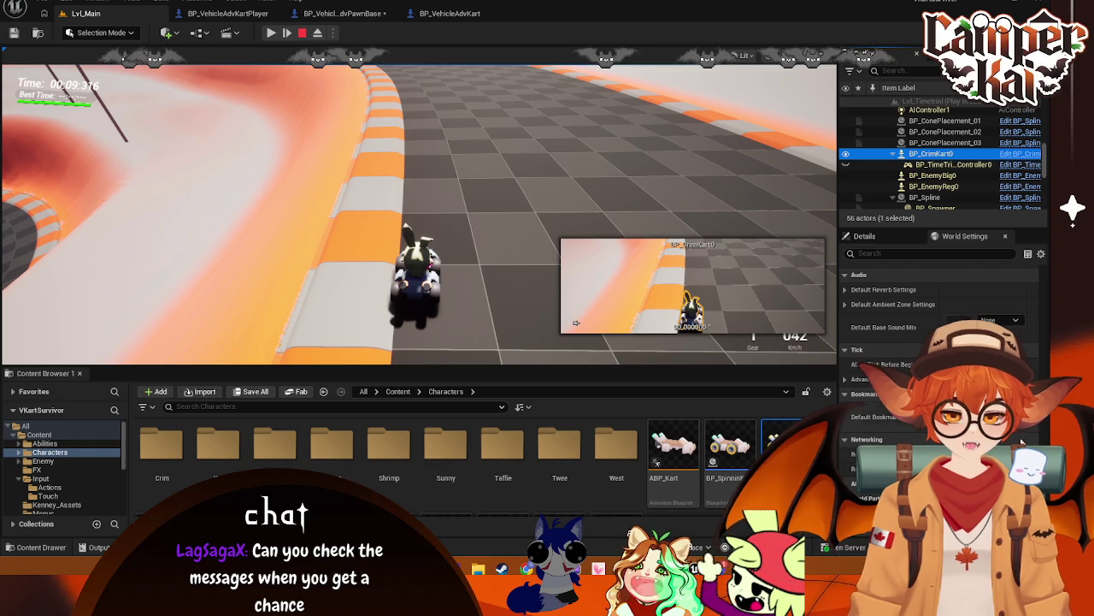
scroll(1045, 323, "up", 8)
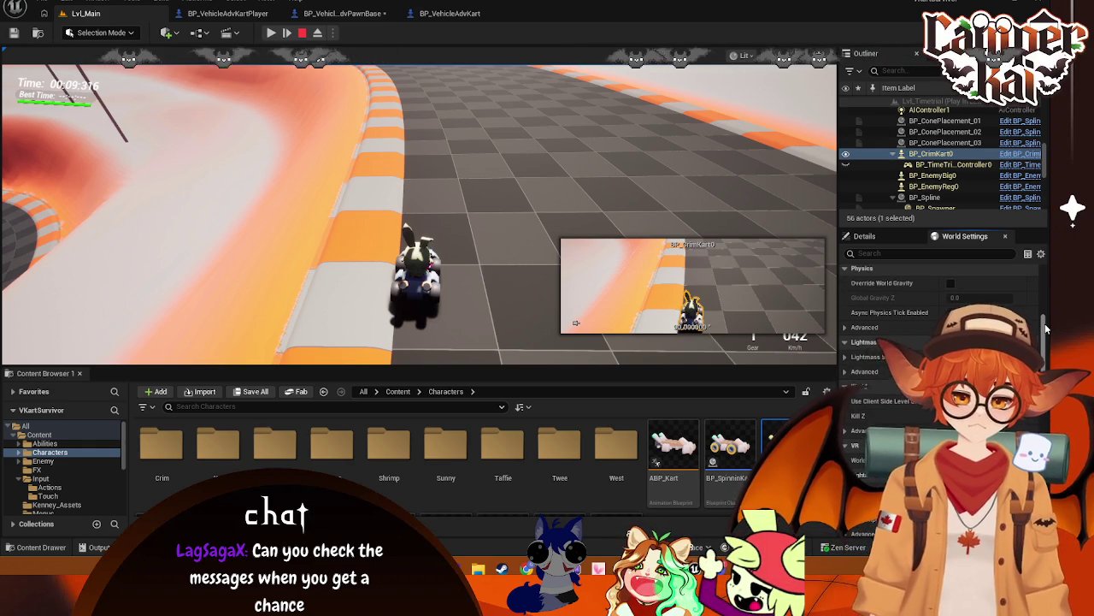
left_click_drag(1045, 323, 1043, 270)
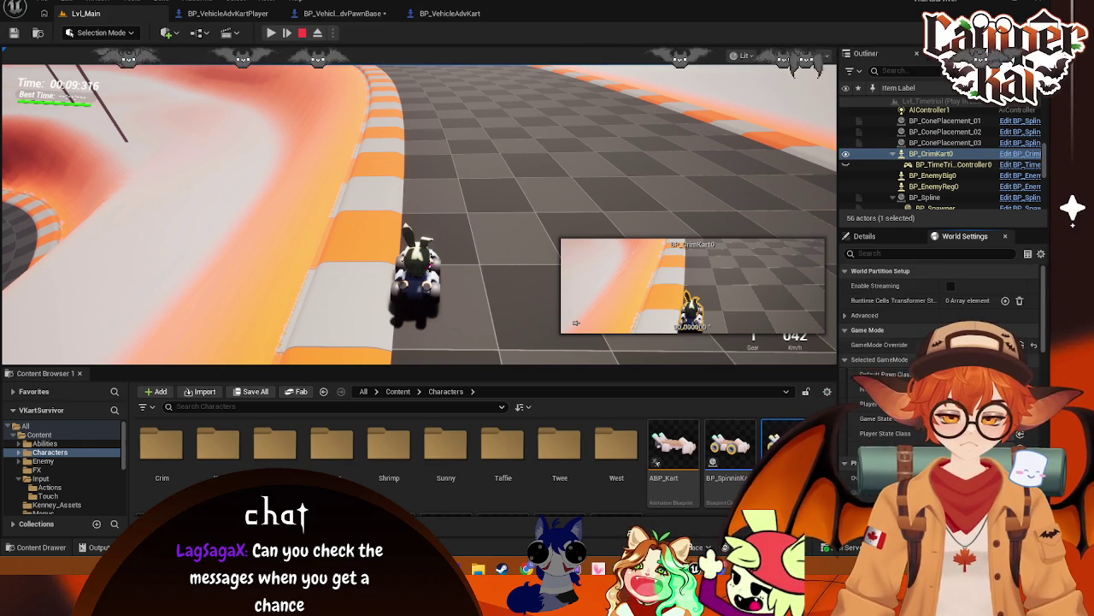
left_click(863, 236)
scroll(940, 427, "up", 5)
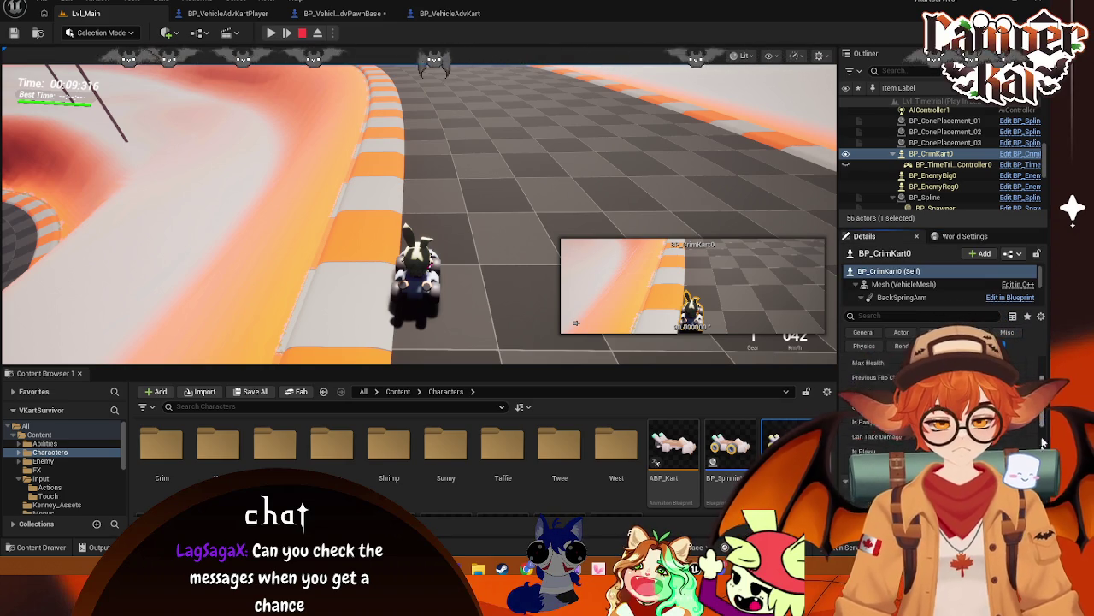
scroll(941, 401, "down", 3)
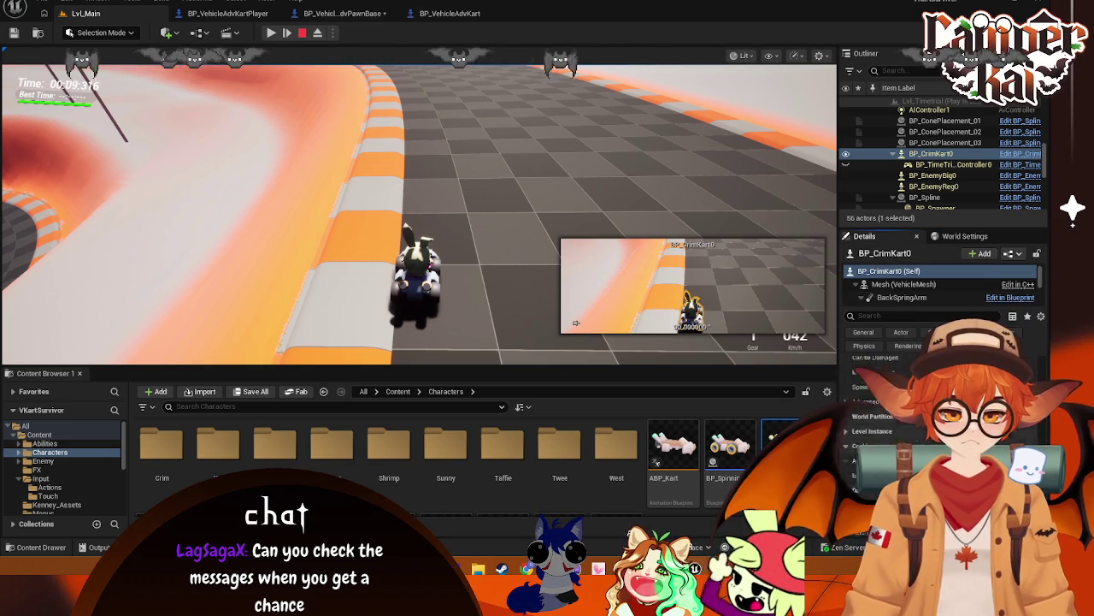
scroll(872, 359, "up", 5)
left_click(876, 315)
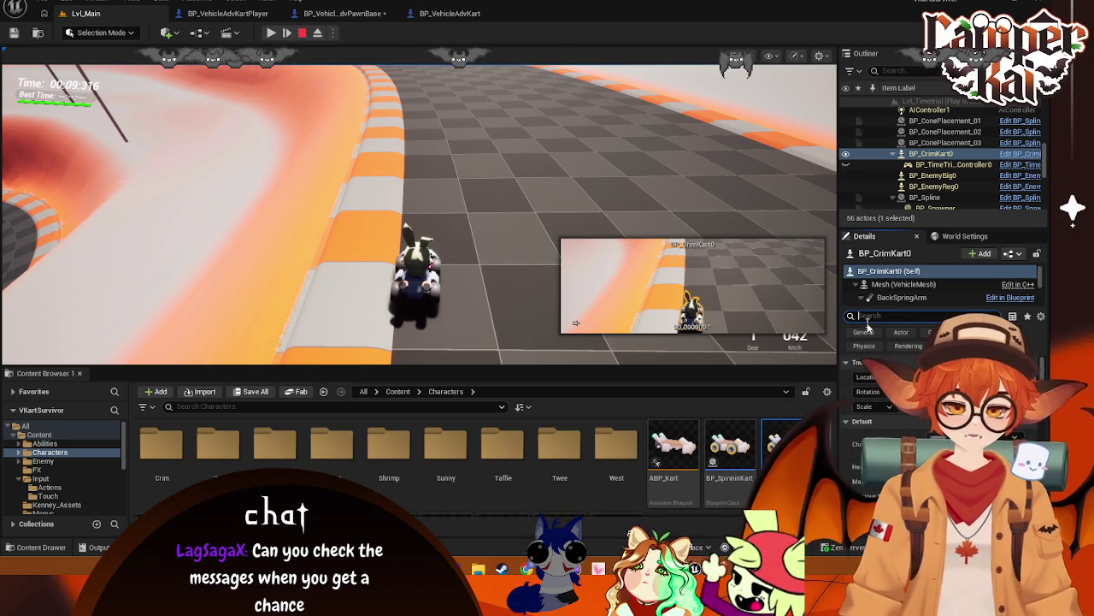
type("ispl")
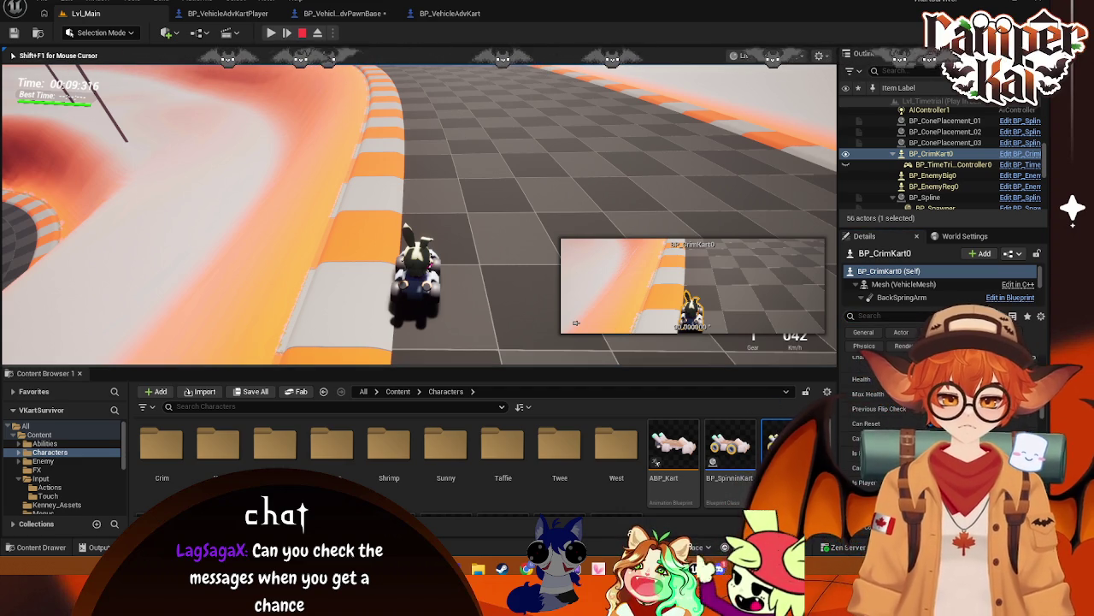
- Resume the play session, then stop it with Esc
key("alt+Tab")
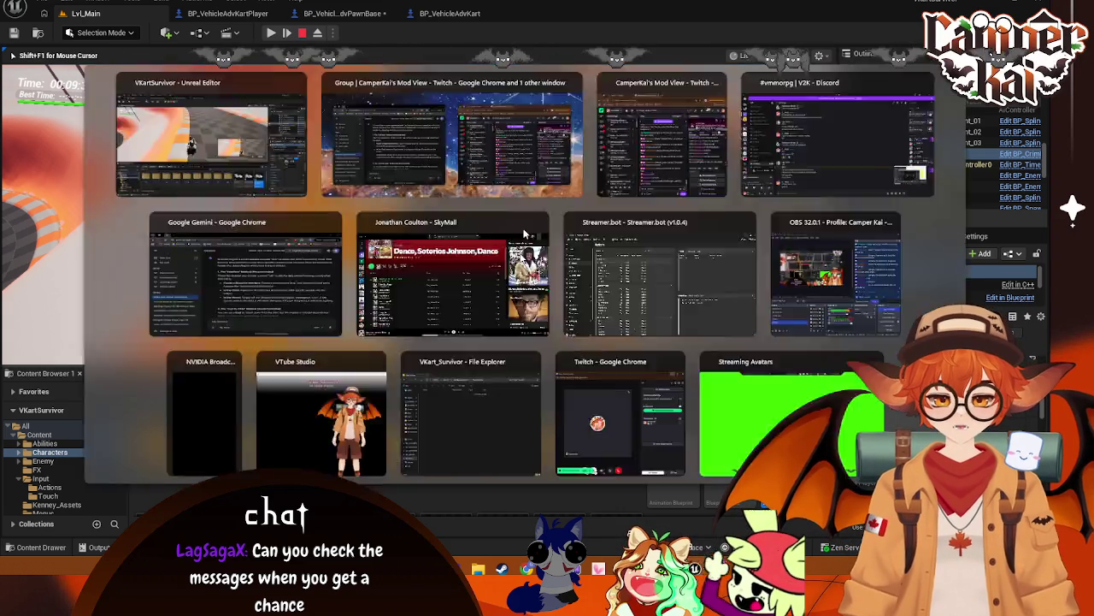
left_click(267, 34)
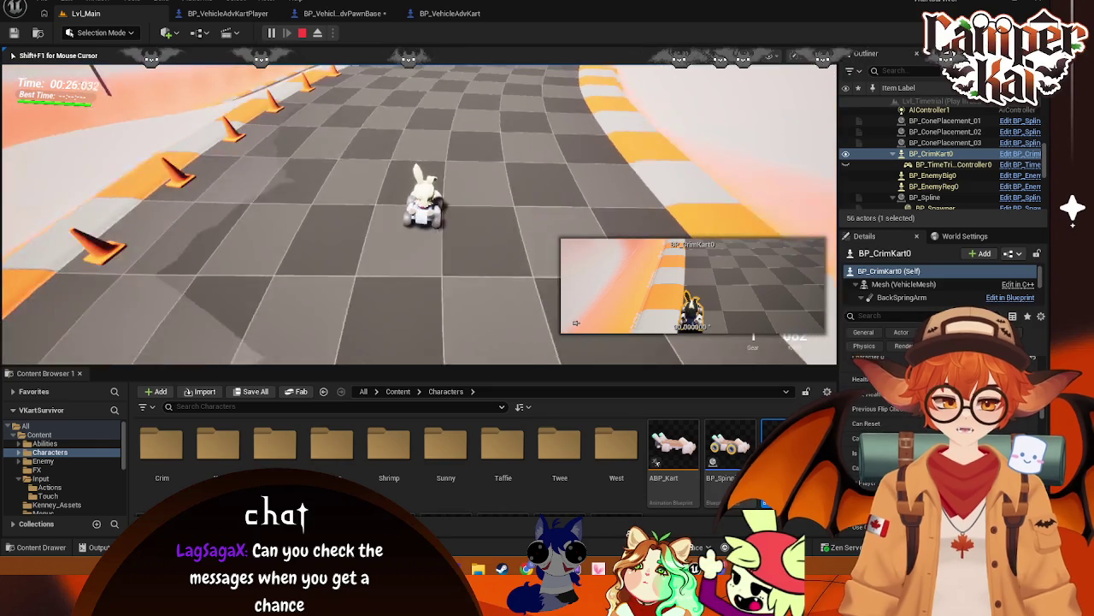
key("Escape")
left_click(256, 14)
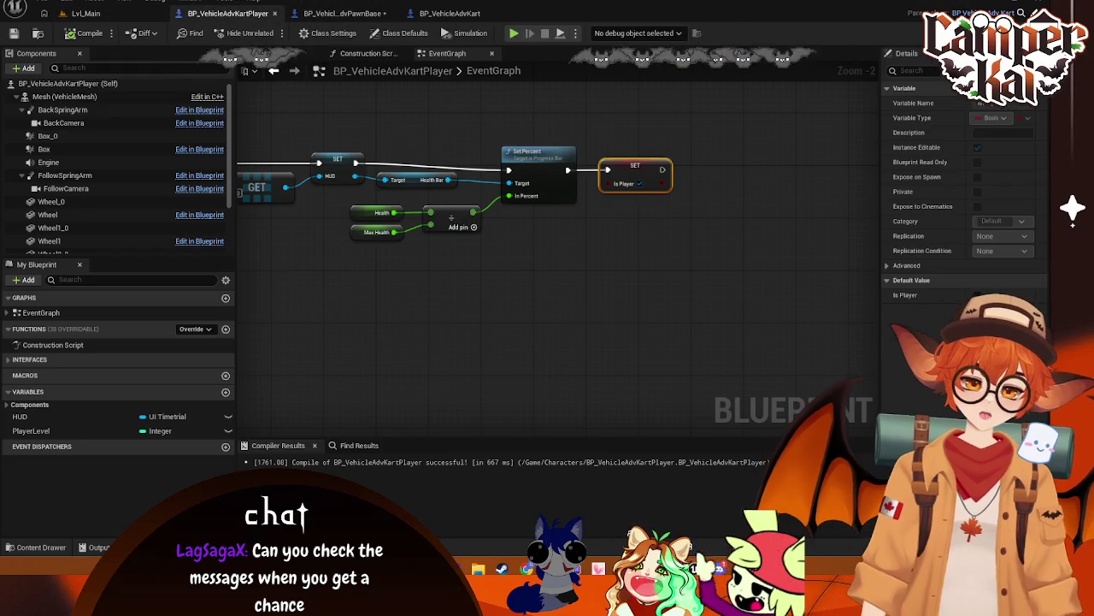
left_click(361, 10)
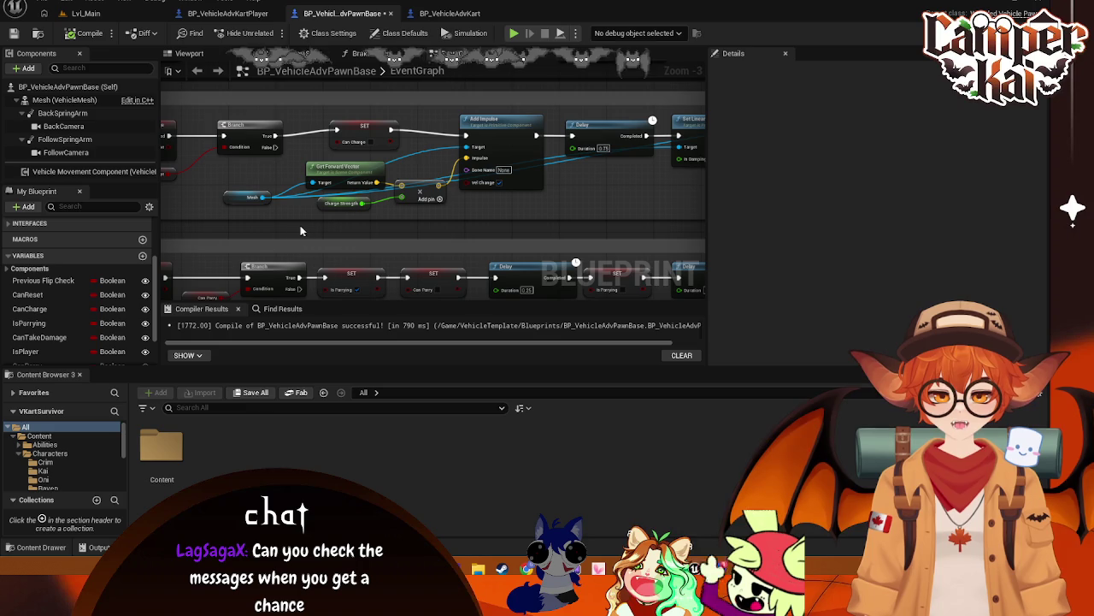
mouse_move(274, 224)
left_mouse_down()
mouse_move(432, 203)
mouse_move(479, 158)
mouse_move(340, 243)
left_mouse_up()
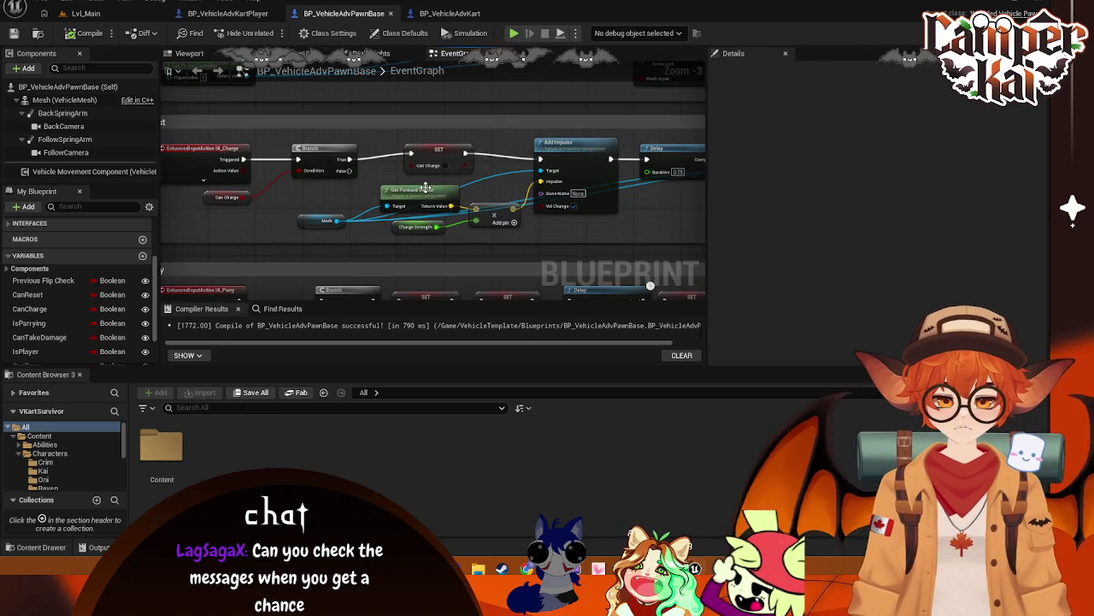
left_click_drag(537, 254, 287, 158)
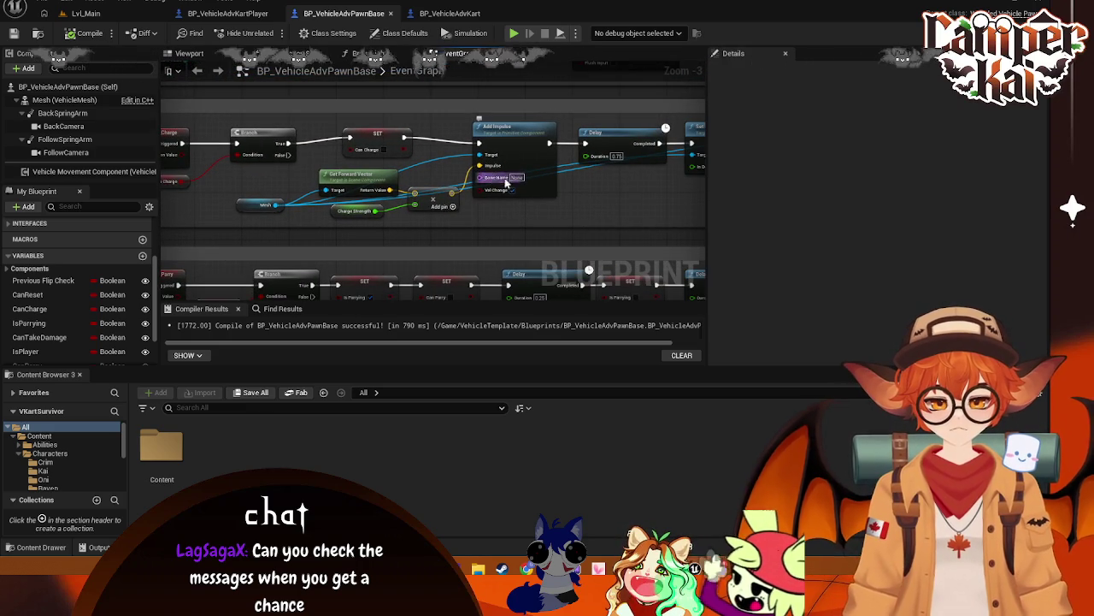
left_click(243, 203)
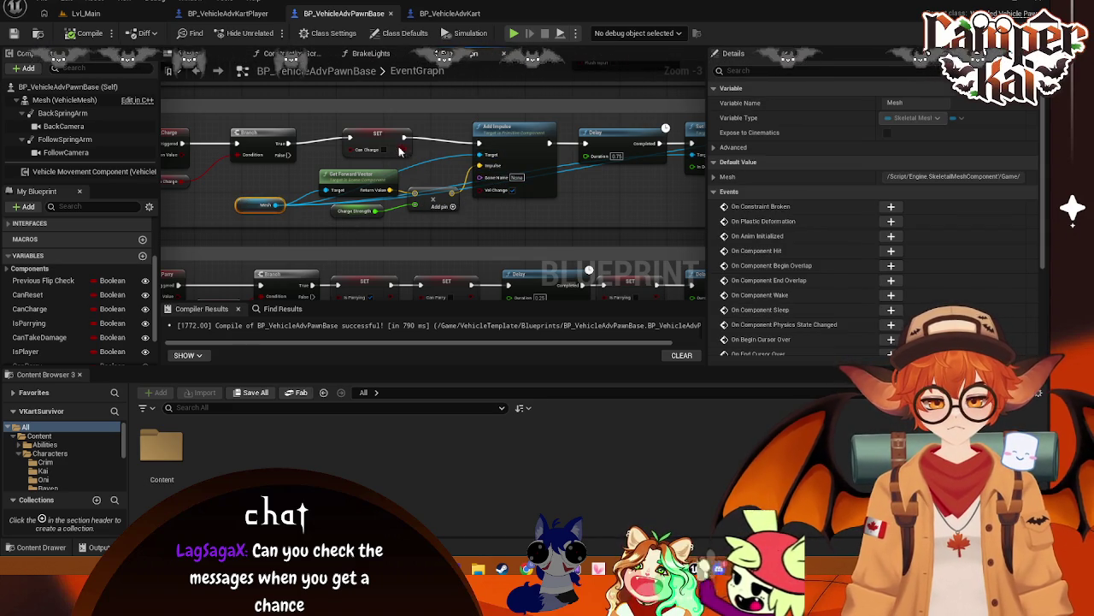
left_click_drag(641, 182, 441, 184)
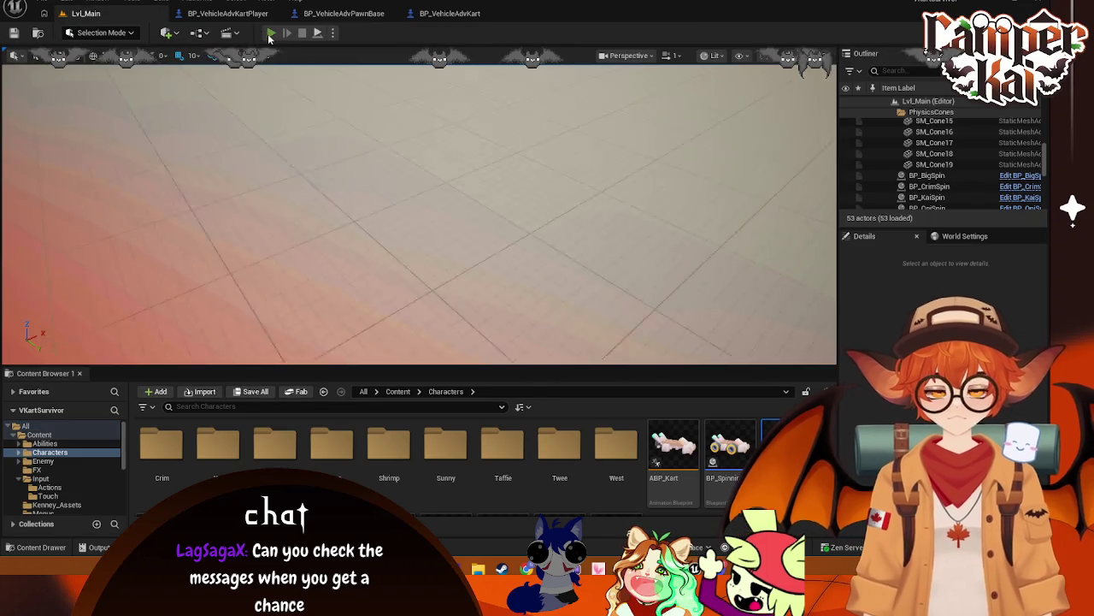
left_click(270, 33)
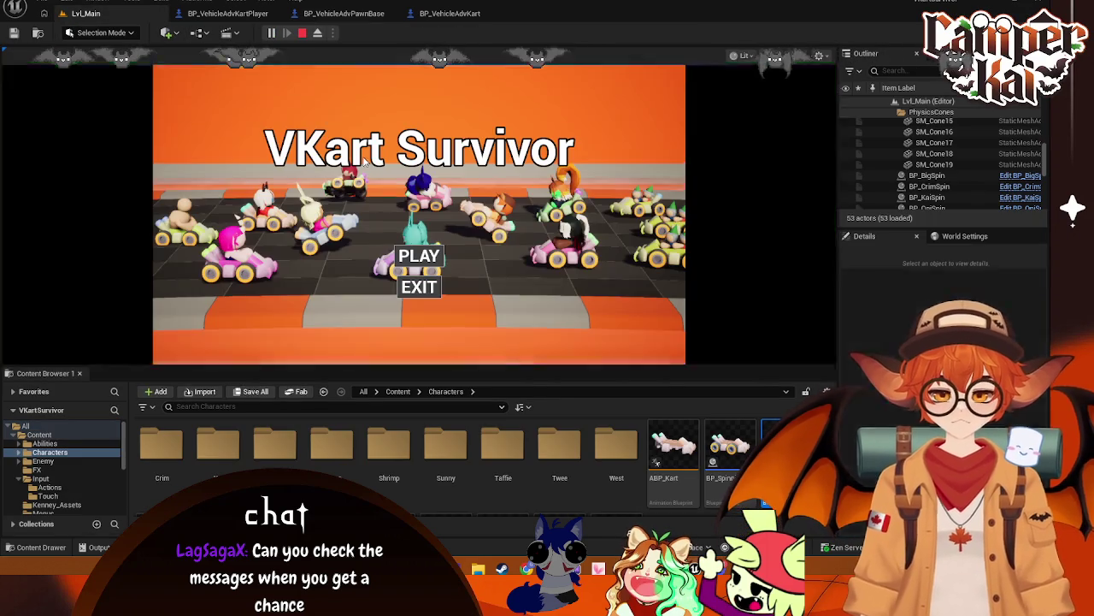
left_click(418, 256)
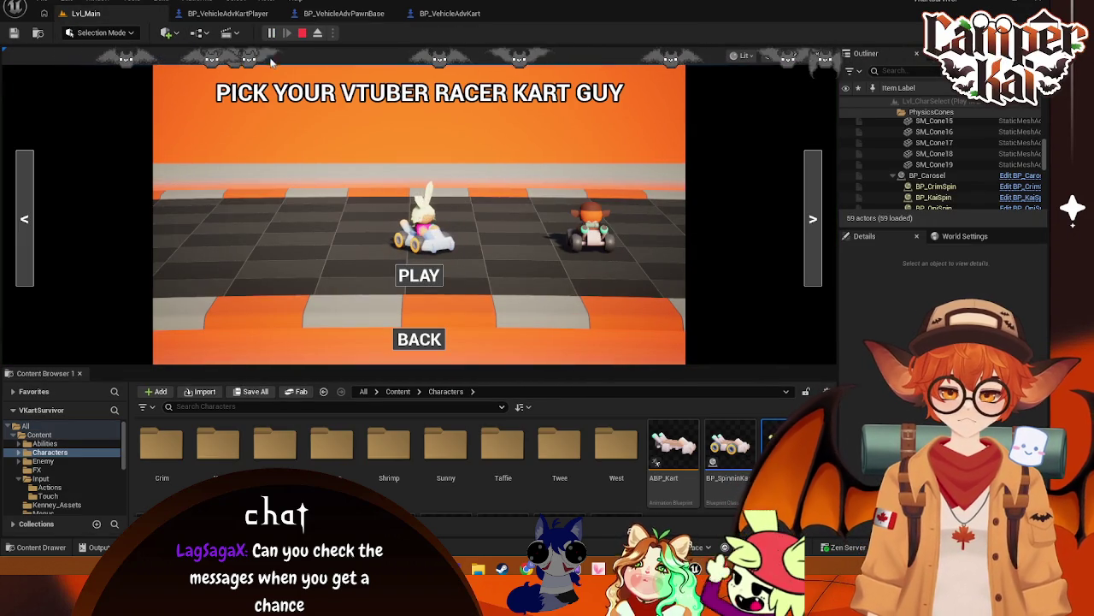
left_click(419, 276)
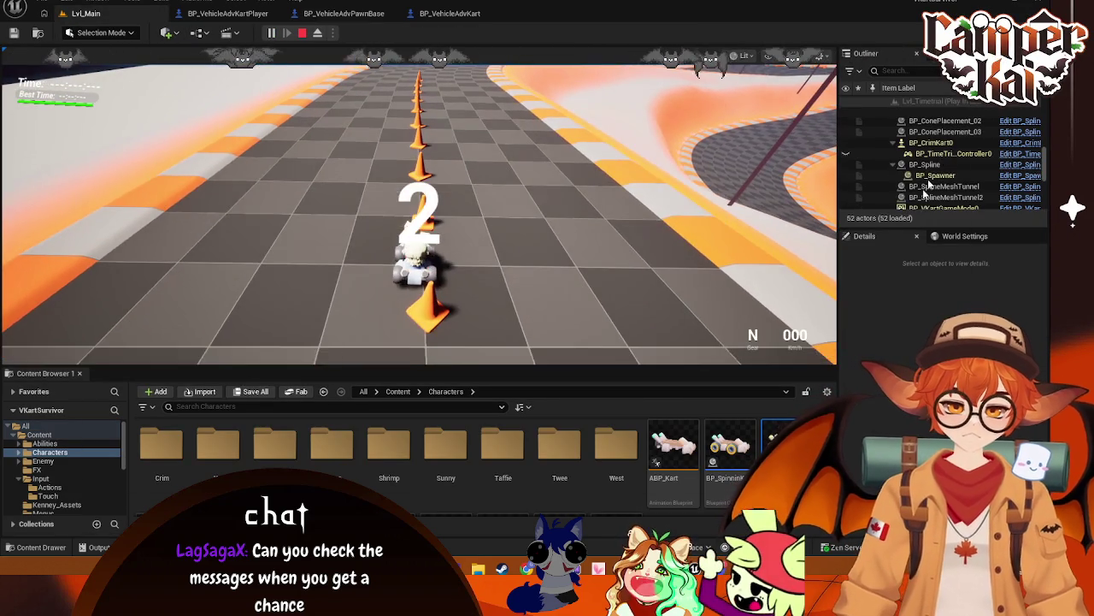
left_click(930, 142)
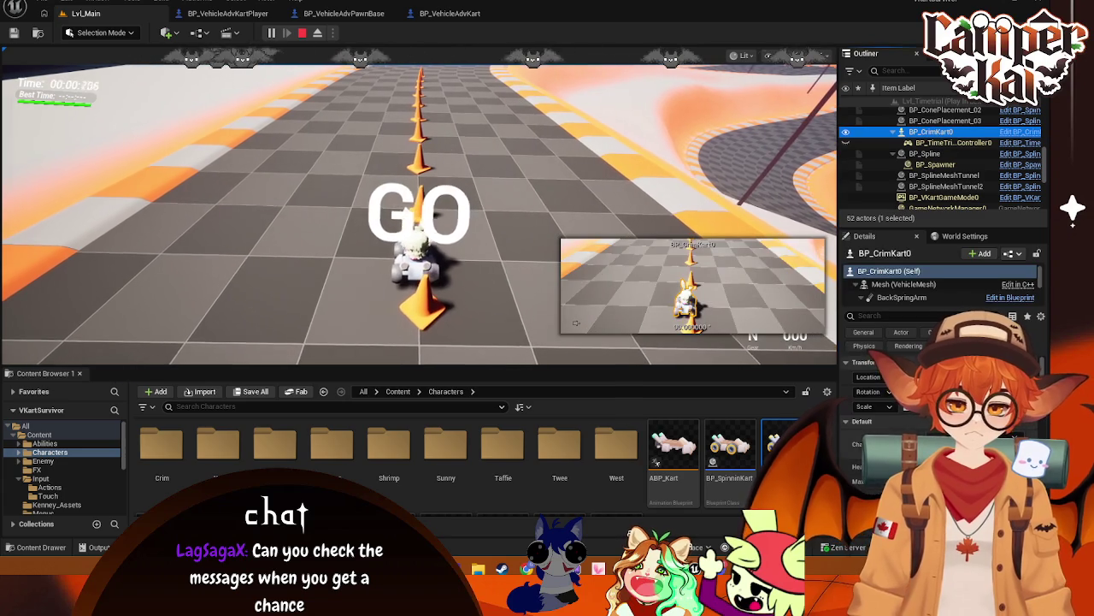
left_click(419, 205)
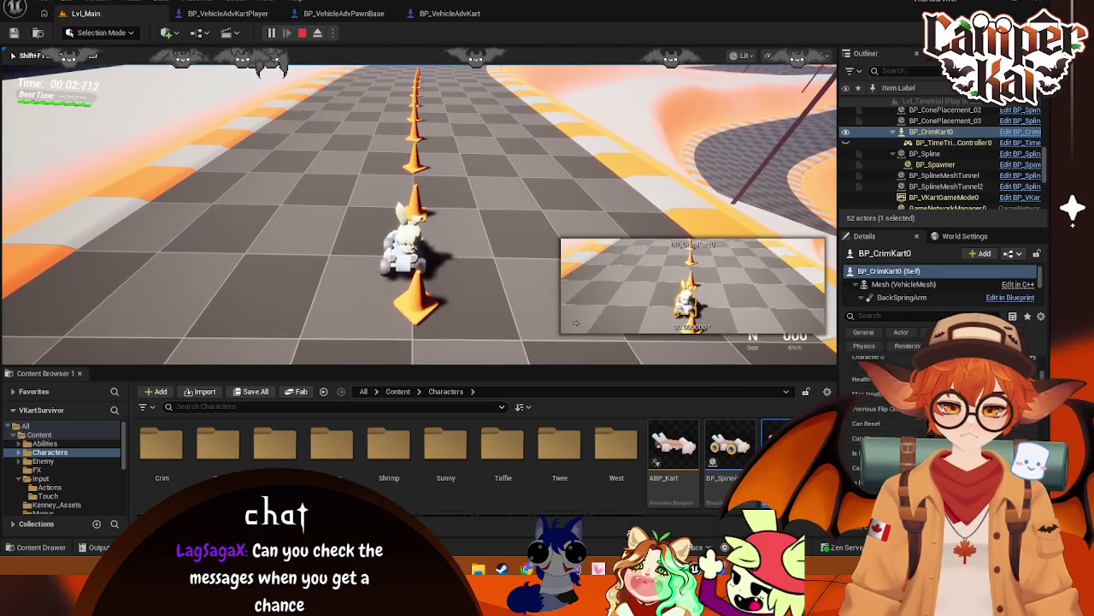
key("w")
key("a")
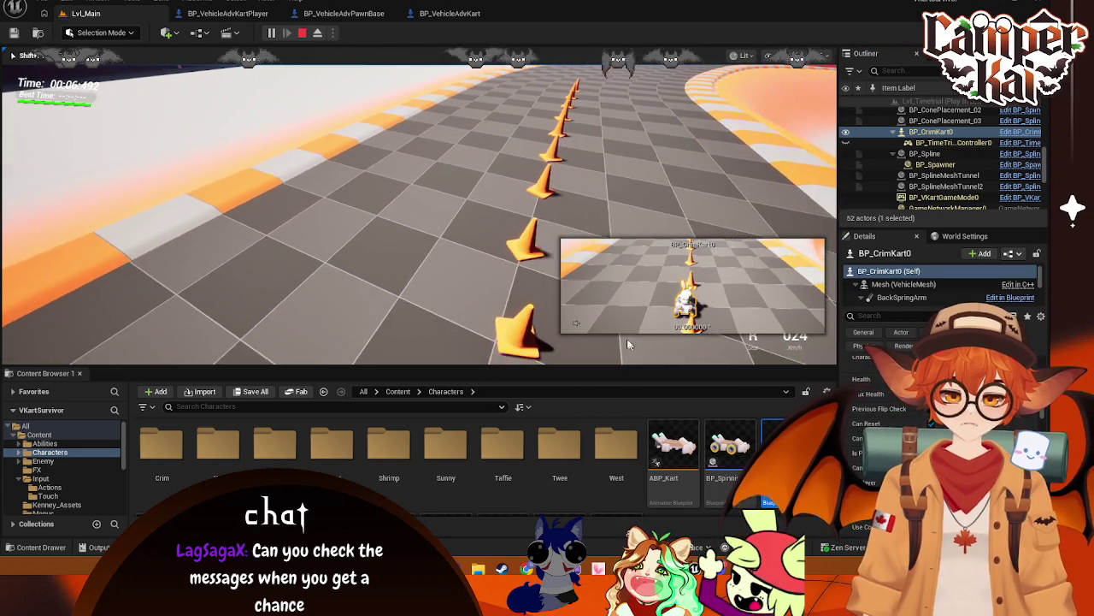
key("Escape")
left_click(1039, 2)
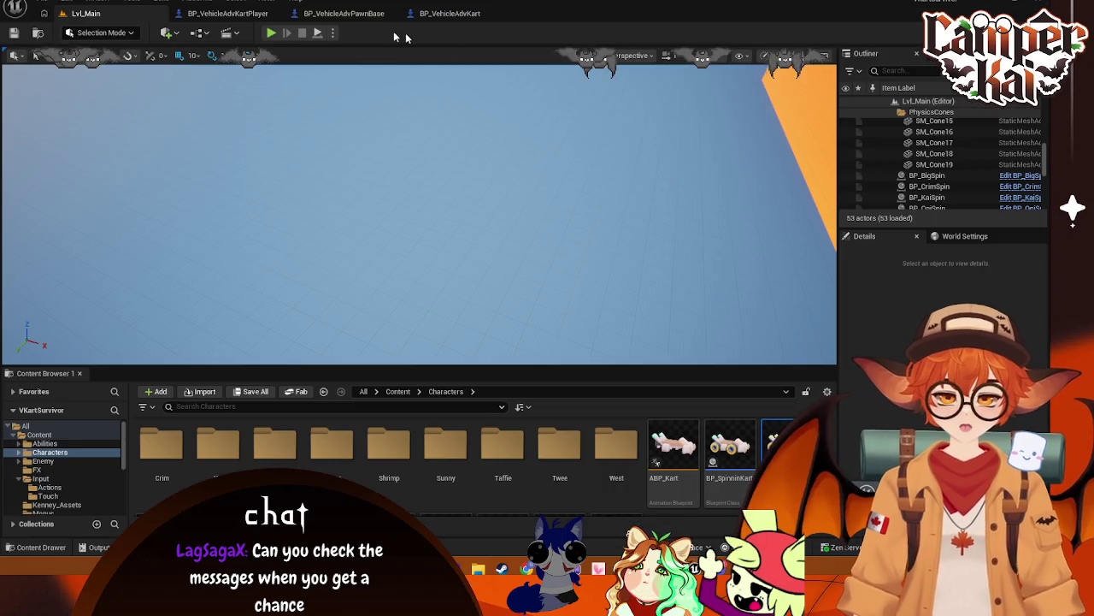
key("alt+p")
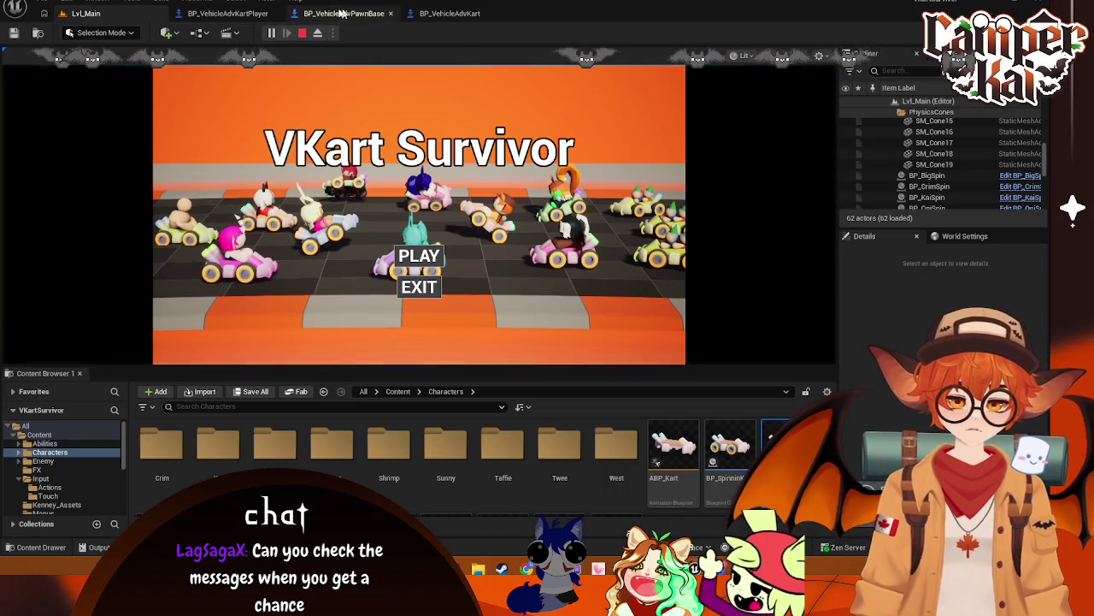
left_click(432, 256)
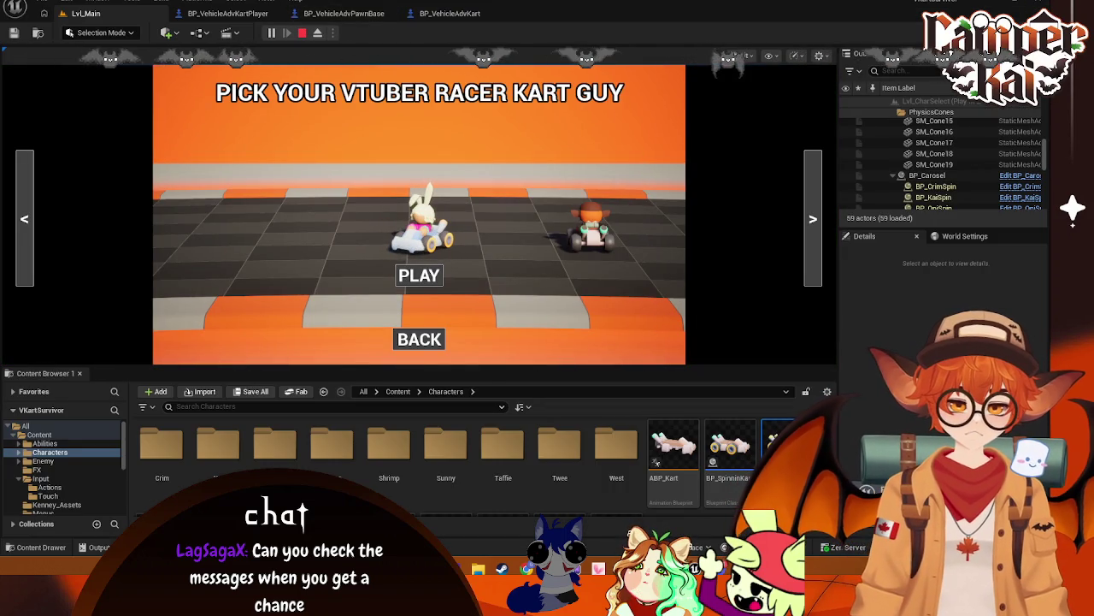
left_click(419, 274)
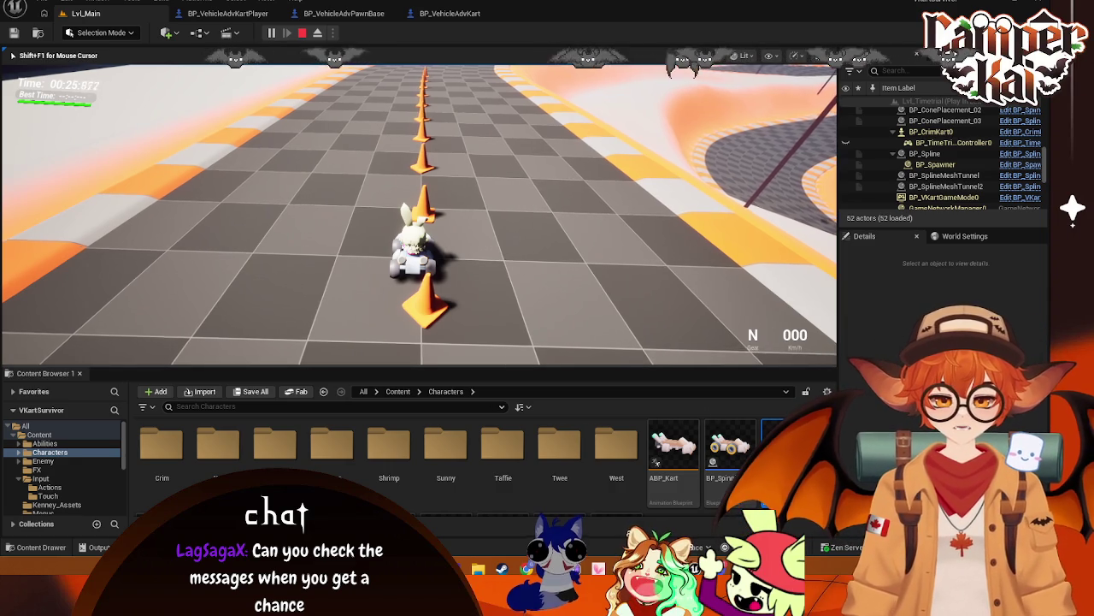
key("shift+F1")
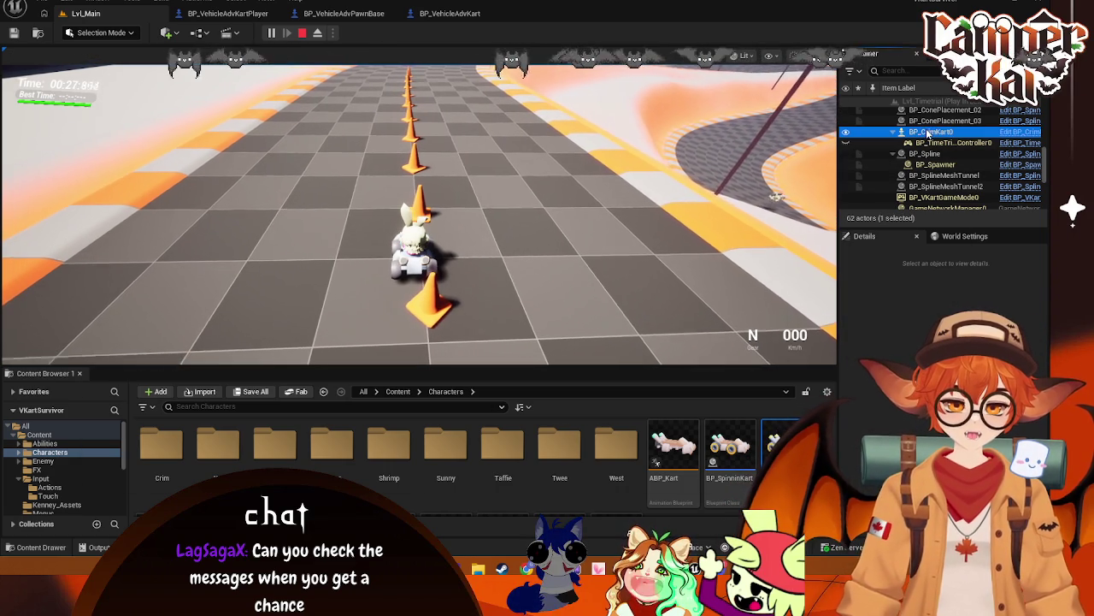
left_click(931, 132)
left_click(536, 212)
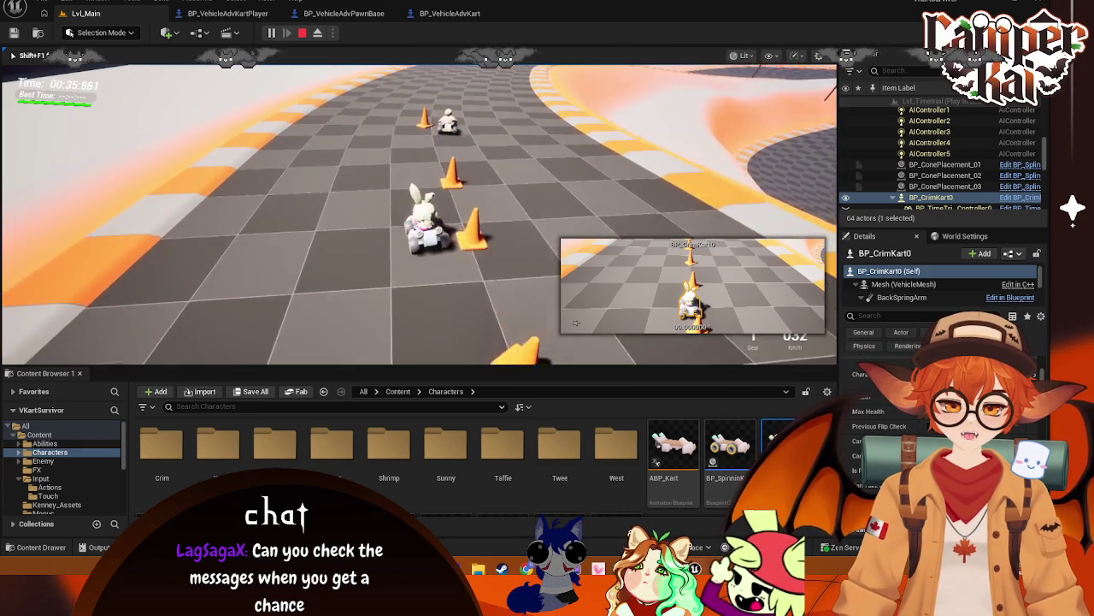
key("Escape")
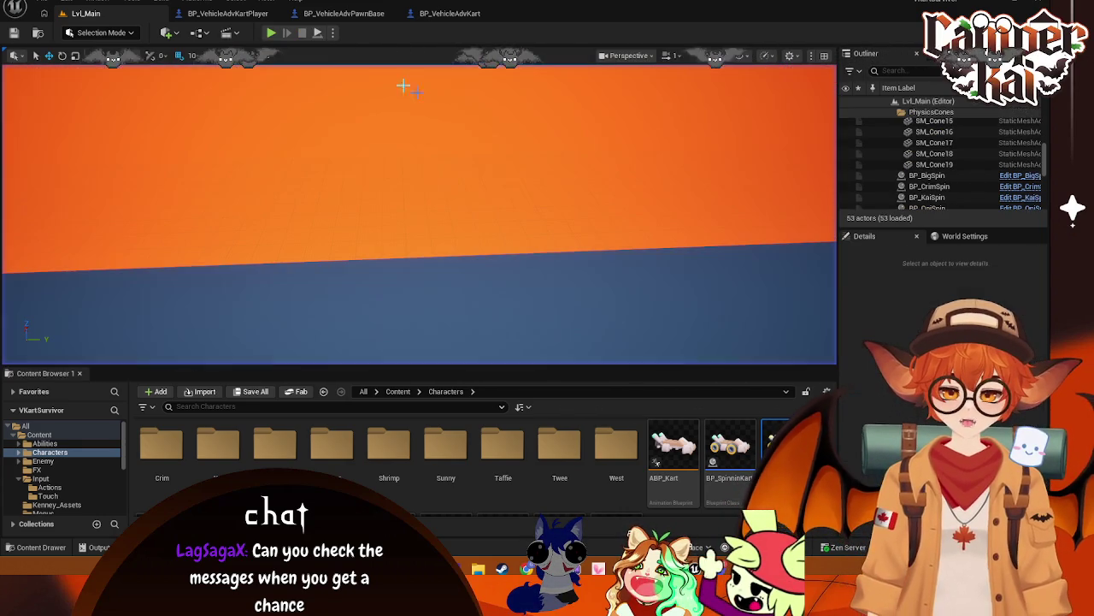
- In BP_VehicleAdvPawnBase, make the CanCharge variable default to true
left_click(343, 13)
left_click(451, 14)
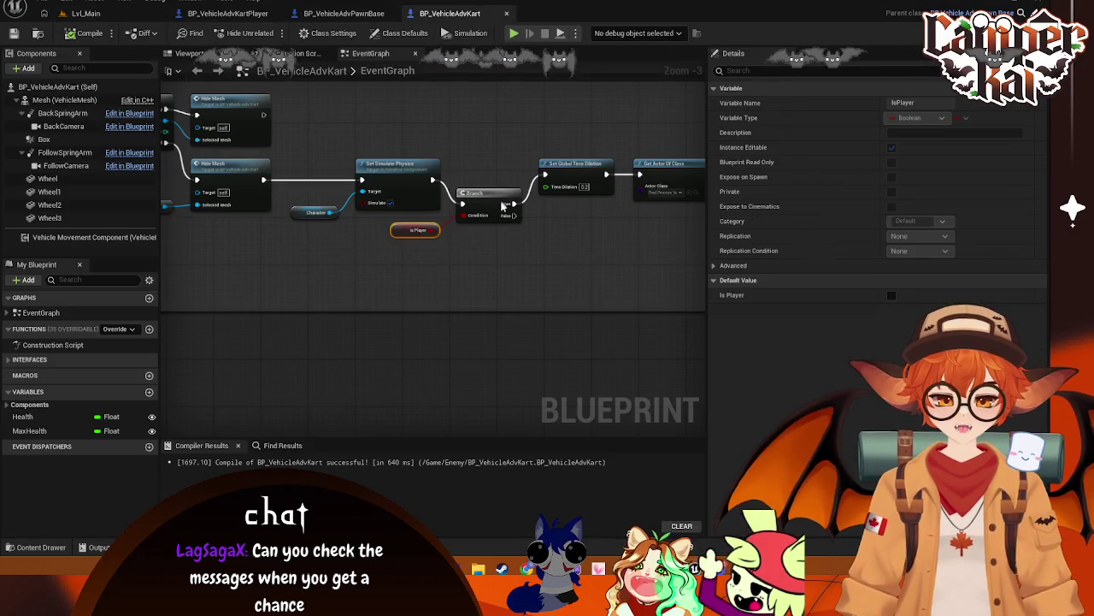
scroll(513, 218, "down", 5)
scroll(508, 251, "up", 4)
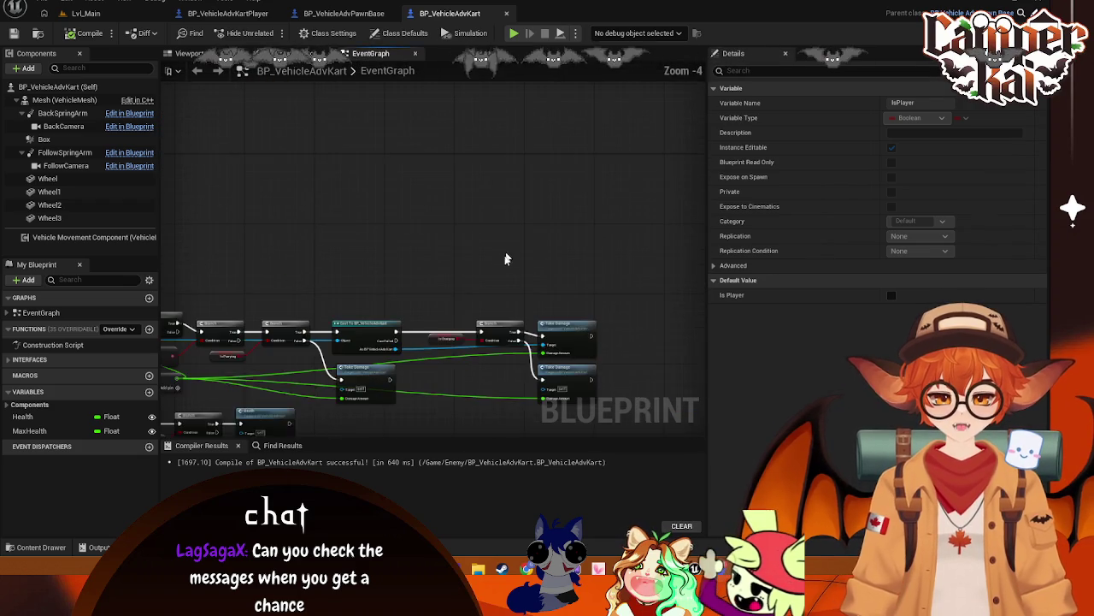
left_click(361, 14)
mouse_move(577, 201)
left_mouse_down()
mouse_move(557, 191)
mouse_move(659, 251)
left_mouse_up()
scroll(628, 218, "down", 3)
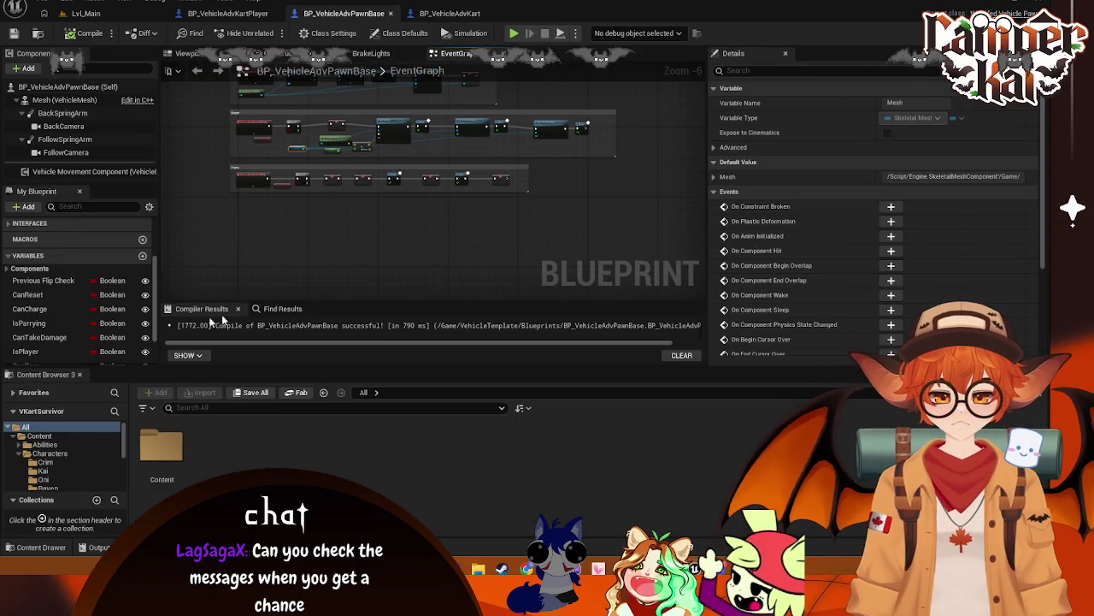
left_click(33, 309)
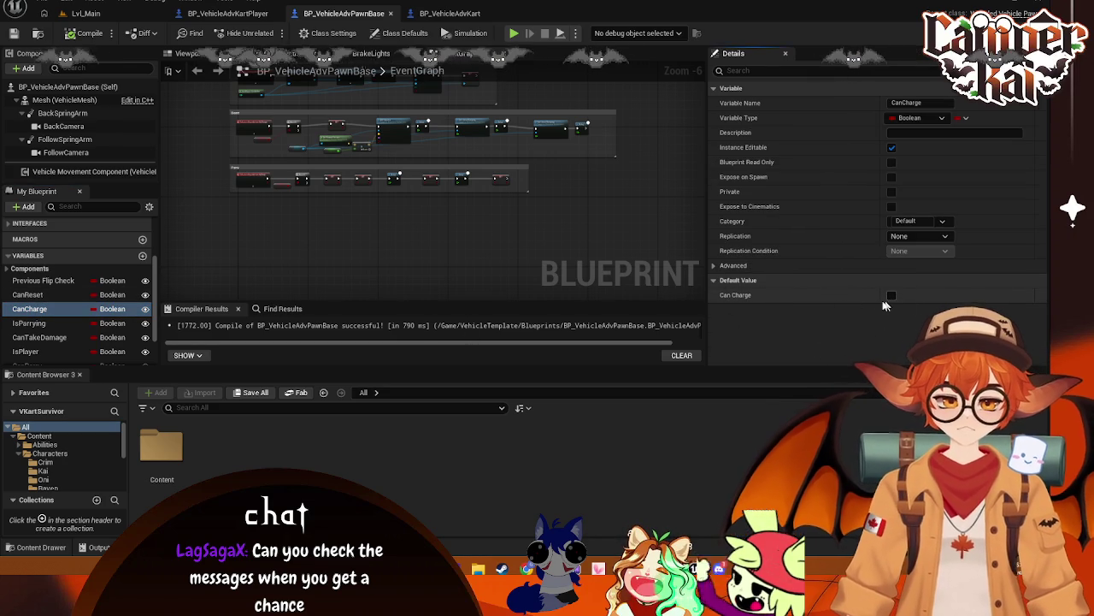
left_click(892, 294)
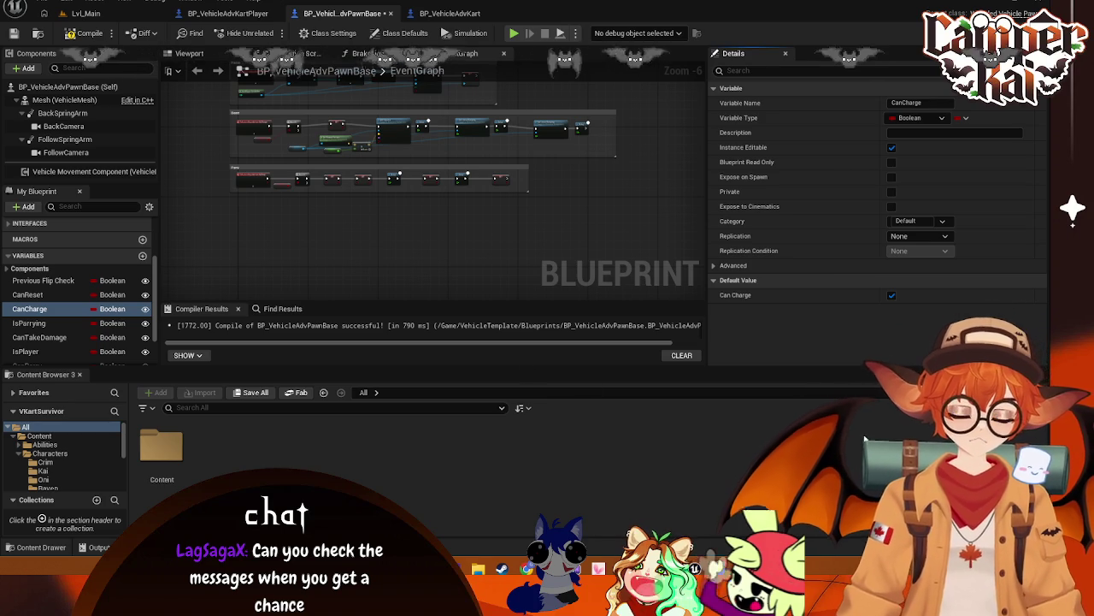
- Check the CanReset, IsPlayer, CanParry and CanTakeDamage defaults, then commit ChargeStrength as 1500.0
left_click(34, 295)
scroll(43, 316, "down", 1)
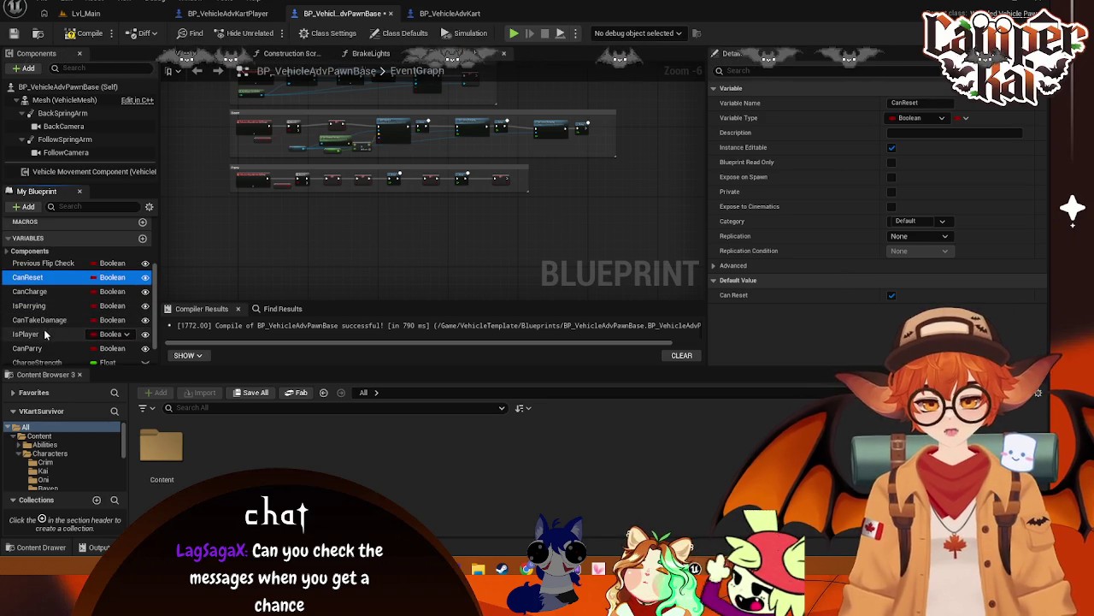
left_click(35, 334)
left_click(34, 348)
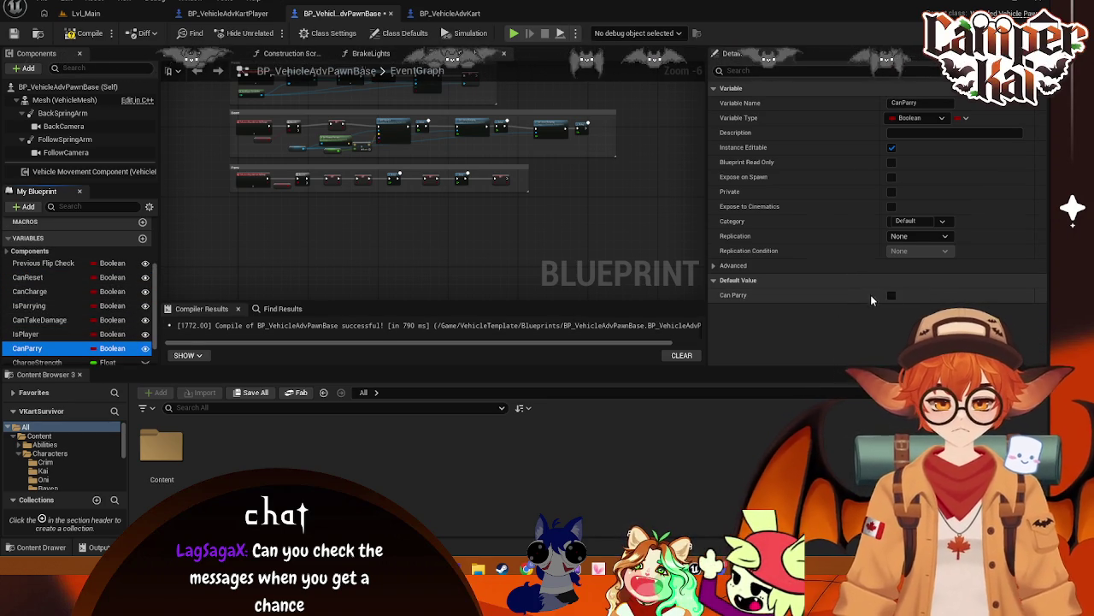
left_click(868, 297)
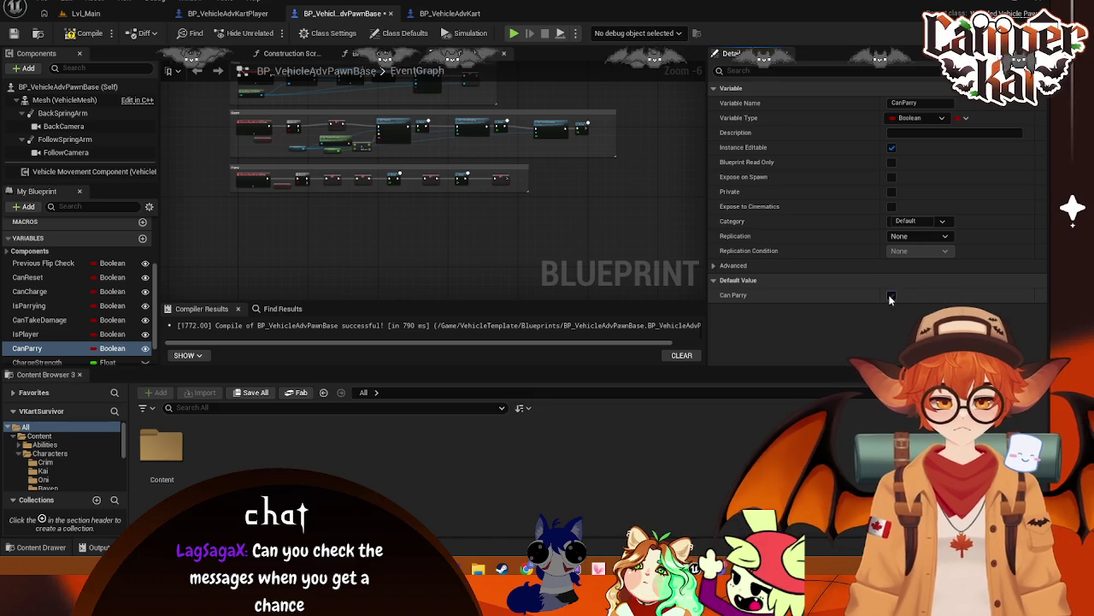
scroll(47, 319, "down", 2)
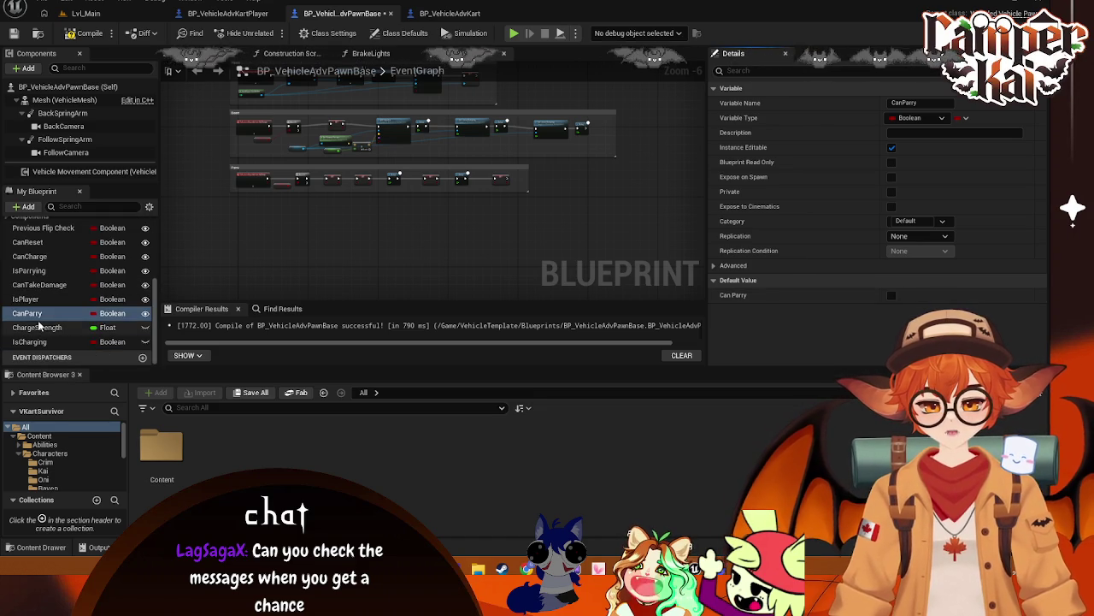
left_click(42, 285)
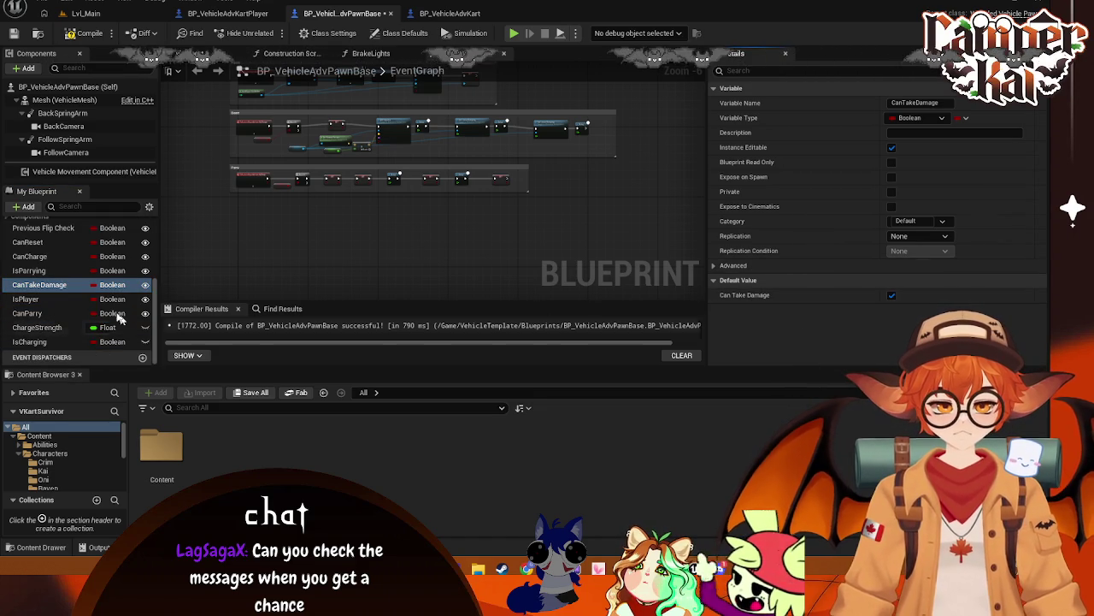
left_click(36, 329)
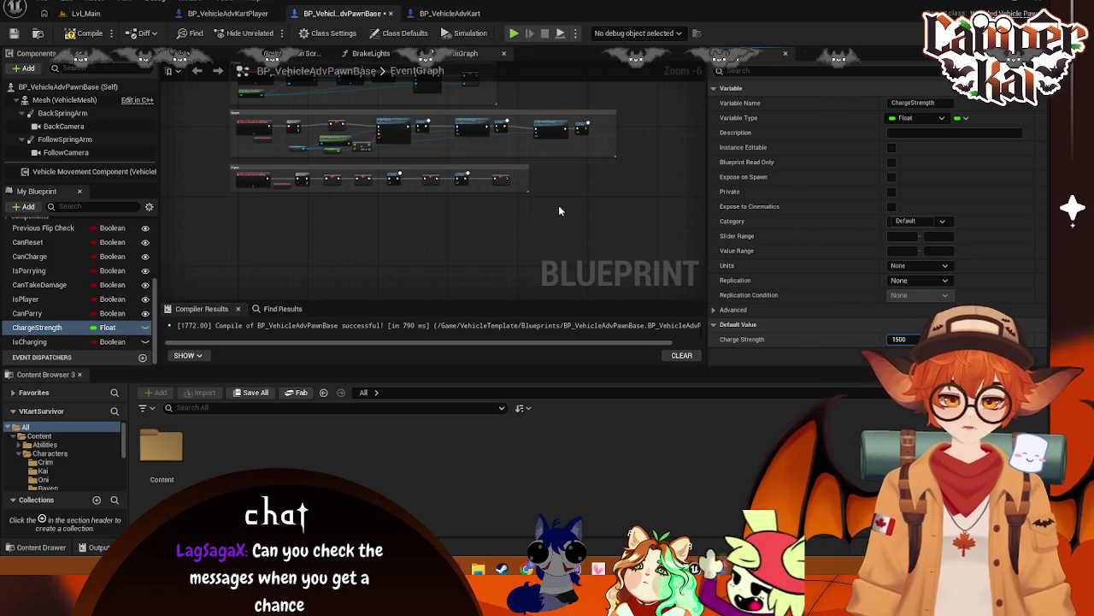
key("Return")
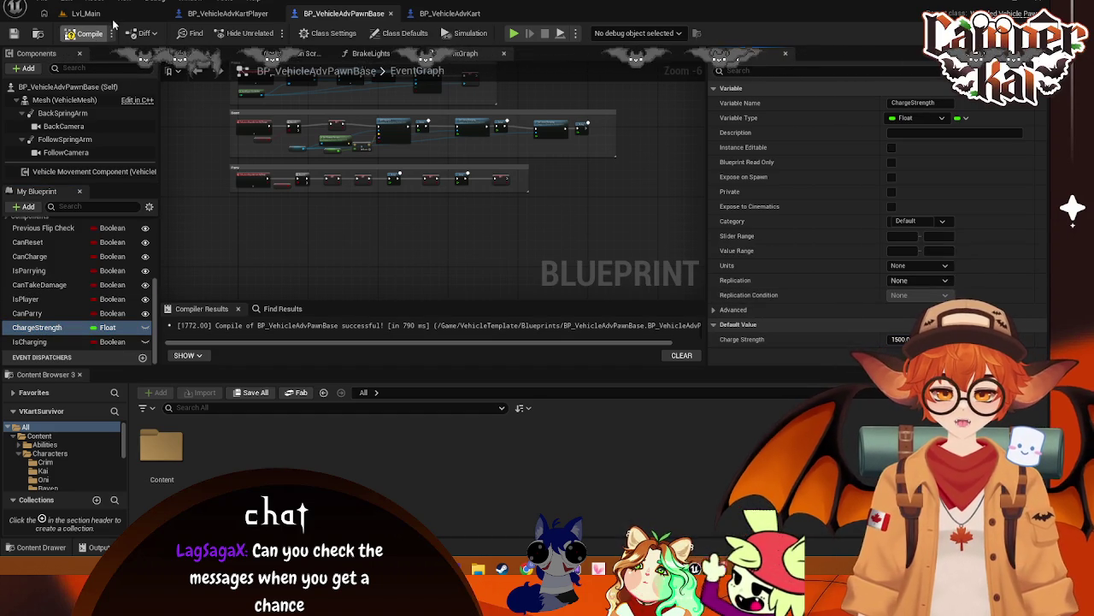
- Start a Lvl_Main race through both PLAY menus and select BP_CrimKart0 while it runs
left_click(90, 14)
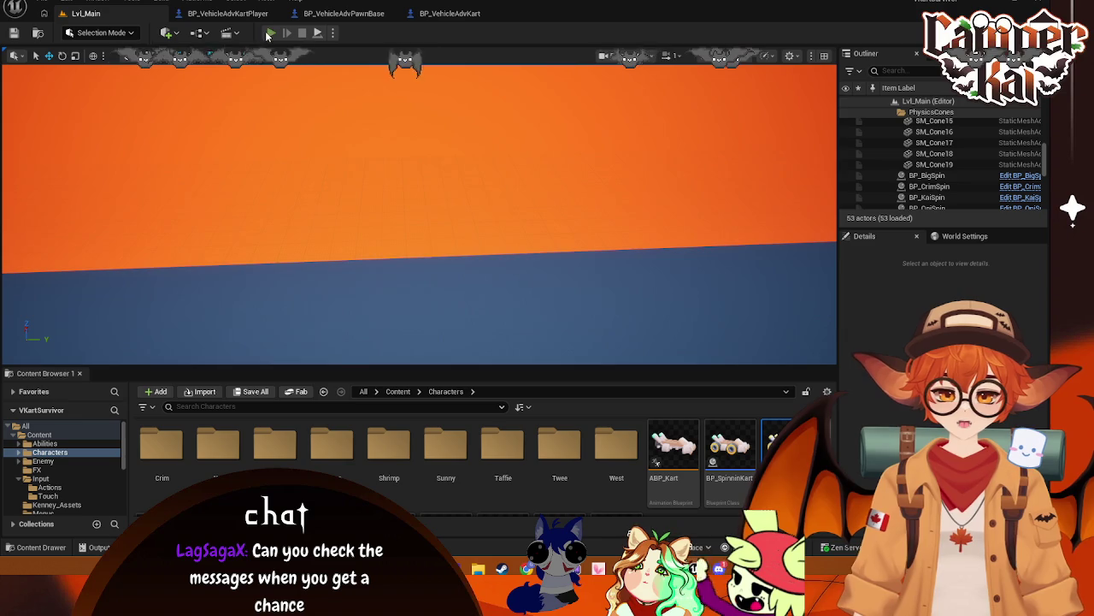
key("alt+p")
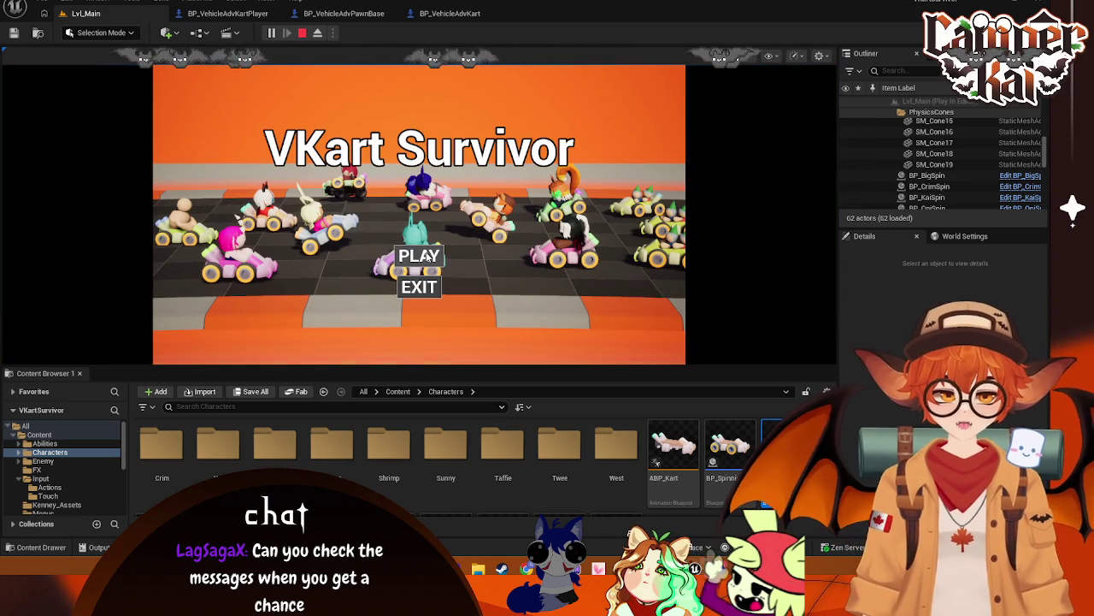
left_click(427, 257)
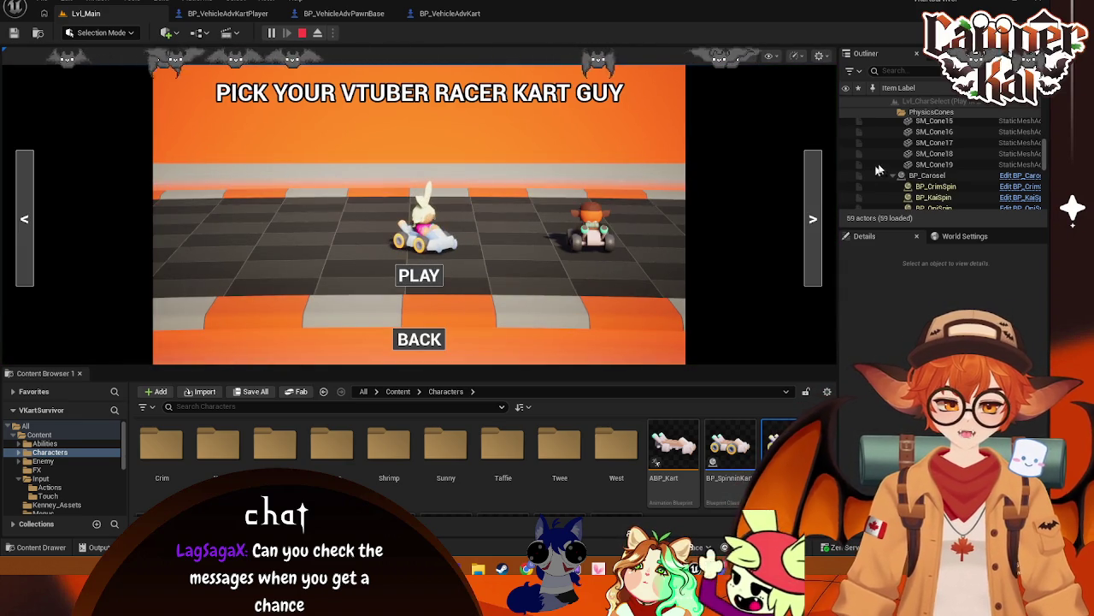
left_click(419, 275)
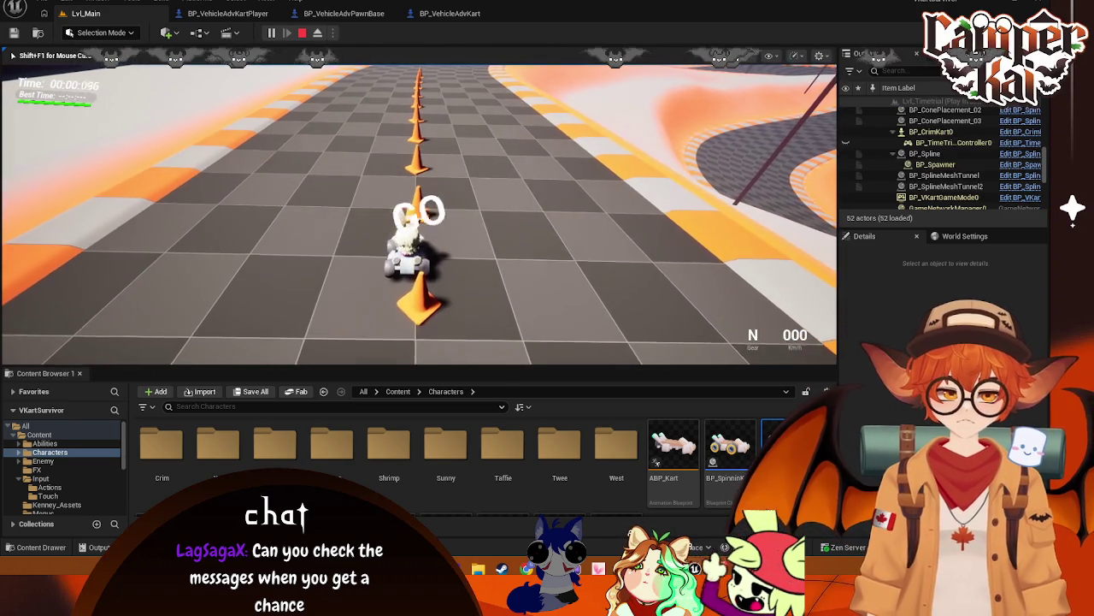
scroll(958, 171, "down", 2)
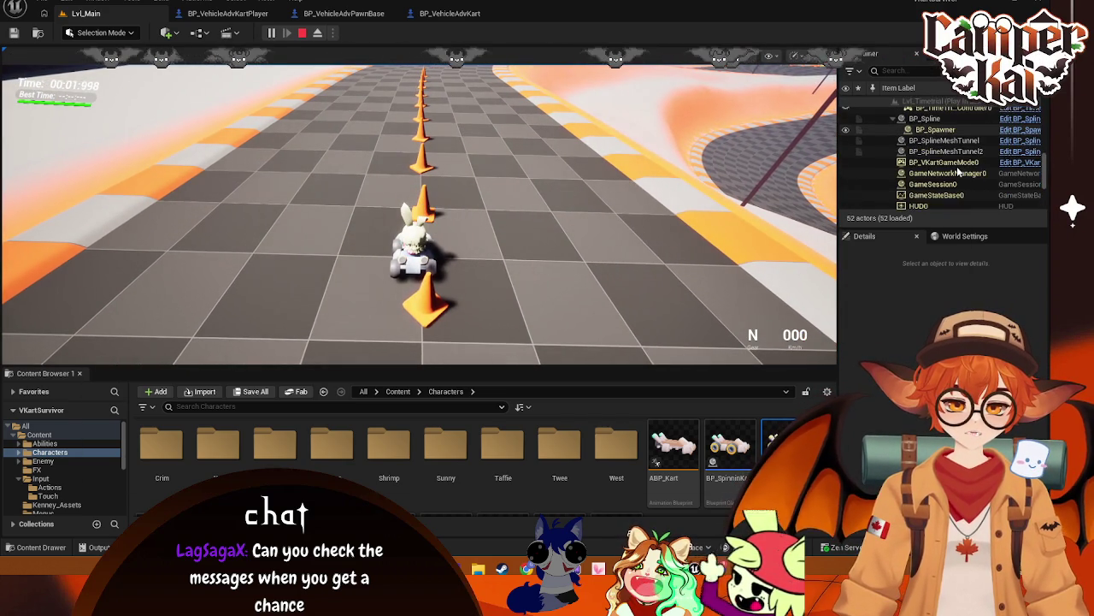
scroll(959, 171, "up", 2)
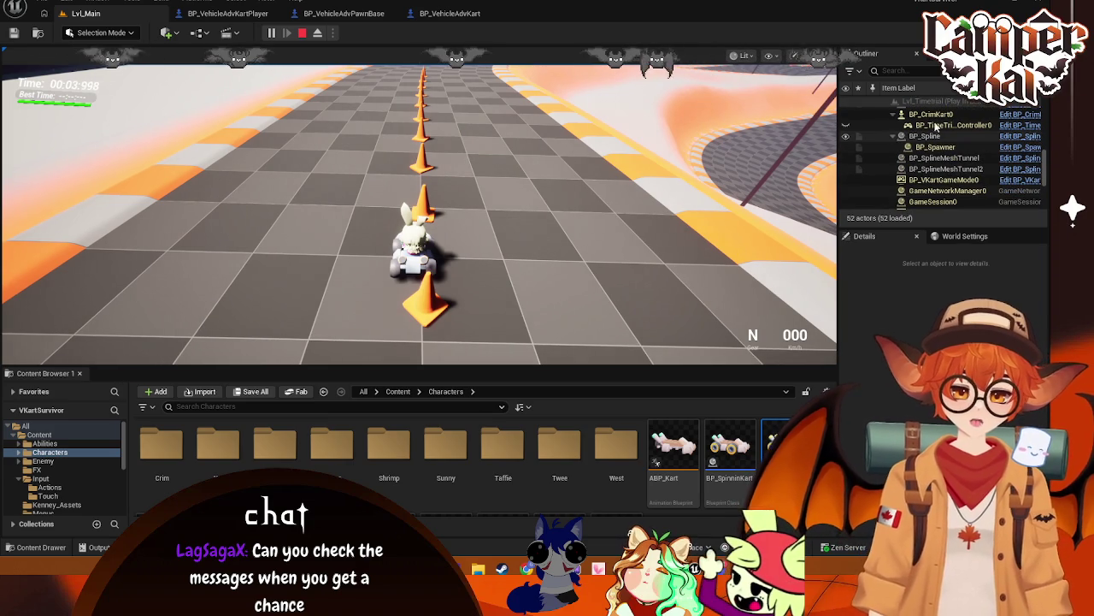
left_click(932, 116)
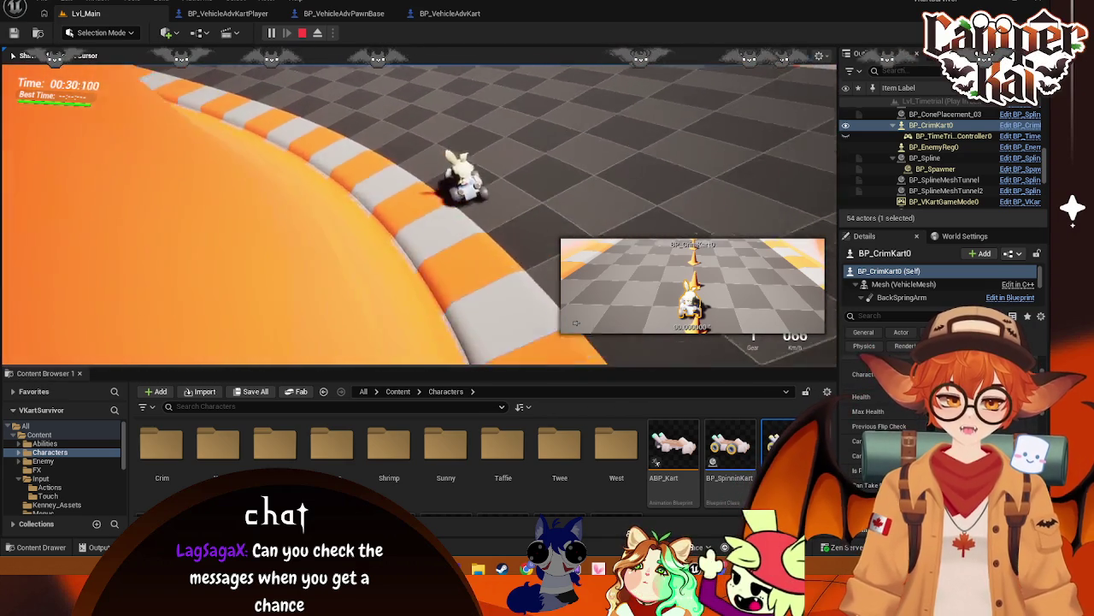
- End the play session and switch to the BP_VehicleAdvPawnBase blueprint graph
key("Escape")
left_click(442, 12)
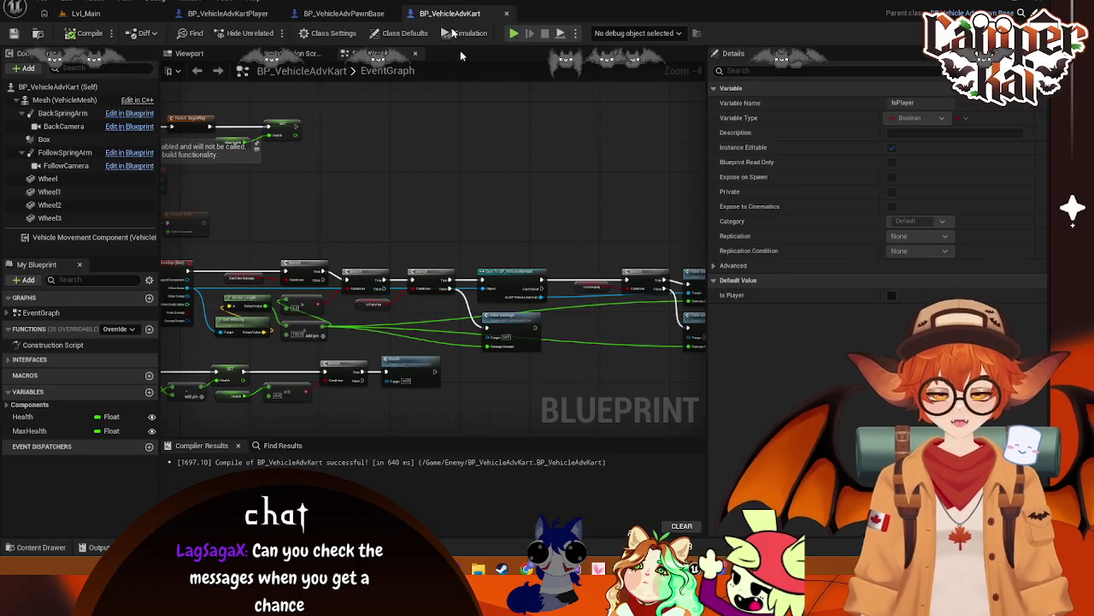
scroll(587, 177, "up", 5)
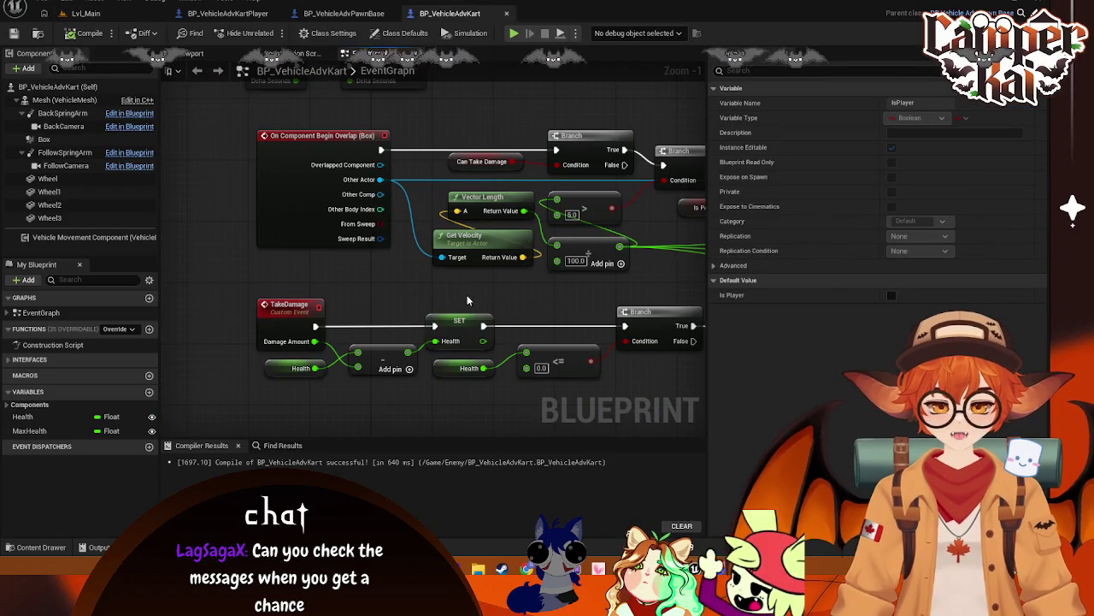
left_click(346, 14)
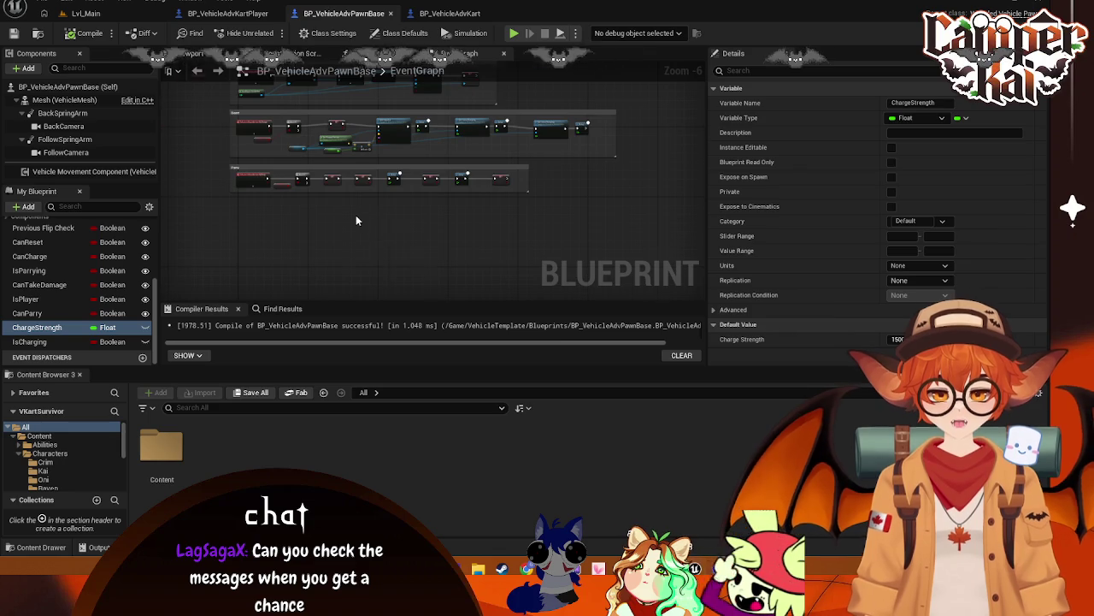
scroll(357, 221, "up", 4)
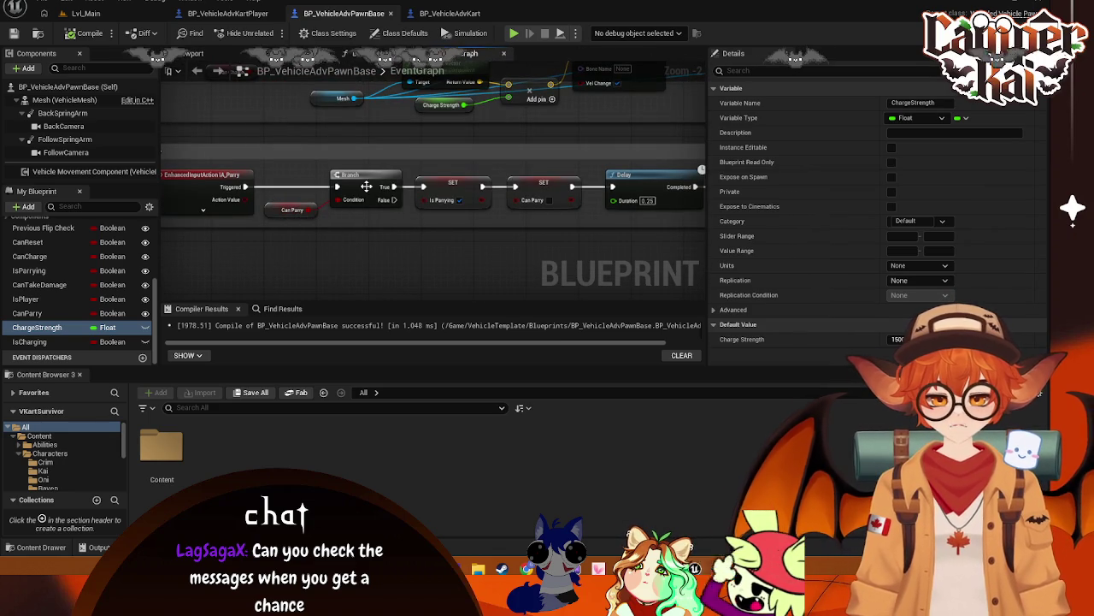
- Pan past the parry chain to the Boost chain's final Delay nodes
left_click_drag(425, 277, 341, 243)
left_click_drag(385, 214, 421, 192)
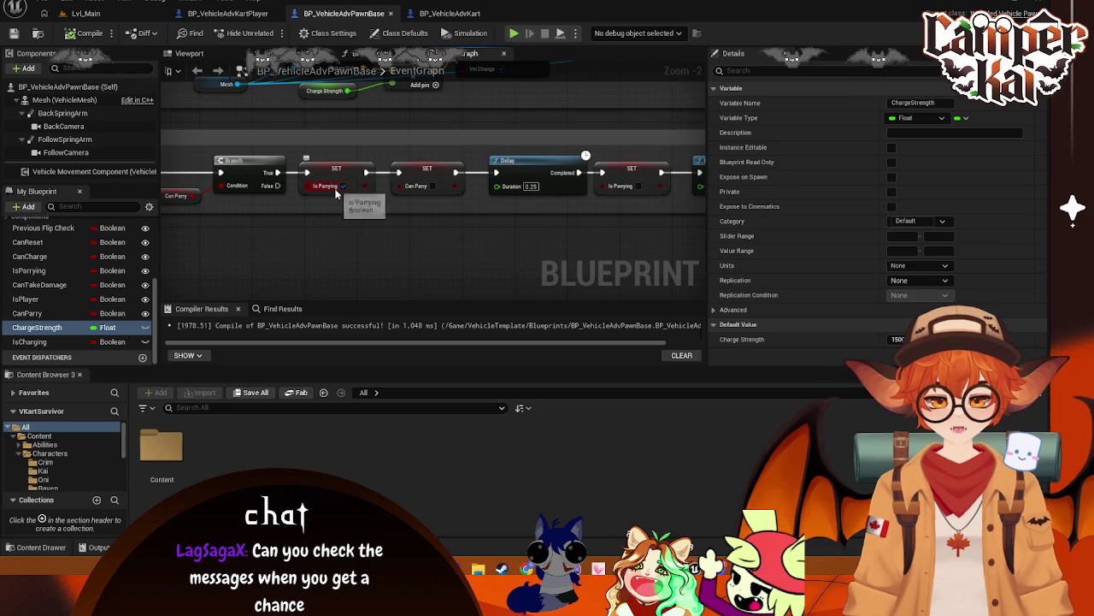
mouse_move(334, 187)
left_mouse_down()
mouse_move(334, 221)
mouse_move(309, 170)
left_mouse_up()
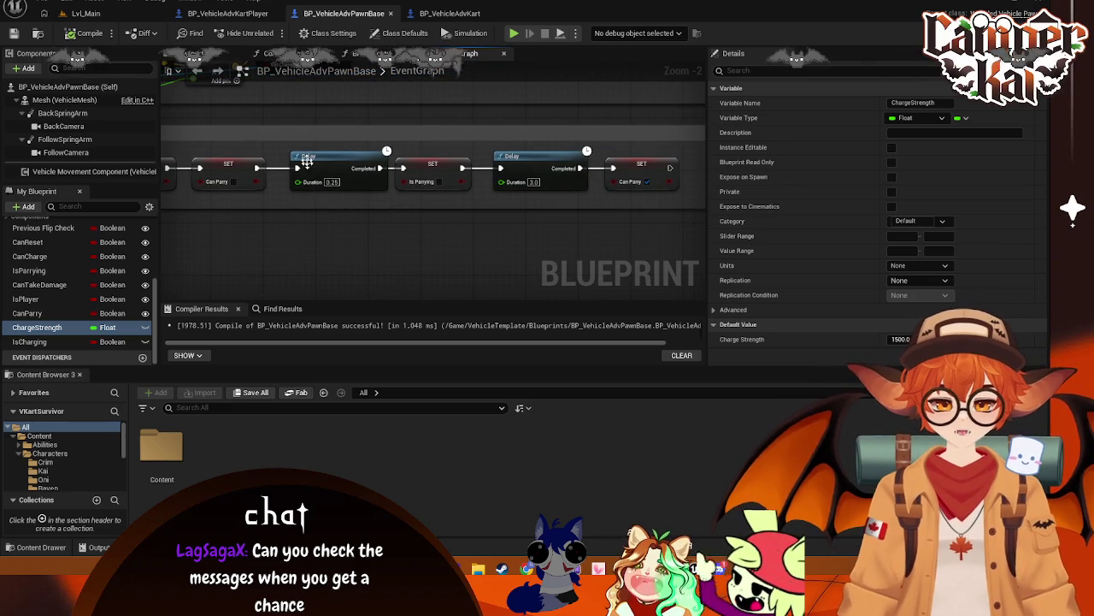
left_click_drag(439, 188, 551, 299)
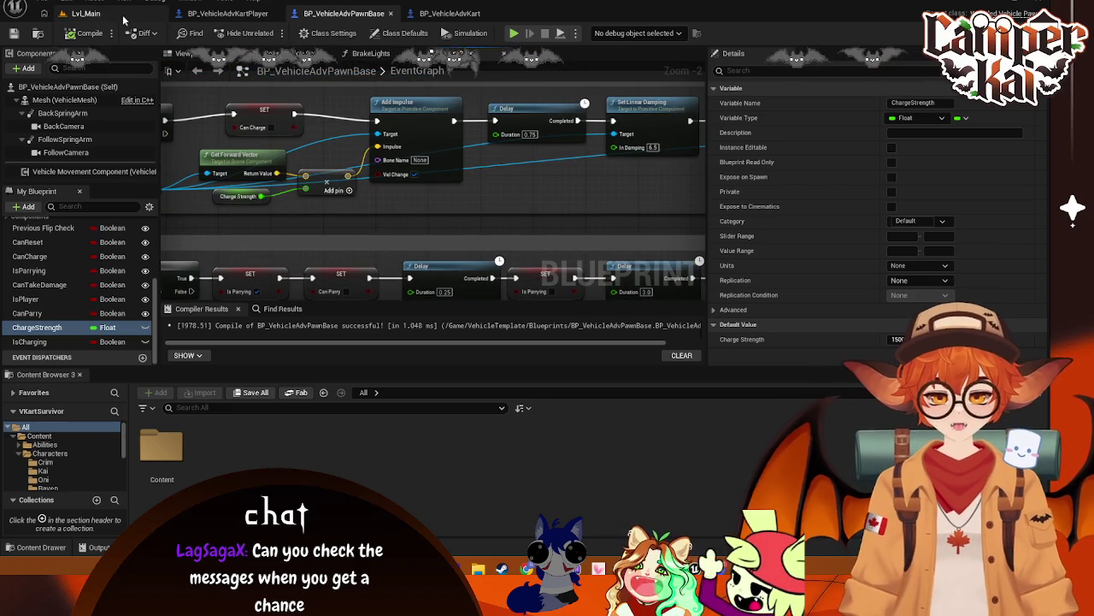
mouse_move(351, 174)
left_mouse_down()
mouse_move(435, 232)
mouse_move(393, 193)
mouse_move(260, 153)
left_mouse_up()
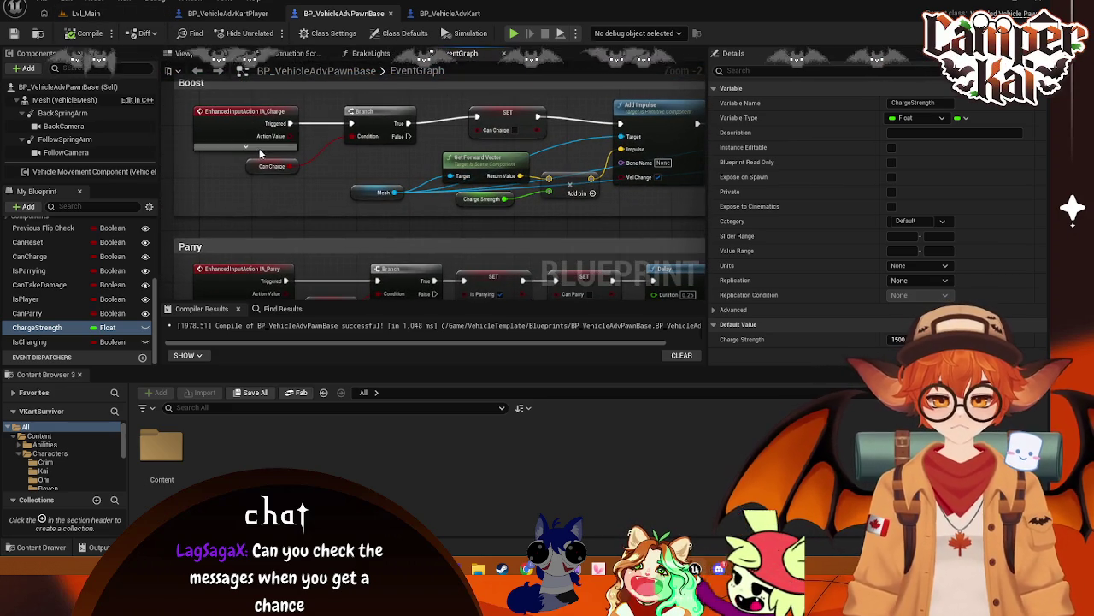
left_click_drag(410, 137, 312, 140)
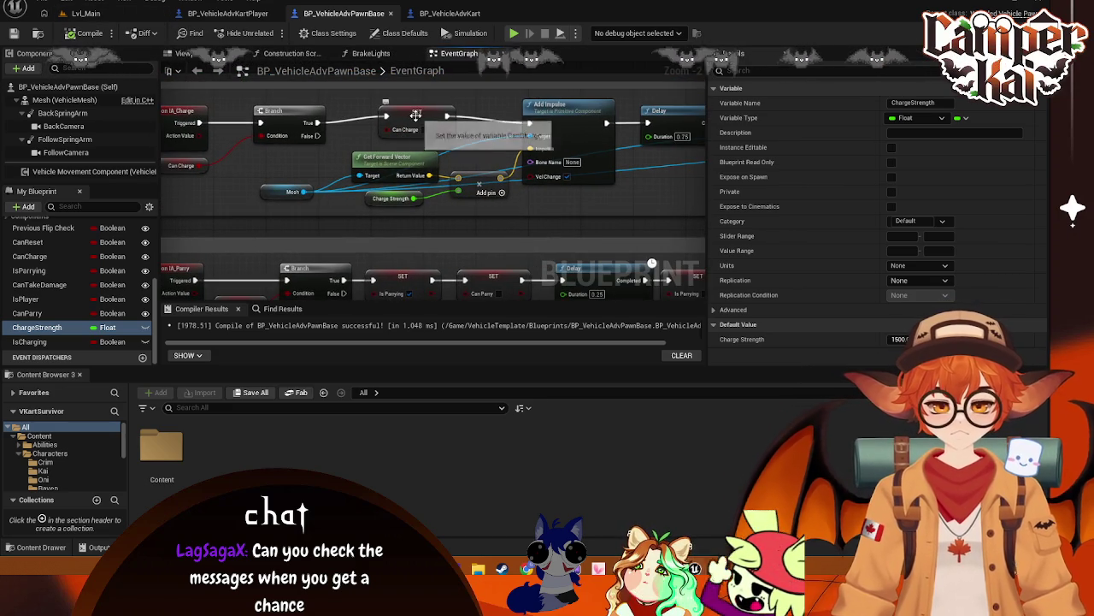
left_click_drag(599, 171, 410, 175)
left_click_drag(701, 175, 317, 175)
scroll(630, 160, "down", 1)
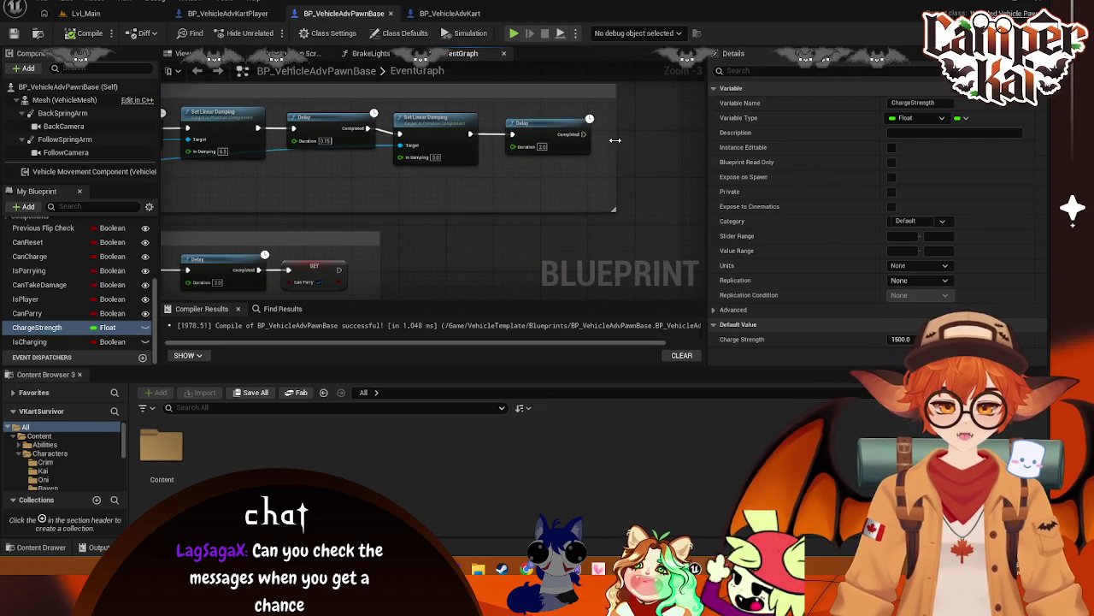
- Add a checked Set Can Charge node after the final Delay completes
left_click_drag(615, 139, 694, 141)
left_click_drag(610, 141, 645, 149)
type("set")
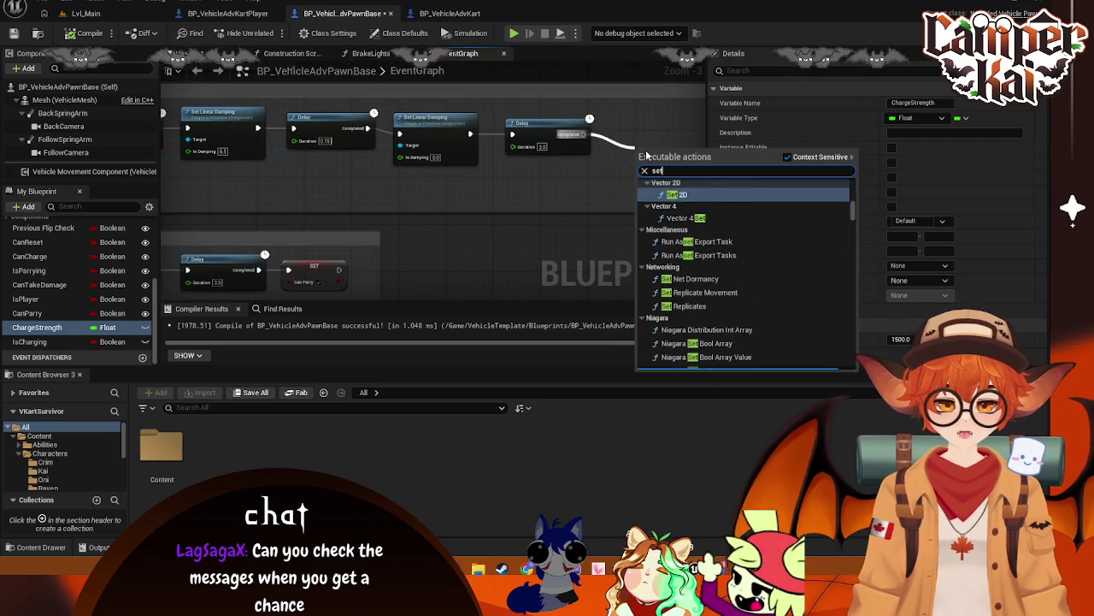
type(" can charg")
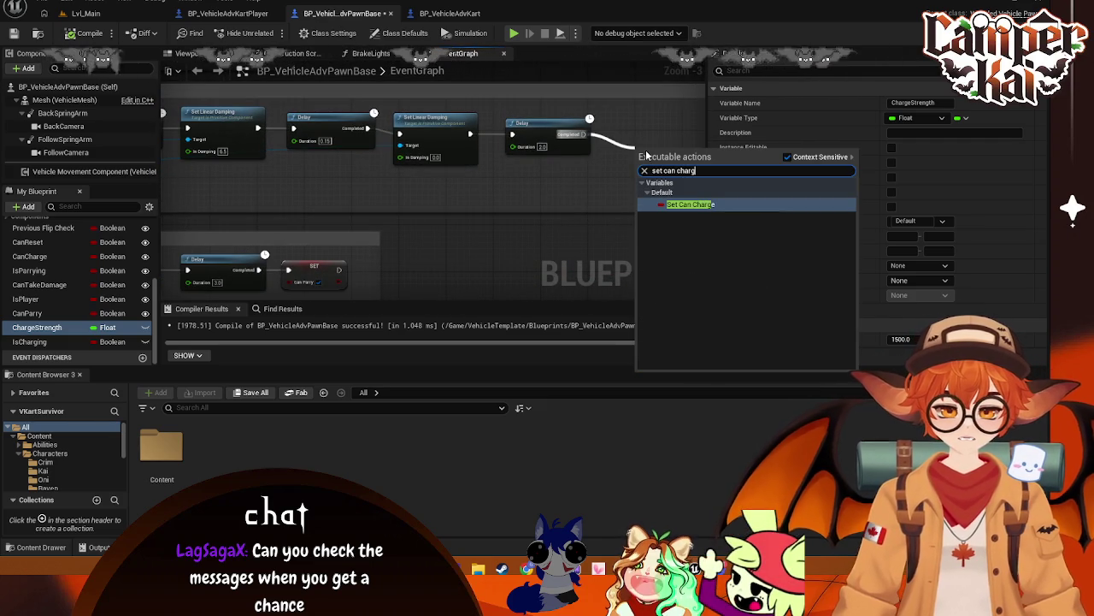
left_click(674, 205)
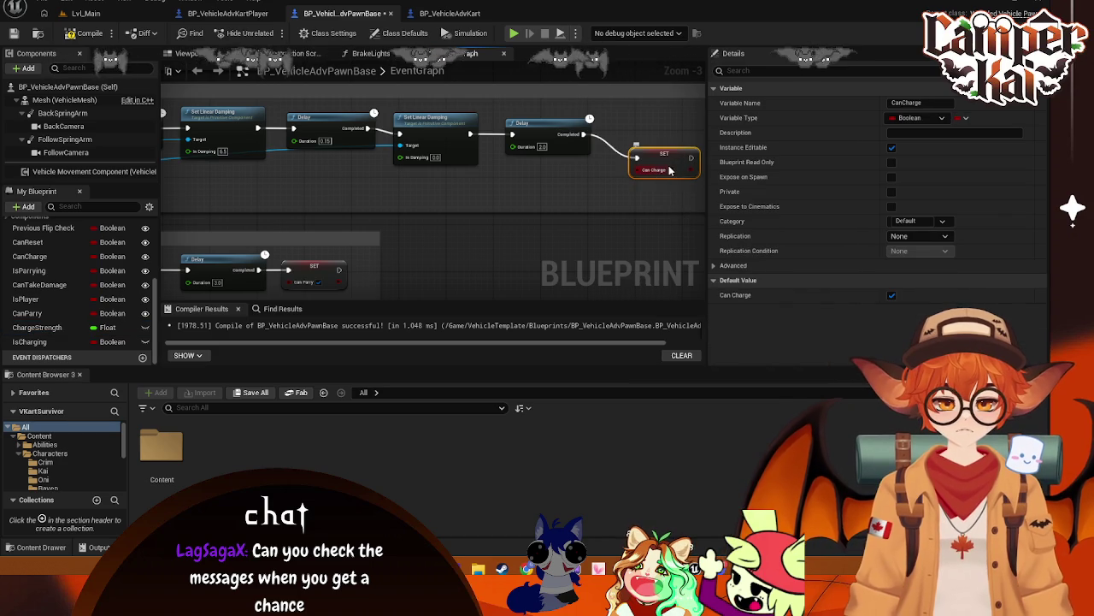
left_click_drag(665, 151, 651, 136)
key("c")
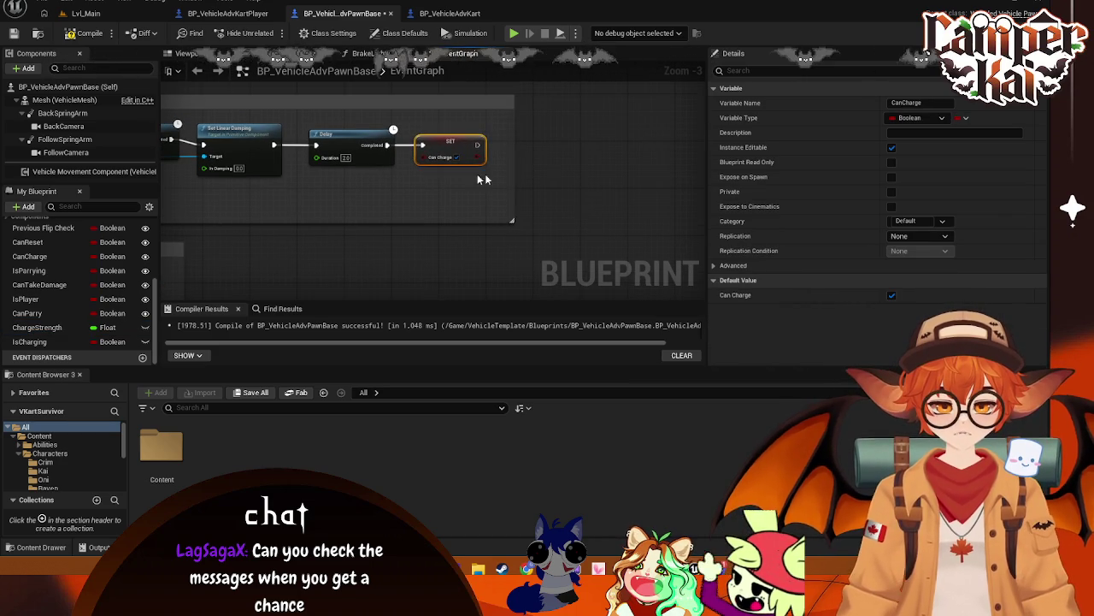
- Resize the Boost comment to fit the charge nodes and save BP_VehicleAdvPawnBase
mouse_move(517, 172)
left_mouse_down()
mouse_move(492, 171)
mouse_move(508, 230)
mouse_move(434, 248)
mouse_move(477, 322)
mouse_move(539, 214)
mouse_move(539, 287)
mouse_move(116, 294)
left_mouse_up()
mouse_move(444, 224)
left_mouse_down()
mouse_move(493, 228)
mouse_move(428, 222)
mouse_move(617, 226)
mouse_move(364, 176)
mouse_move(492, 224)
left_mouse_up()
scroll(445, 187, "up", 1)
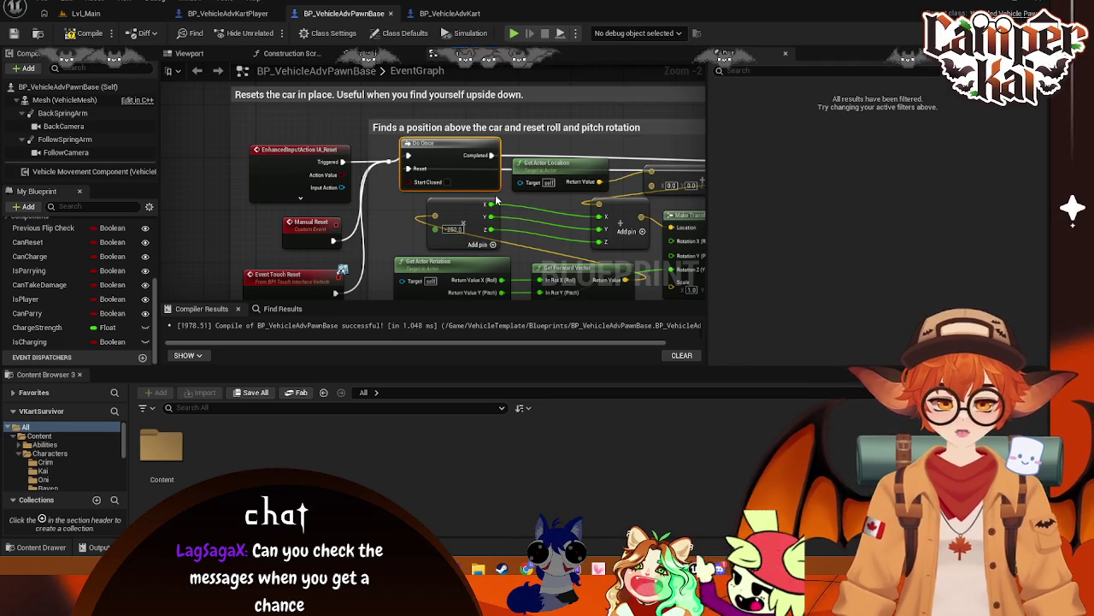
left_click_drag(444, 150, 443, 157)
key("ctrl+s")
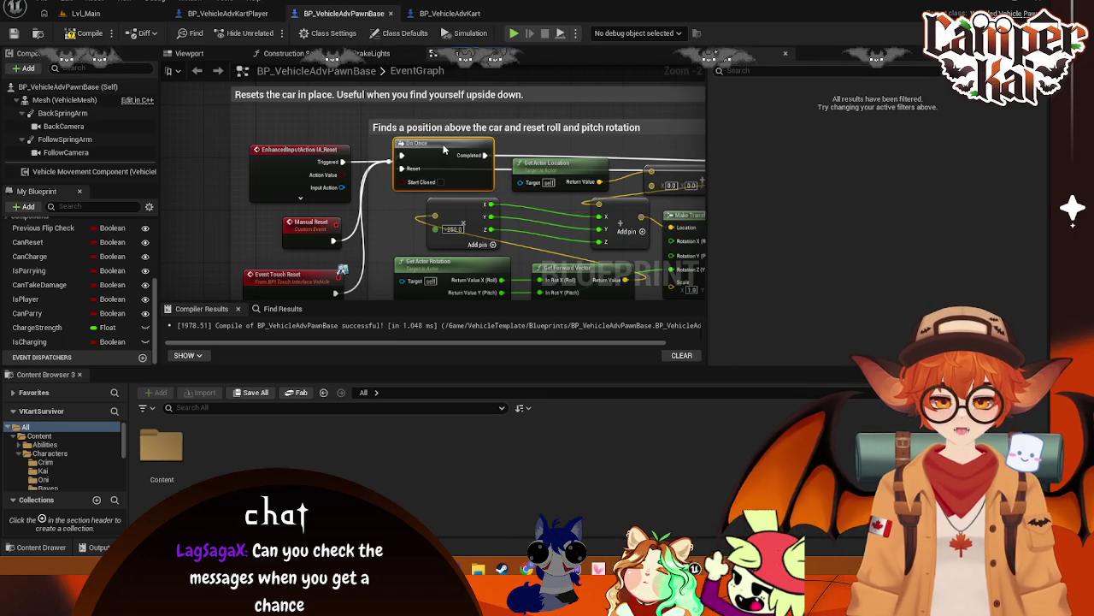
- Start a play-in-editor race from Lvl_Main with the chosen kart
left_click(94, 15)
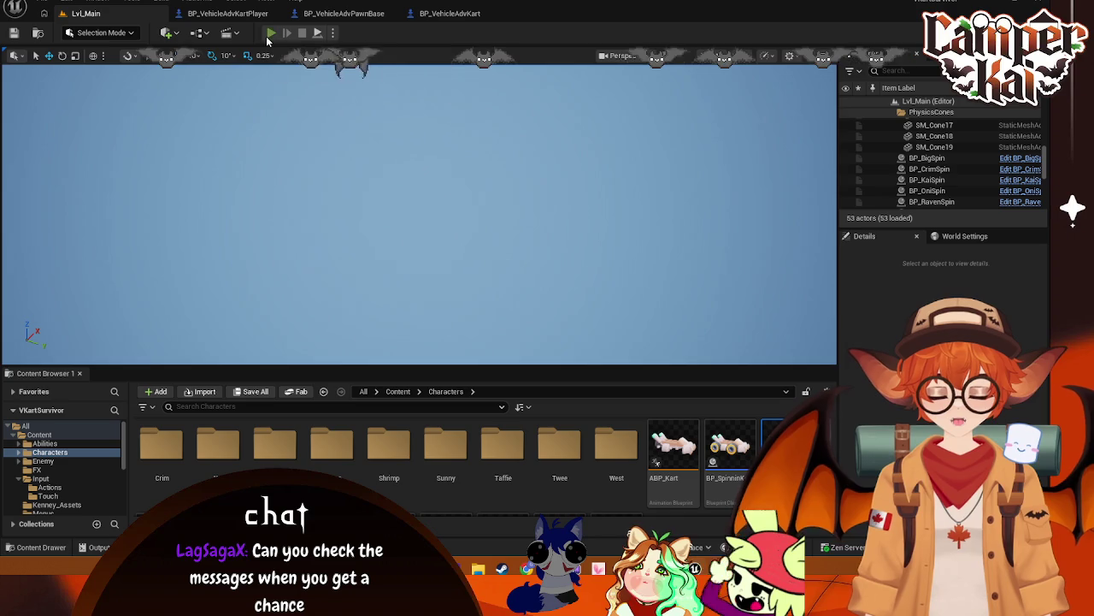
key("alt+p")
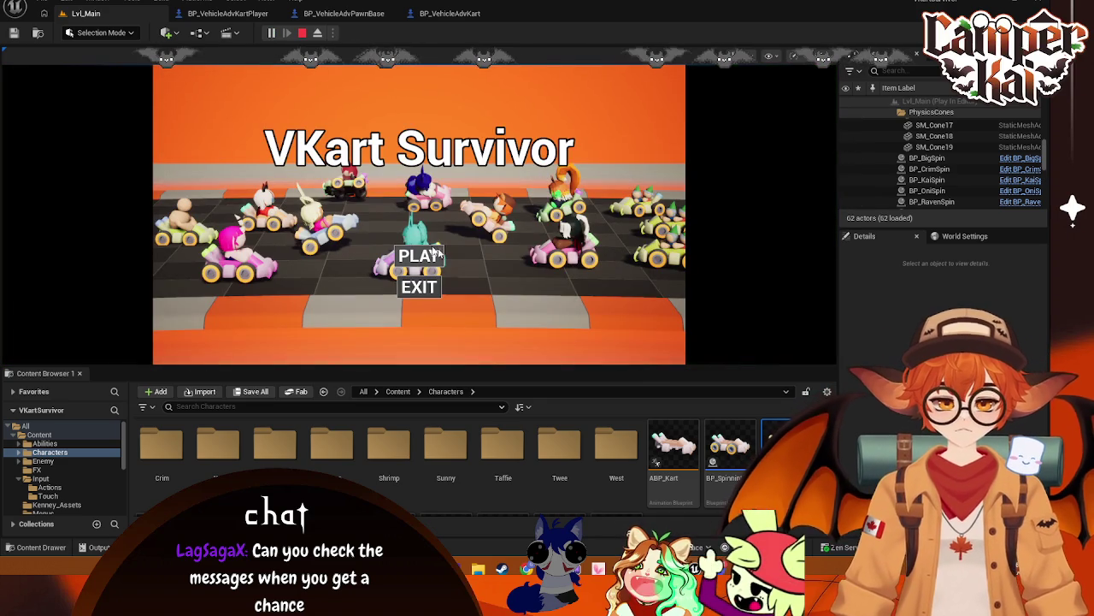
left_click(439, 255)
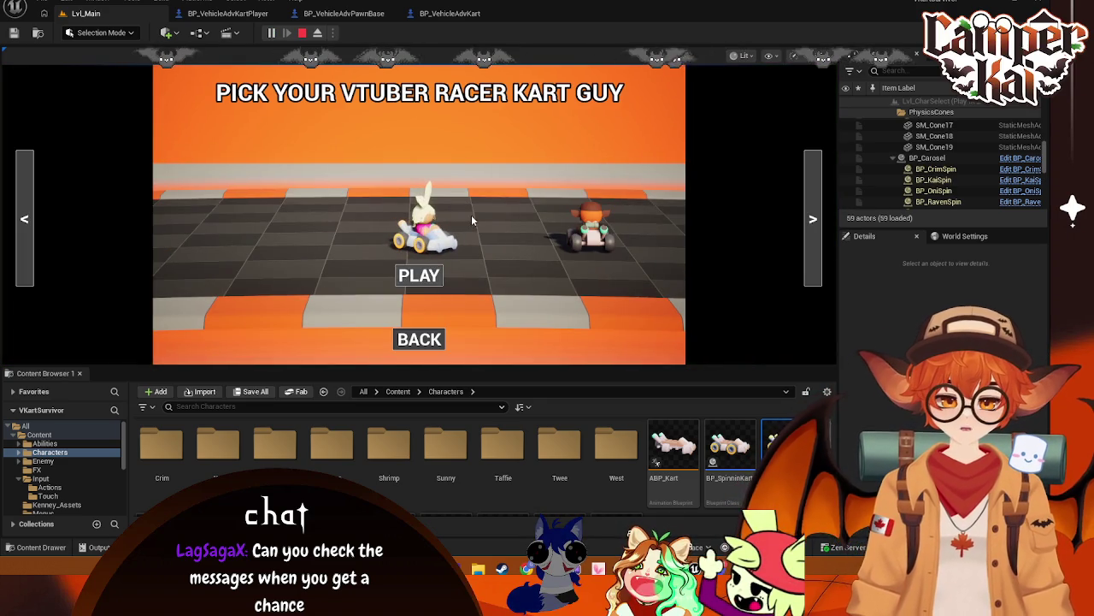
left_click(419, 276)
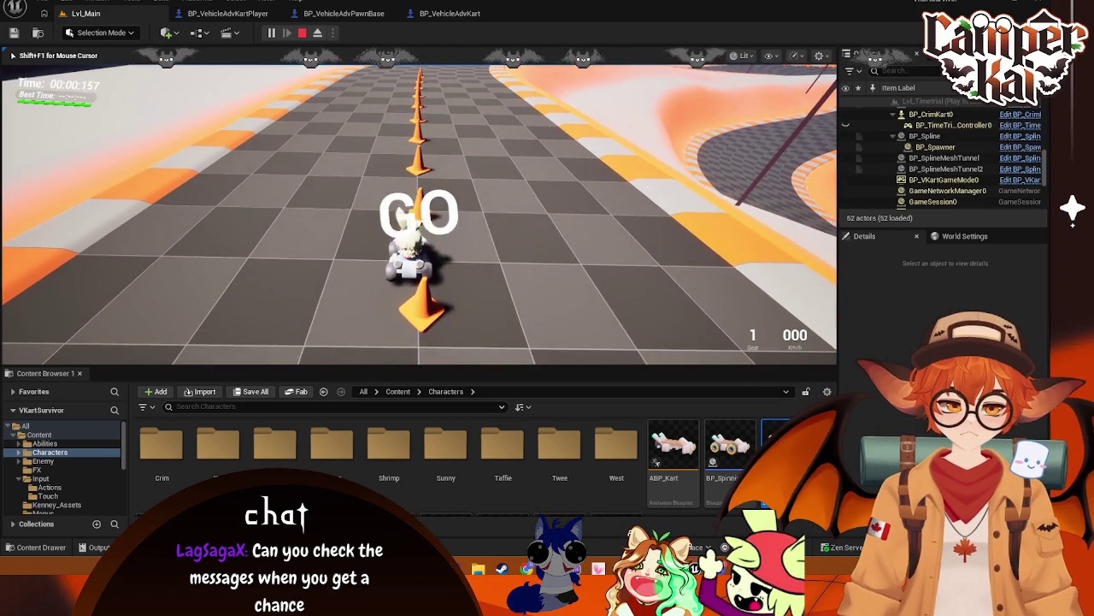
- Drive forward, then free the mouse and inspect BP_CrimKart0 in the Outliner
key("w")
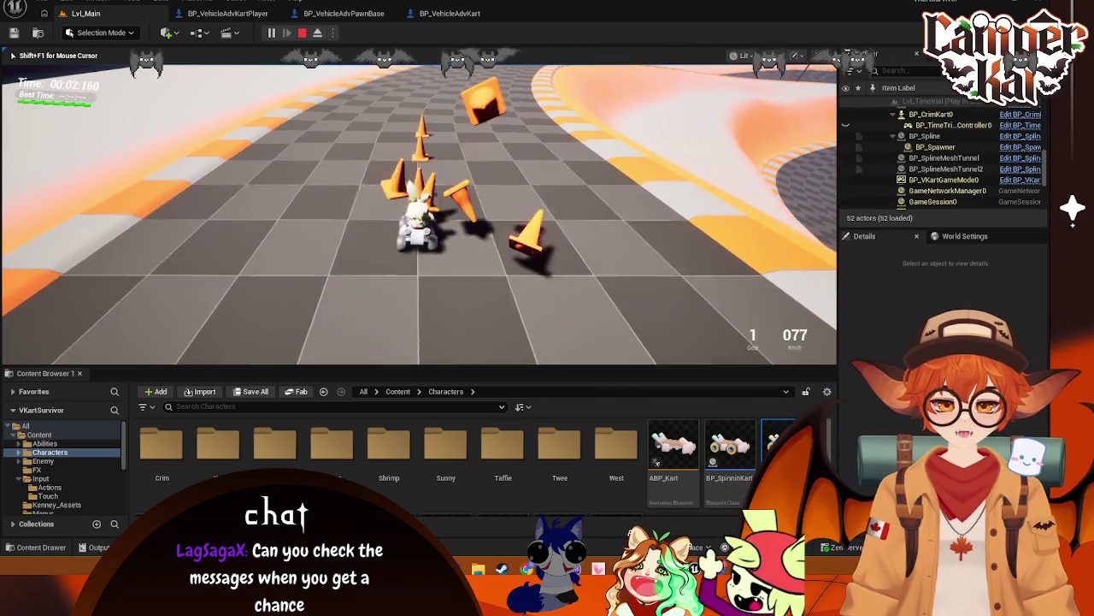
key("shift+F1")
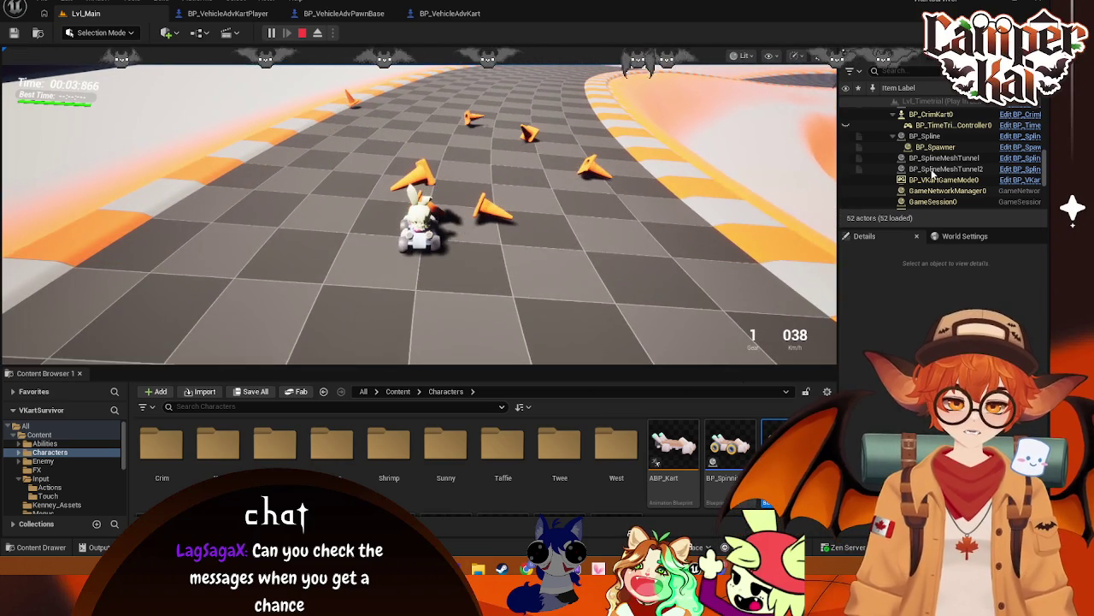
scroll(949, 163, "up", 1)
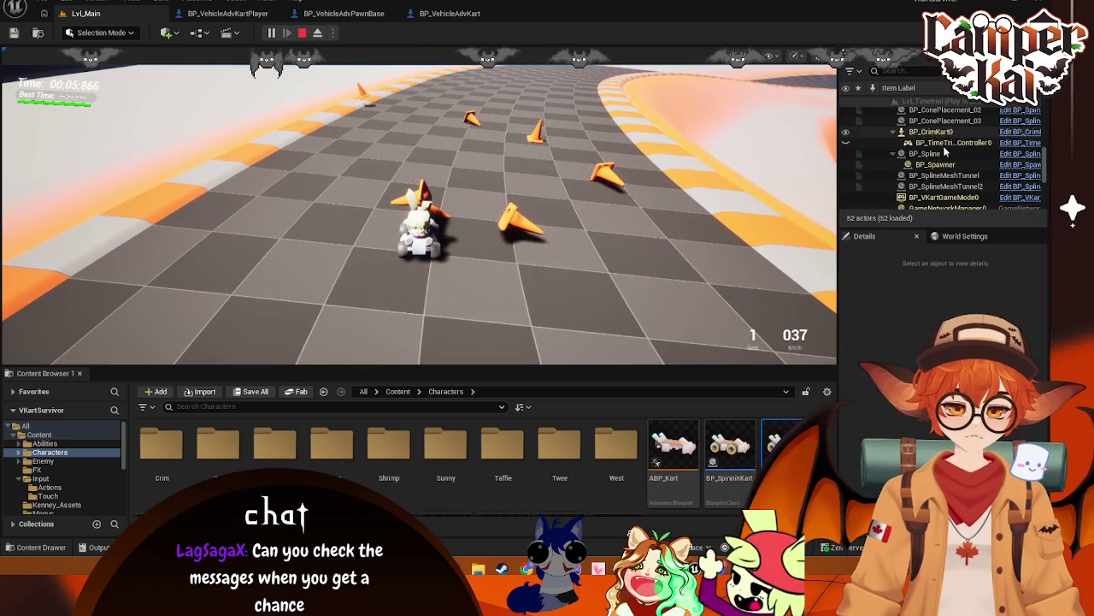
left_click(931, 132)
left_click(518, 219)
- Drive the kart along the curving track with W, A, S, D, then stop the session
key("w")
key("s")
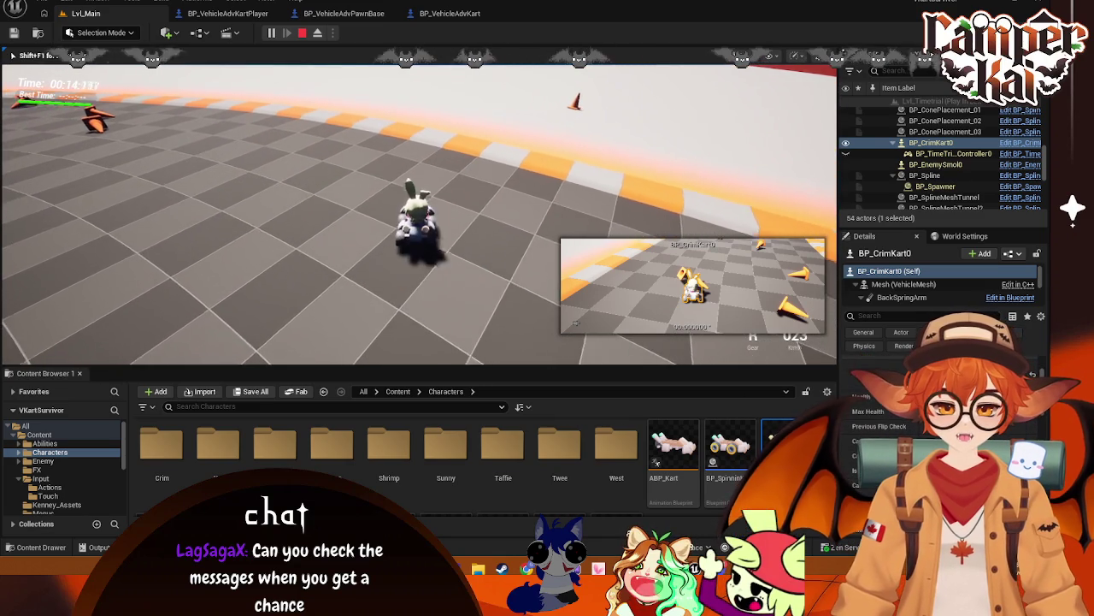
key("w")
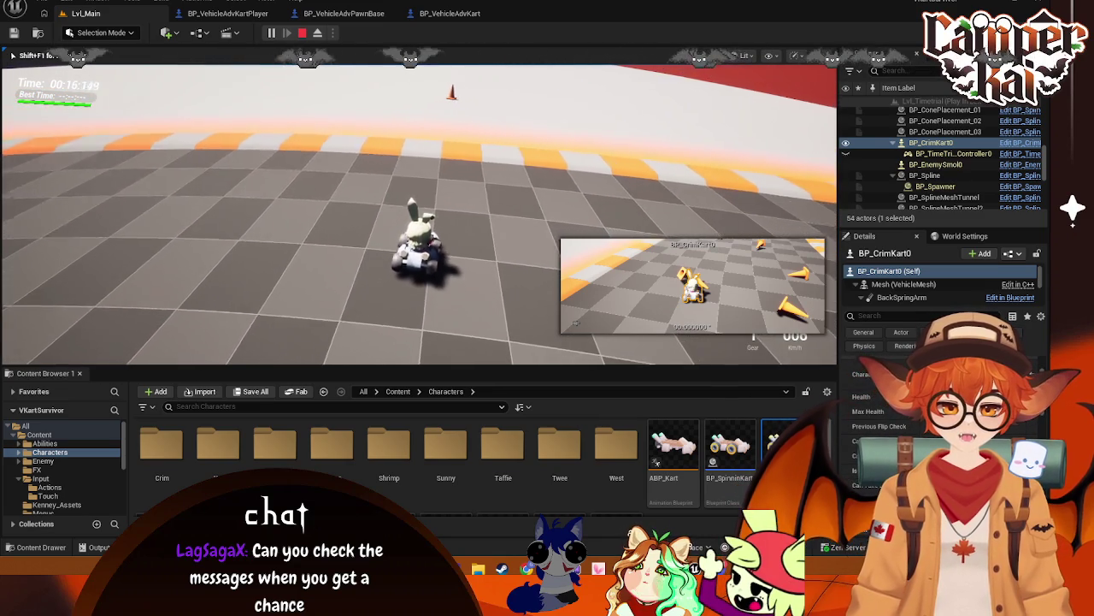
key("d")
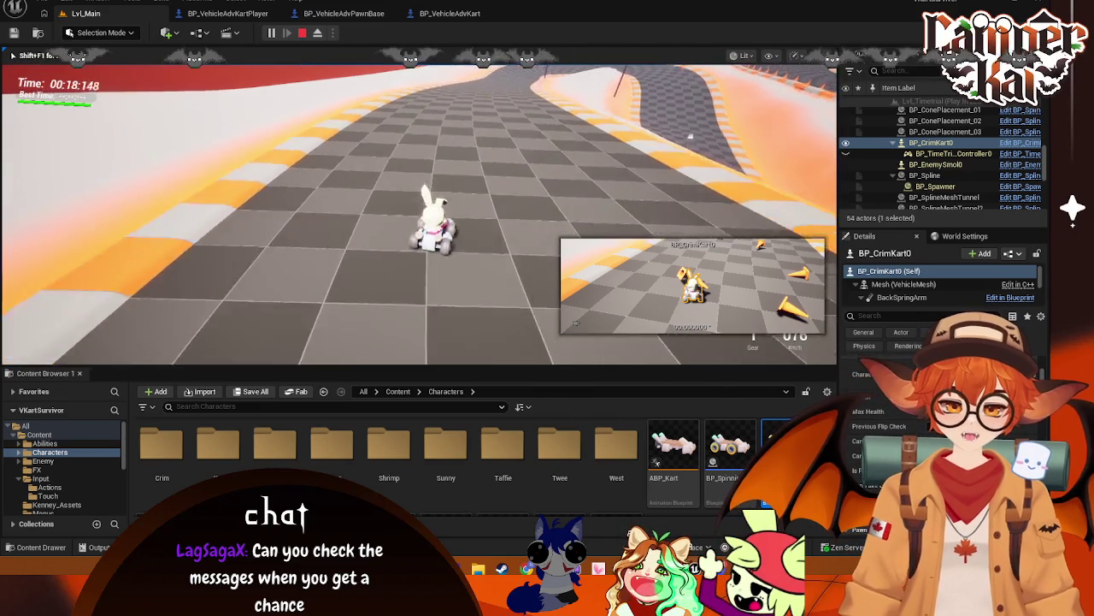
key("w")
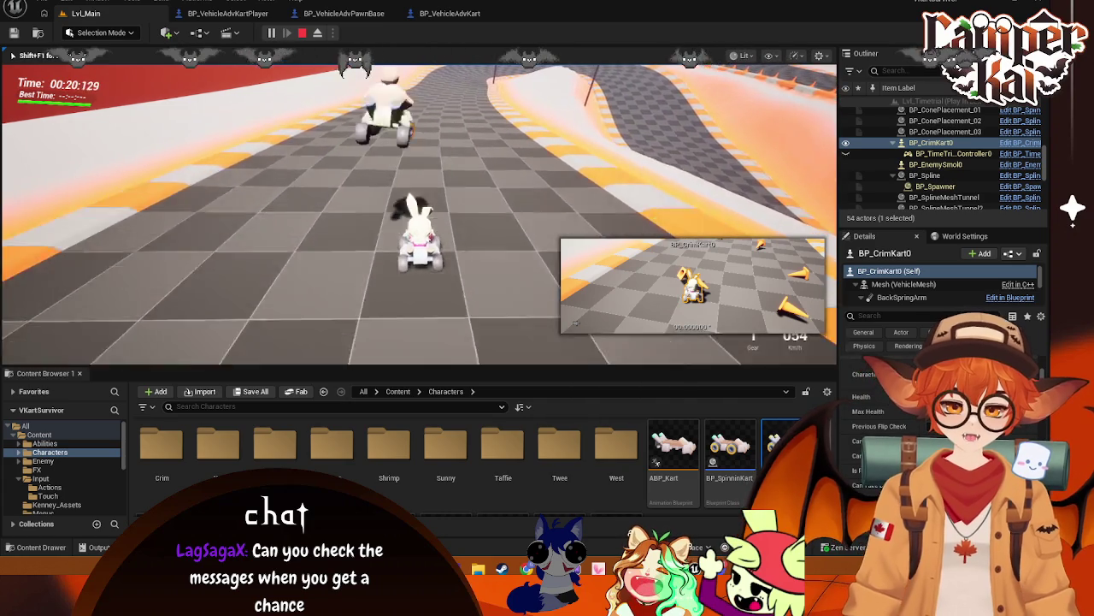
key("w")
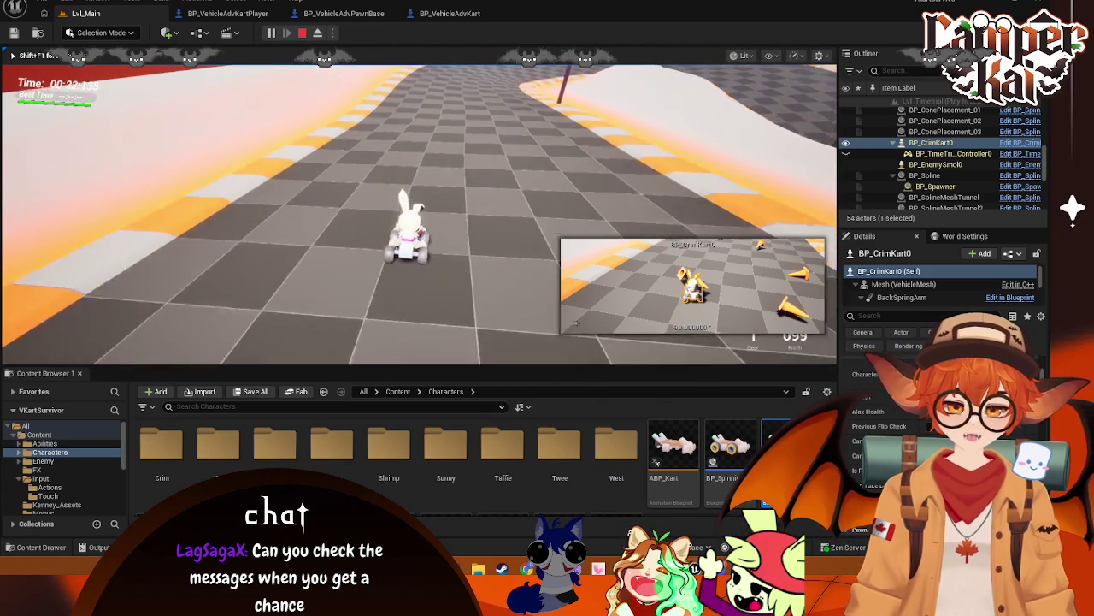
key("a")
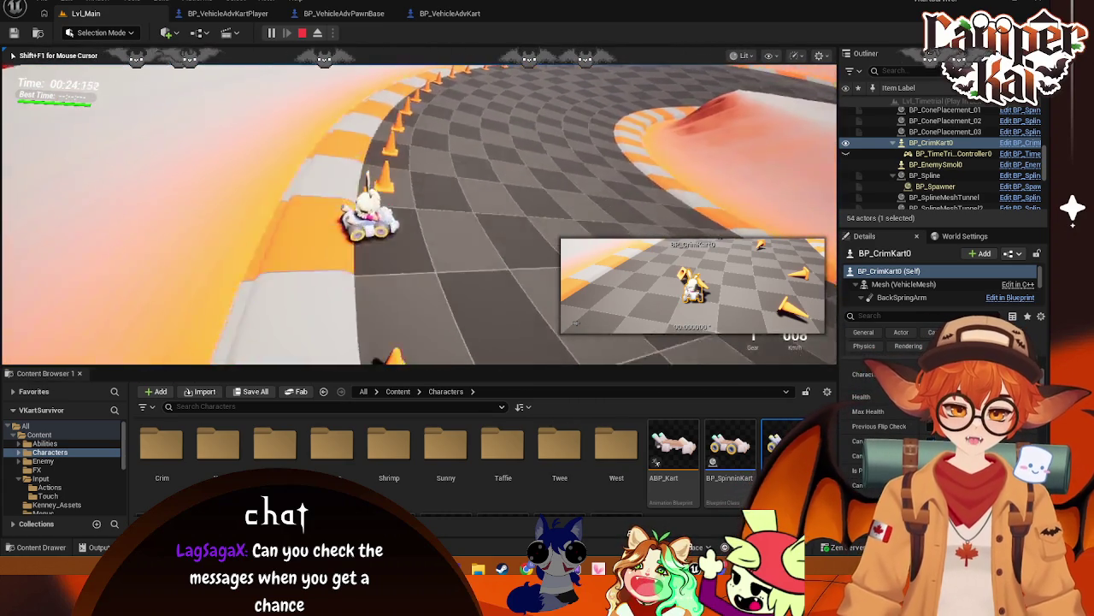
key("d")
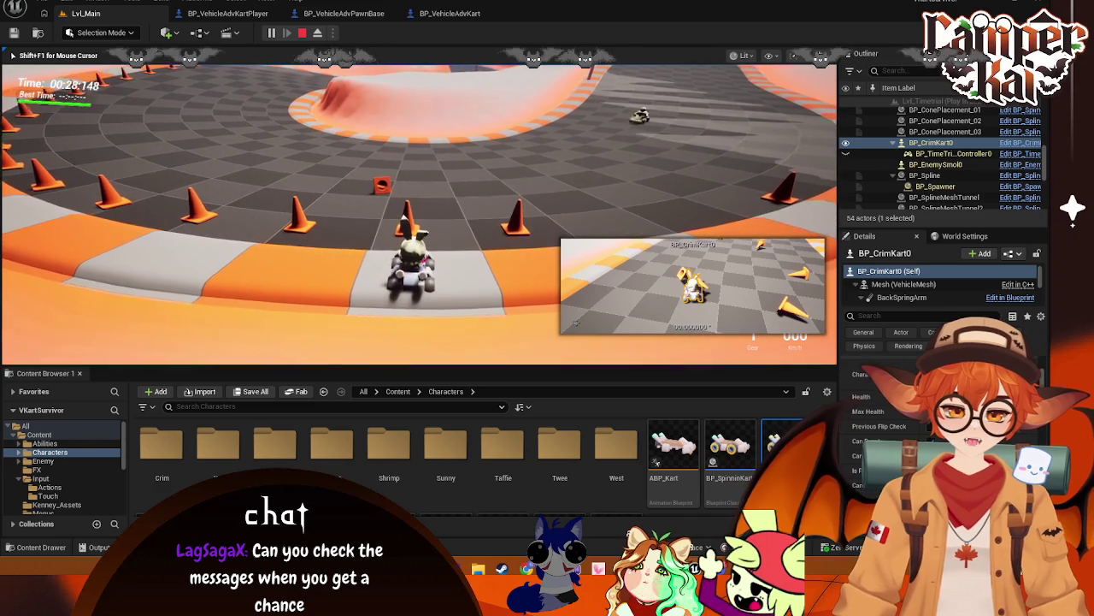
key("Escape")
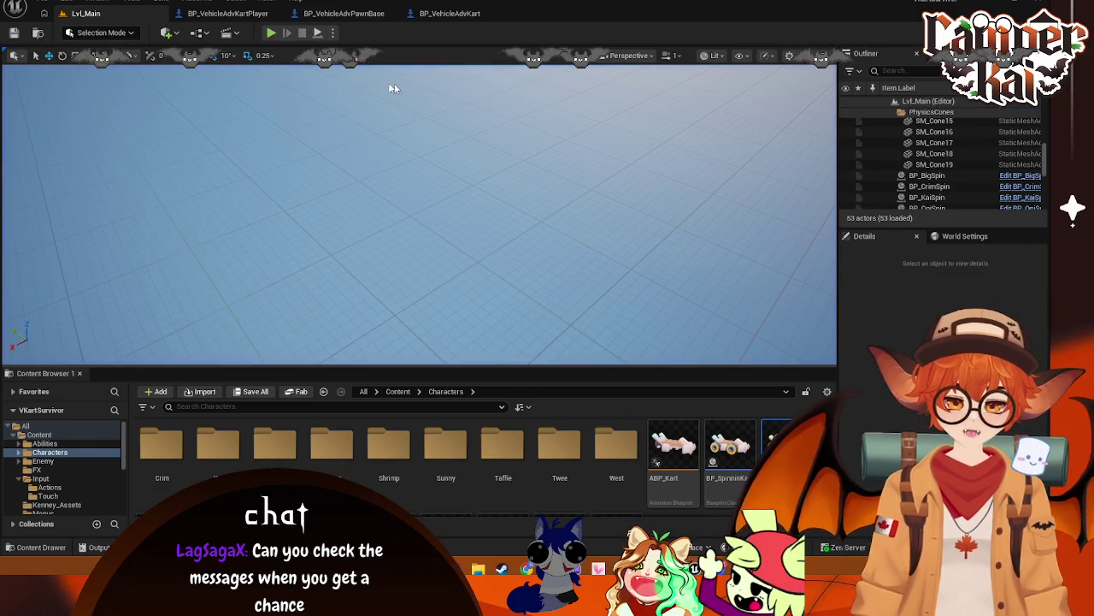
- Start another race, select BP_CrimKart0 to inspect it, and end the session
left_click(270, 33)
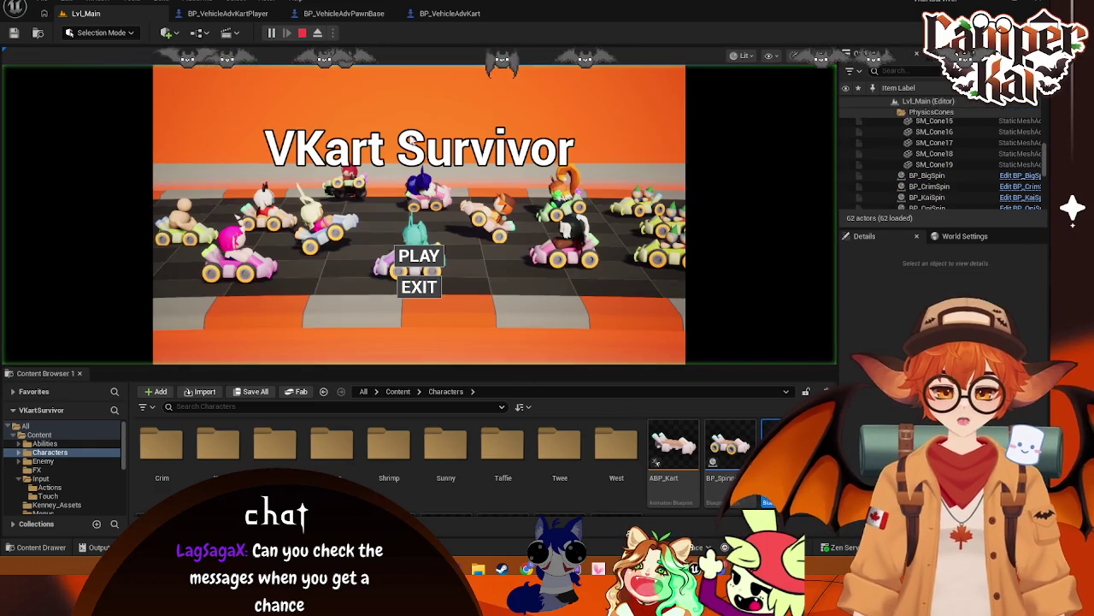
left_click(422, 261)
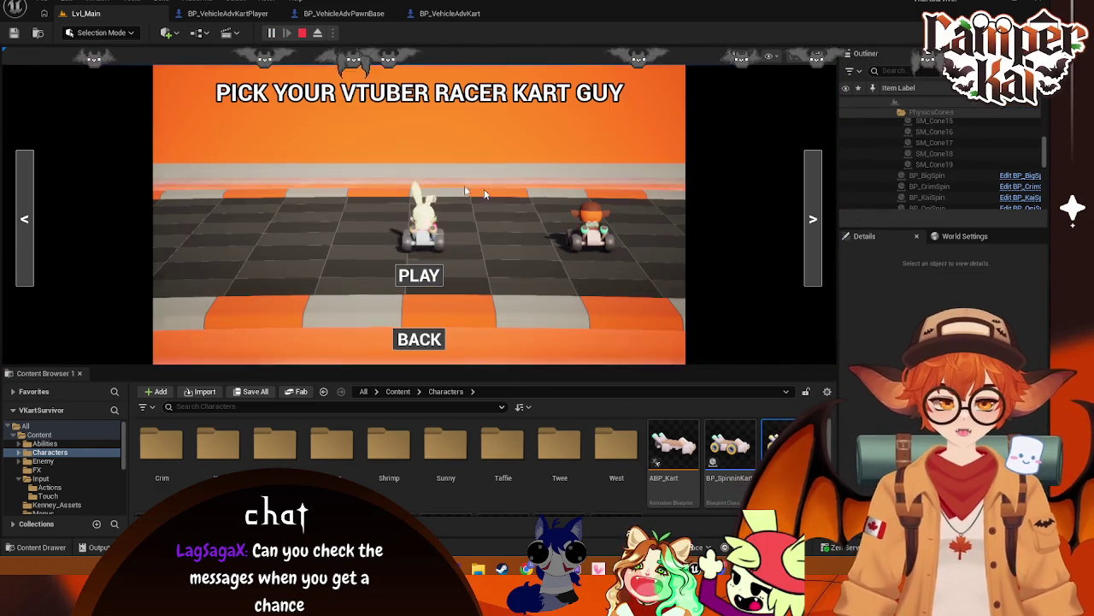
left_click(435, 277)
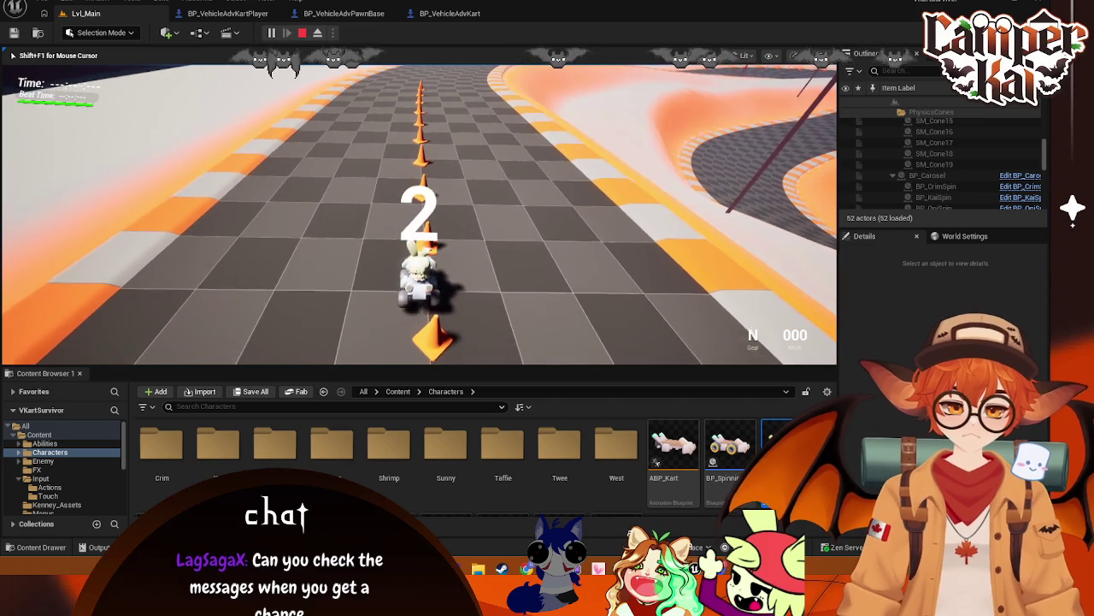
scroll(967, 132, "down", 2)
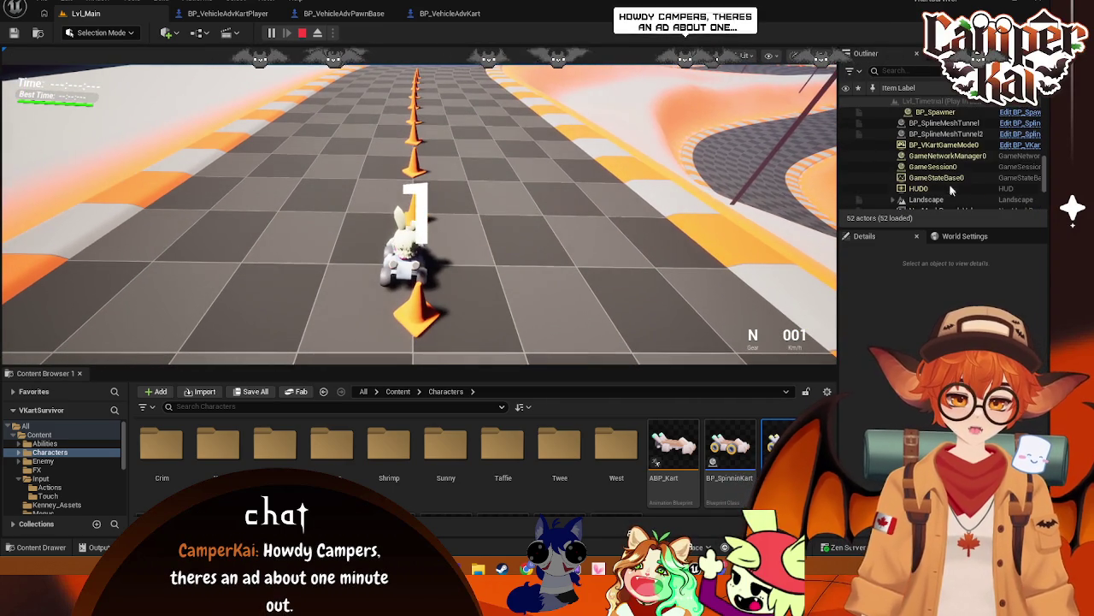
scroll(945, 163, "up", 1)
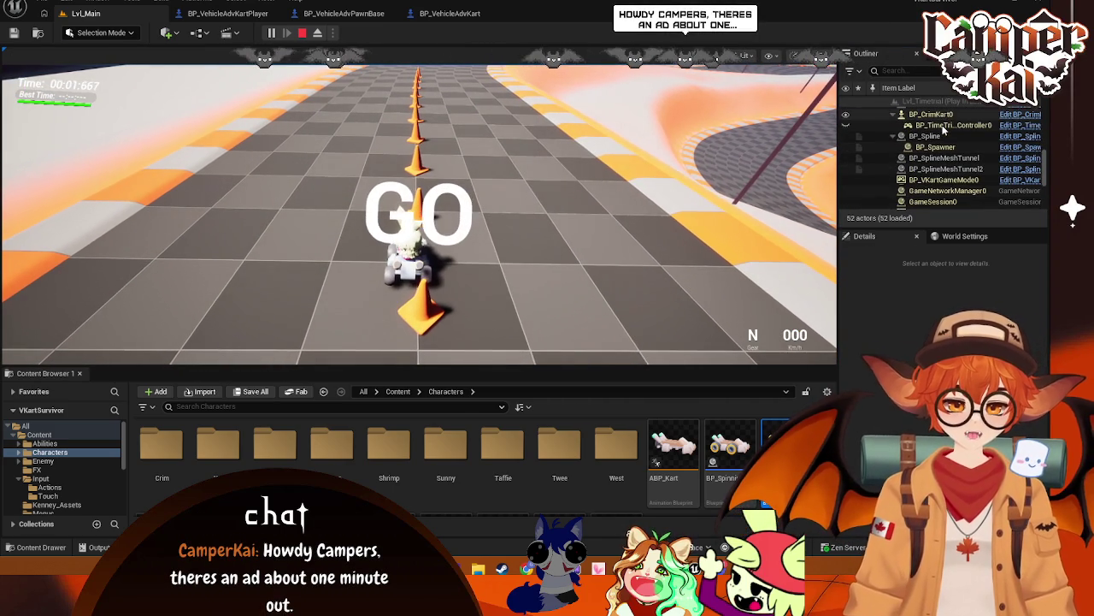
left_click(932, 125)
left_click(419, 214)
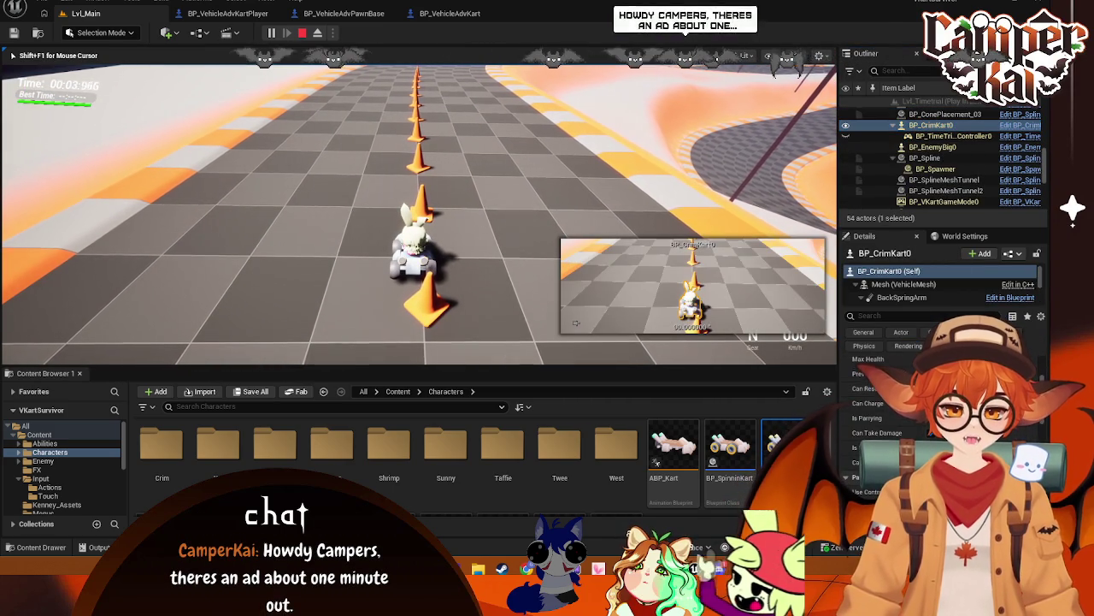
key("Escape")
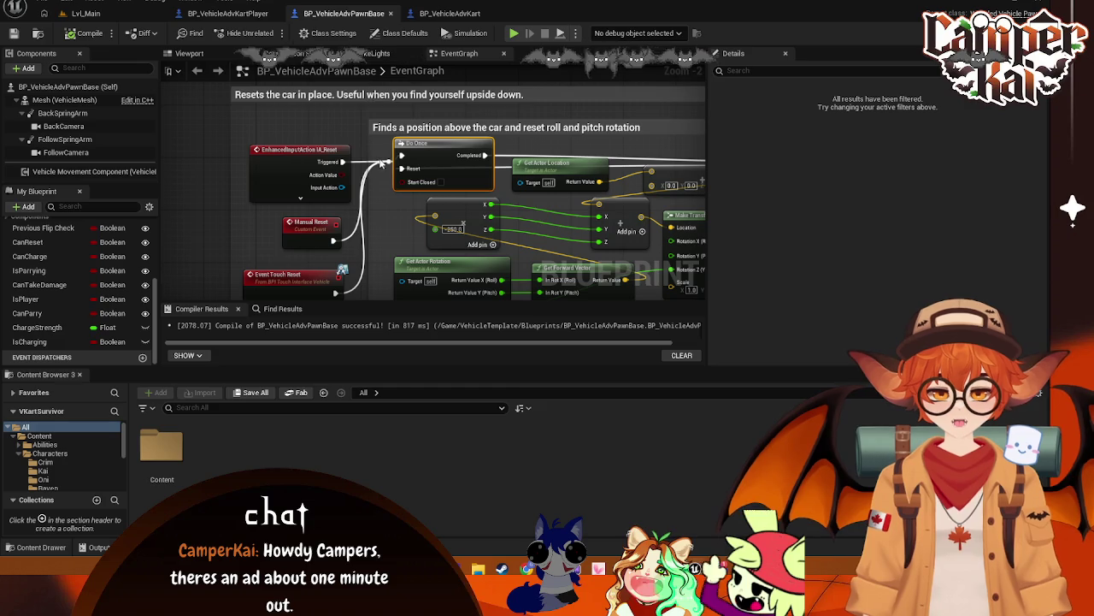
- Review BP_VehicleAdvKartPlayer's BeginPlay and Tick nodes, then BP_VehicleAdvPawnBase's JUMP section
left_click(229, 13)
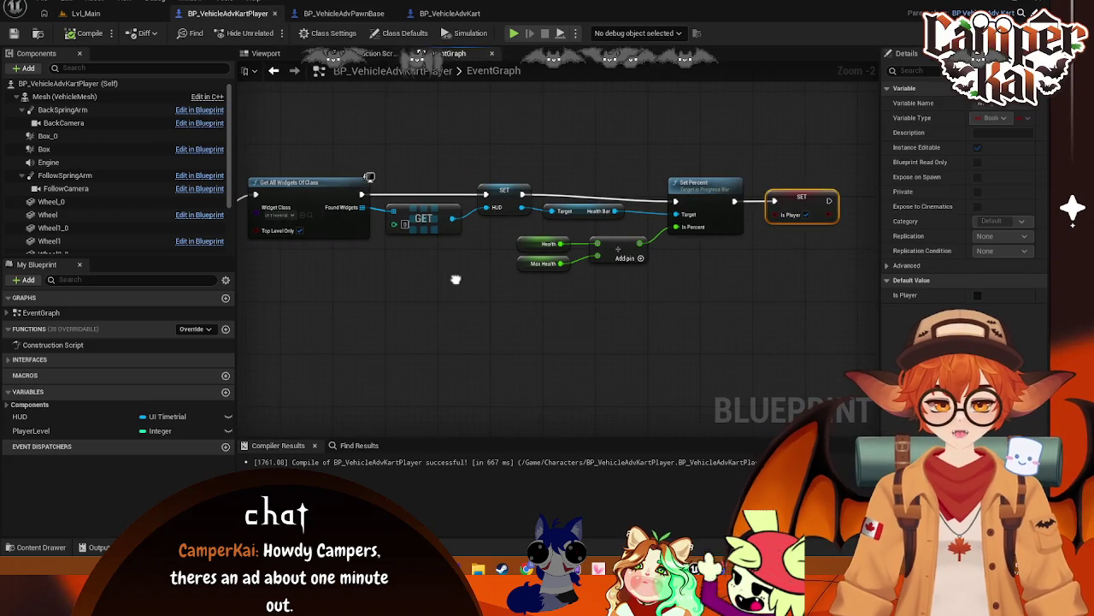
mouse_move(513, 281)
left_mouse_down()
mouse_move(572, 241)
mouse_move(590, 248)
mouse_move(378, 265)
left_mouse_up()
left_click(357, 15)
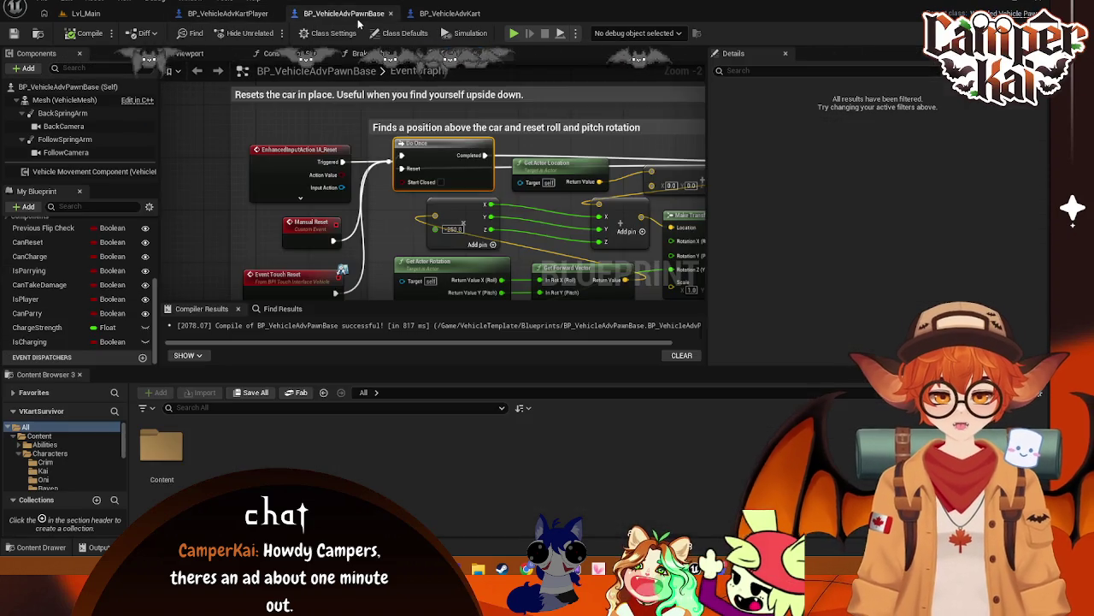
scroll(240, 243, "down", 1)
scroll(241, 243, "up", 1)
mouse_move(240, 243)
left_mouse_down()
mouse_move(283, 151)
mouse_move(283, 125)
left_mouse_up()
scroll(283, 151, "down", 1)
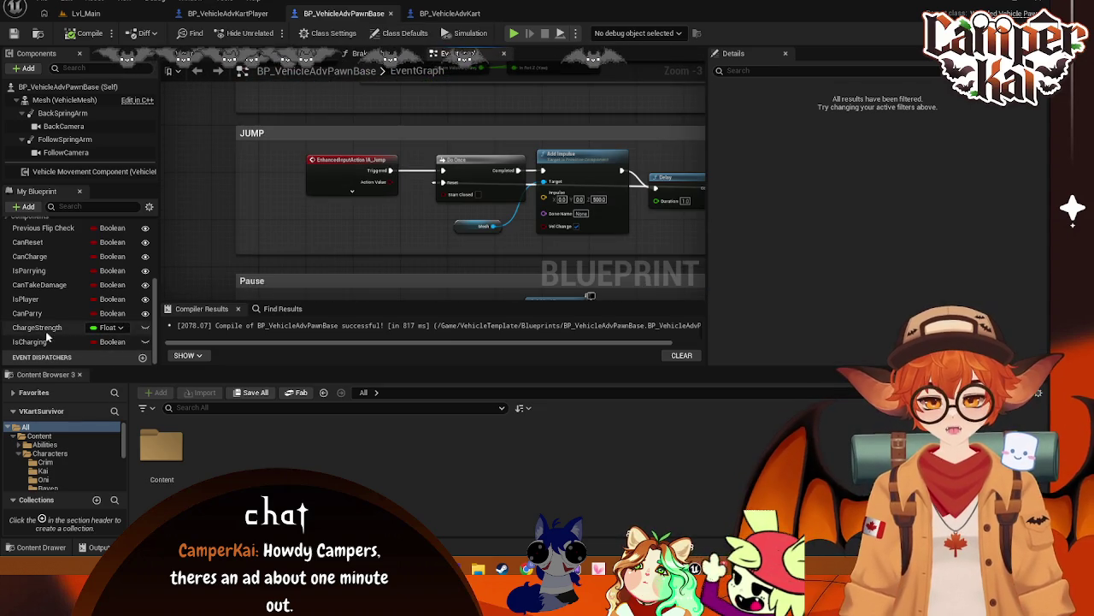
- Inspect the CanParry variable's properties, then move through the kart tabs back to Lvl_Main
left_click(35, 268)
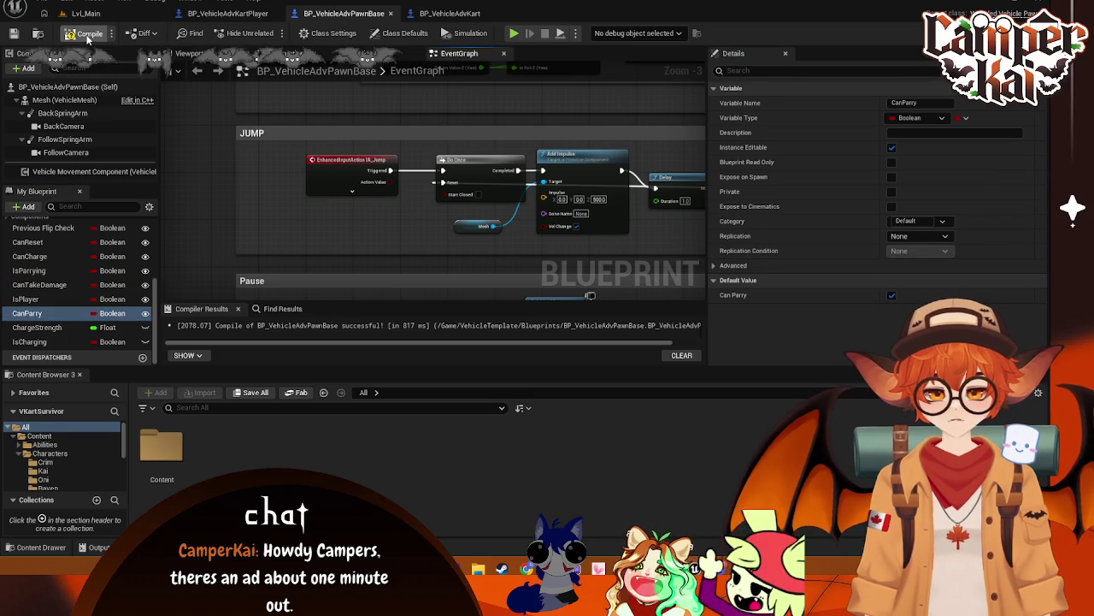
left_click(229, 13)
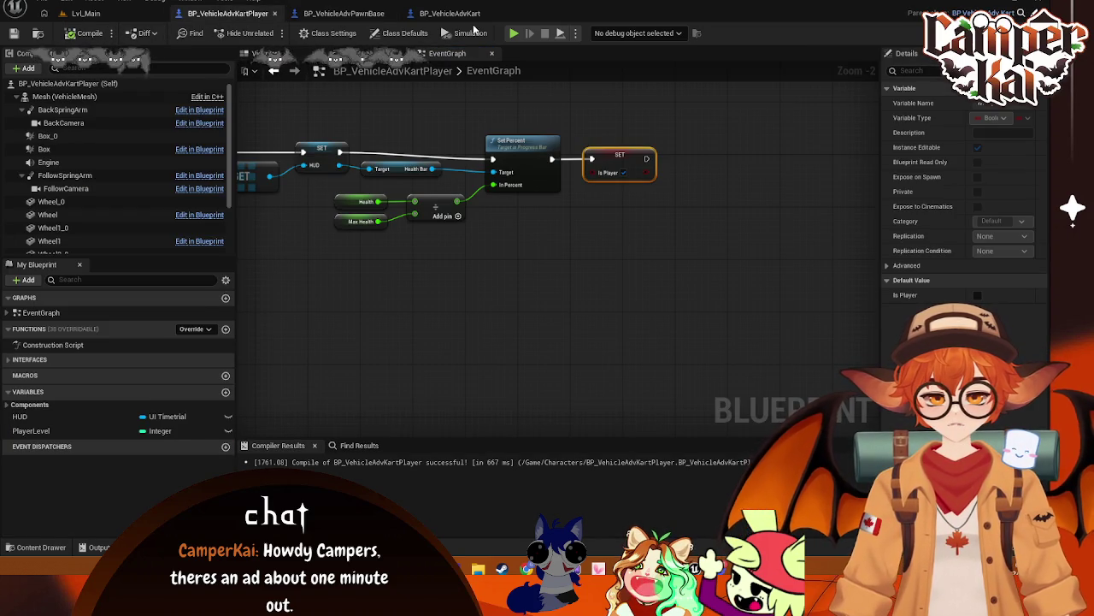
left_click(450, 13)
left_click(90, 14)
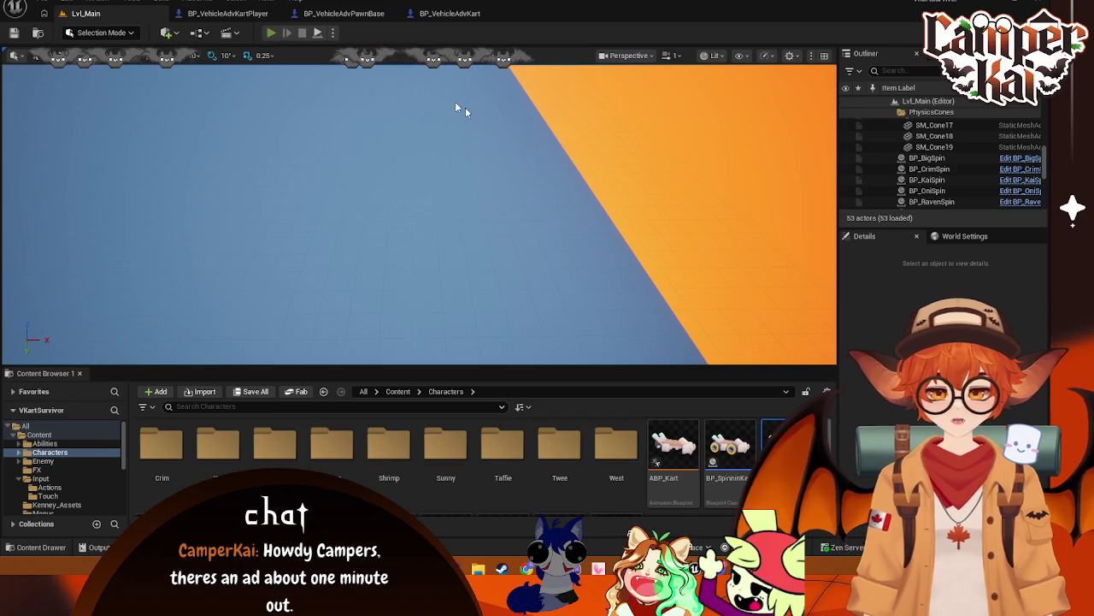
- Launch a new race through the title and kart-select screens, then select BP_CrimKart0 in the Outliner
key("alt+p")
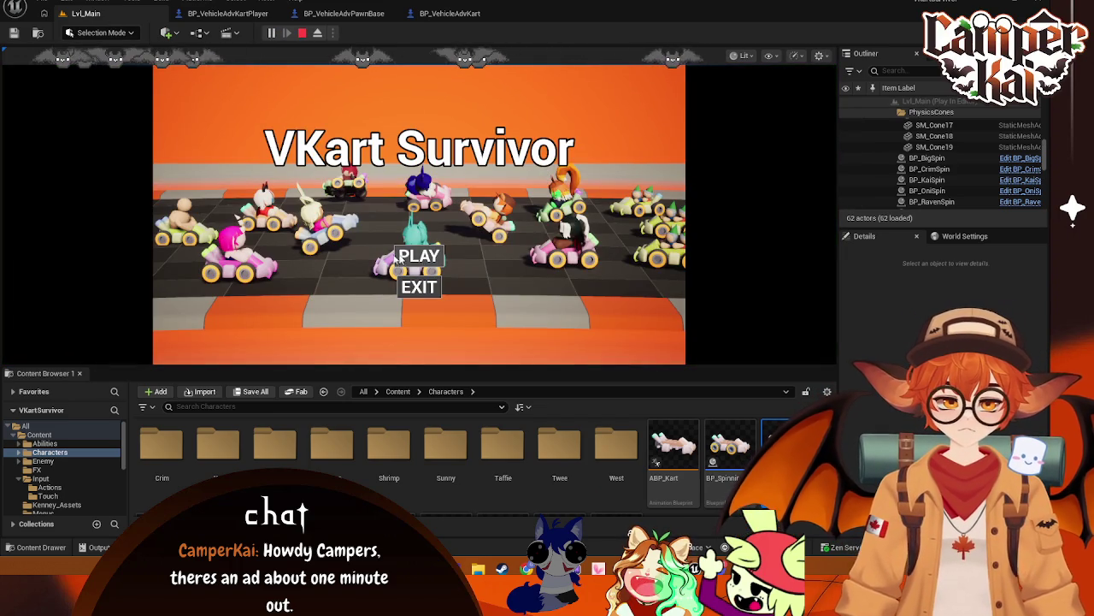
left_click(412, 257)
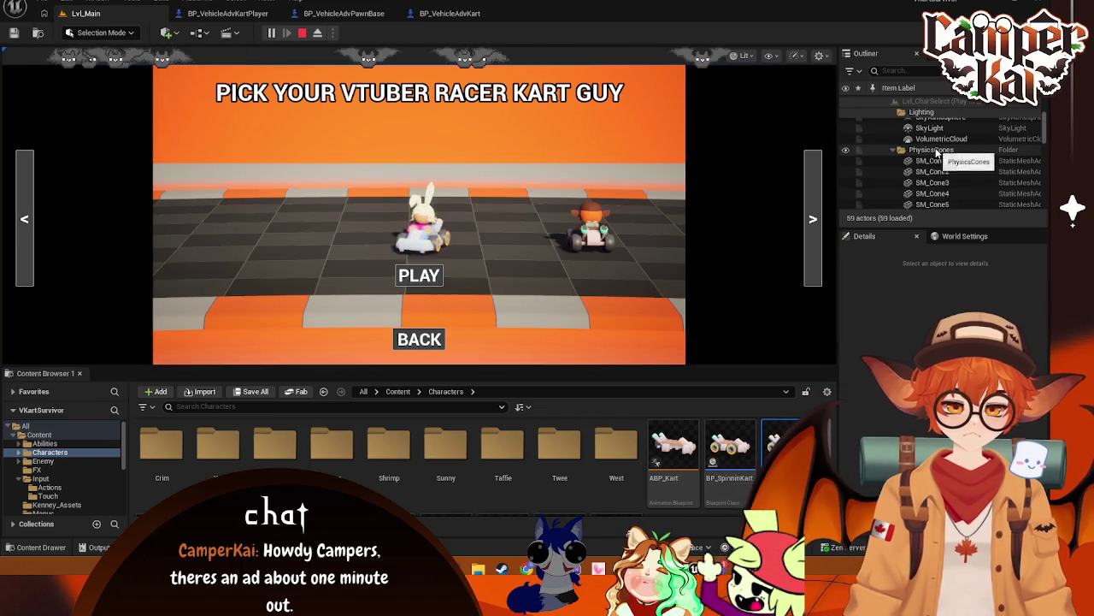
scroll(937, 152, "up", 2)
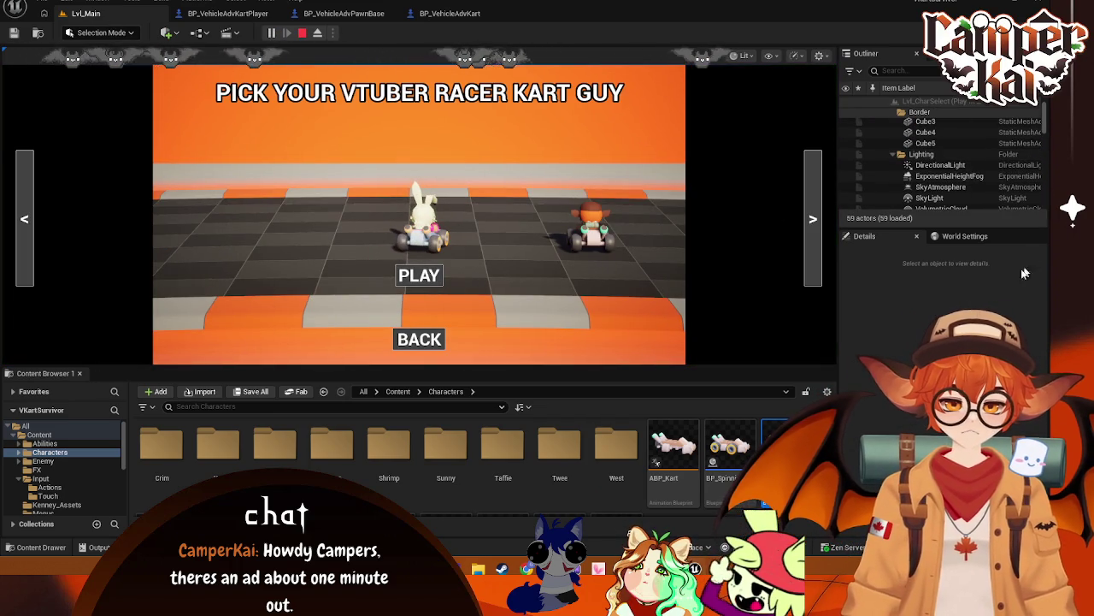
key("Return")
key("alt+Tab")
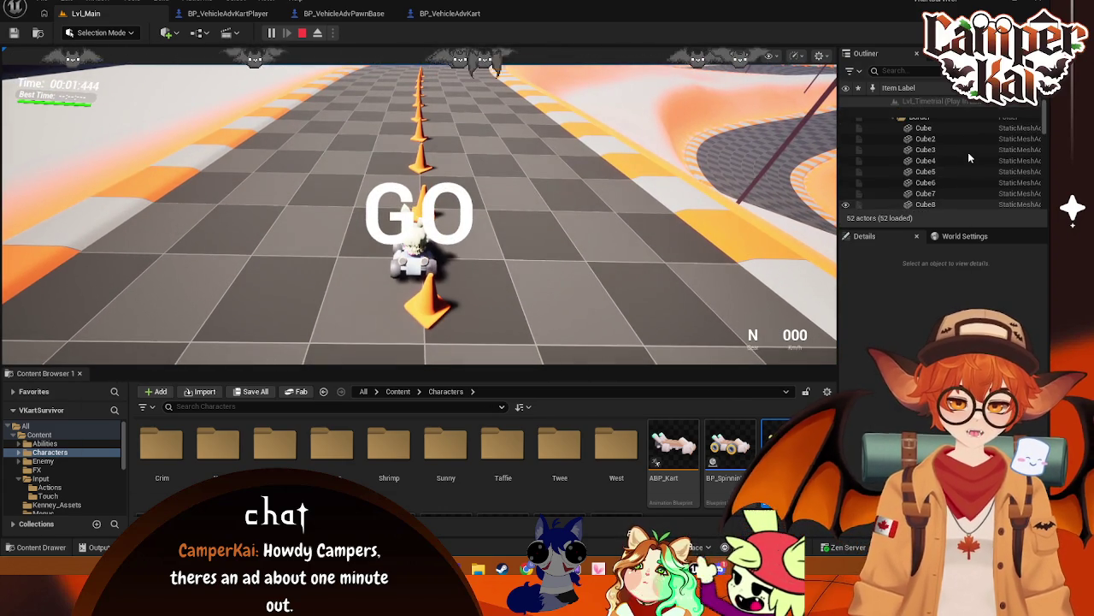
scroll(969, 157, "down", 5)
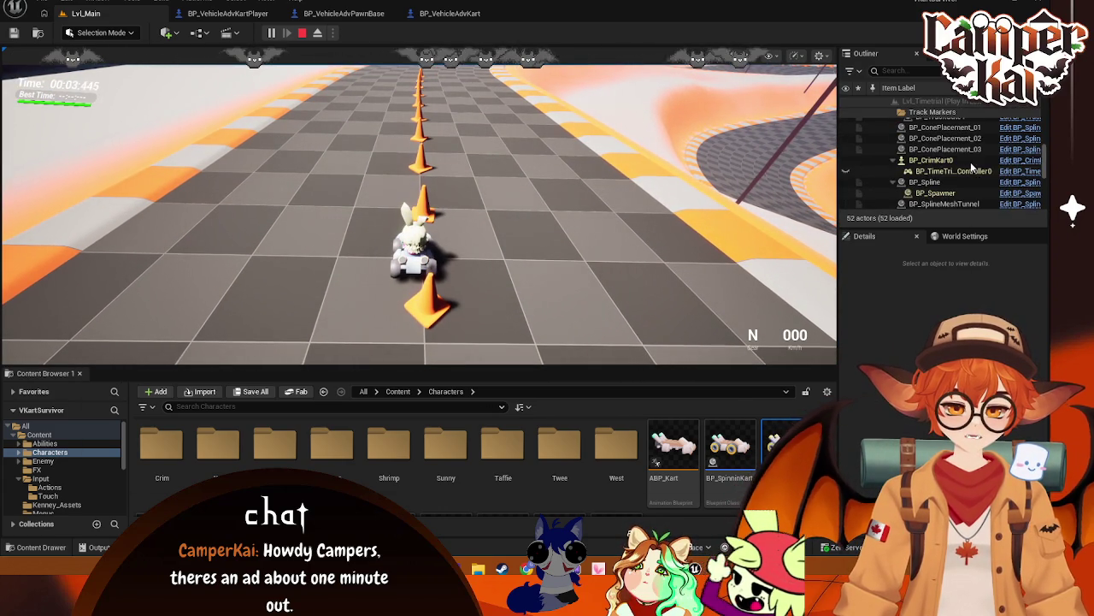
left_click(970, 161)
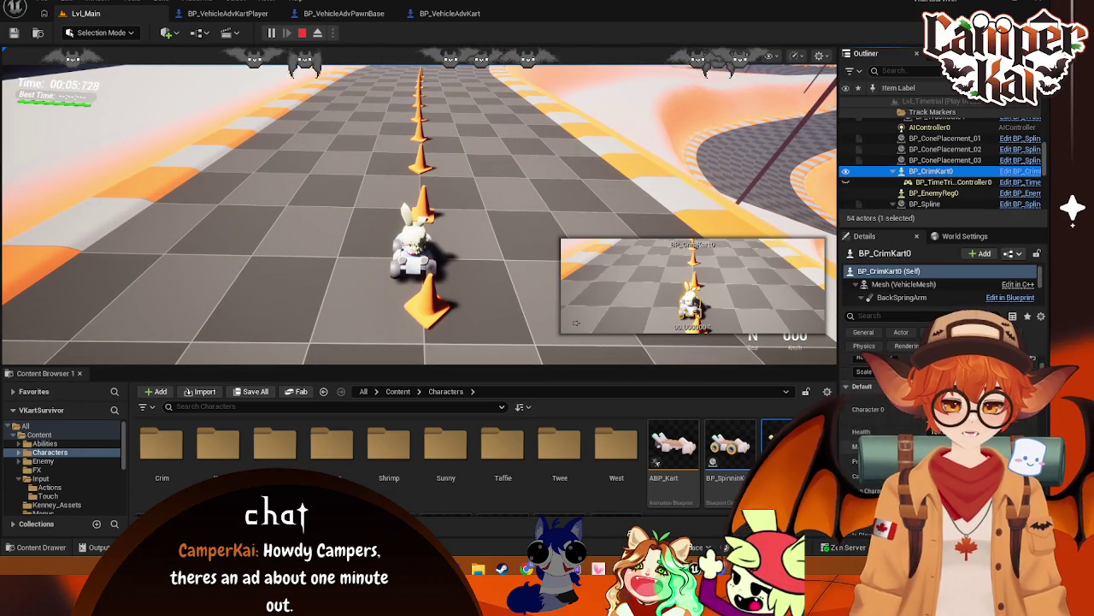